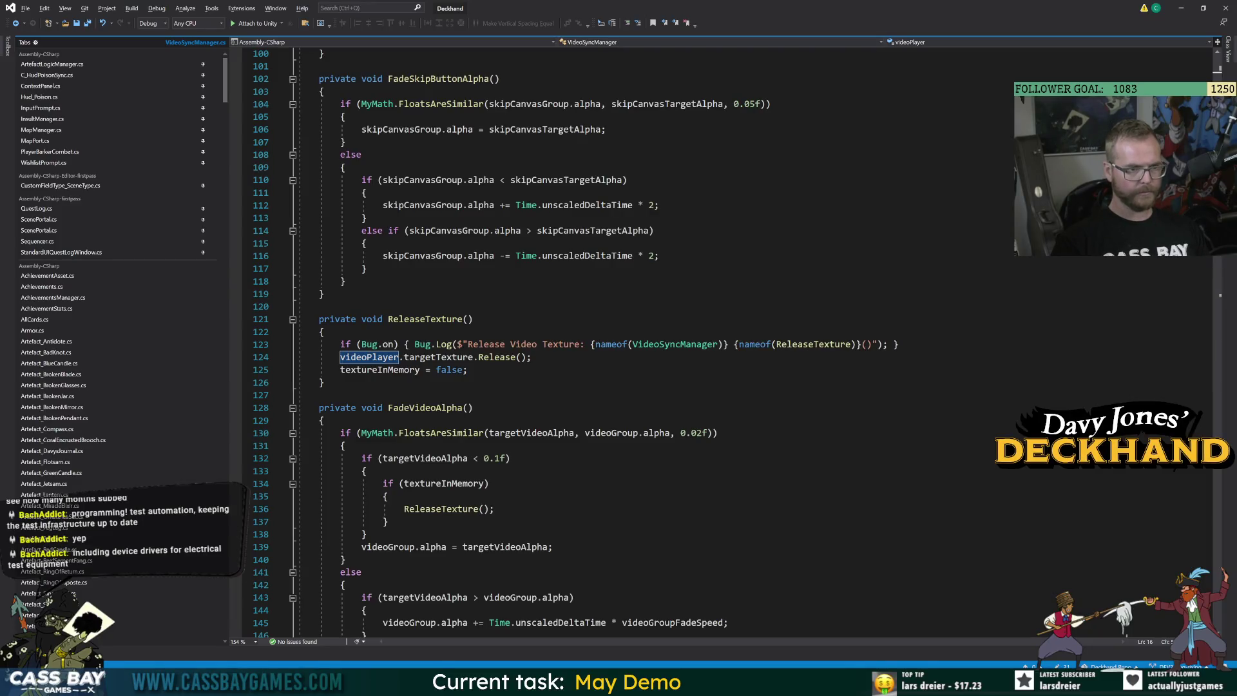
Review VideoSyncManager's ReleaseTexture, PlaySound and videoPlaying usages after a quick look at Unity
key("alt+Tab")
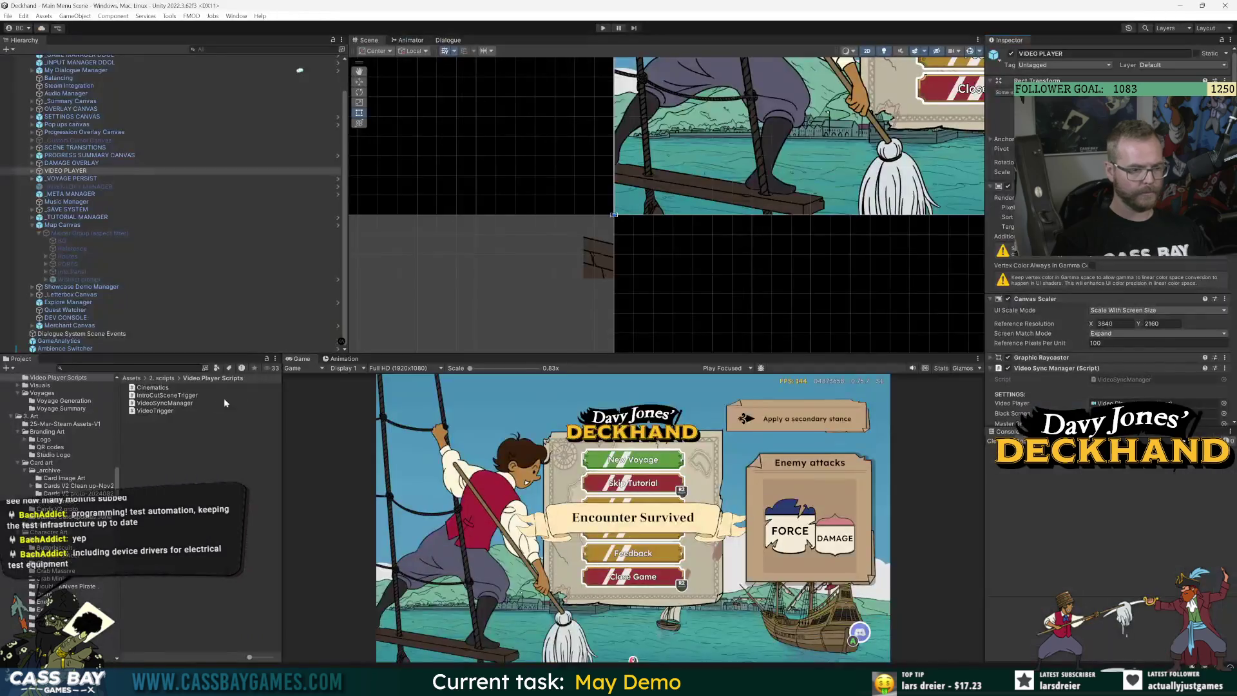
scroll(1164, 298, "down", 5)
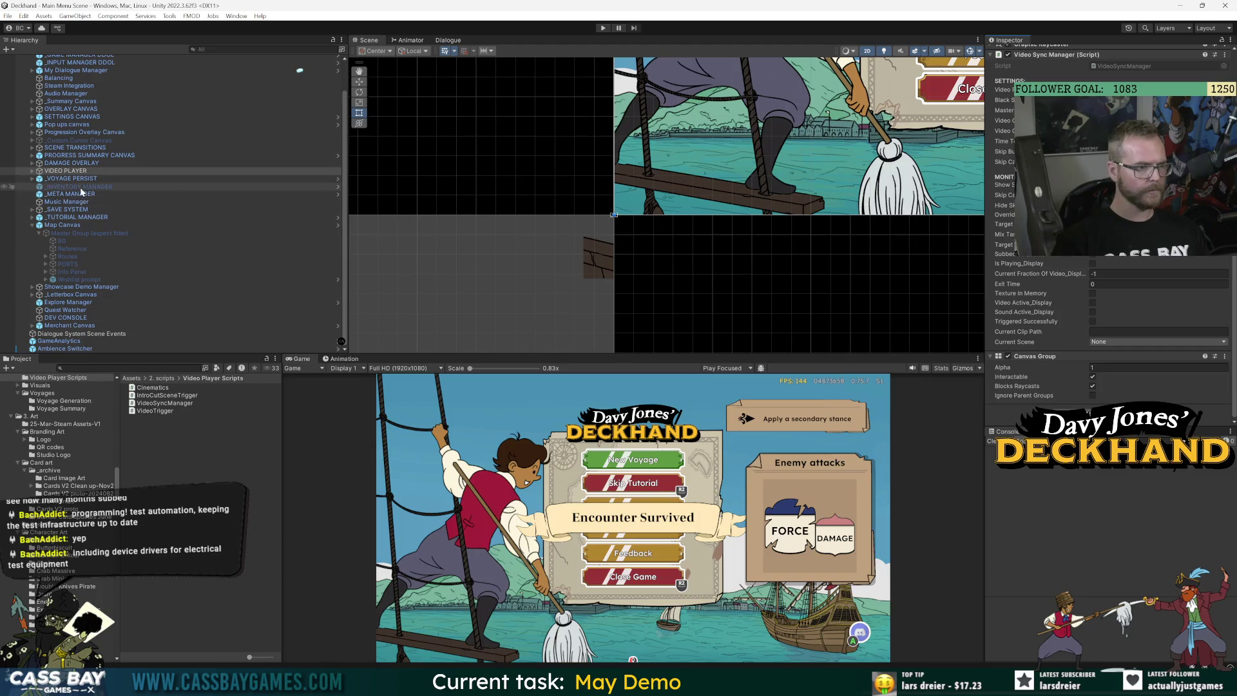
key("alt+Tab")
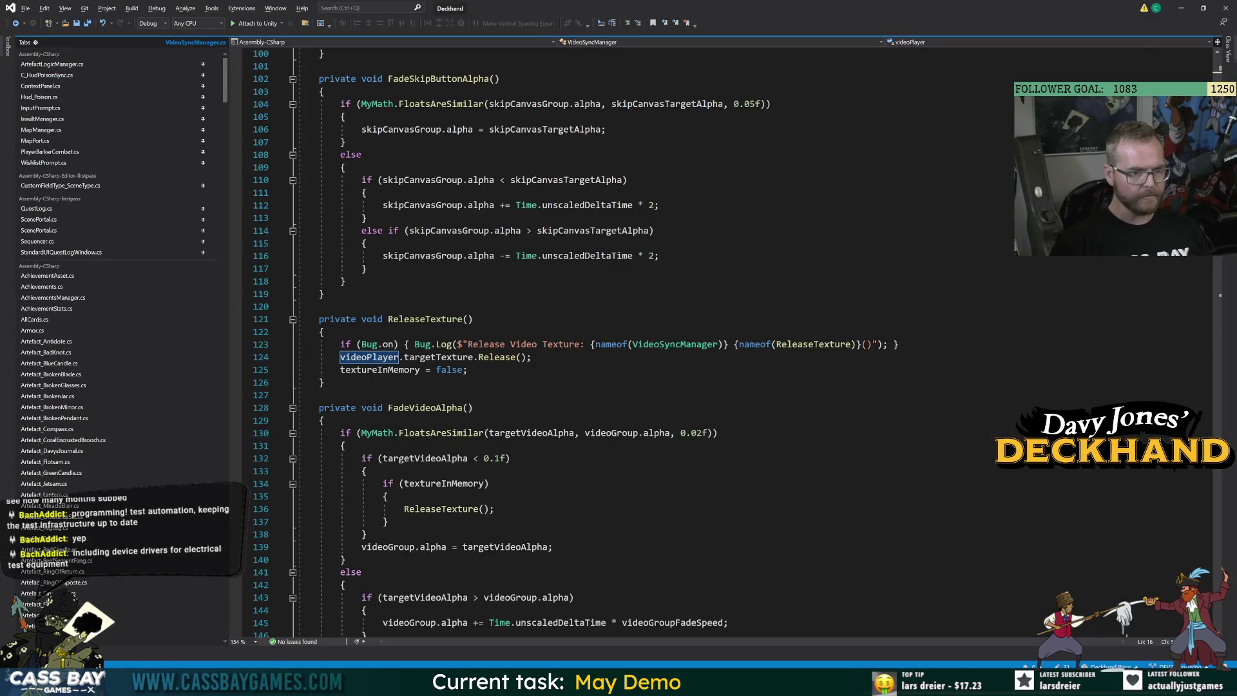
left_click(425, 319)
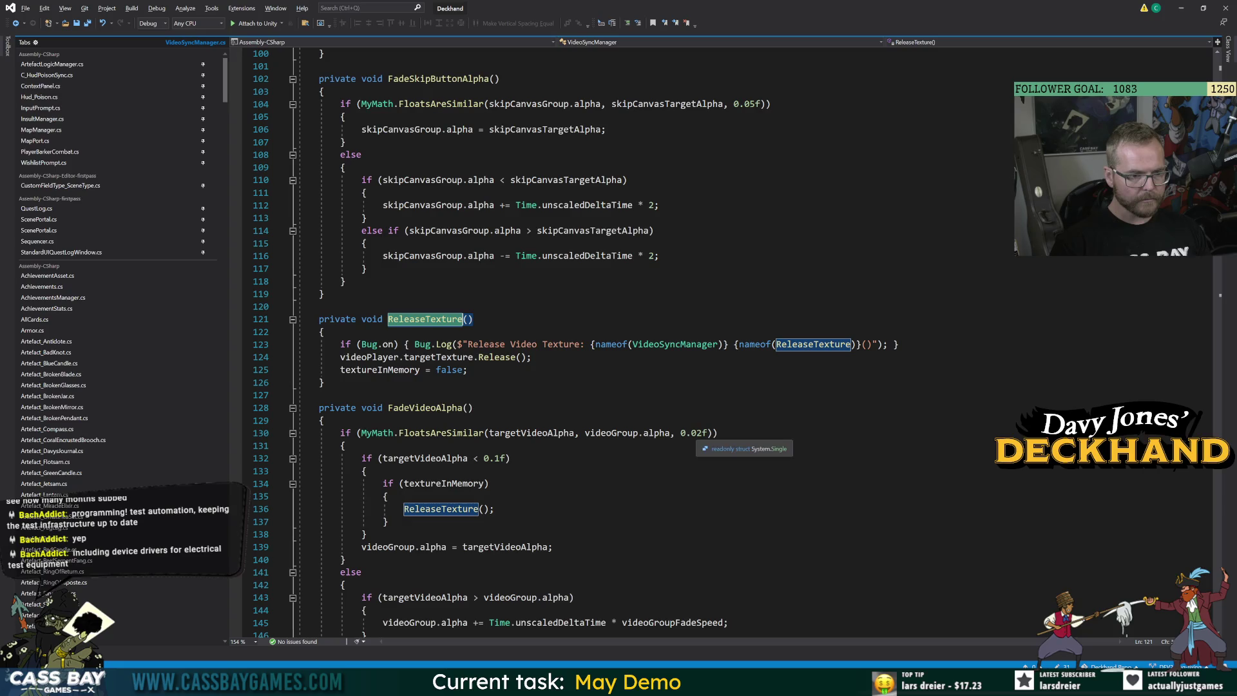
scroll(579, 342, "up", 15)
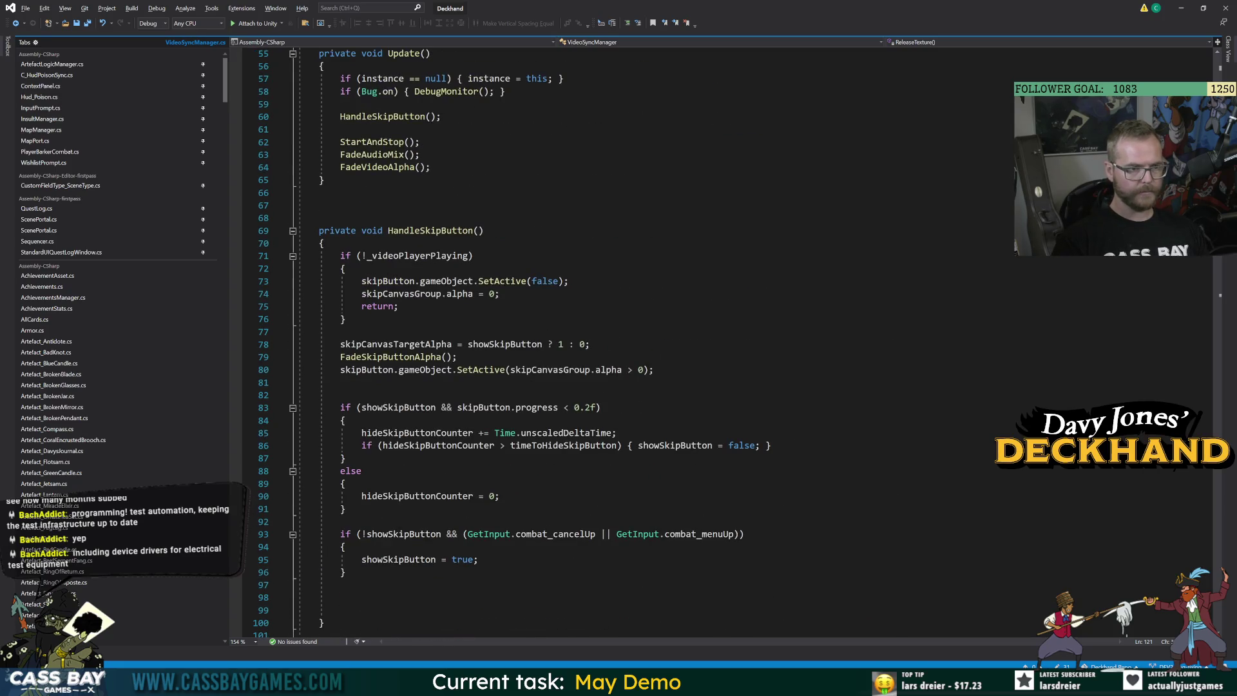
scroll(580, 341, "down", 20)
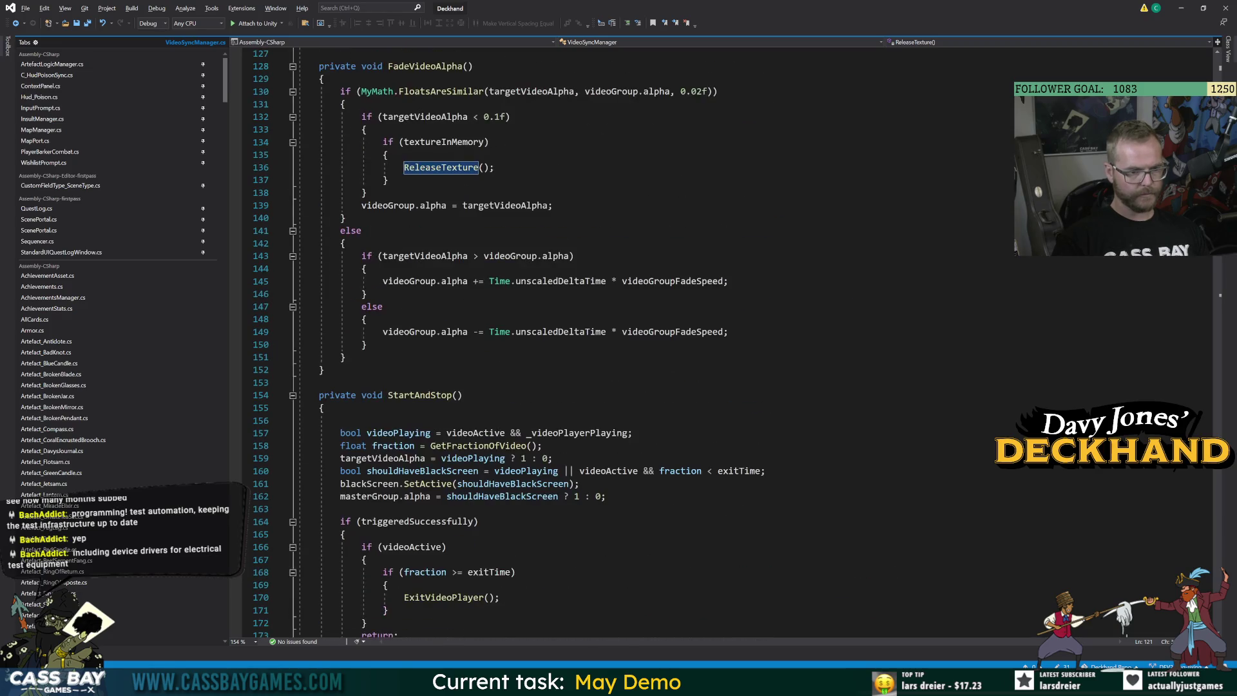
scroll(579, 342, "down", 5)
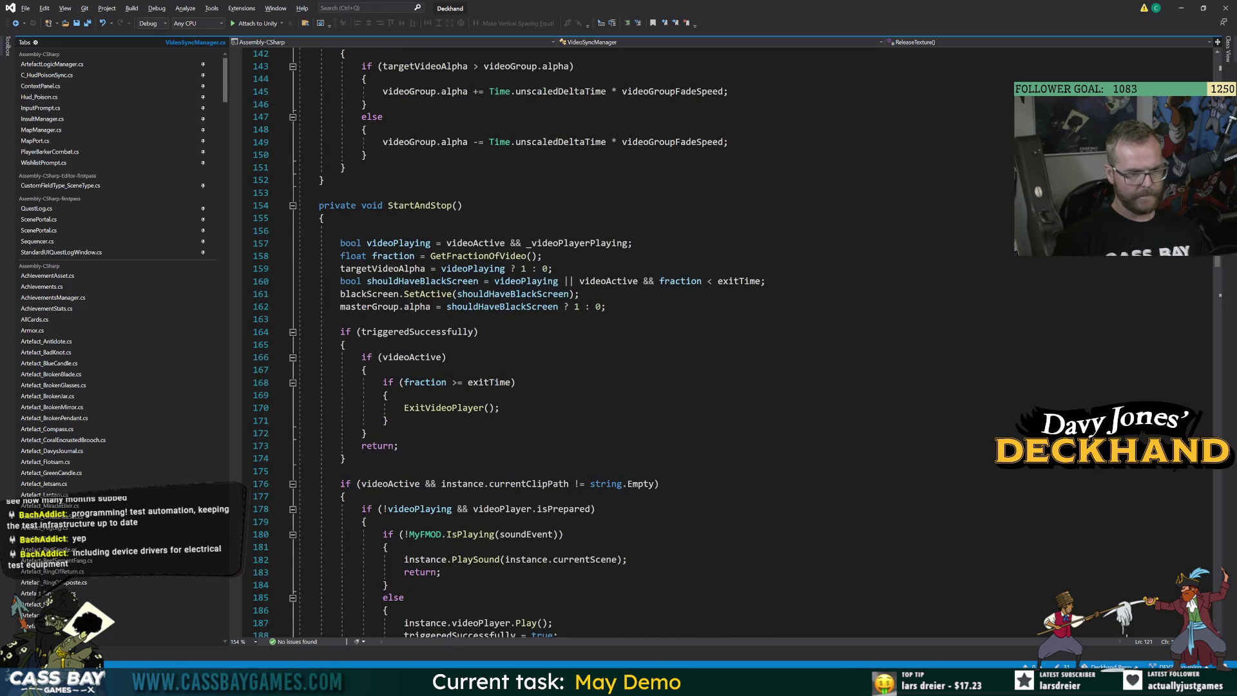
left_click(496, 534)
left_click(500, 559)
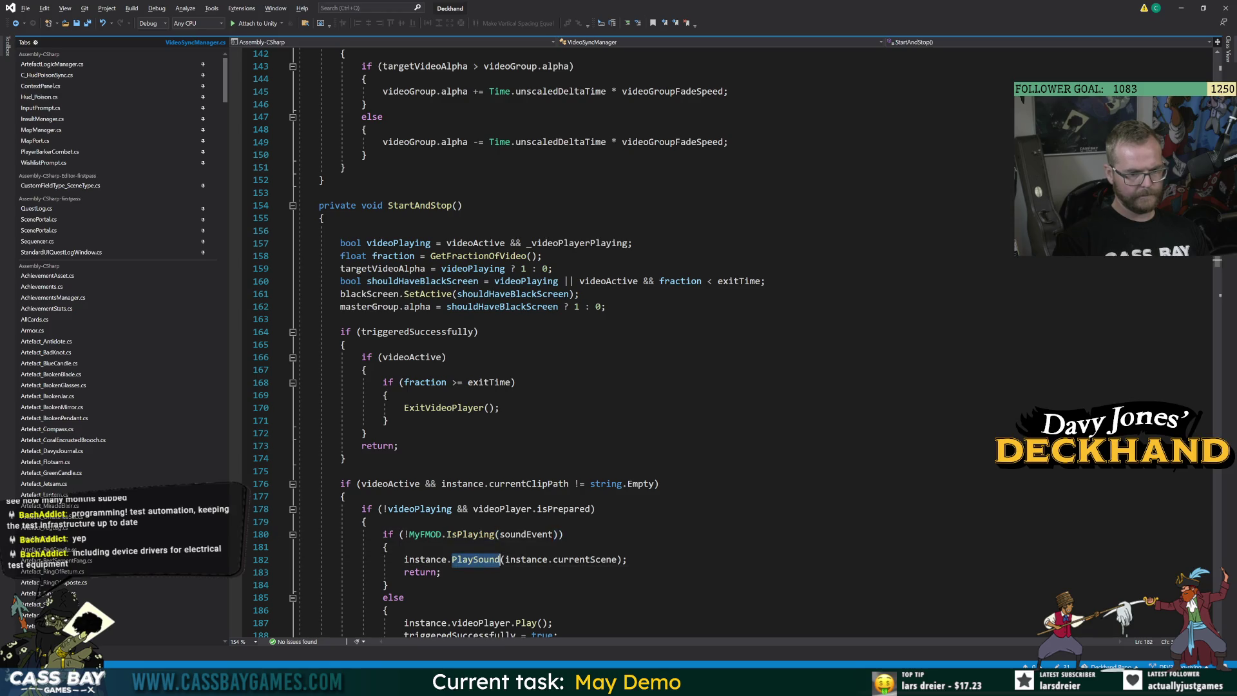
left_click(464, 269)
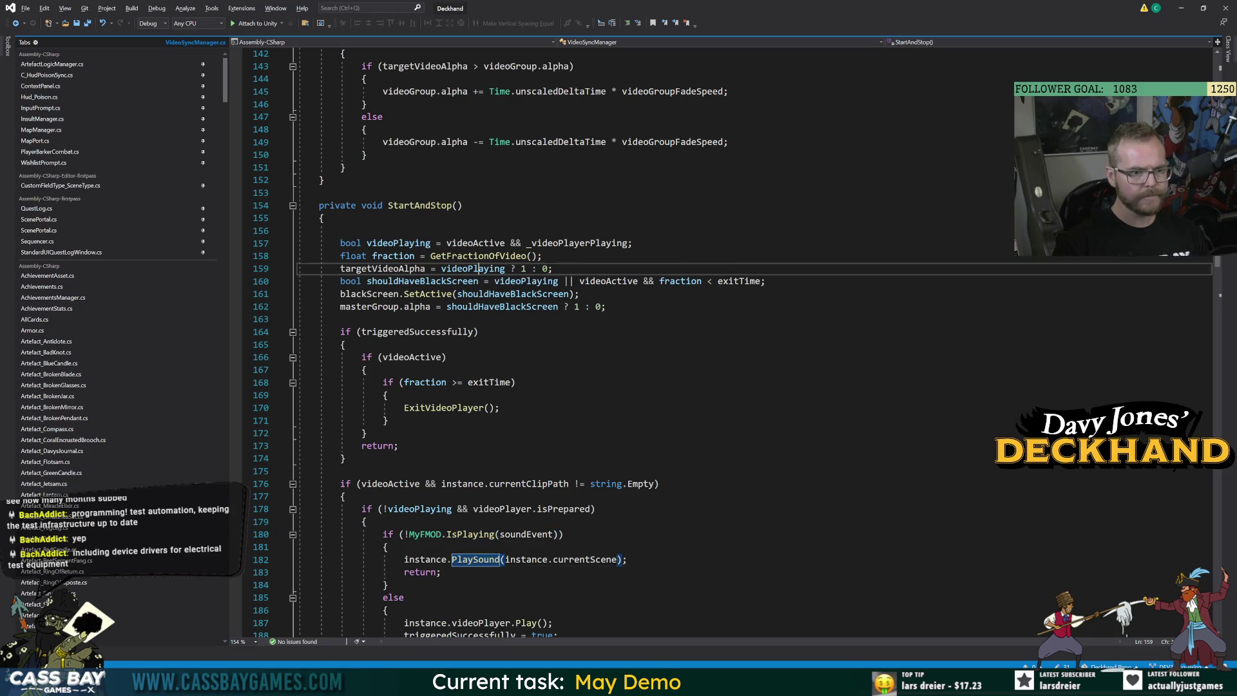
left_click(453, 294)
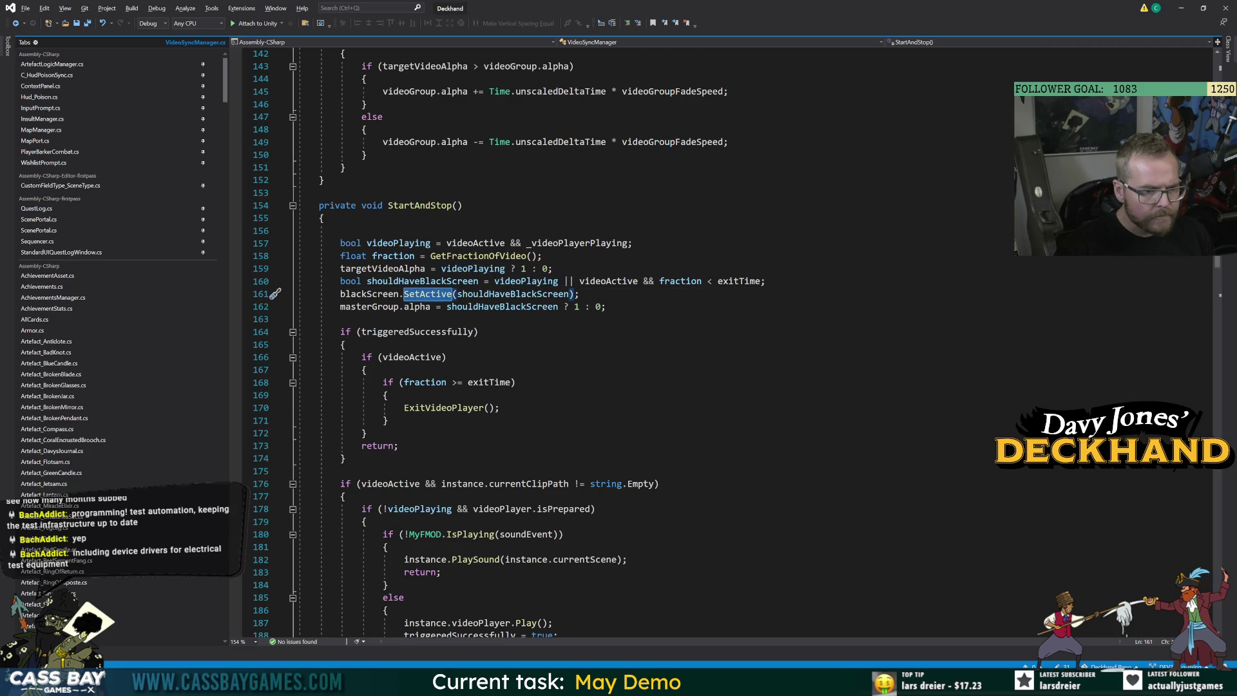
Trace the videoPlayer and cinematicsScene uses down to the GetVideoUrlPath call on line 237
scroll(728, 341, "down", 1)
scroll(728, 341, "down", 7)
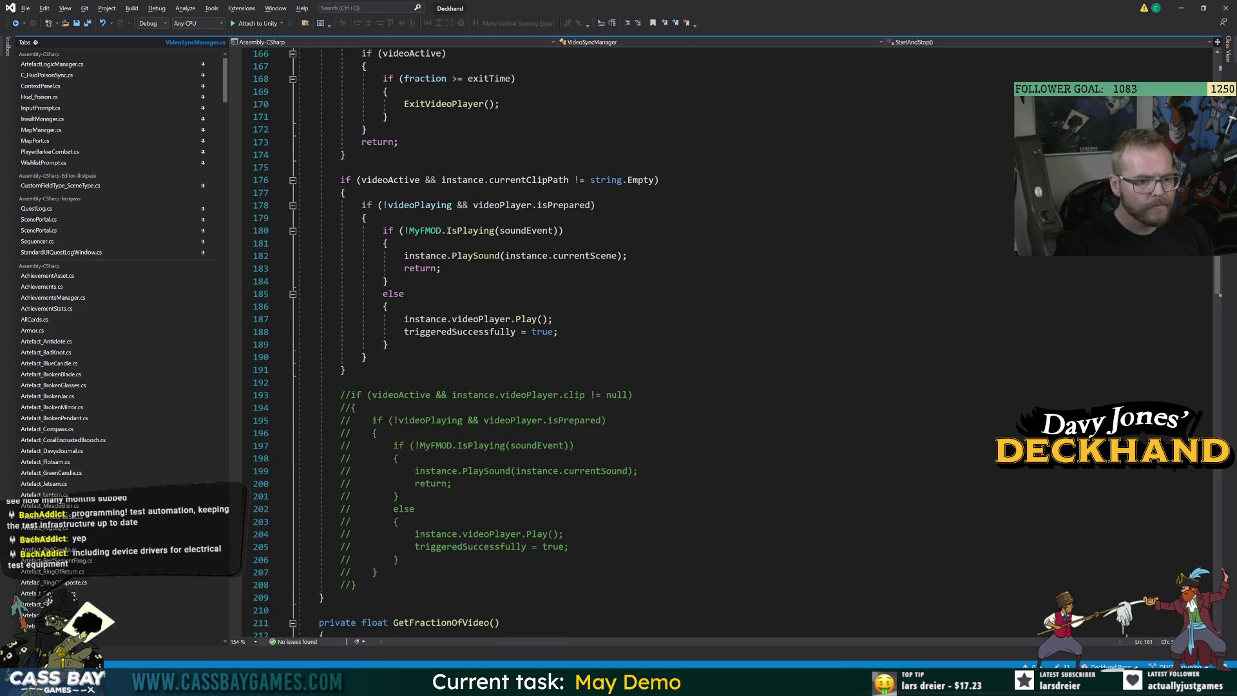
left_click(500, 320)
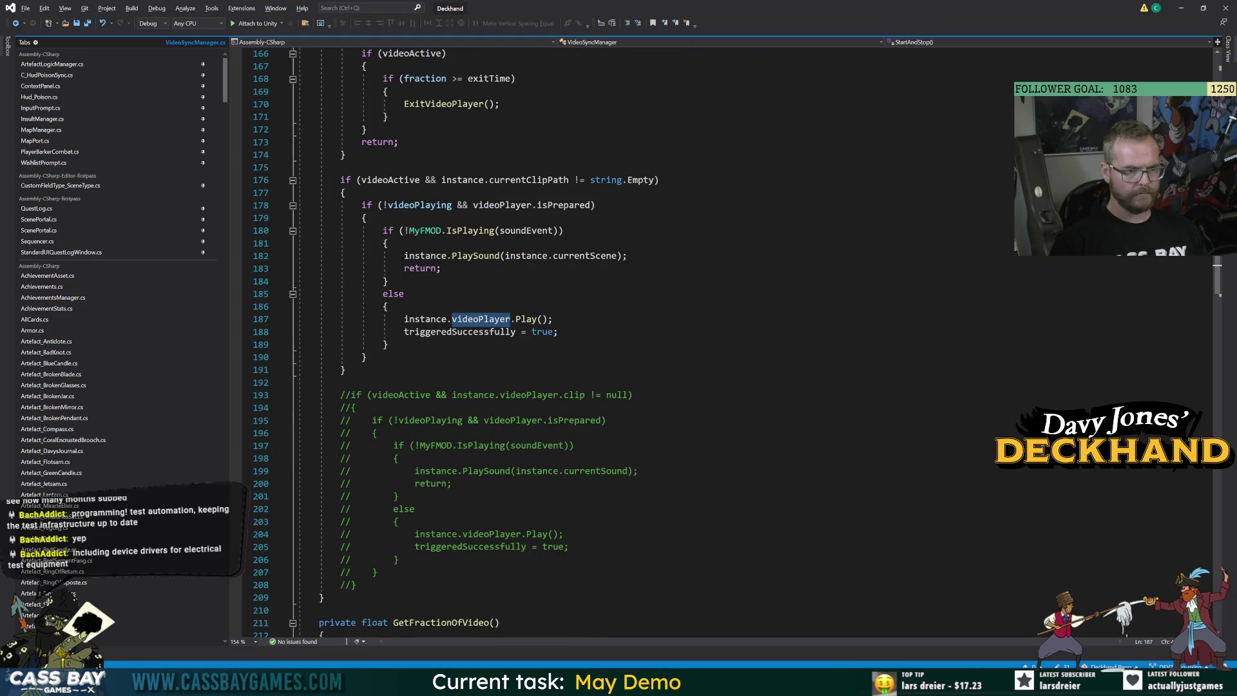
scroll(539, 327, "down", 8)
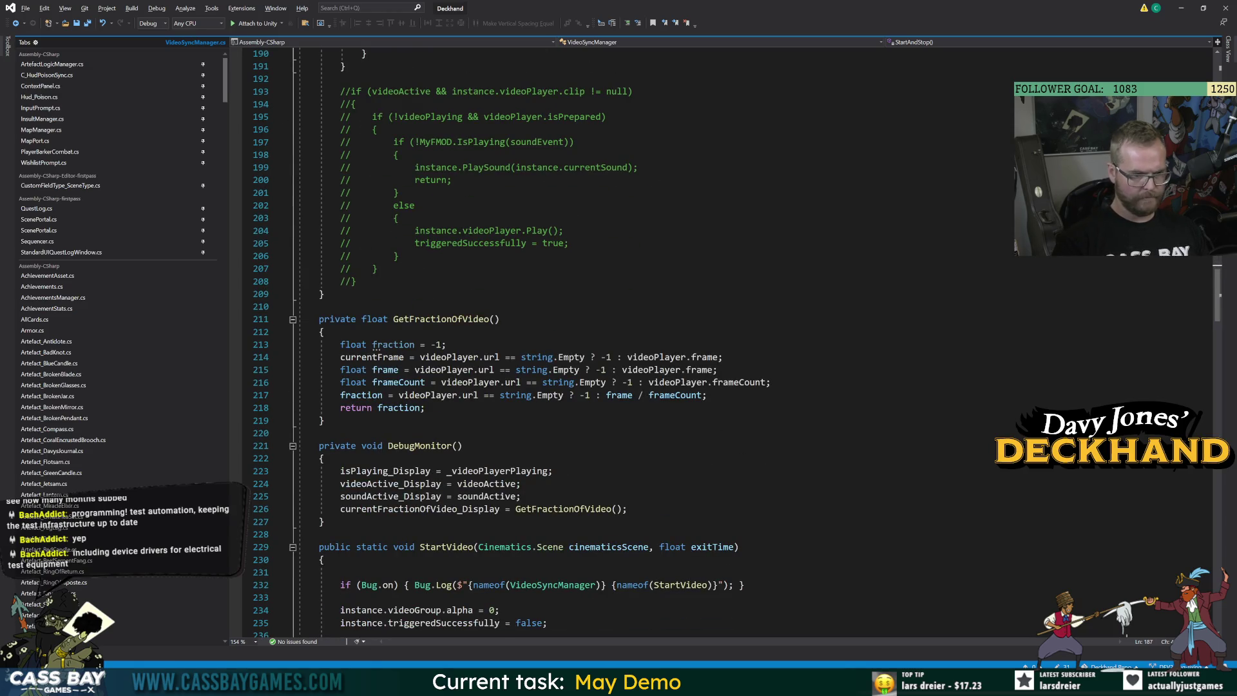
left_click(447, 547)
left_click(608, 546)
scroll(608, 546, "down", 8)
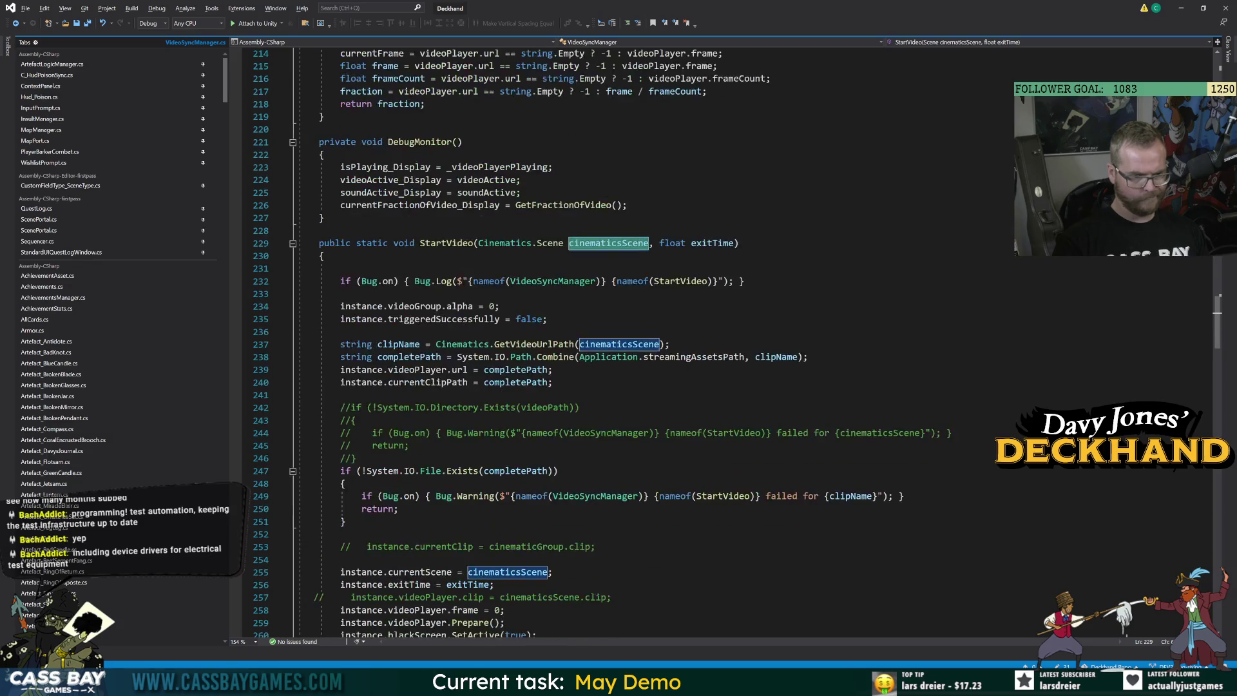
left_click(534, 344)
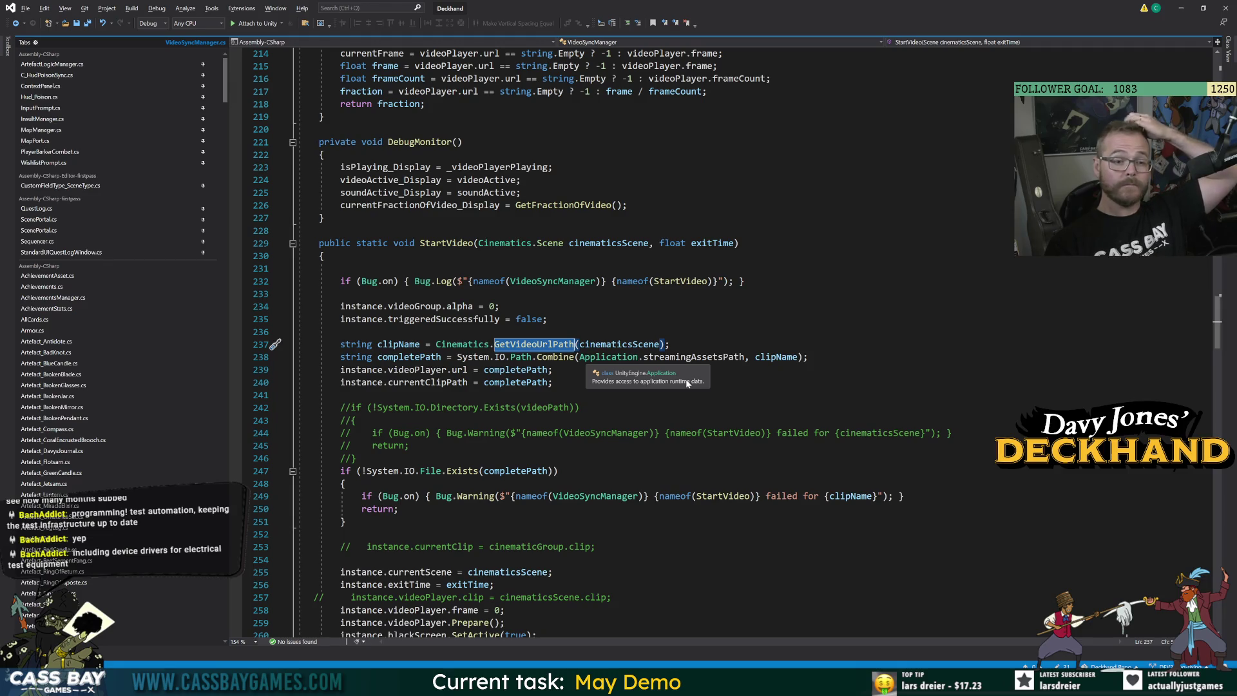
Jump to GetVideoUrlPath in Cinematics.cs and select the path_showcaseLoop declaration on line 31
key("F12")
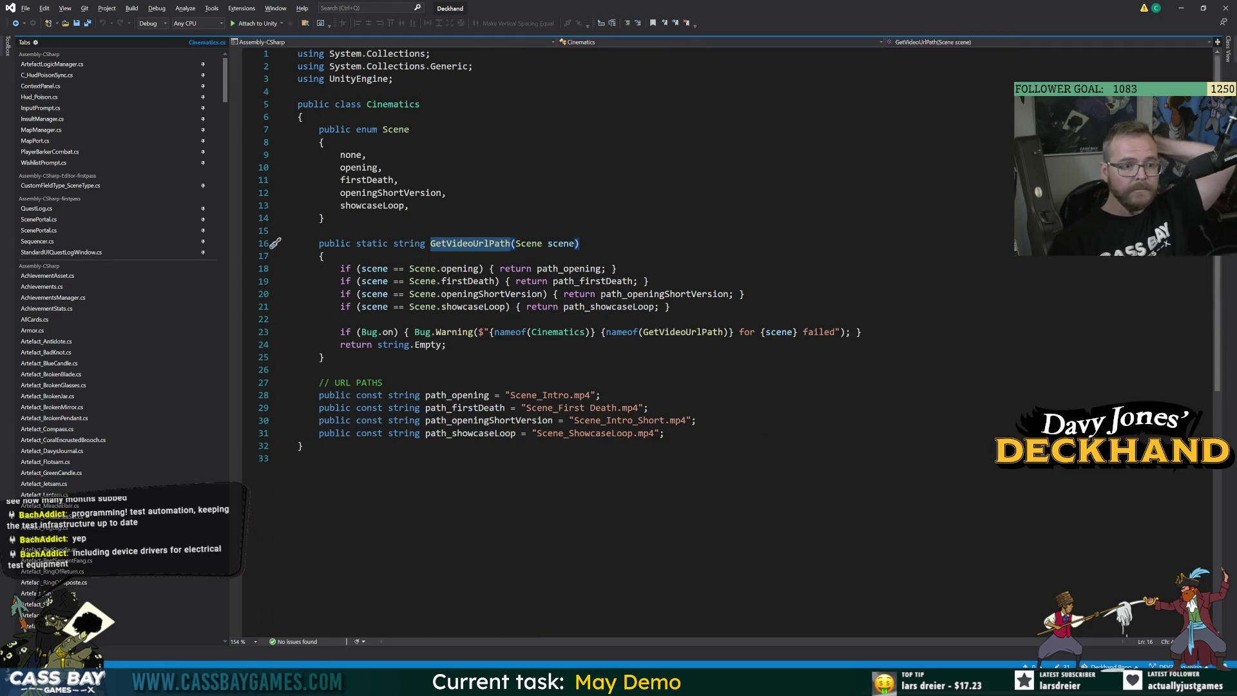
left_click(319, 231)
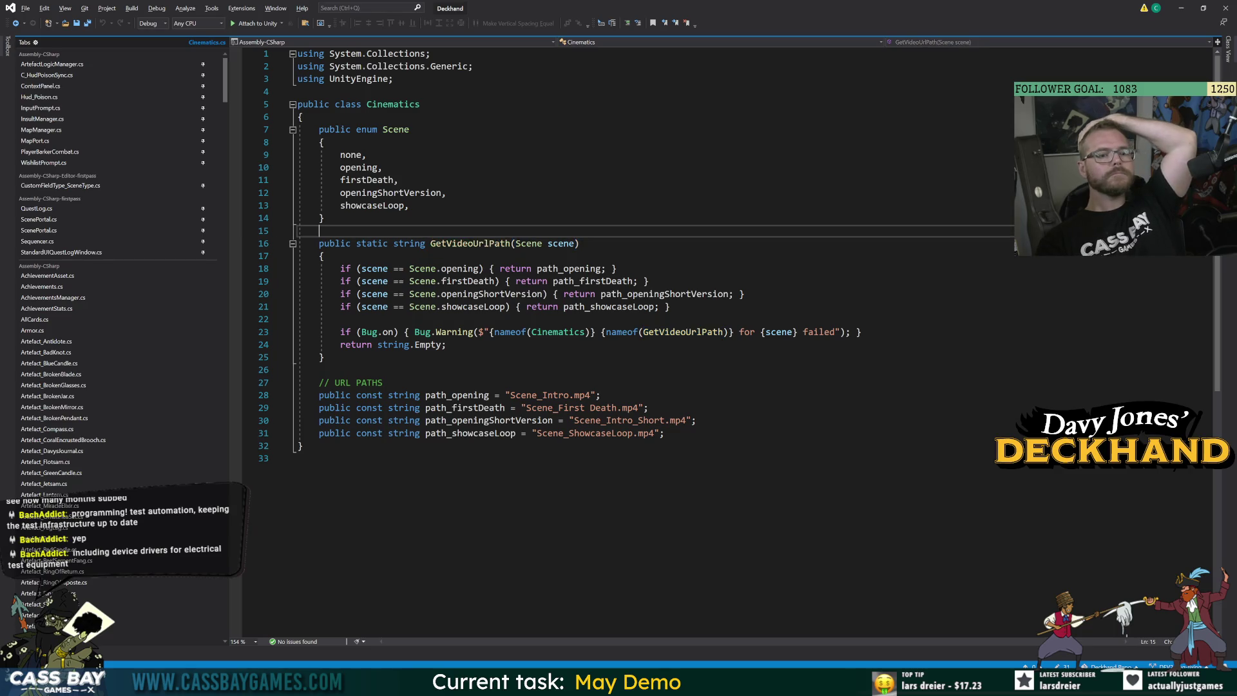
left_click(470, 243)
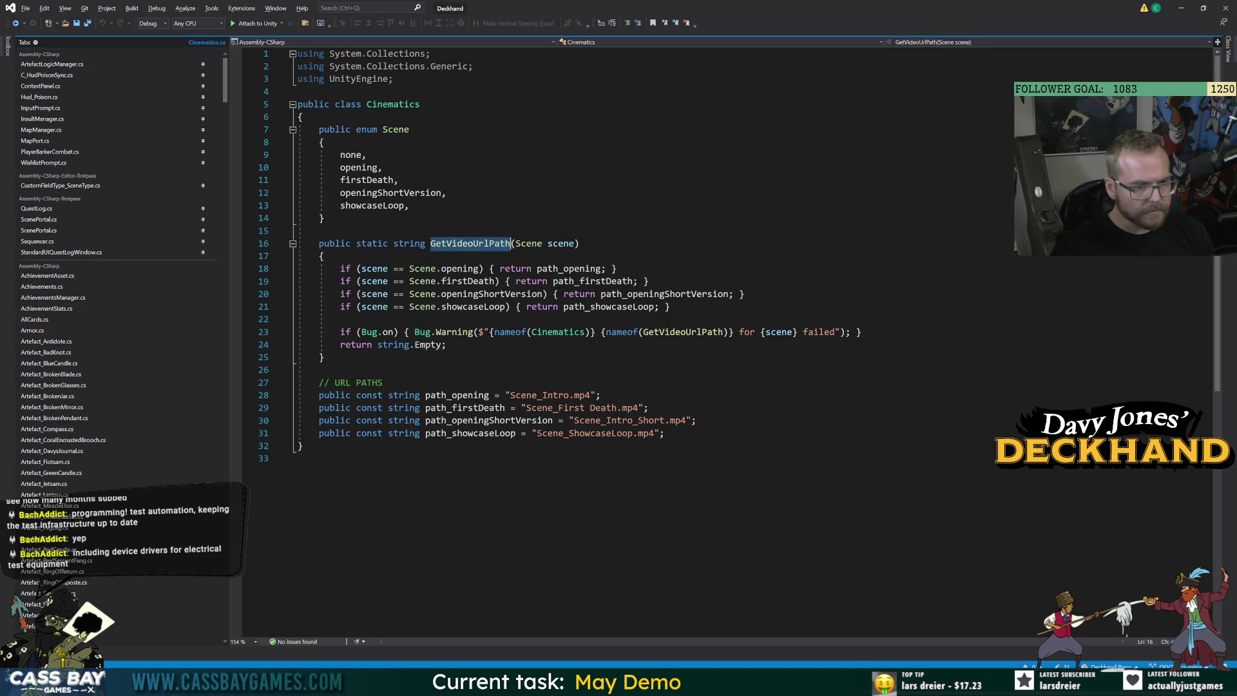
left_click(670, 306)
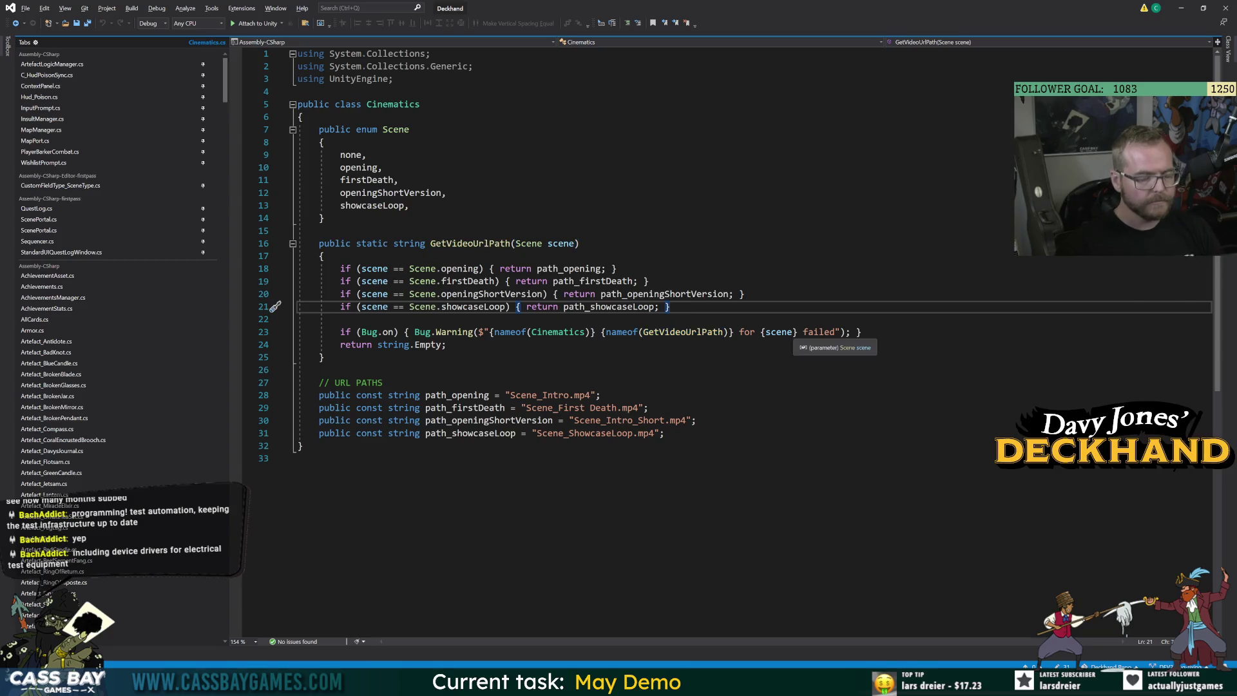
mouse_move(654, 307)
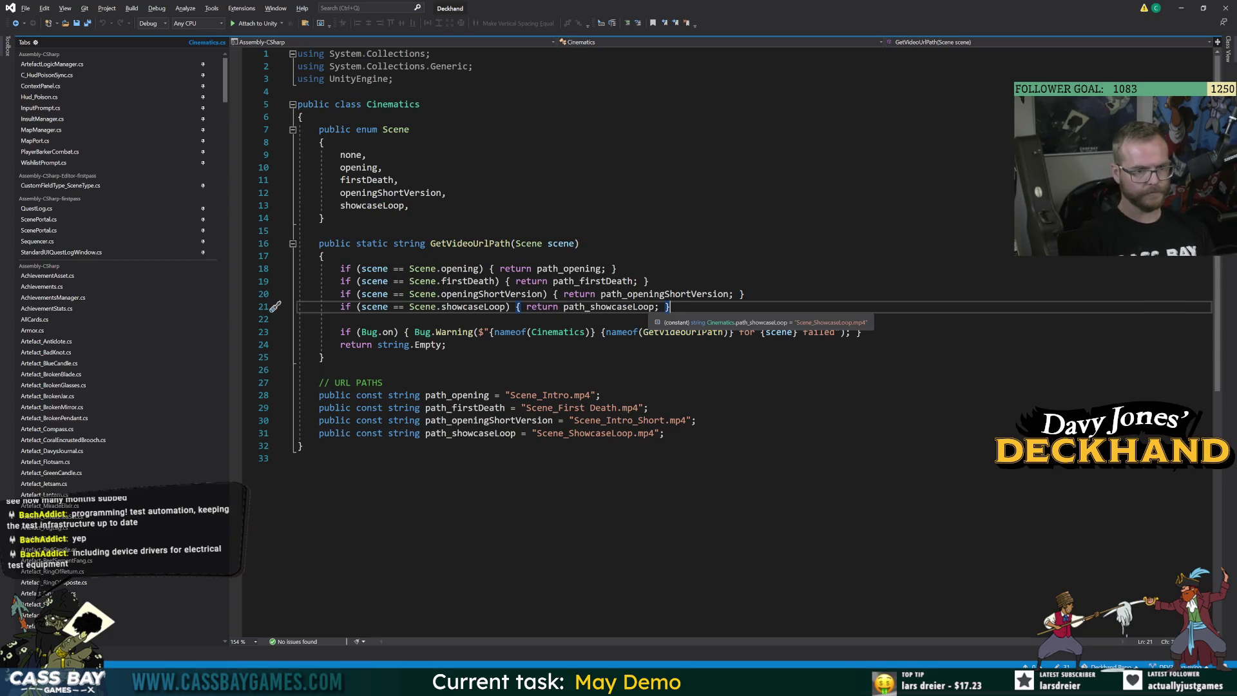
key("ctrl+End")
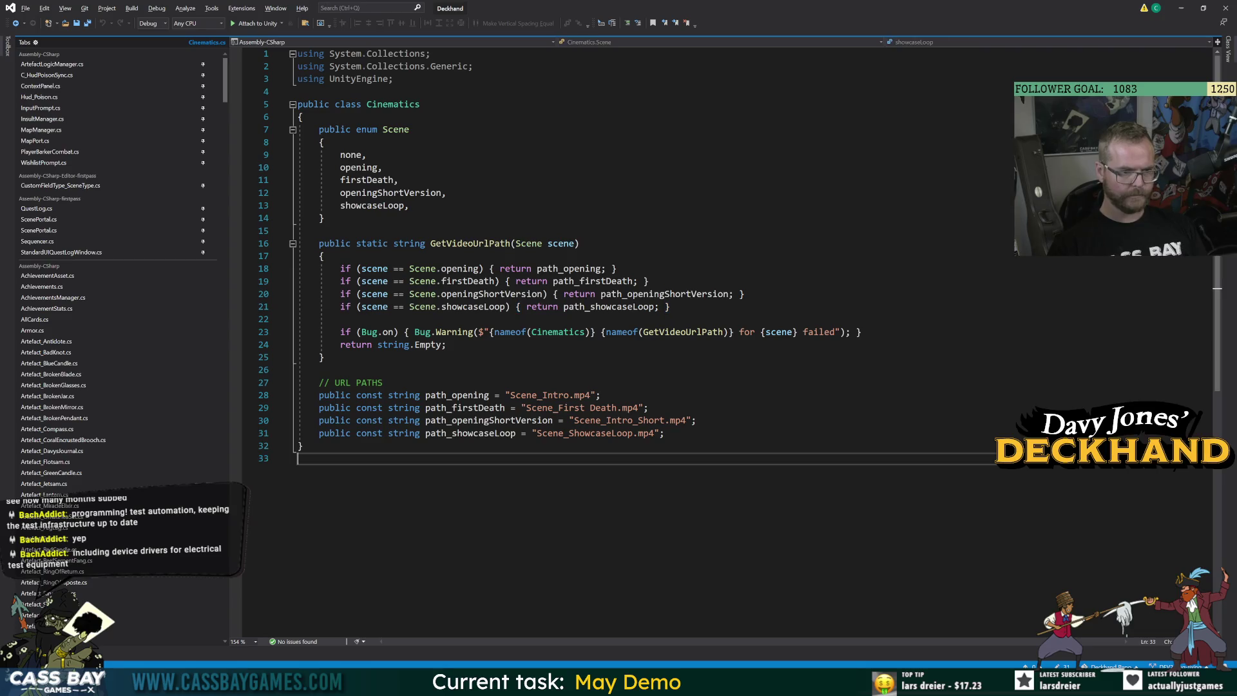
left_click(467, 433)
mouse_move(275, 433)
left_mouse_down()
mouse_move(275, 422)
mouse_move(275, 433)
left_mouse_up()
key("ctrl+c")
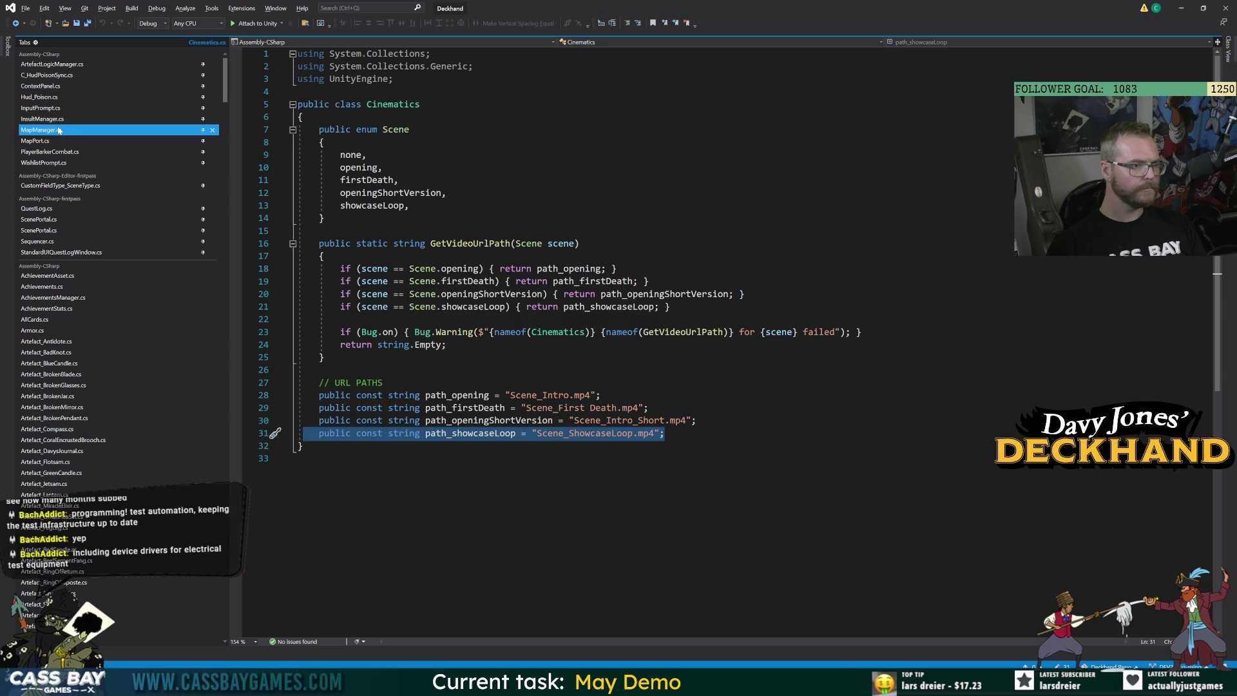
Paste the copied path_showcaseLoop line below wishlistURL in WishlistPrompt.cs
left_click(57, 162)
scroll(739, 342, "up", 6)
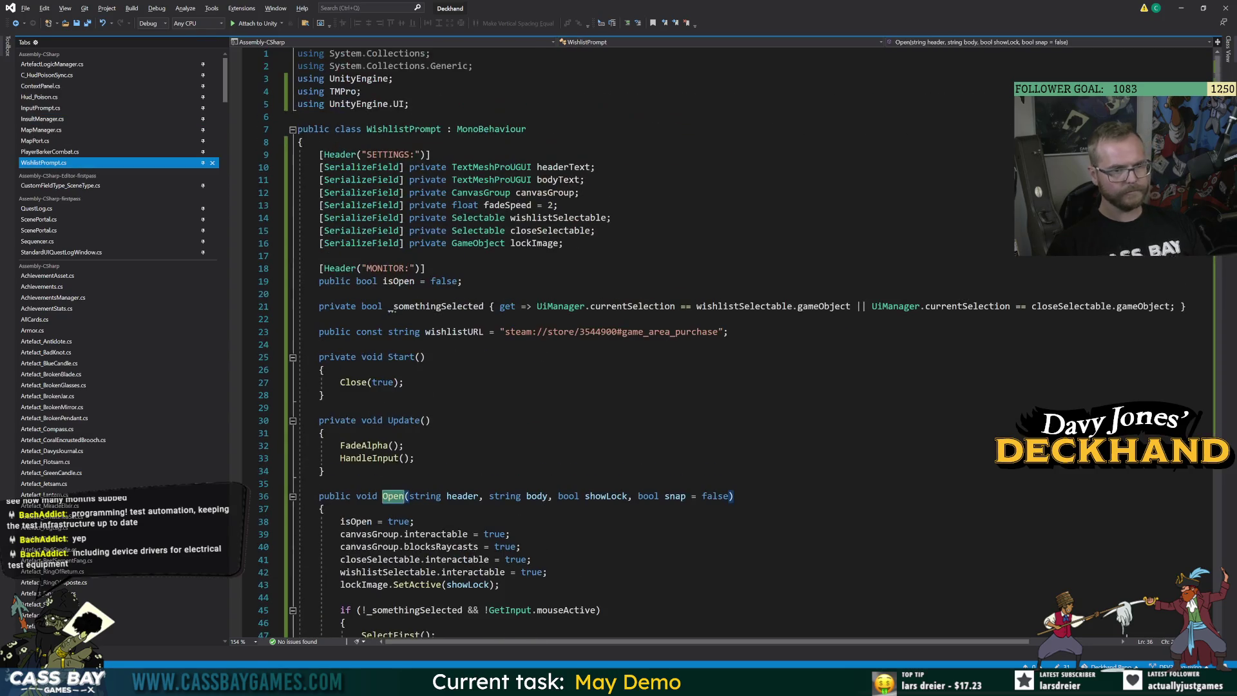
left_click(728, 331)
key("Return")
key("ctrl+v")
Rename the pasted constant to path_exploreClip, save, and return to Unity to recompile
left_click(453, 344)
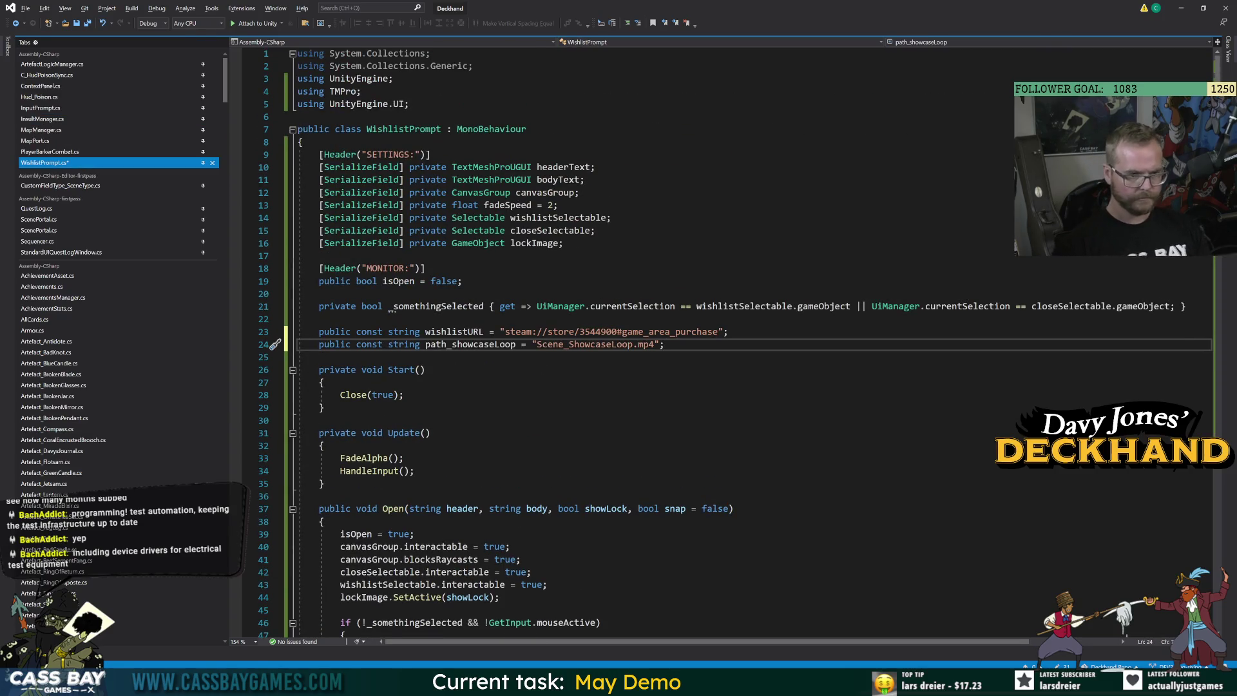
double_click(453, 344)
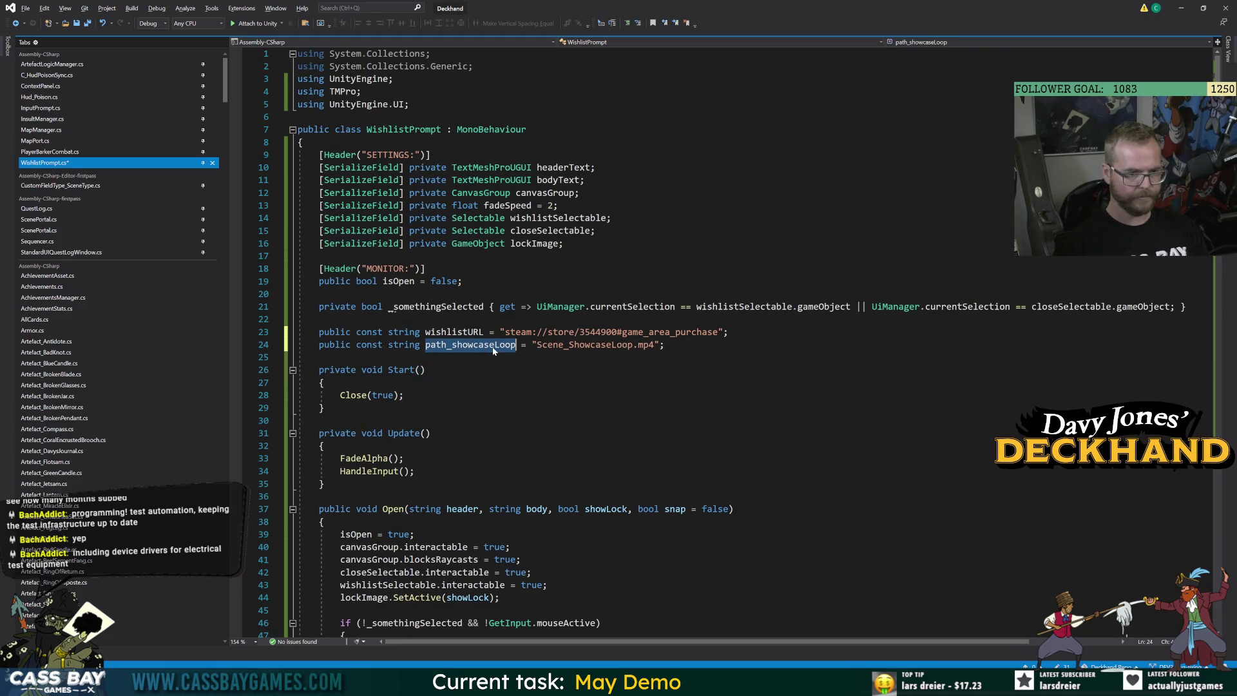
key("BackSpace")
key("BackSpace")
key("BackSpace")
key("BackSpace")
type("exploreClip")
left_click(425, 370)
key("ctrl+s")
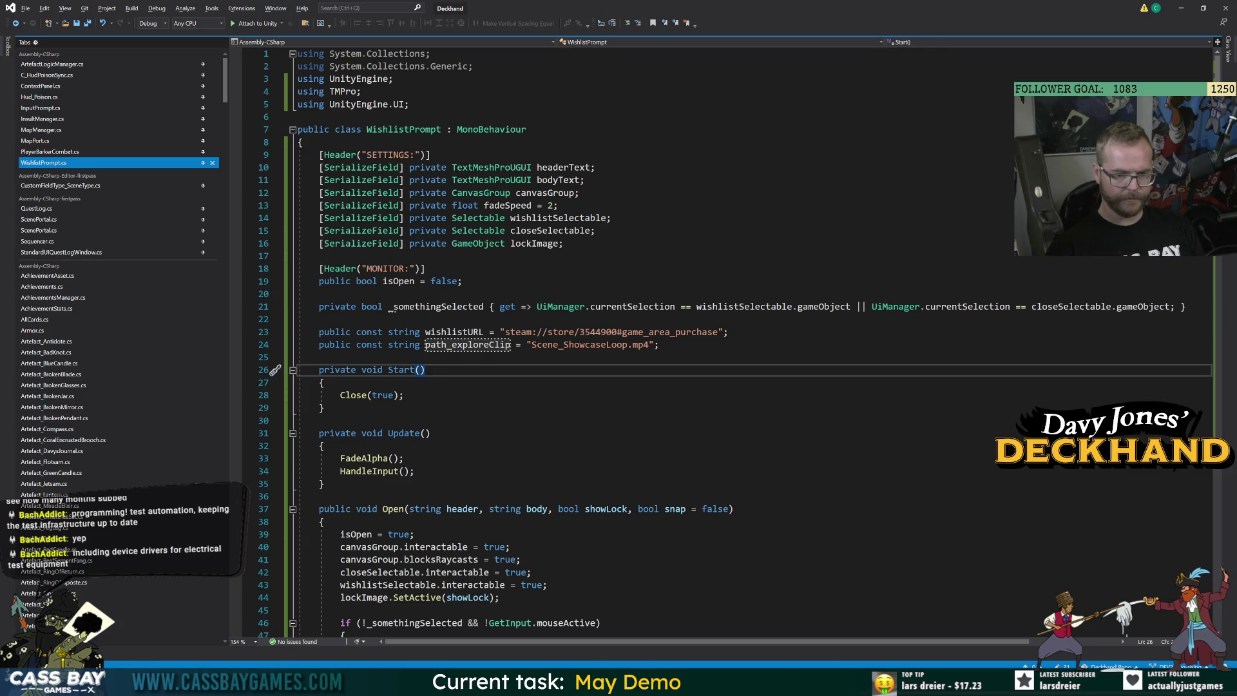
key("alt+Tab")
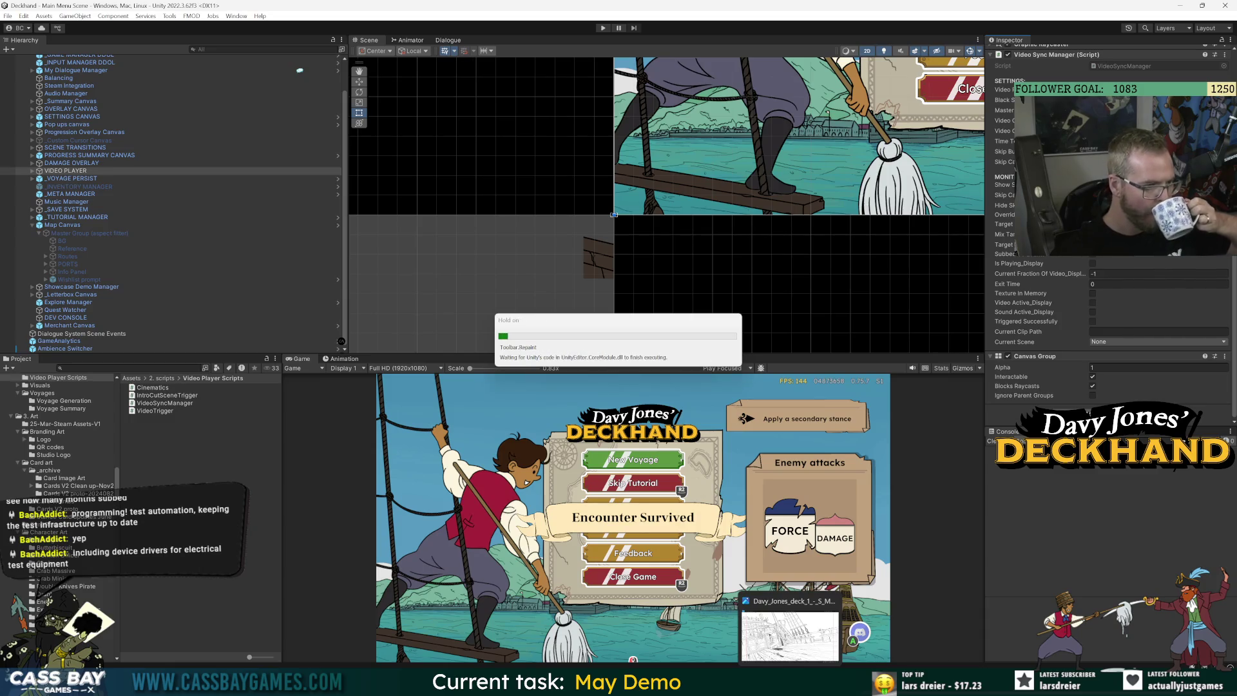
Rename 'Explore Demo Clip 540p' in Assets/StreamingAssets to Clip_ExploreDemo
scroll(58, 451, "down", 5)
scroll(87, 477, "down", 10)
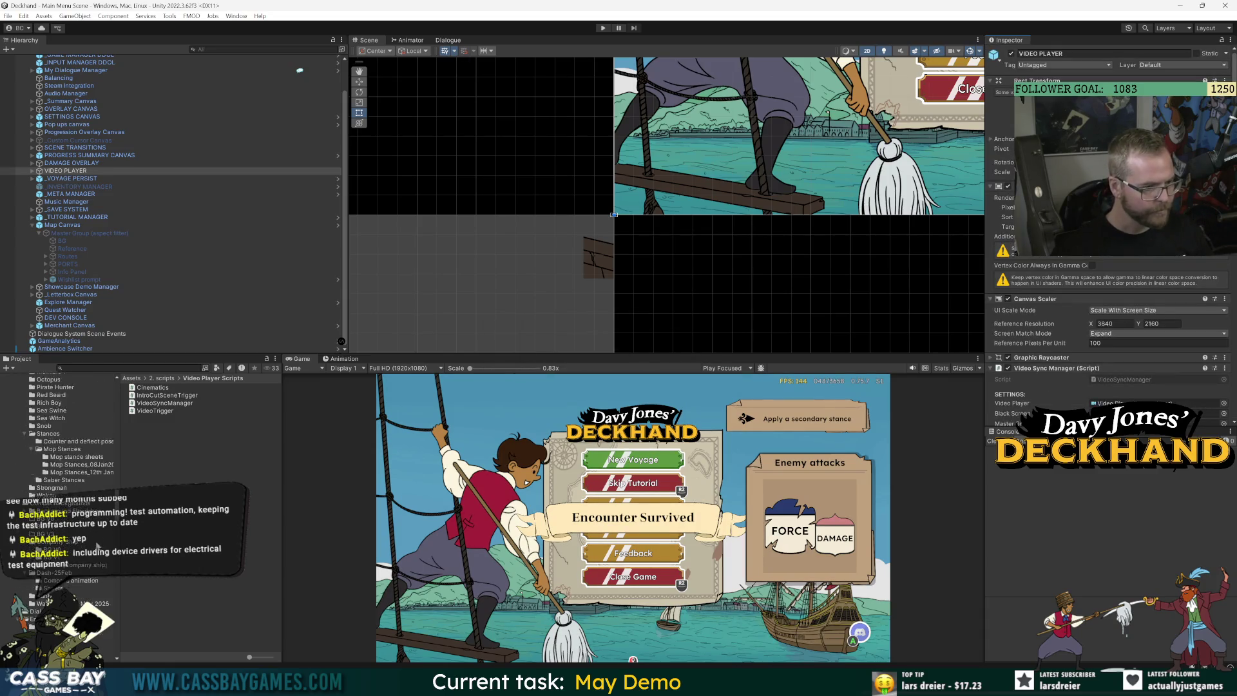
scroll(87, 478, "down", 7)
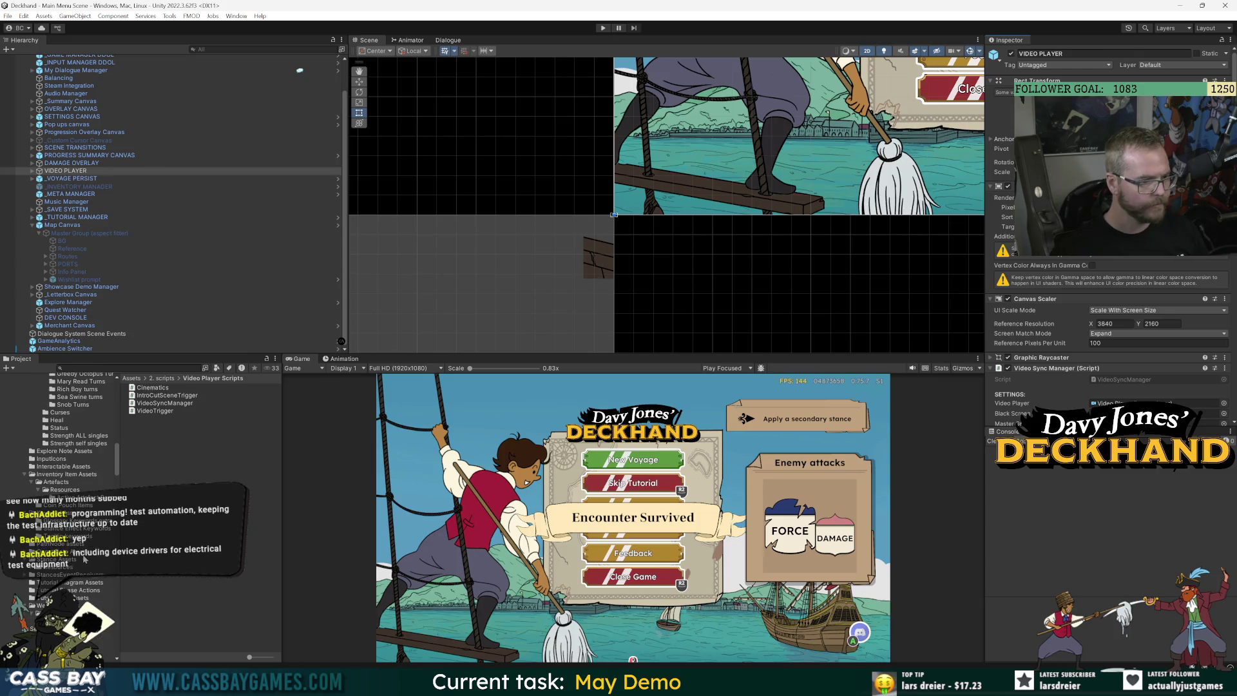
left_click_drag(116, 456, 116, 384)
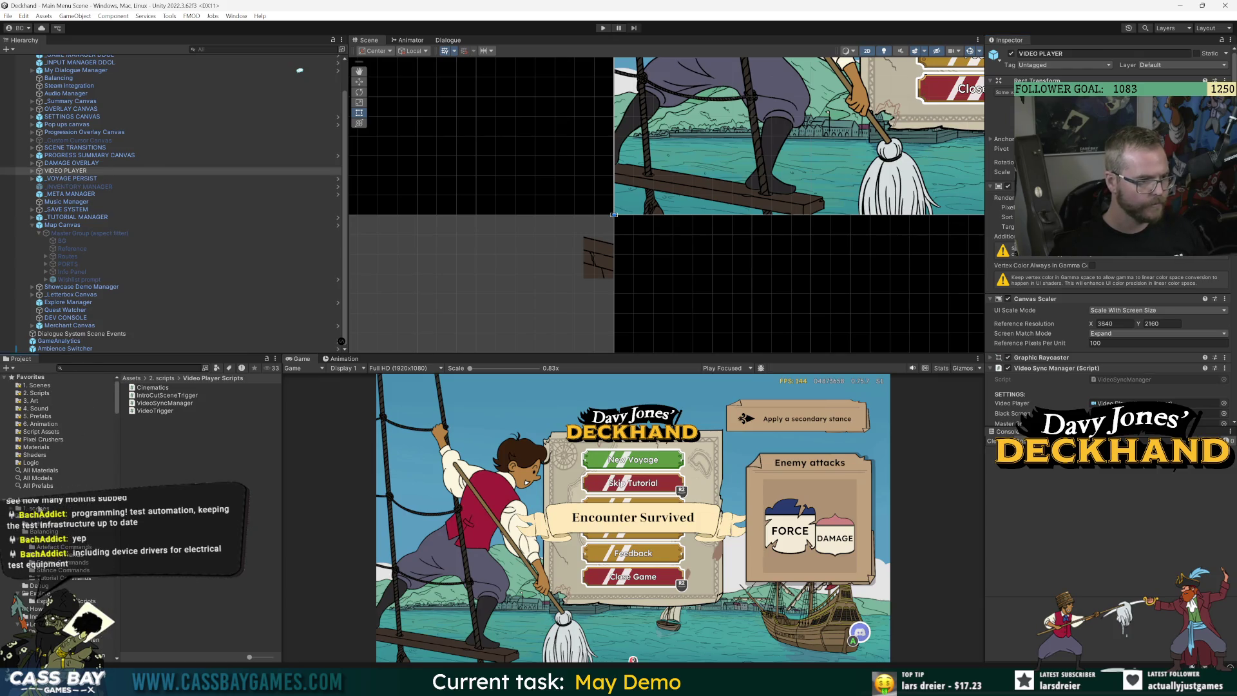
left_click(37, 503)
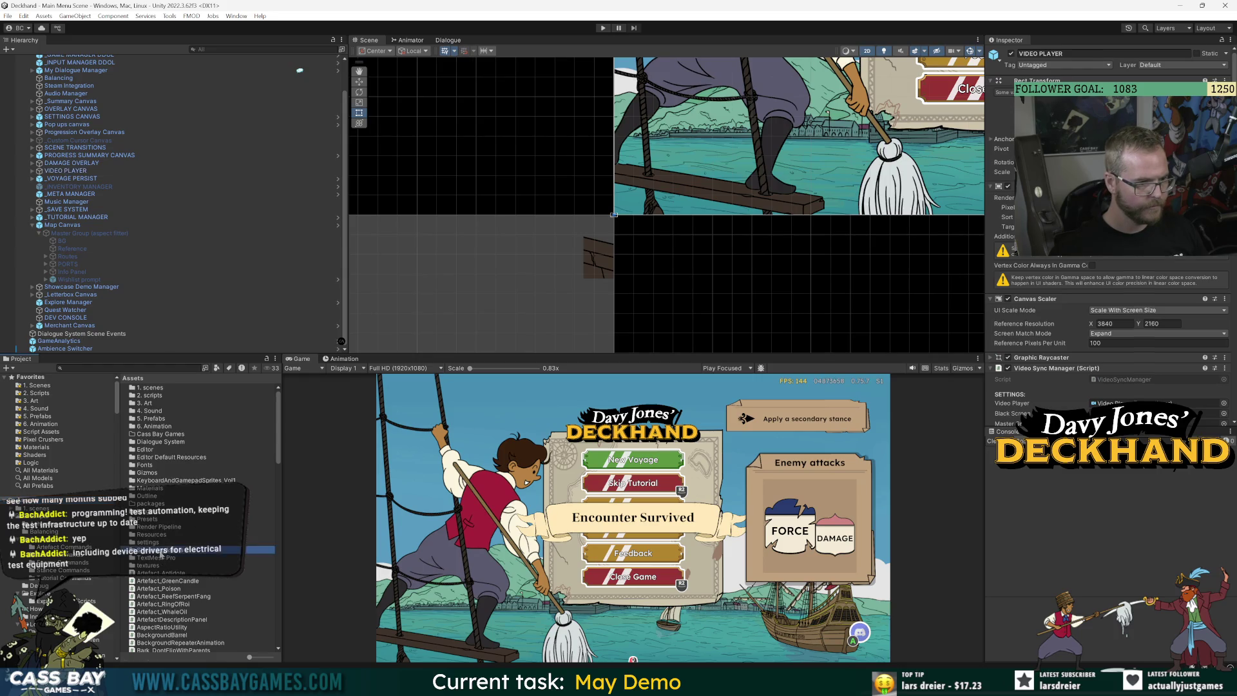
double_click(169, 550)
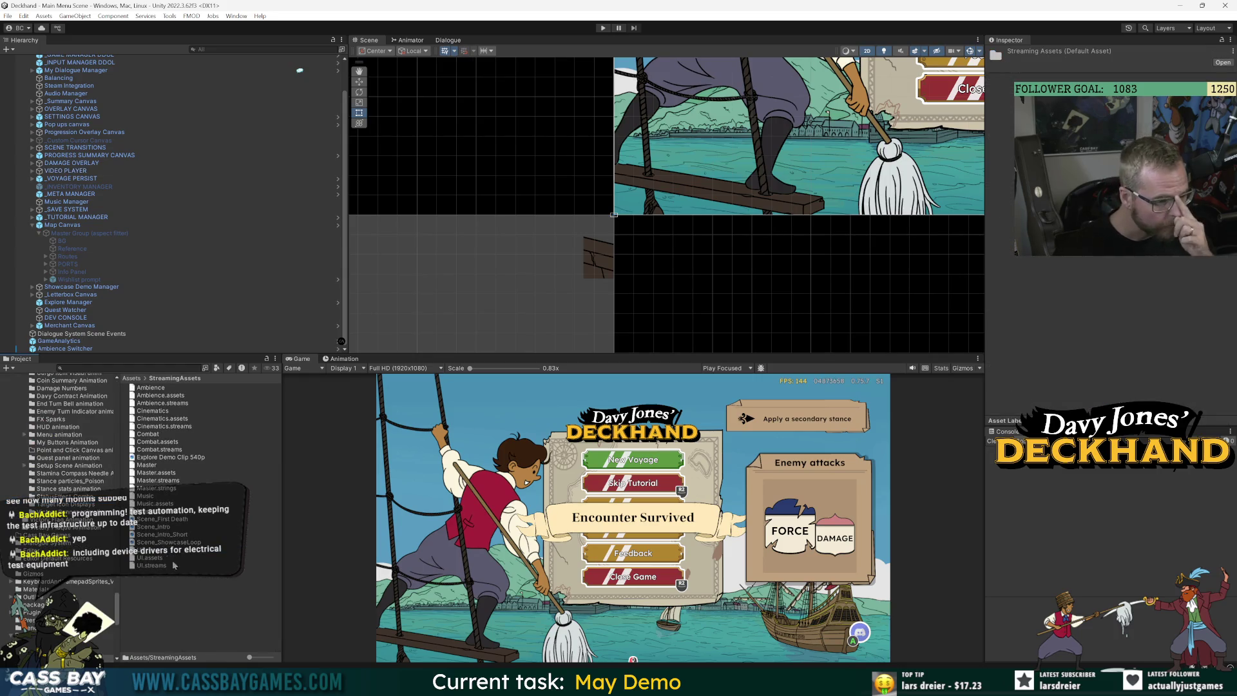
left_click(162, 457)
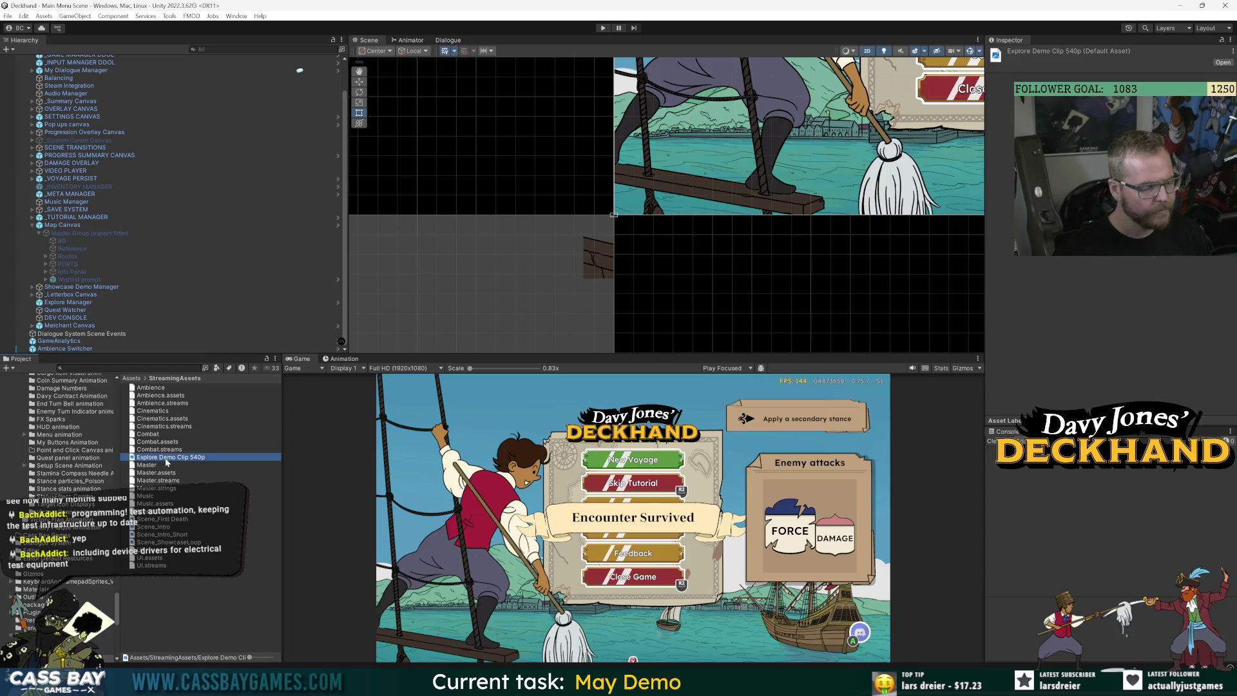
key("F2")
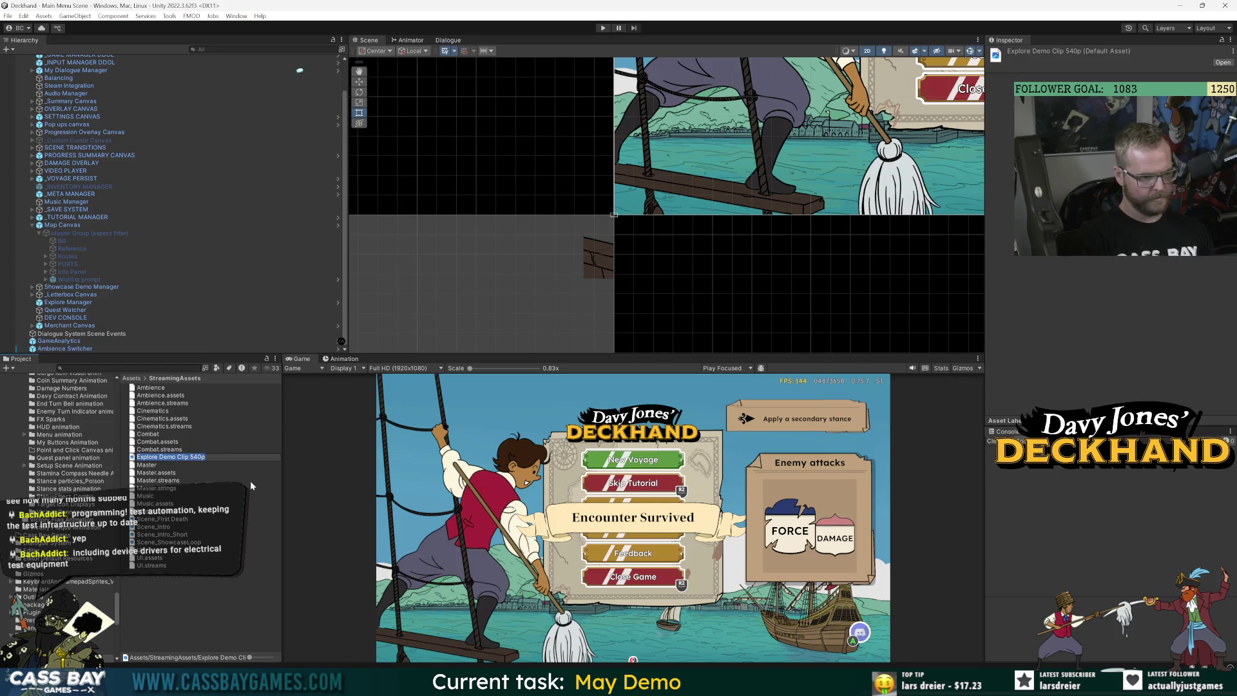
type("Clip_+ExploreDemo")
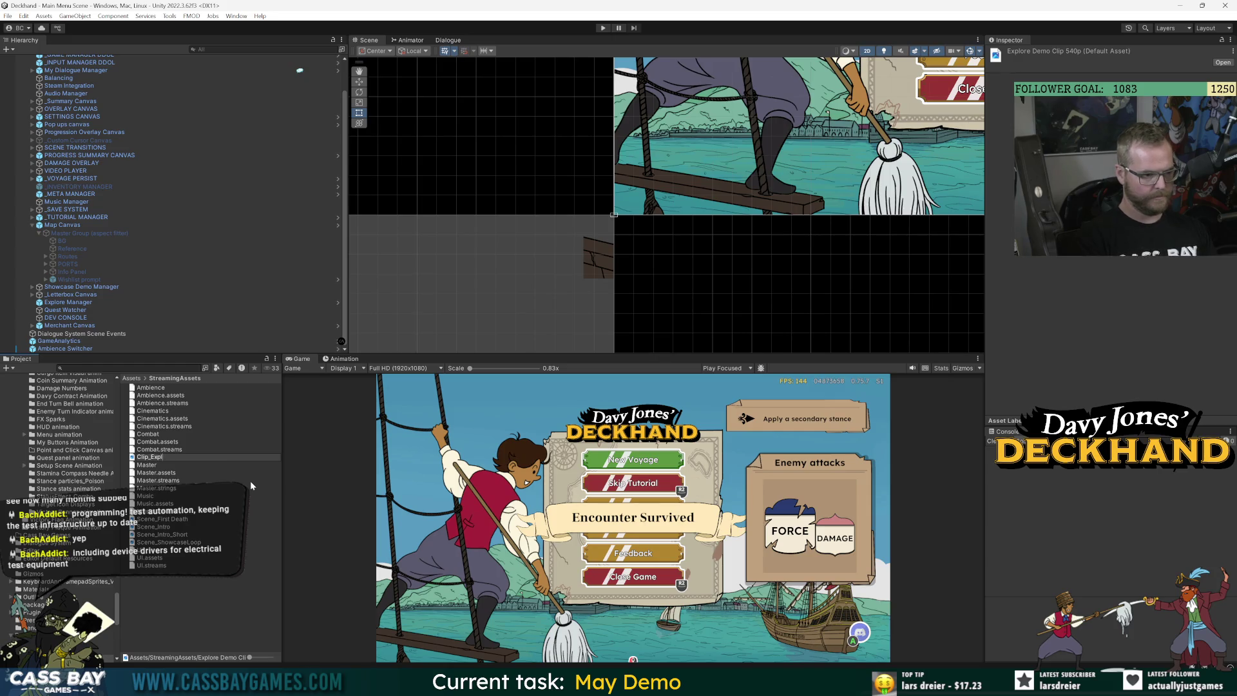
key("Return")
Copy the clip's asset path and select the path string on line 24 in Visual Studio
right_click(163, 438)
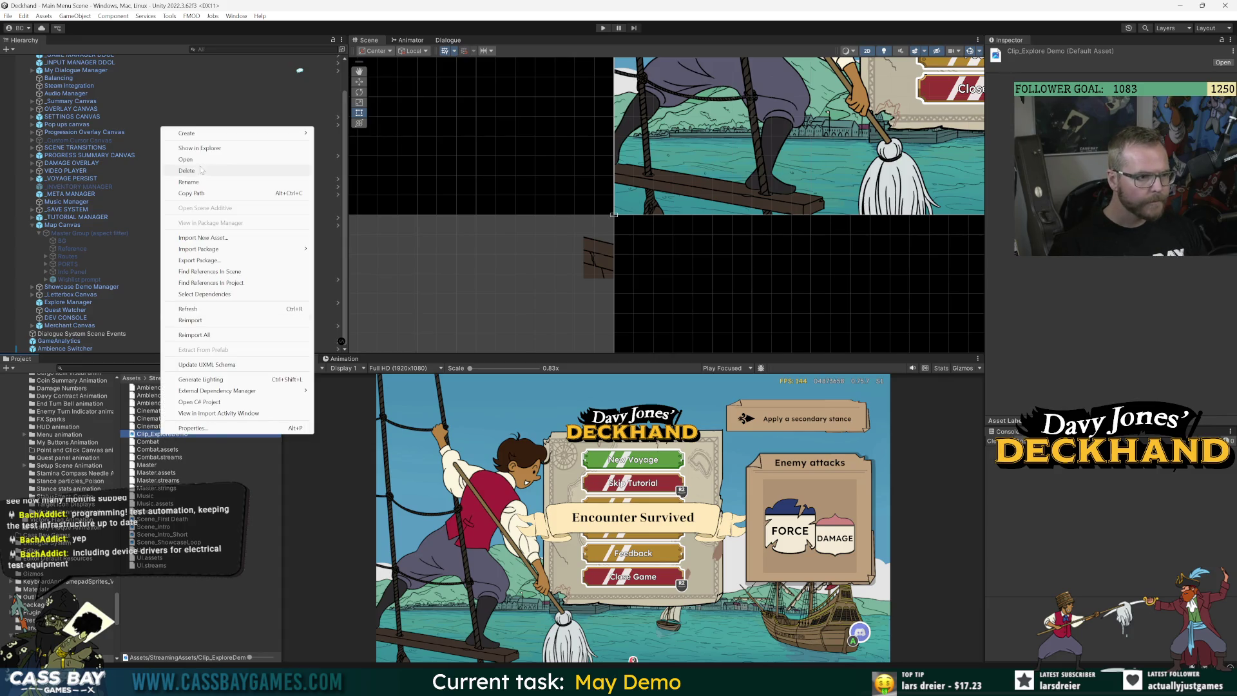
left_click(193, 193)
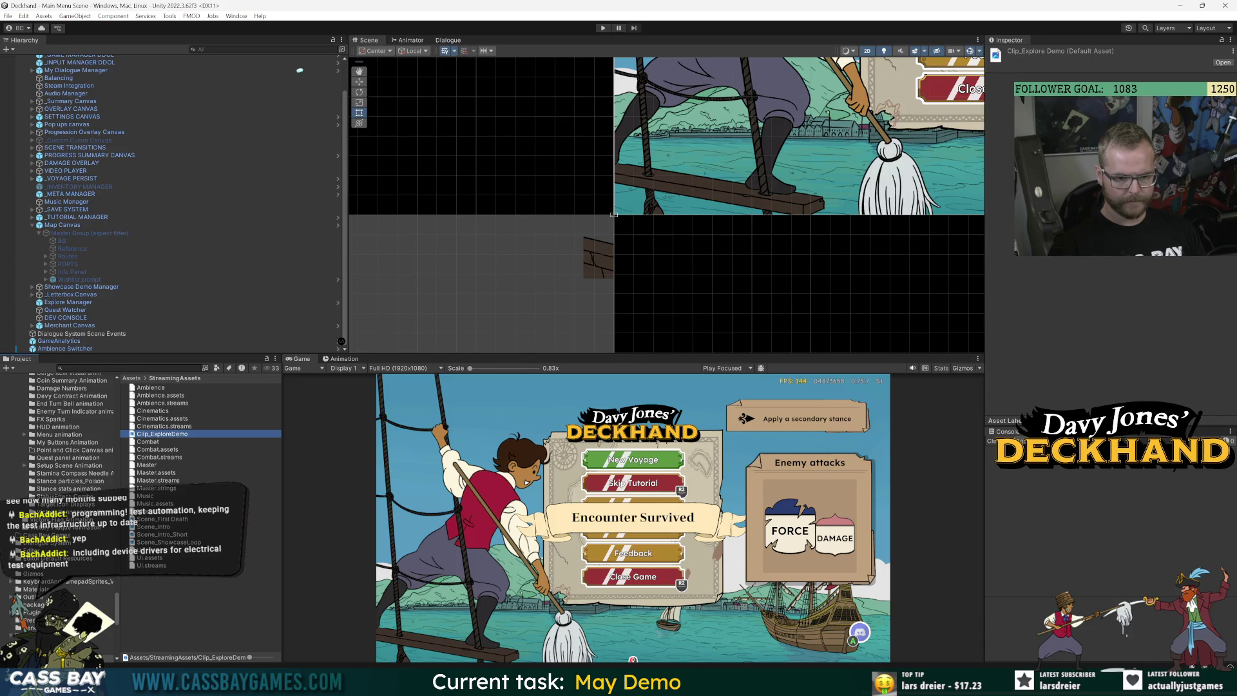
key("alt+Tab")
left_click_drag(532, 345, 651, 344)
Paste the asset path into path_exploreClip, save, and trim it to "Clip_ExploreDemo.mp4"
type("Assets/StreamingAssets/Clip_ExploreDemo.mp4")
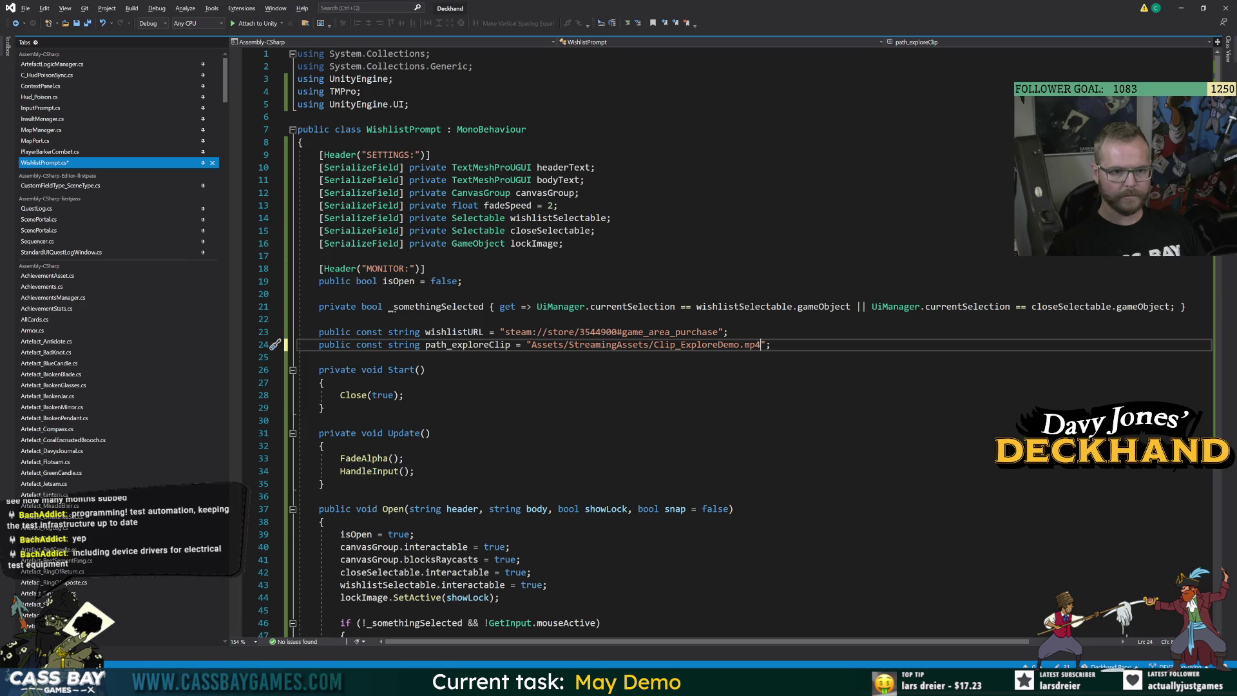
key("ctrl+s")
key("Down")
key("Down")
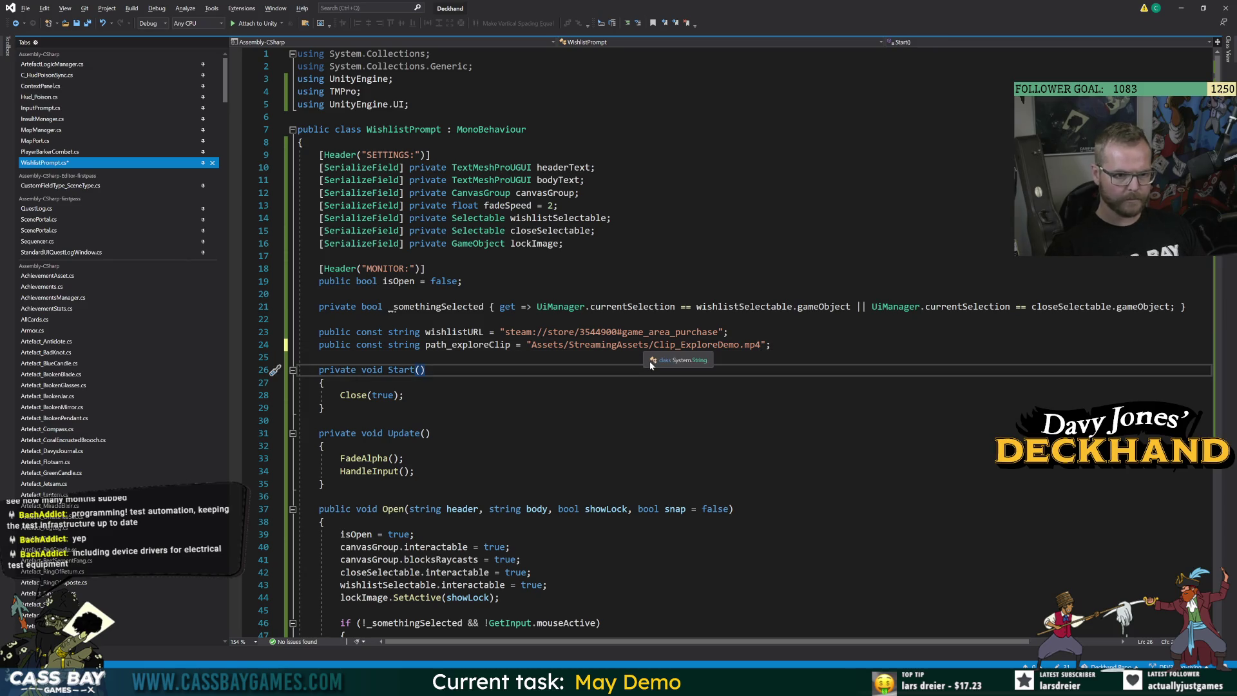
left_click_drag(655, 344, 532, 345)
key("Delete")
left_click(341, 408)
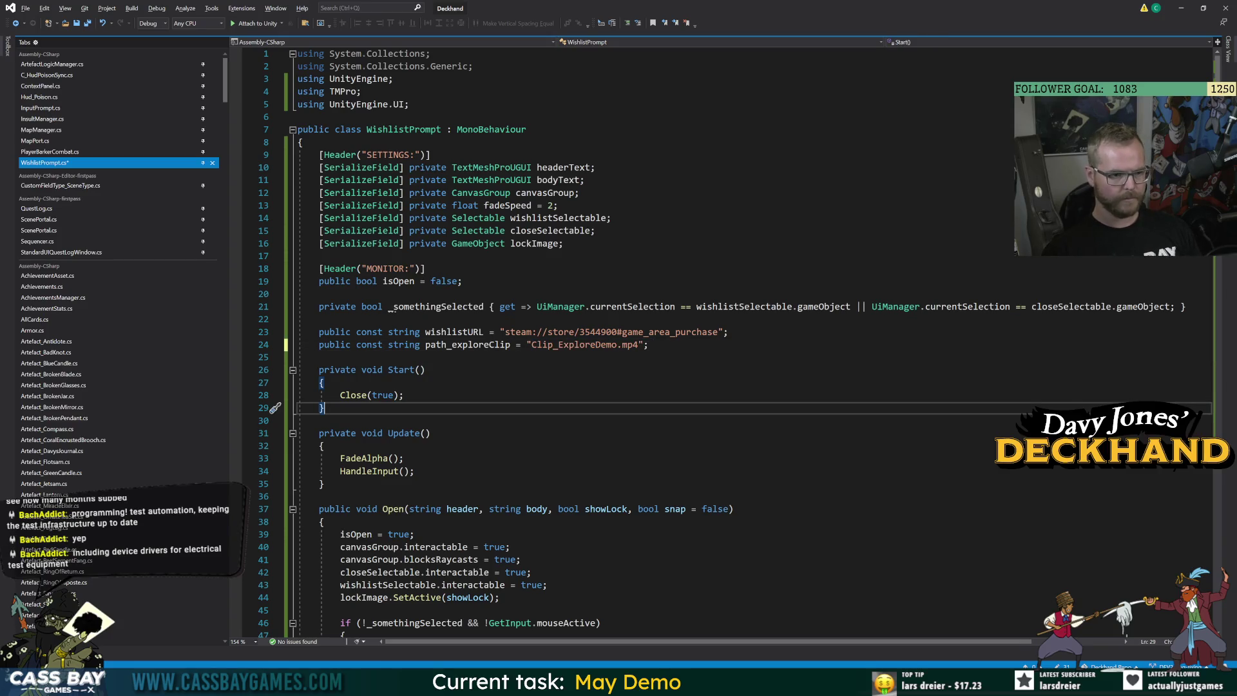
Navigate back to Cinematics.cs to compare its clip path constants
left_click(15, 24)
left_click(14, 23)
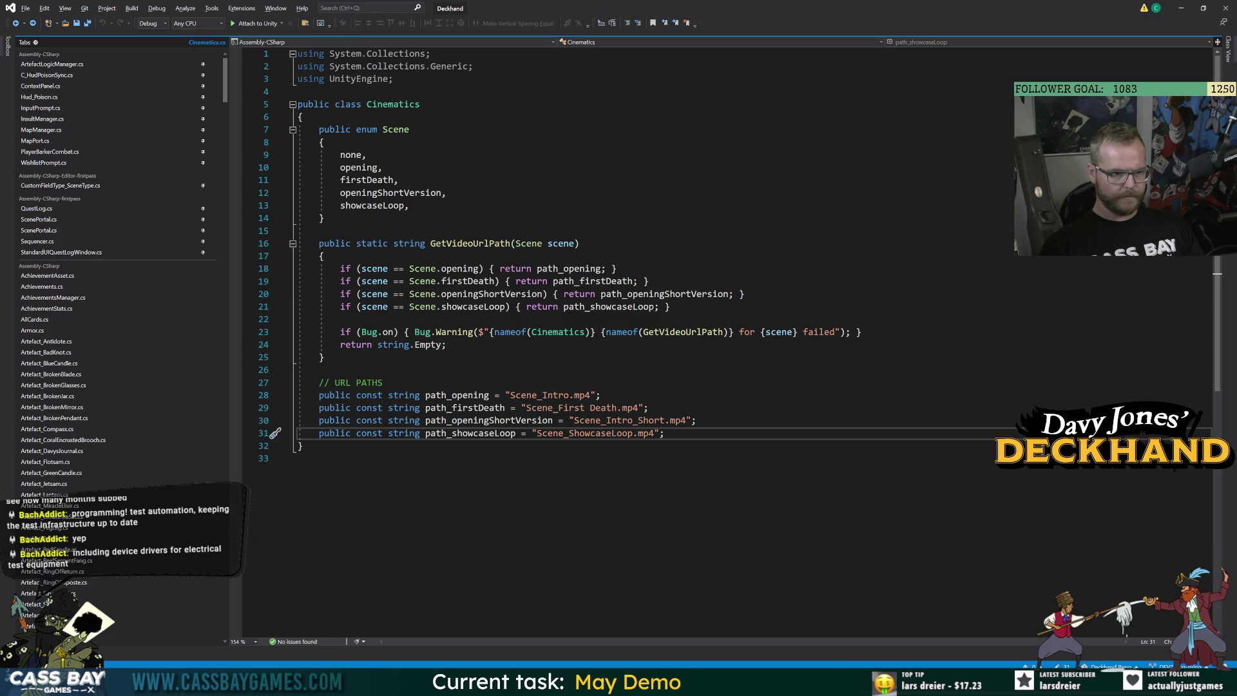
mouse_move(628, 307)
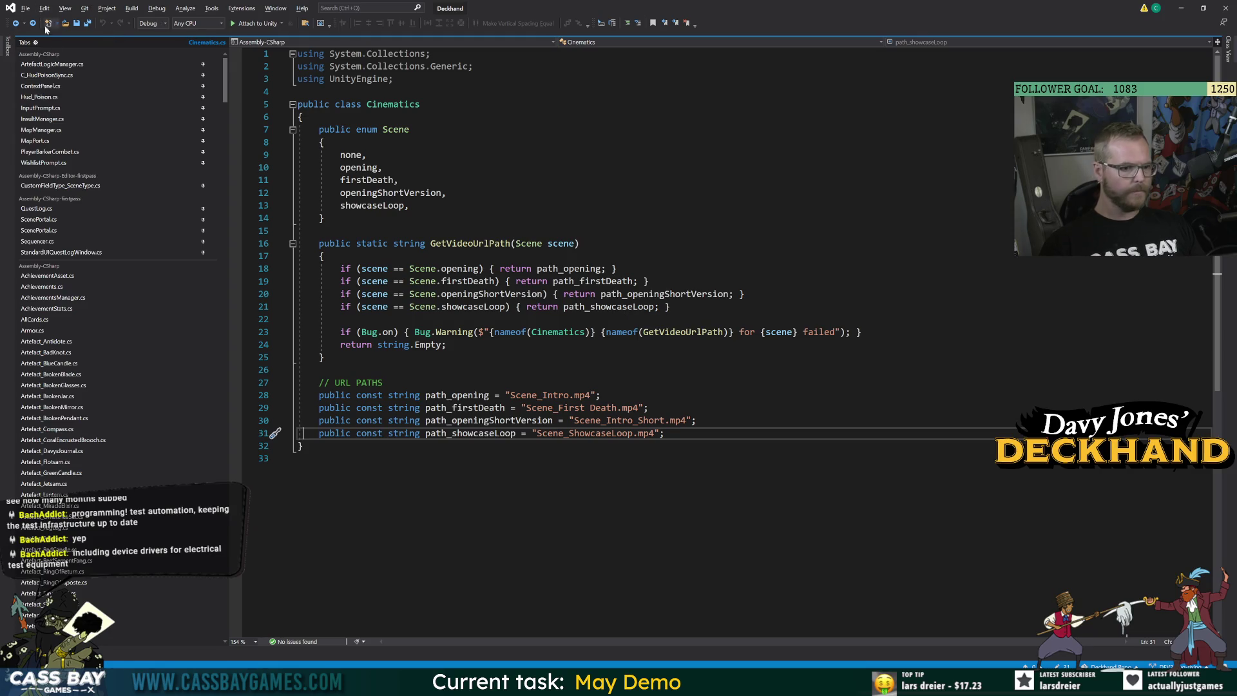
Select the completePath statement on line 238 of StartVideo, then reopen WishlistPrompt.cs
left_click(16, 23)
left_click(16, 23)
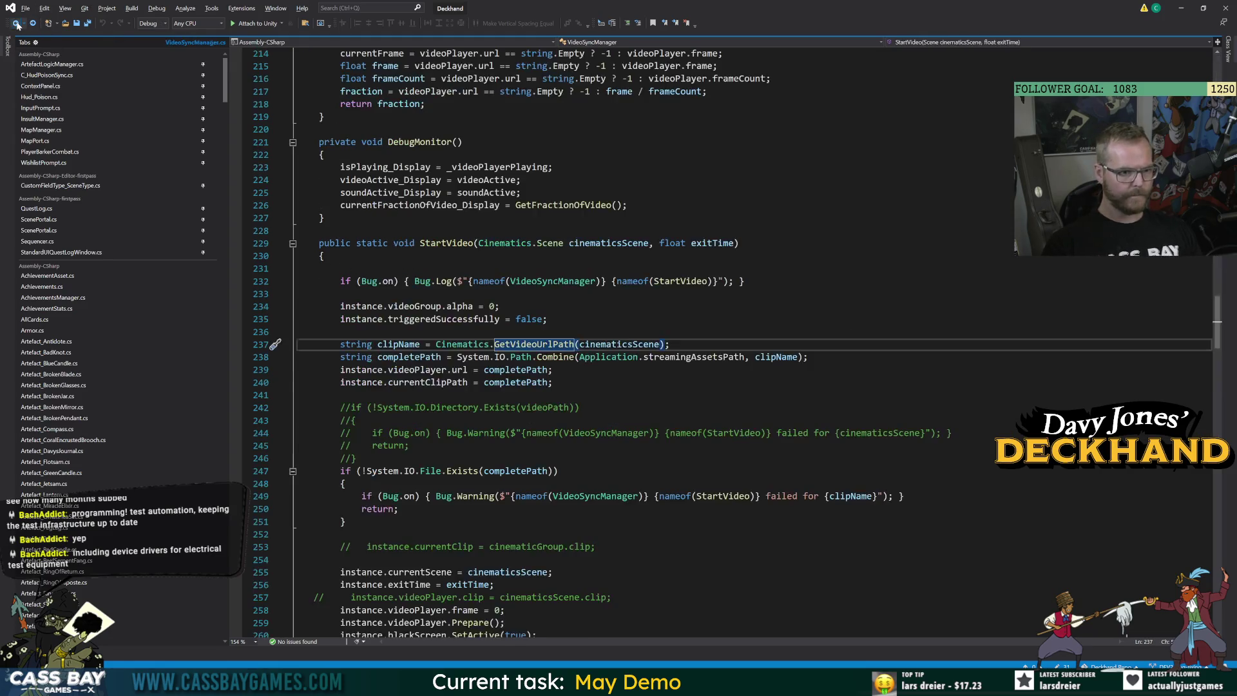
left_click(398, 344)
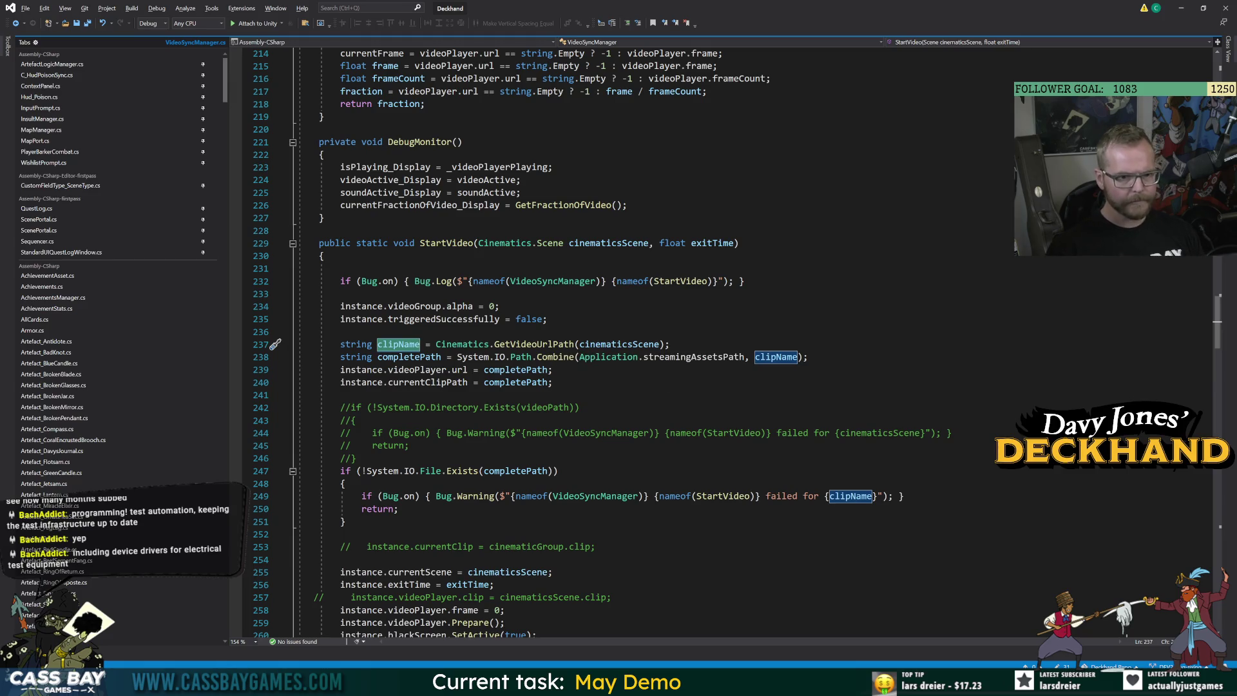
left_click(591, 356)
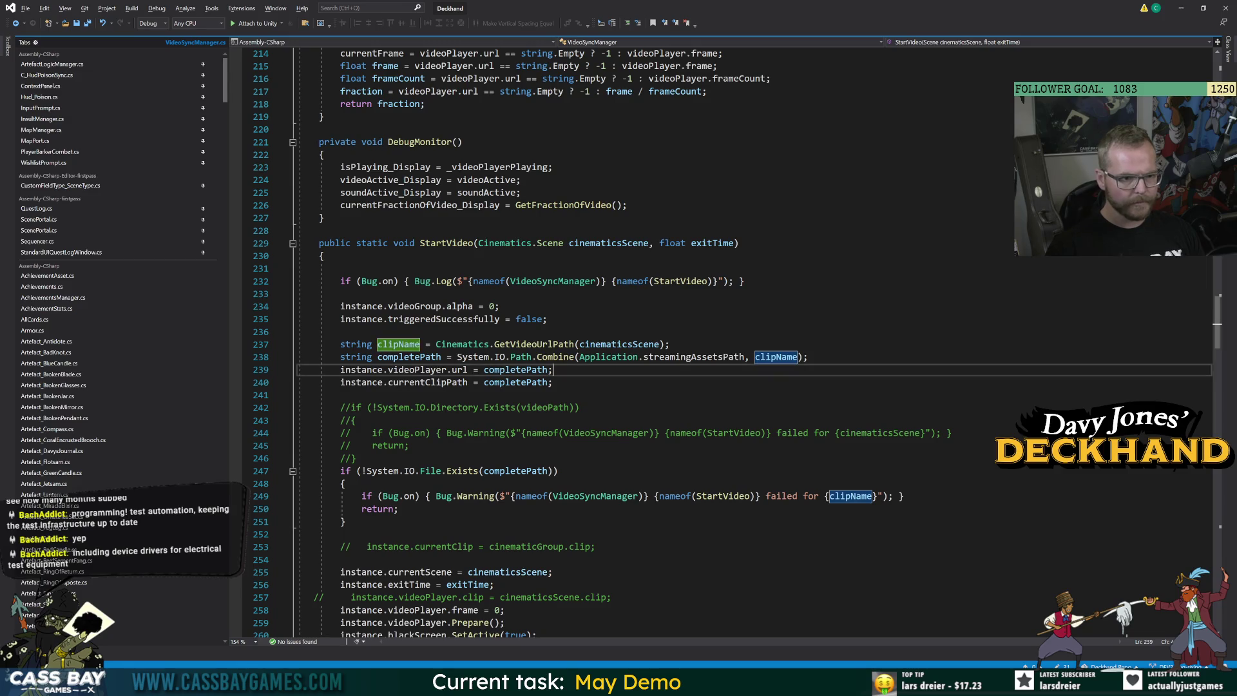
key("shift+Home")
left_click_drag(592, 356, 808, 357)
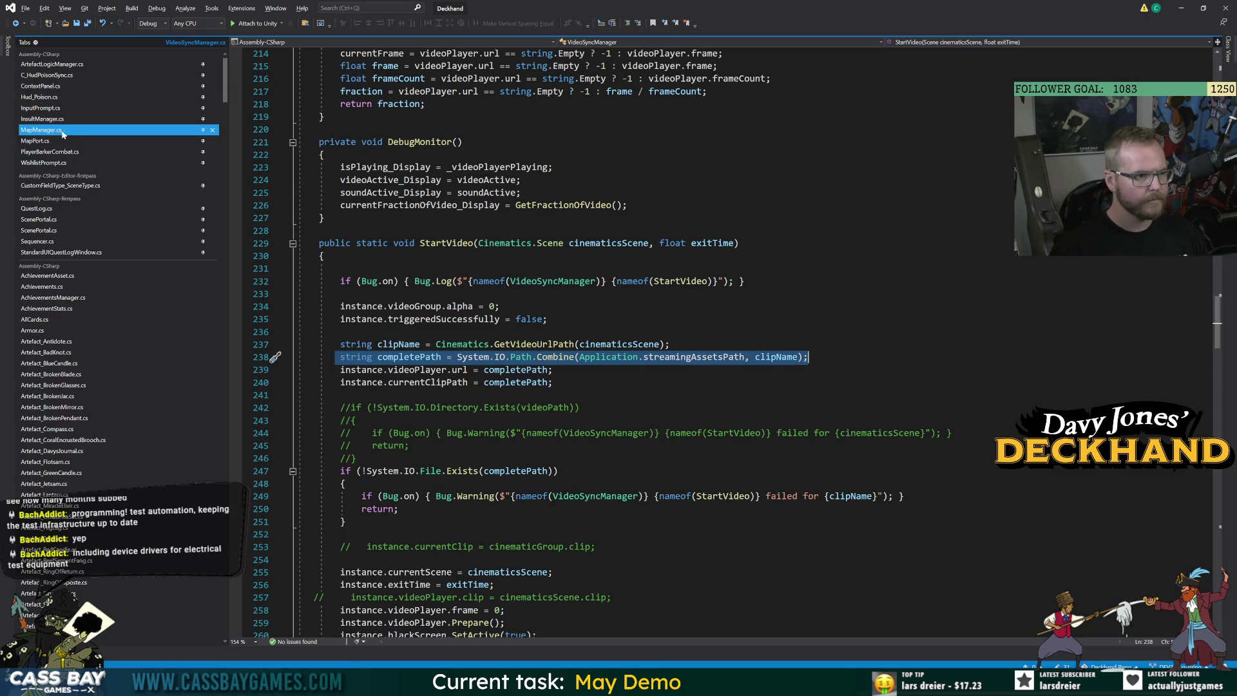
left_click(45, 162)
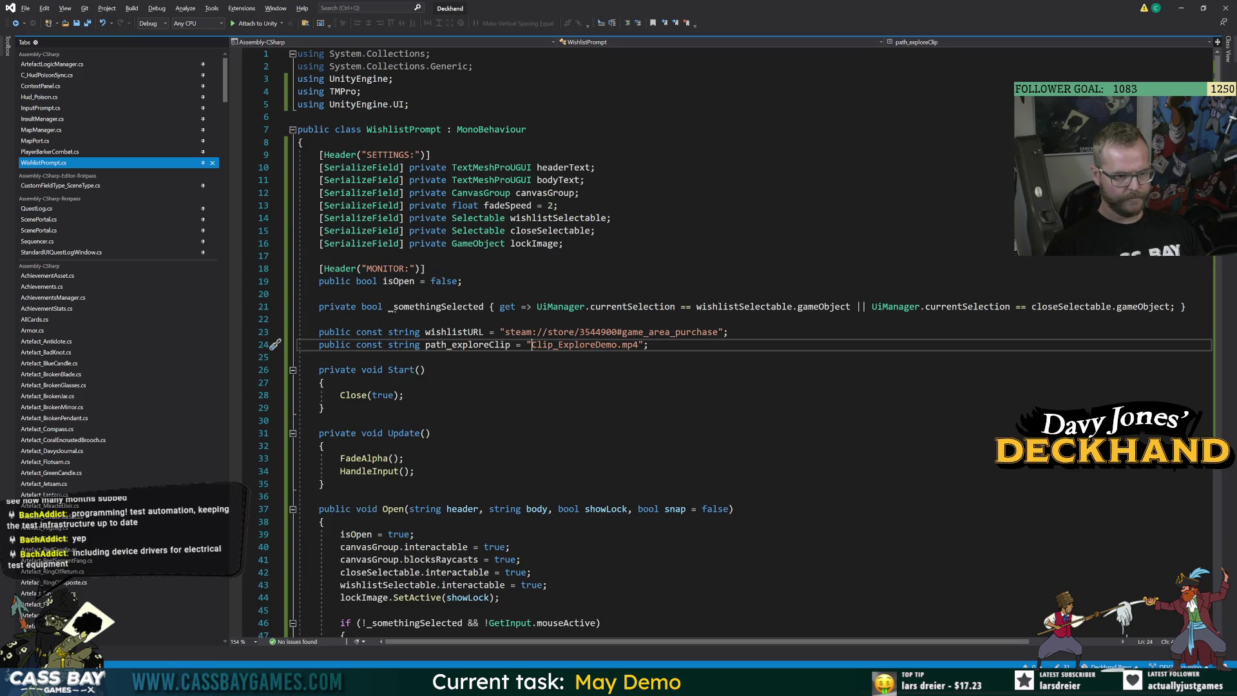
Add a private void PlayVideo() method below Update holding the pasted completePath line
scroll(645, 341, "down", 9)
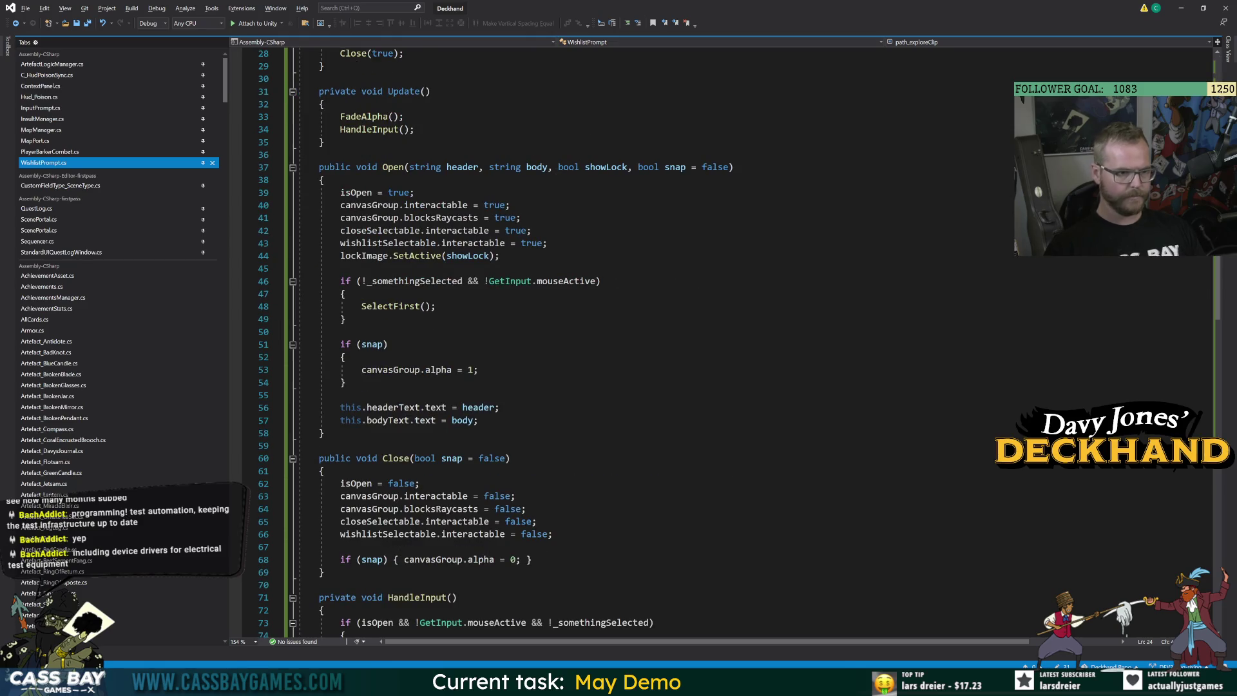
left_click(326, 141)
key("Return")
key("Return")
type("private void PlayVideo()")
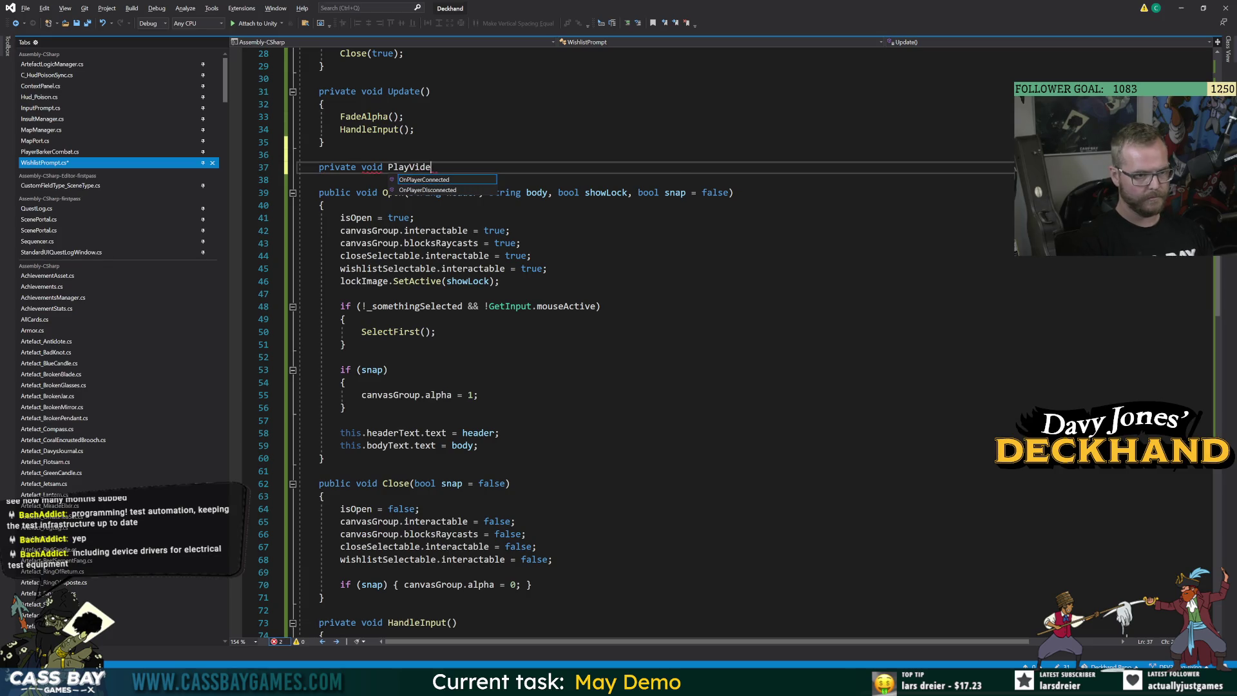
key("ctrl+v")
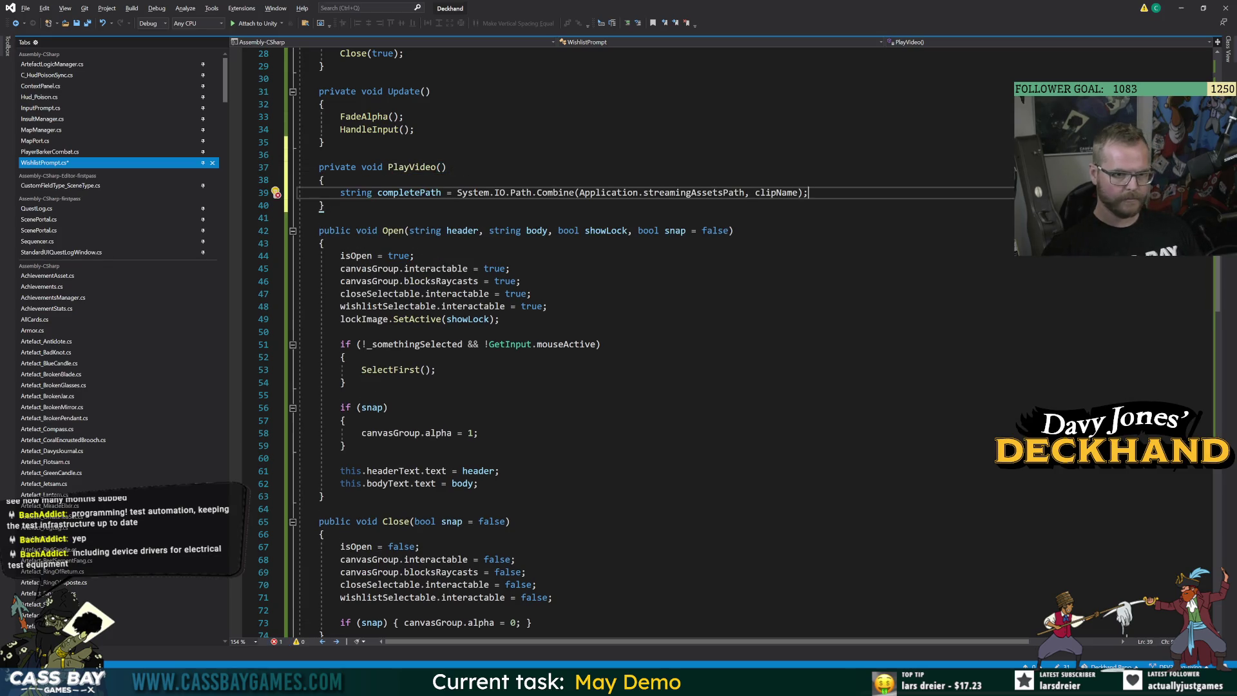
Replace clipName with path_exploreClip in PlayVideo's completePath line
scroll(644, 342, "up", 5)
double_click(467, 192)
key("ctrl+c")
double_click(777, 383)
key("ctrl+v")
left_click(412, 471)
left_click(856, 383)
key("Return")
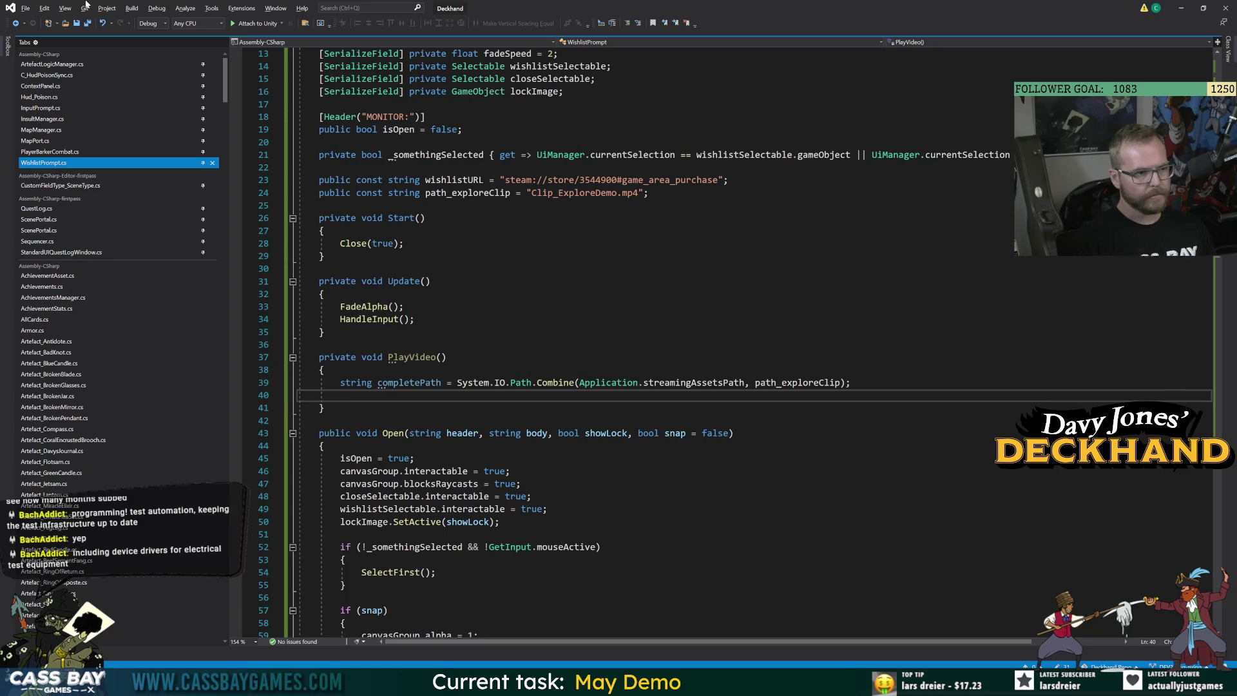
Navigate back to StartVideo in VideoSyncManager.cs
left_click(15, 23)
left_click(15, 23)
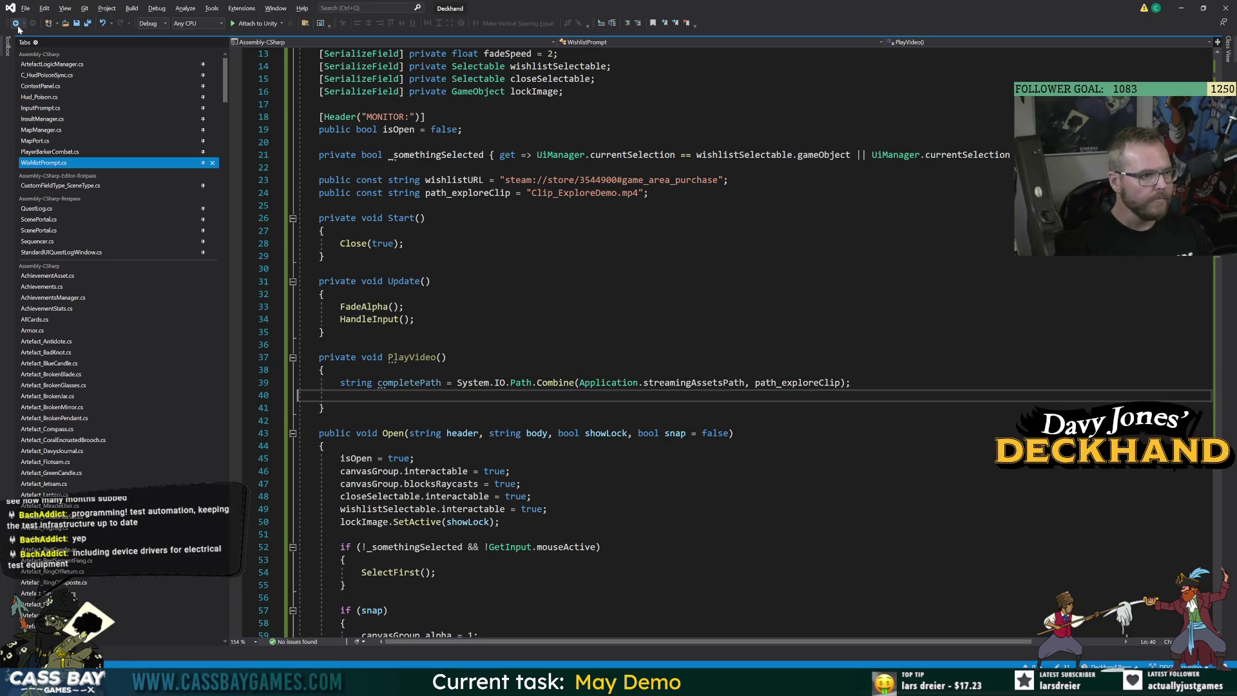
left_click(15, 23)
left_click(18, 27)
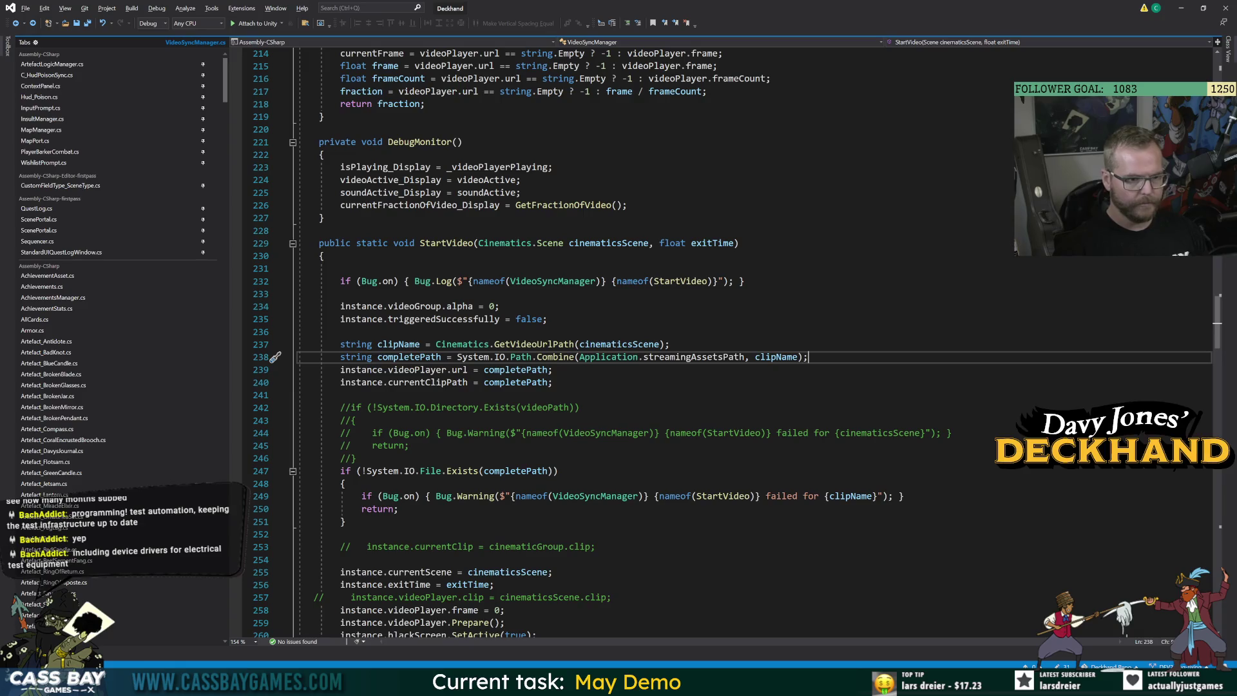
Select the videoPlayer.url = completePath assignment on line 239 of StartVideo
left_click_drag(225, 79, 215, 511)
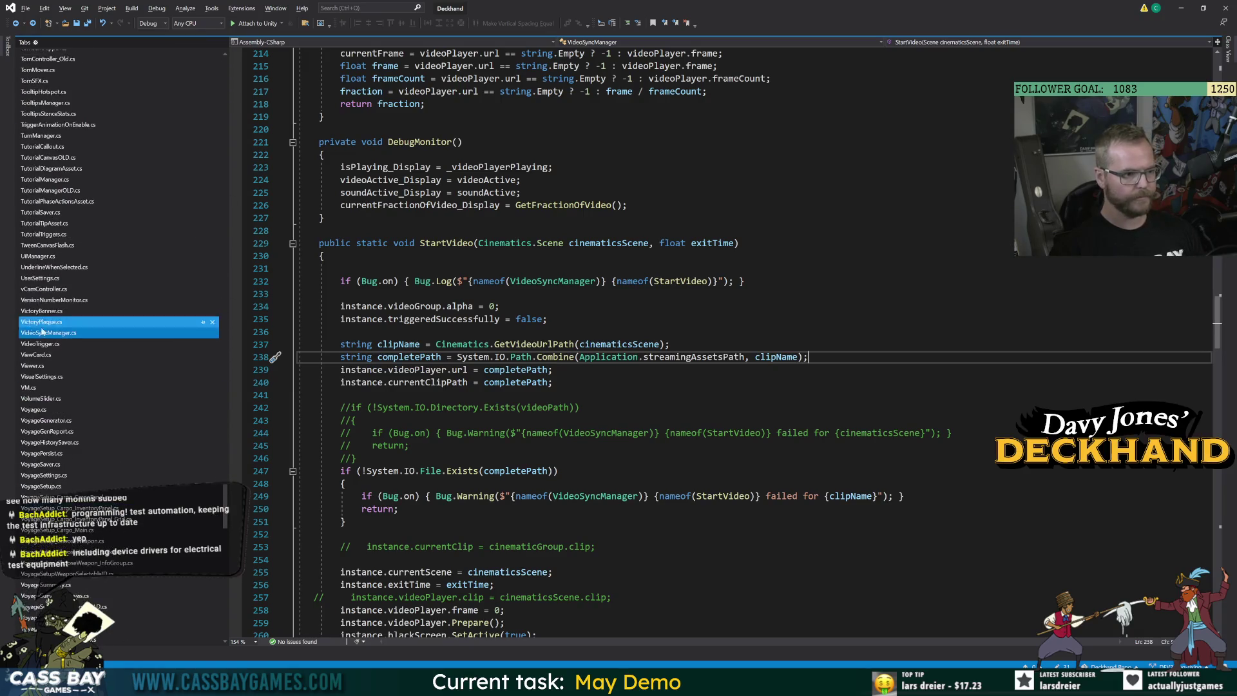
left_click(670, 344)
double_click(416, 358)
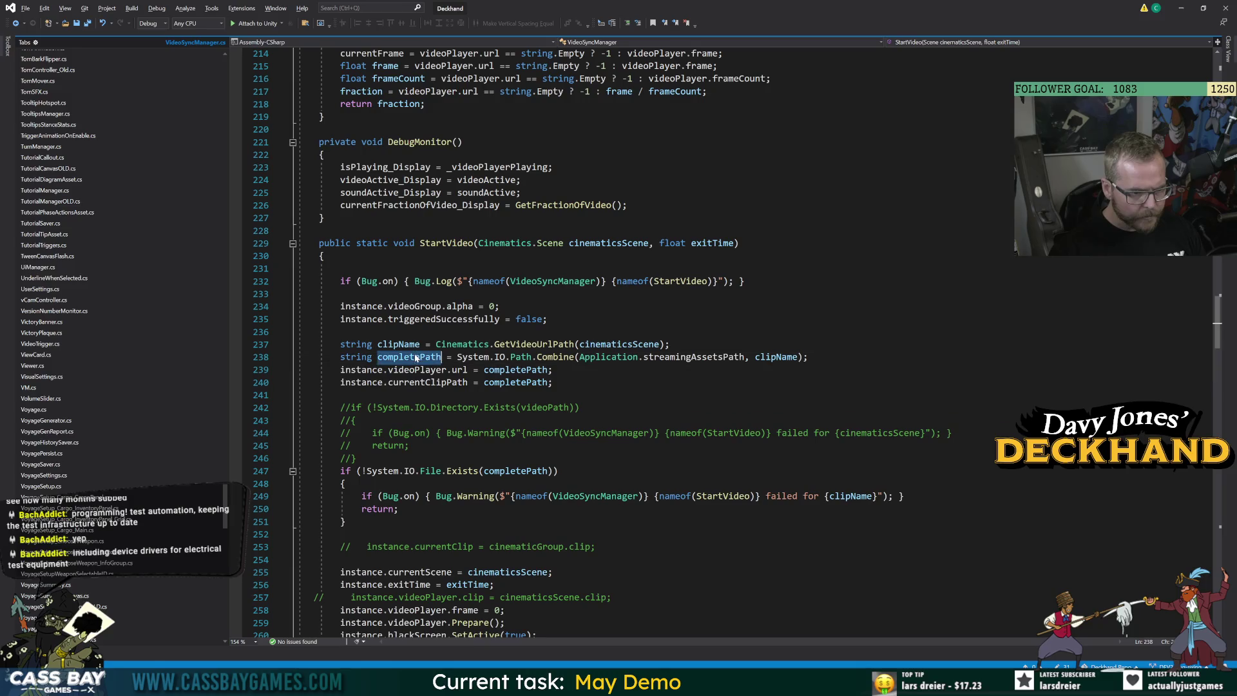
key("Down")
key("Down")
key("End")
key("shift+Up")
key("shift+Home")
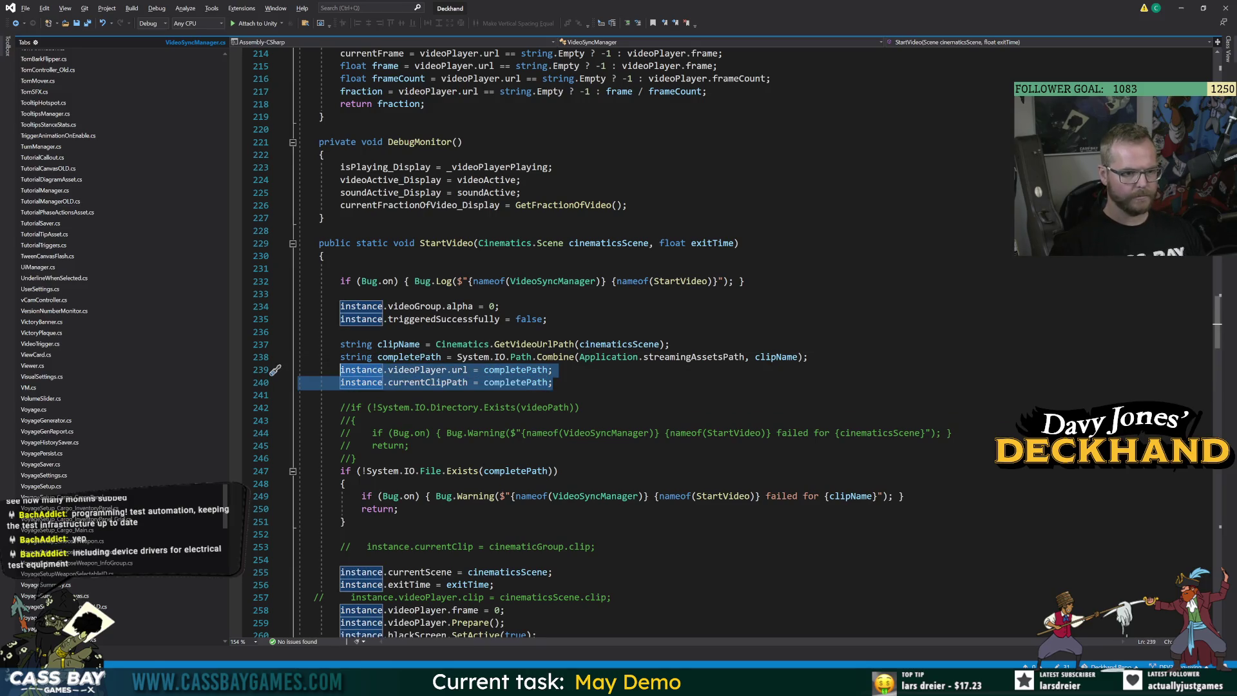
key("End")
key("shift+Home")
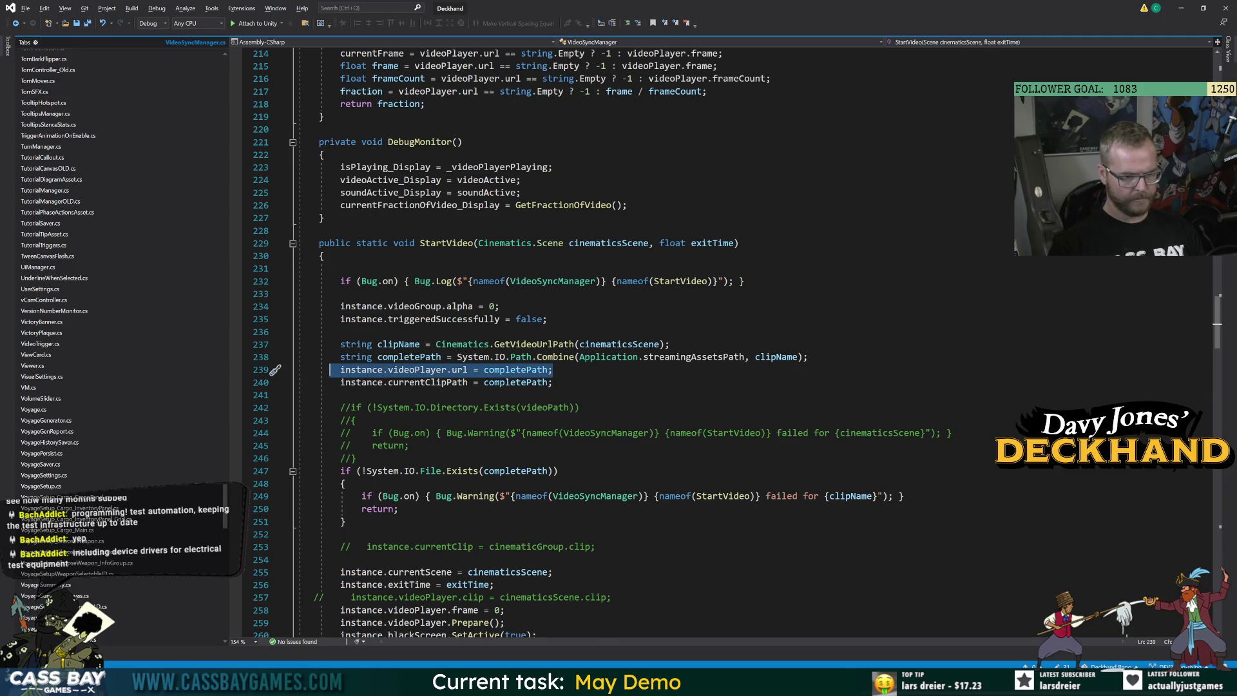
Insert the url assignment into PlayVideo in WishlistPrompt.cs and drop its 'instance.' prefix
scroll(644, 342, "down", 3)
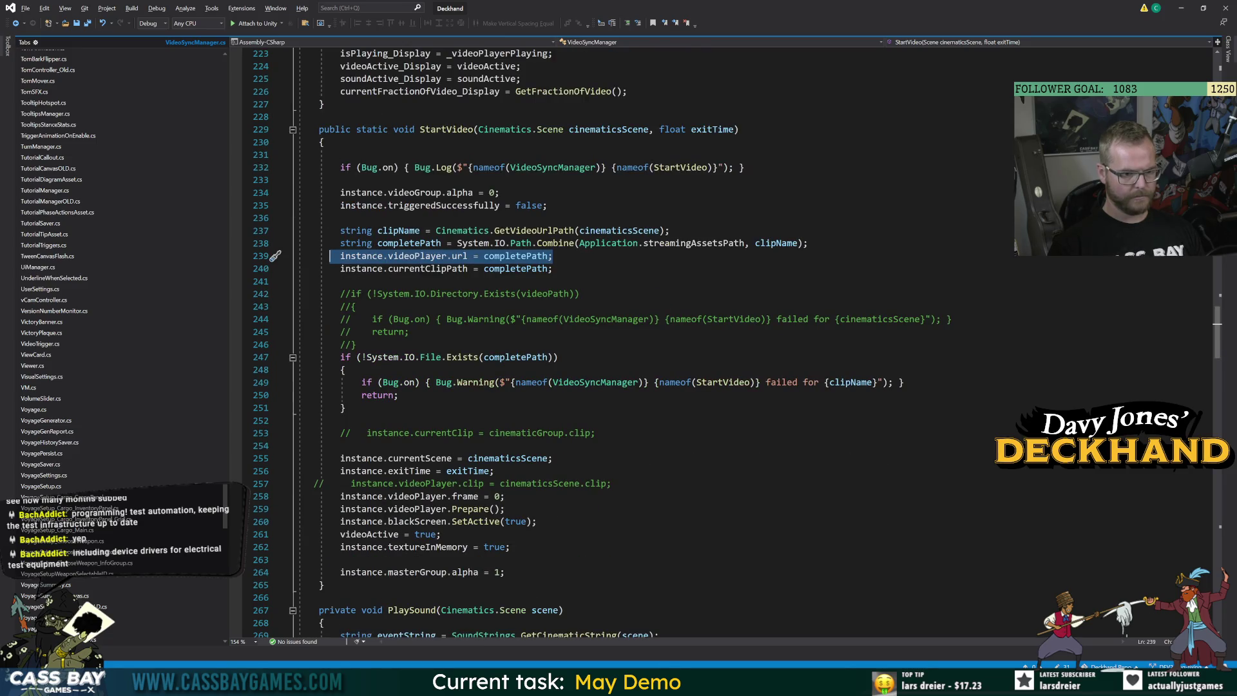
scroll(104, 176, "up", 20)
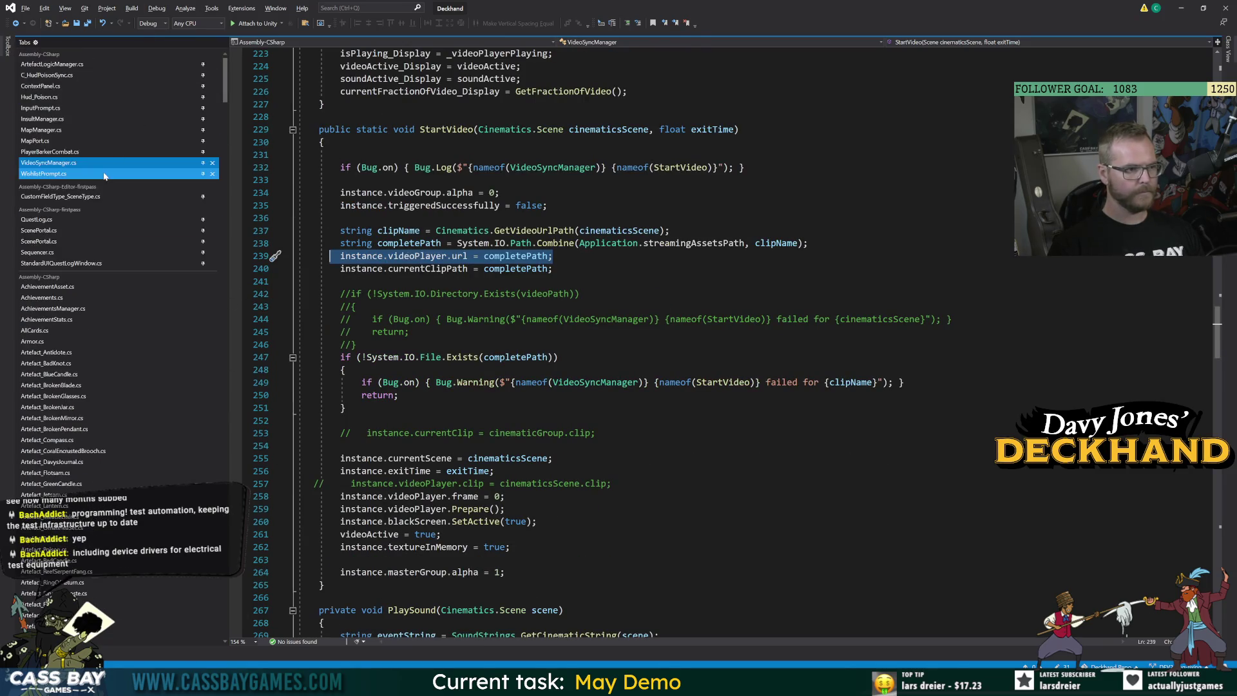
left_click(92, 174)
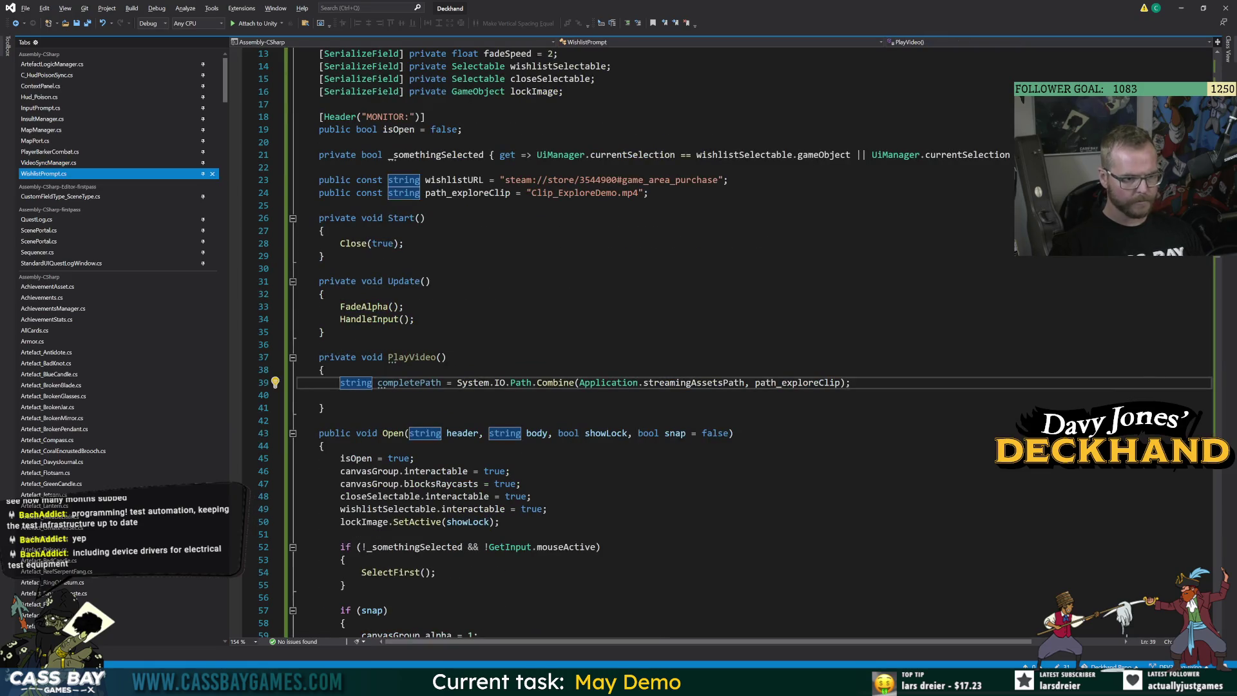
key("Return")
key("Tab")
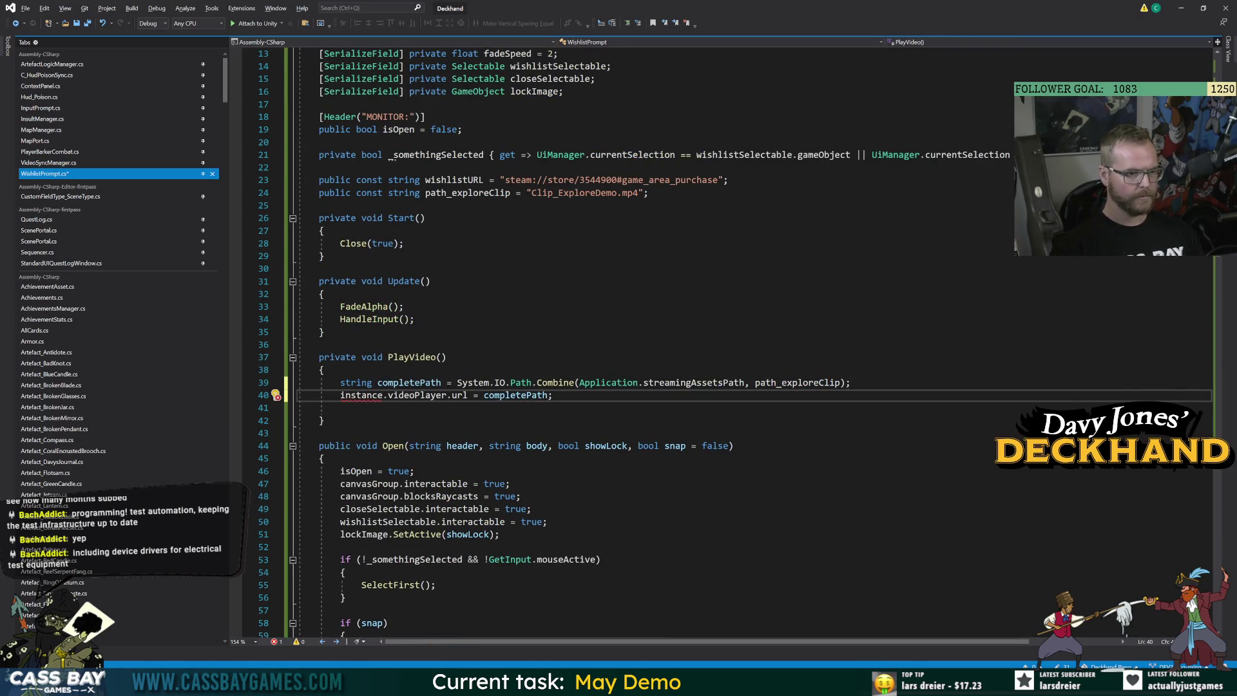
key("ctrl+shift+Left")
key("ctrl+shift+Left")
key("BackSpace")
scroll(644, 322, "up", 4)
left_click(564, 243)
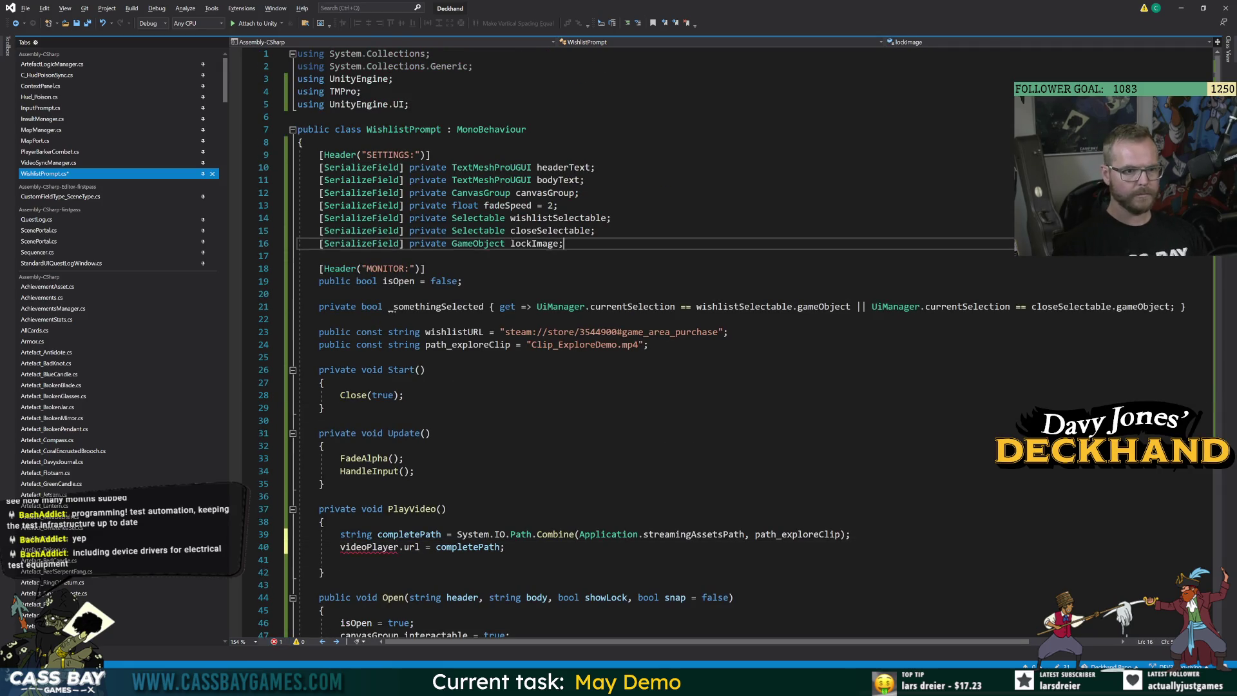
Add 'using UnityEngine.Video;' below the TMPro using line
key("Return")
type("private[ser")
key("BackSpace")
key("BackSpace")
key("BackSpace")
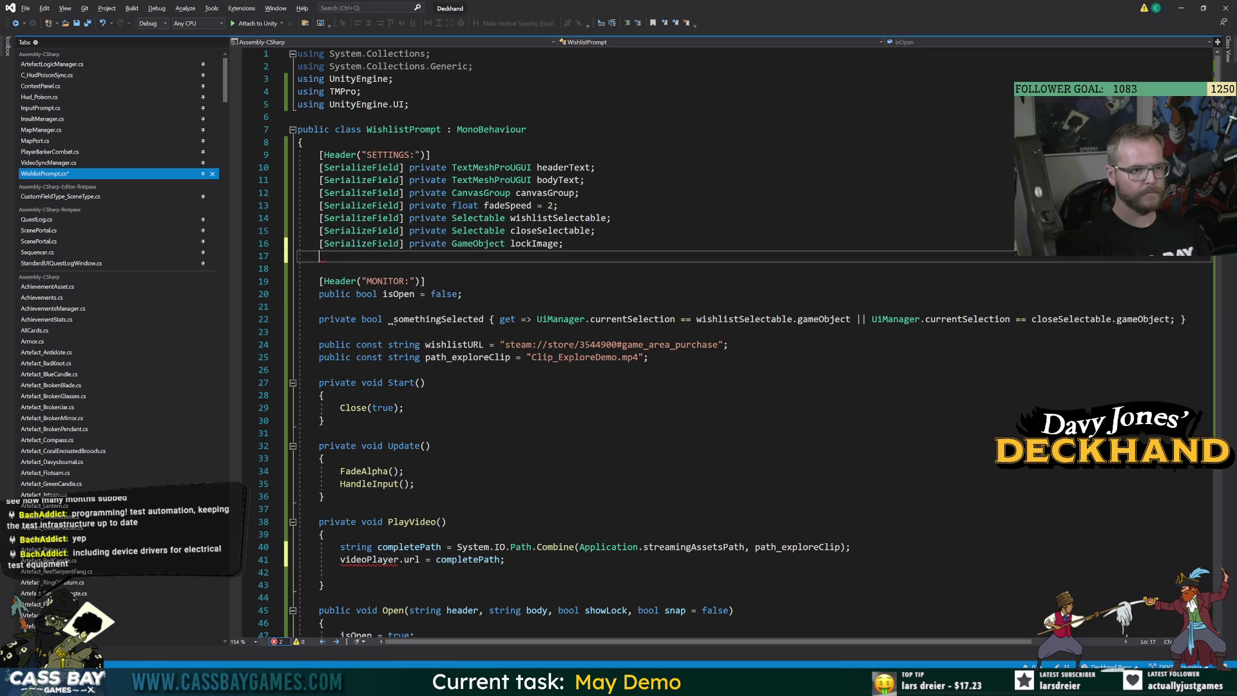
left_click(361, 92)
key("Return")
type("using Unity")
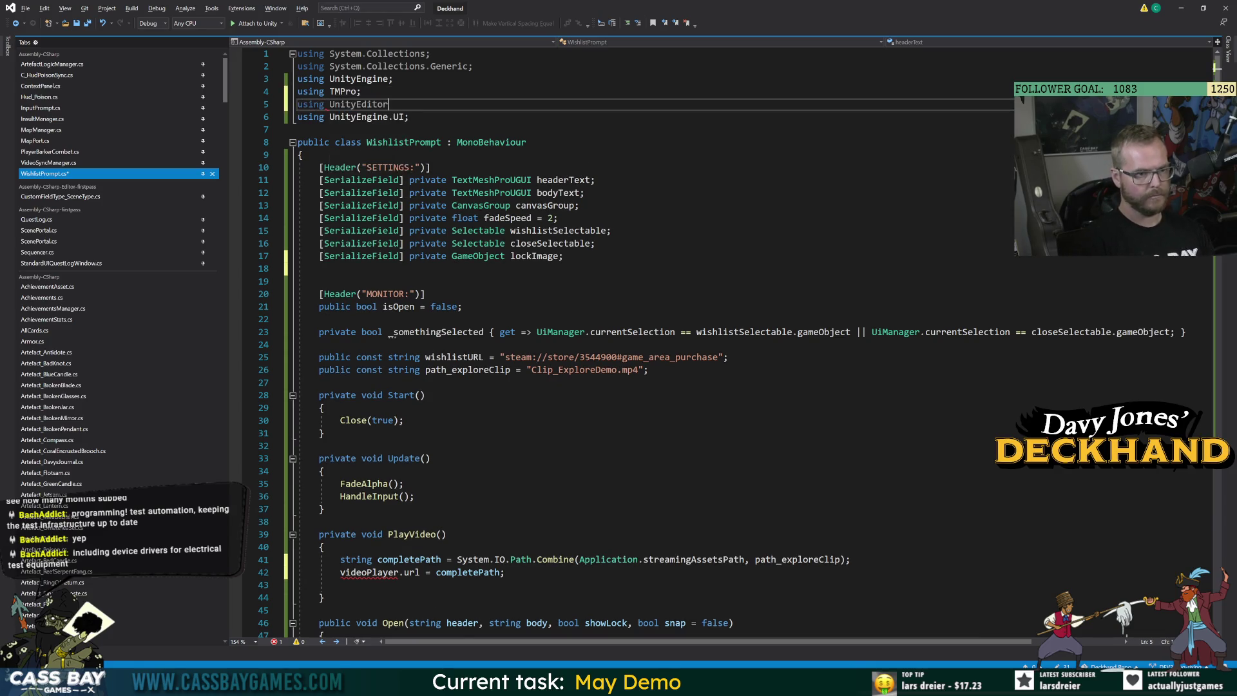
type("Ed")
key("BackSpace")
type("ng")
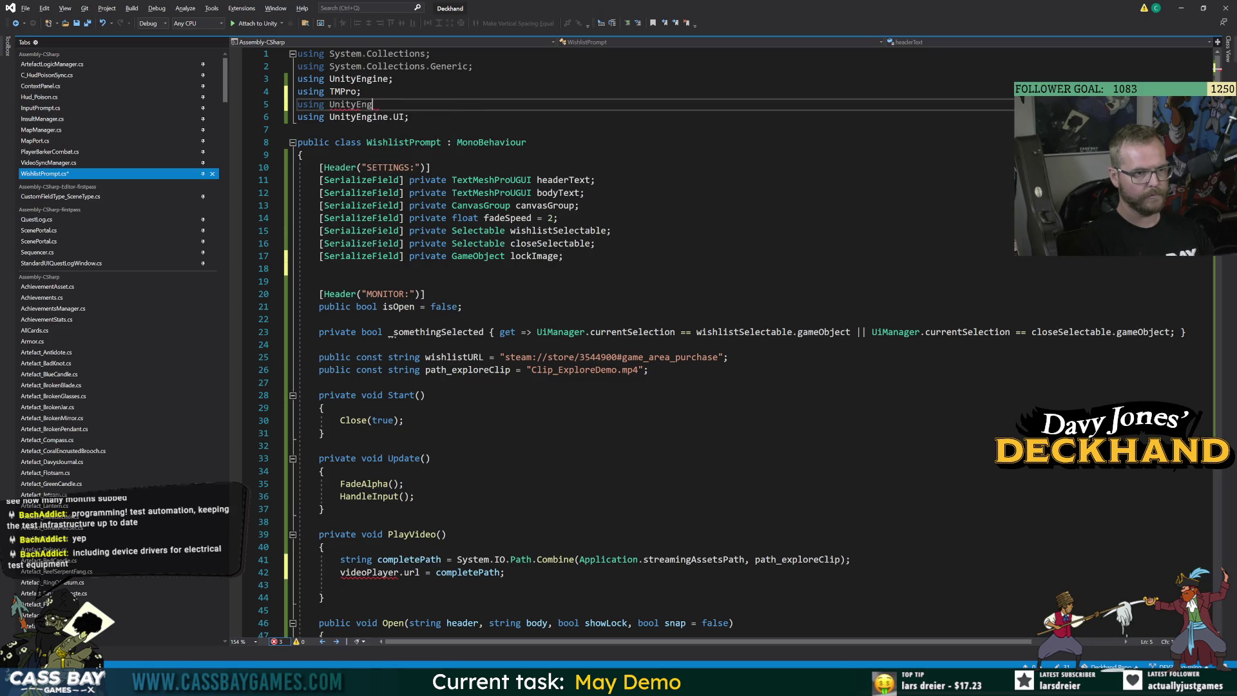
type("ine.Video;")
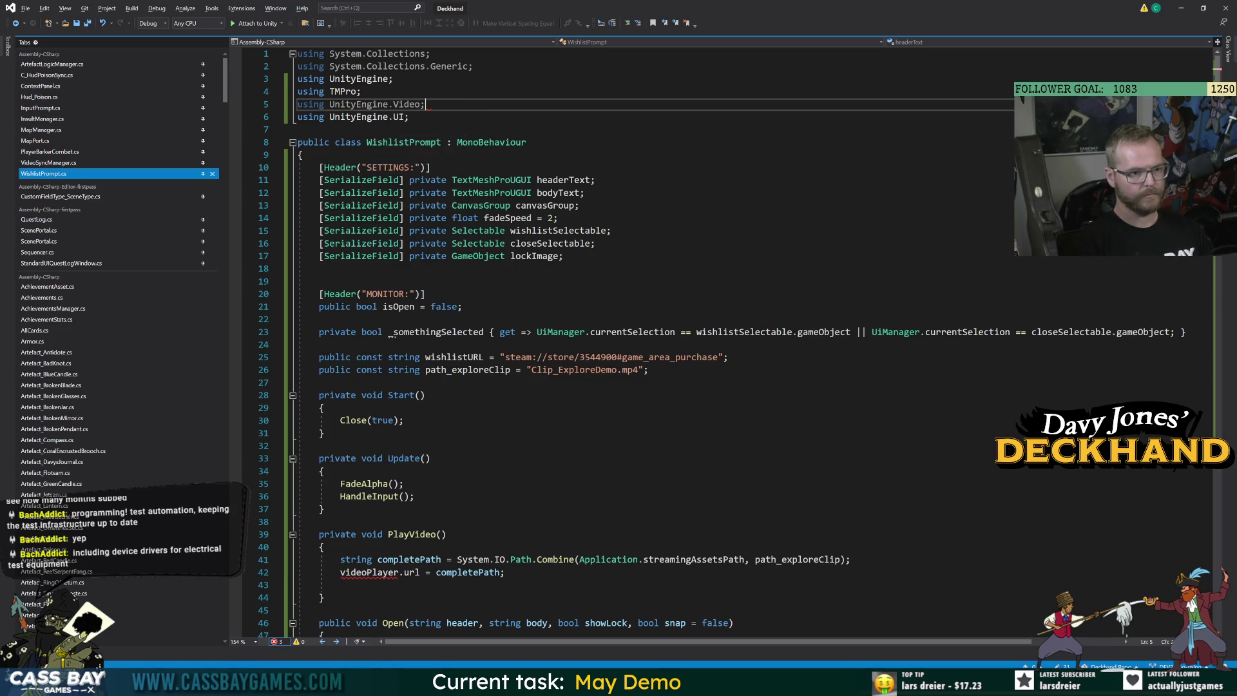
Declare '[SerializeField] private VideoPlayer videoPlayer;' below the lockImage field
left_click(321, 268)
type("[se")
key("Tab")
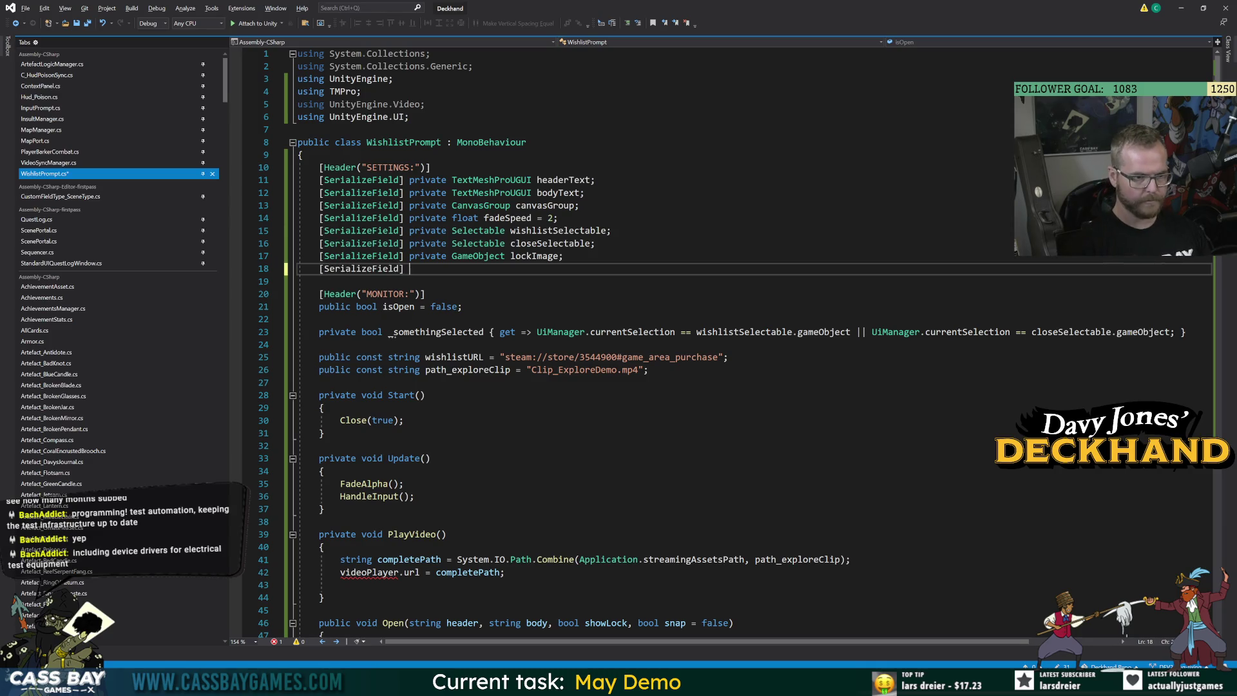
type("] priva")
key("Tab")
type("Vi")
key("Tab")
type("vi")
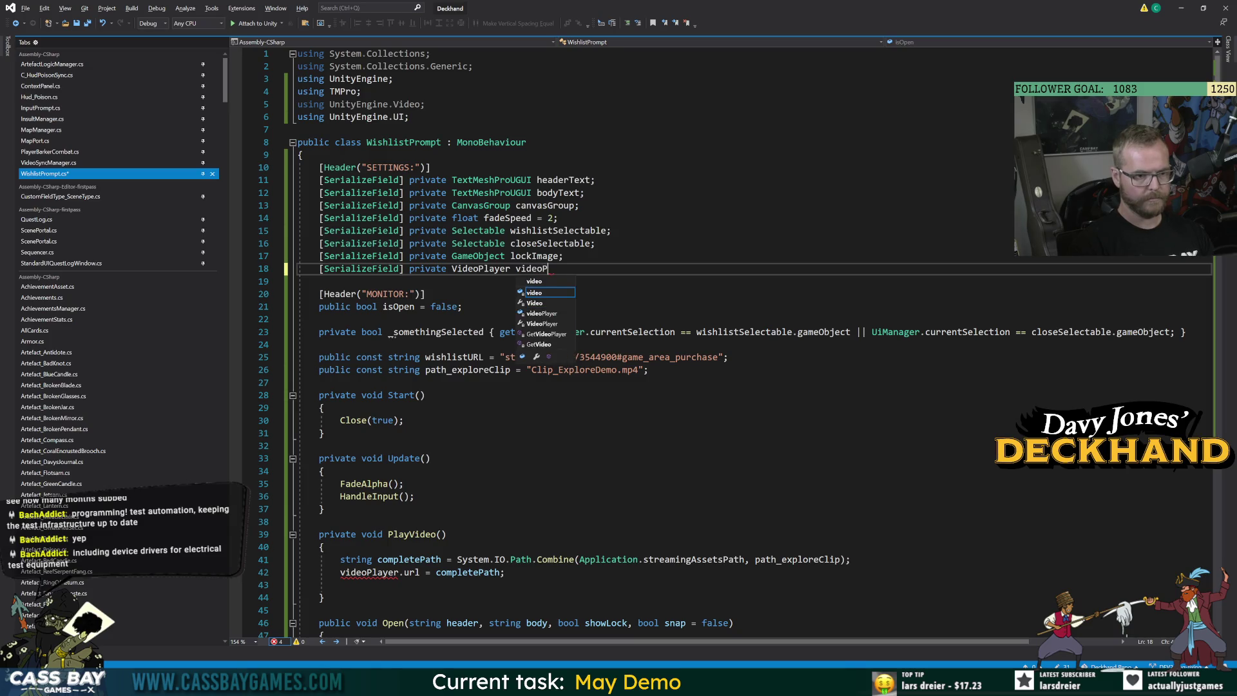
key("Tab")
type(";")
double_click(553, 269)
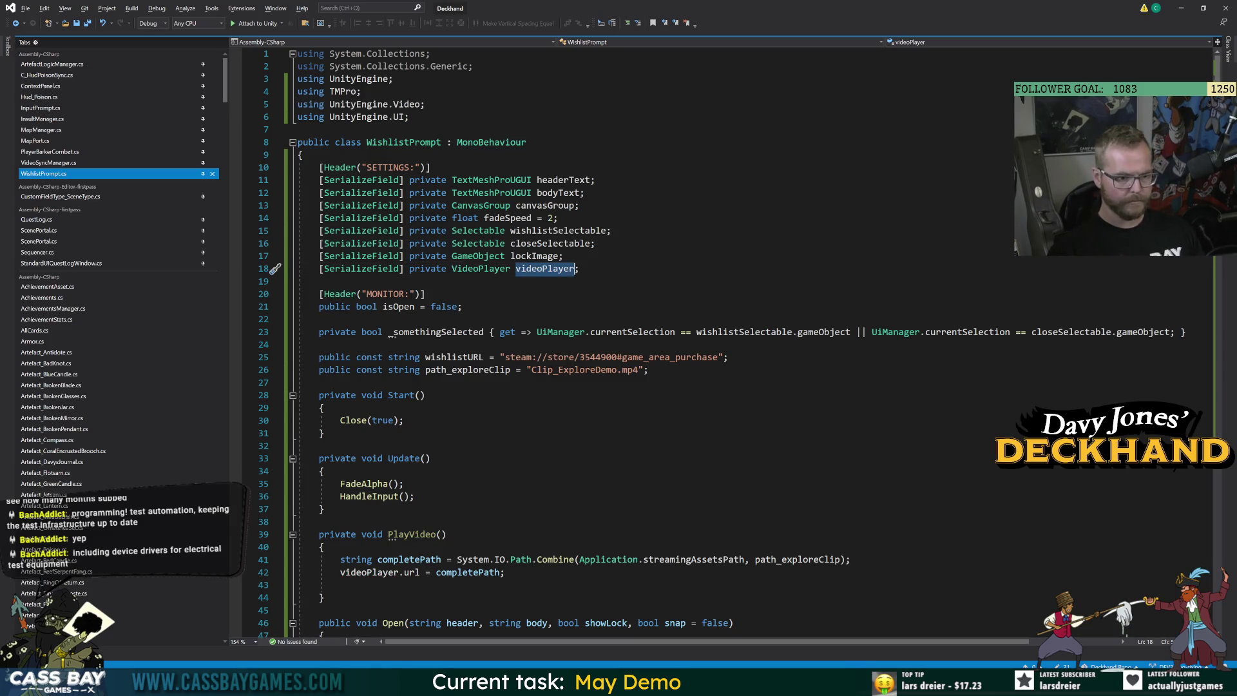
Check the end of PlayVideo, then reopen VideoSyncManager.cs
left_click(387, 610)
scroll(387, 610, "down", 4)
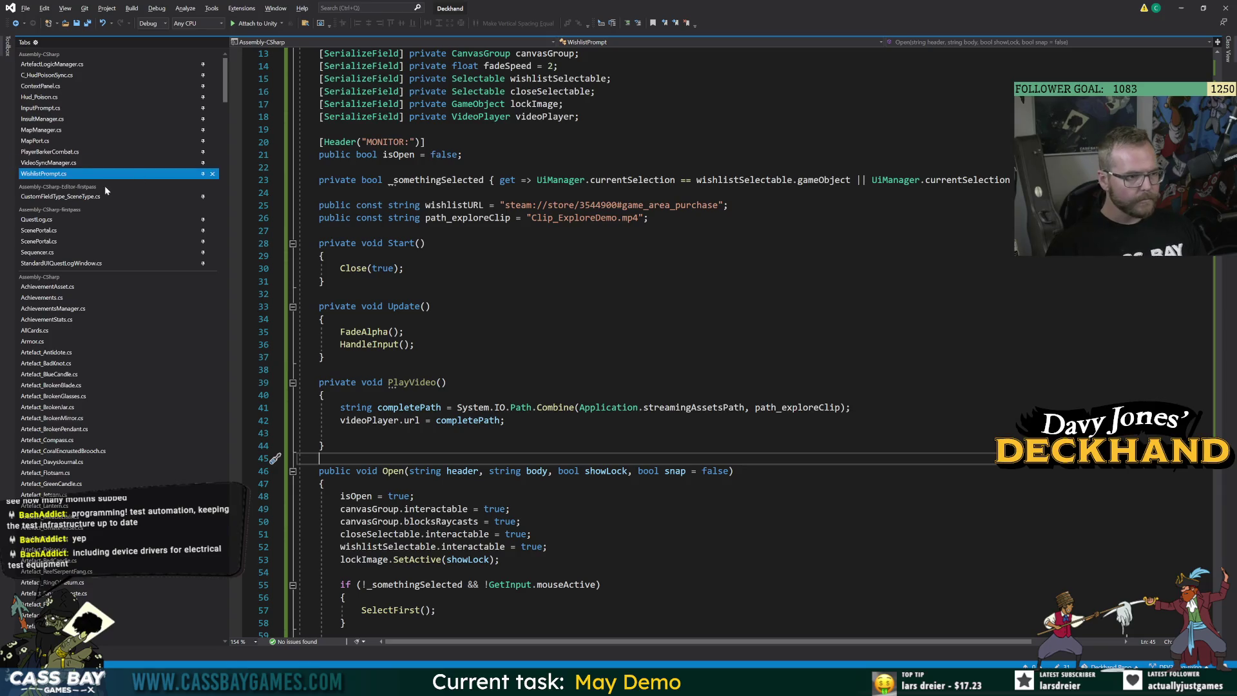
left_click(47, 163)
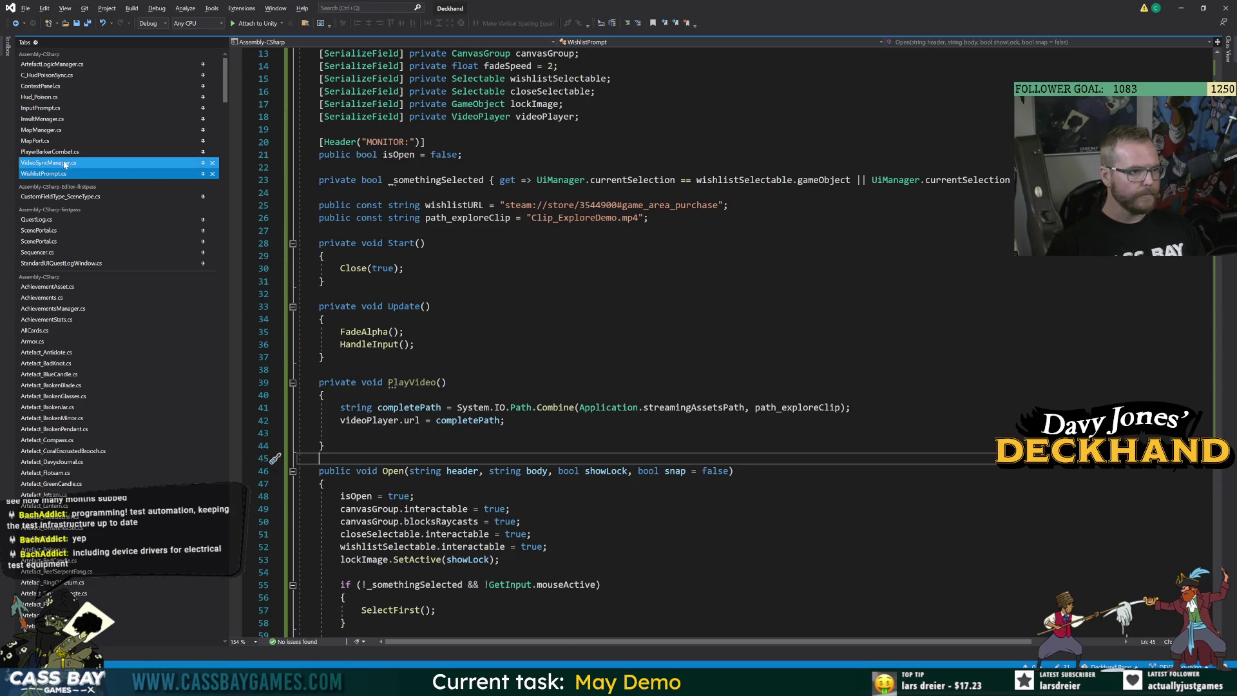
left_click(470, 509)
mouse_move(541, 521)
left_mouse_down()
mouse_move(303, 509)
mouse_move(324, 496)
left_mouse_up()
key("ctrl+c")
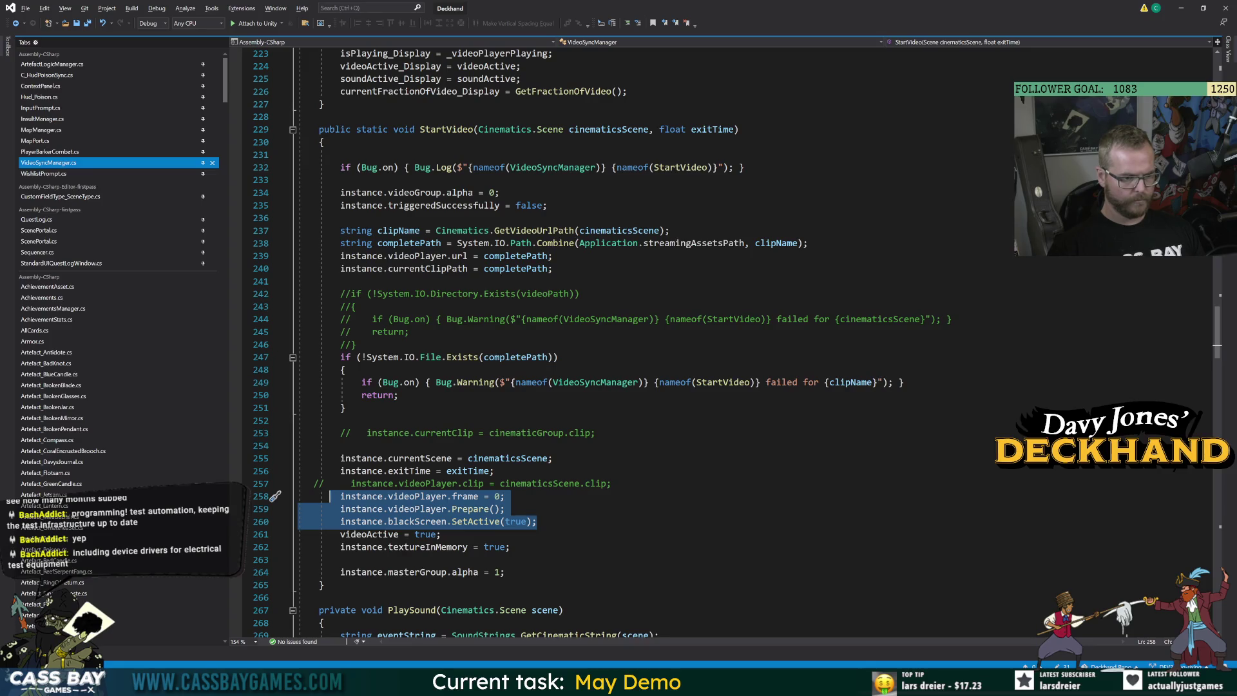
left_click(451, 546)
scroll(451, 546, "up", 20)
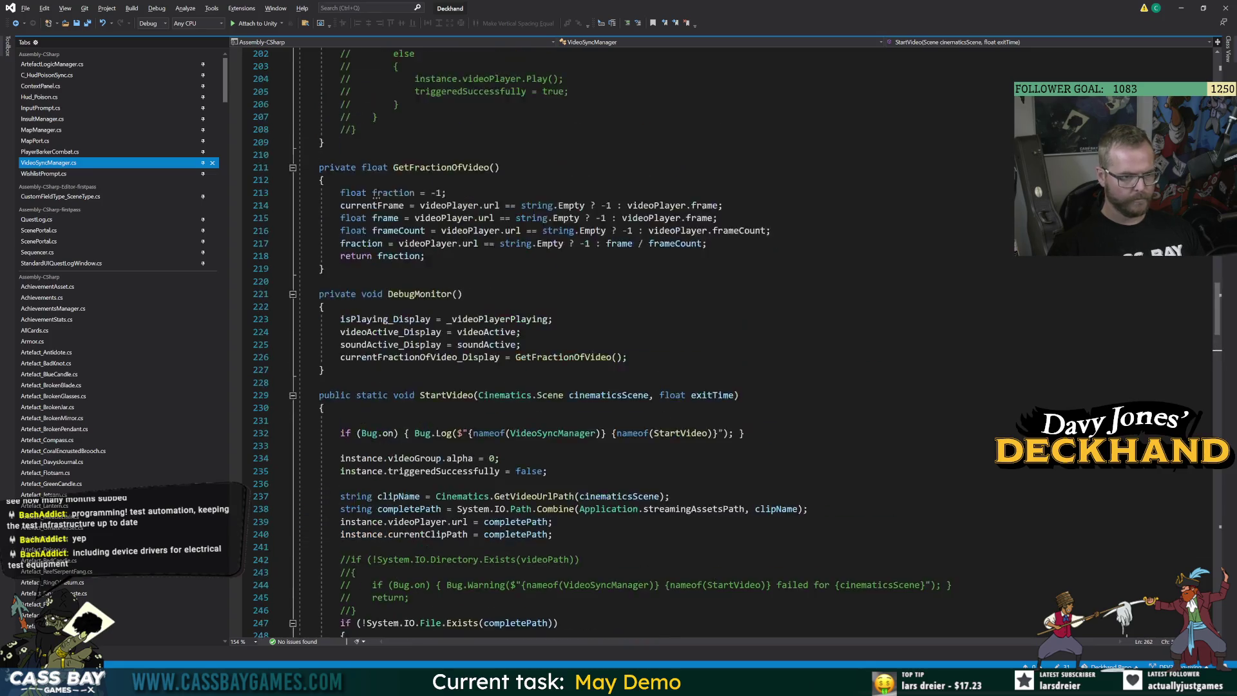
scroll(644, 341, "up", 7)
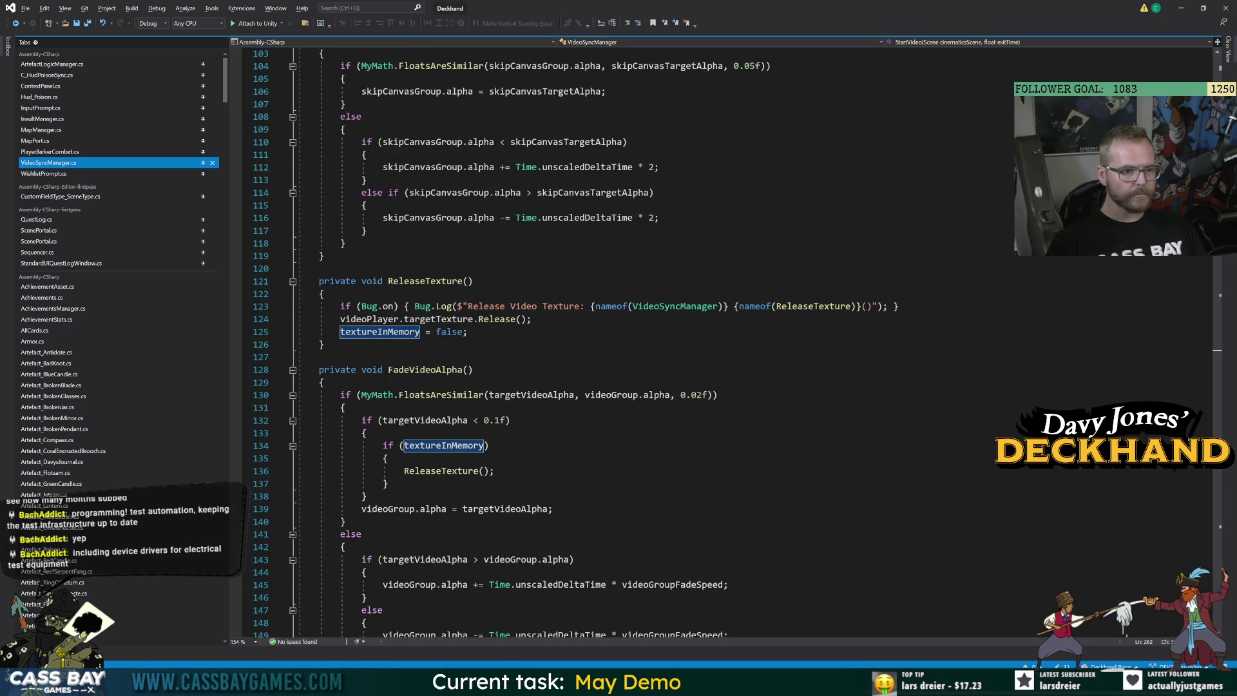
left_click(58, 174, "ctrl")
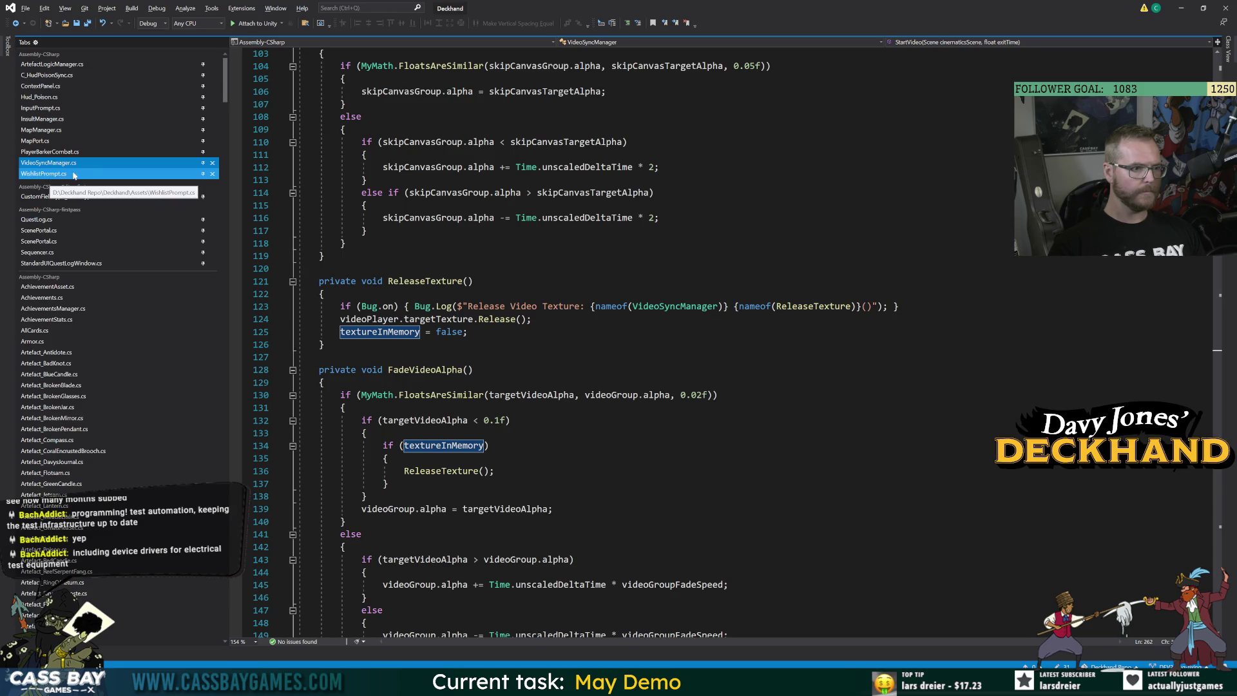
left_click(70, 174)
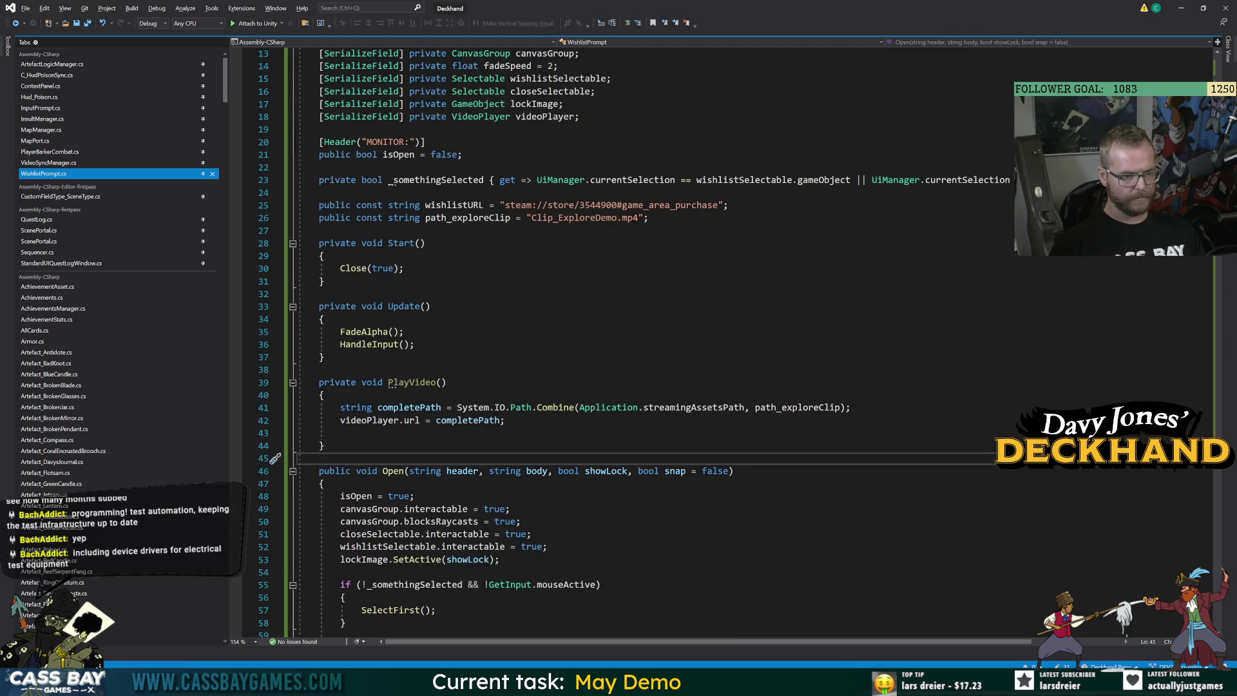
Paste the frame-reset and Prepare() lines after the url line in PlayVideo and remove their 'instance.' prefixes
left_click(506, 420)
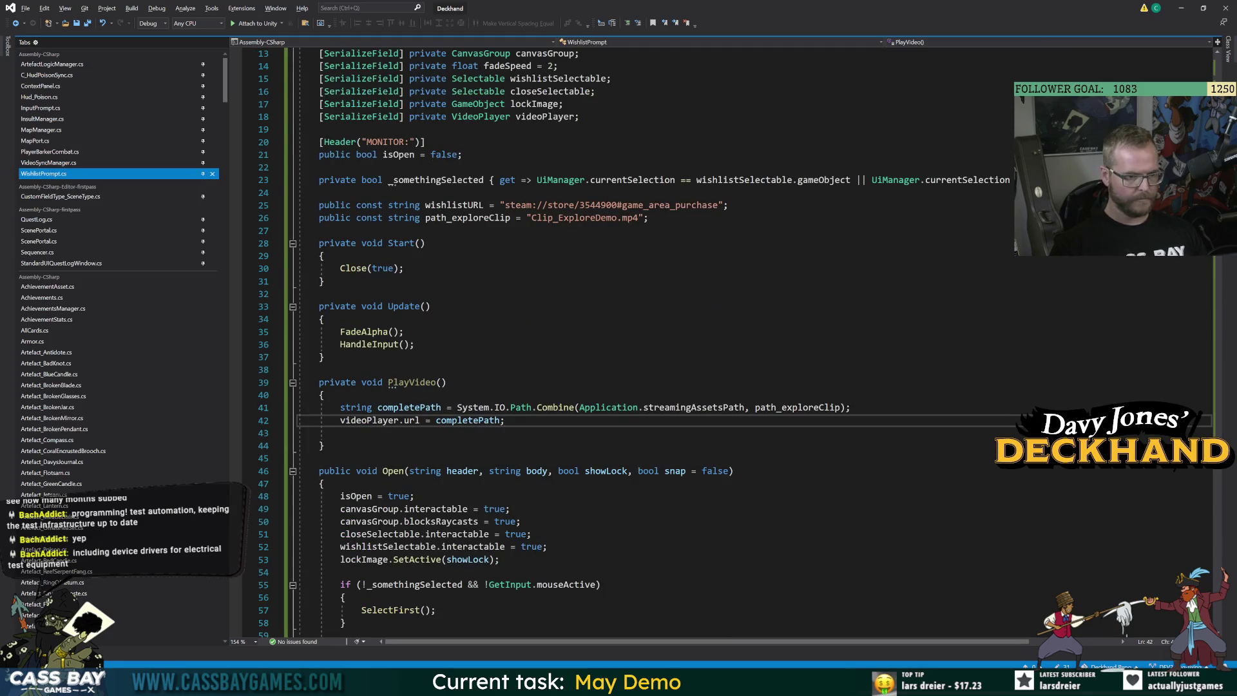
key("ctrl+v")
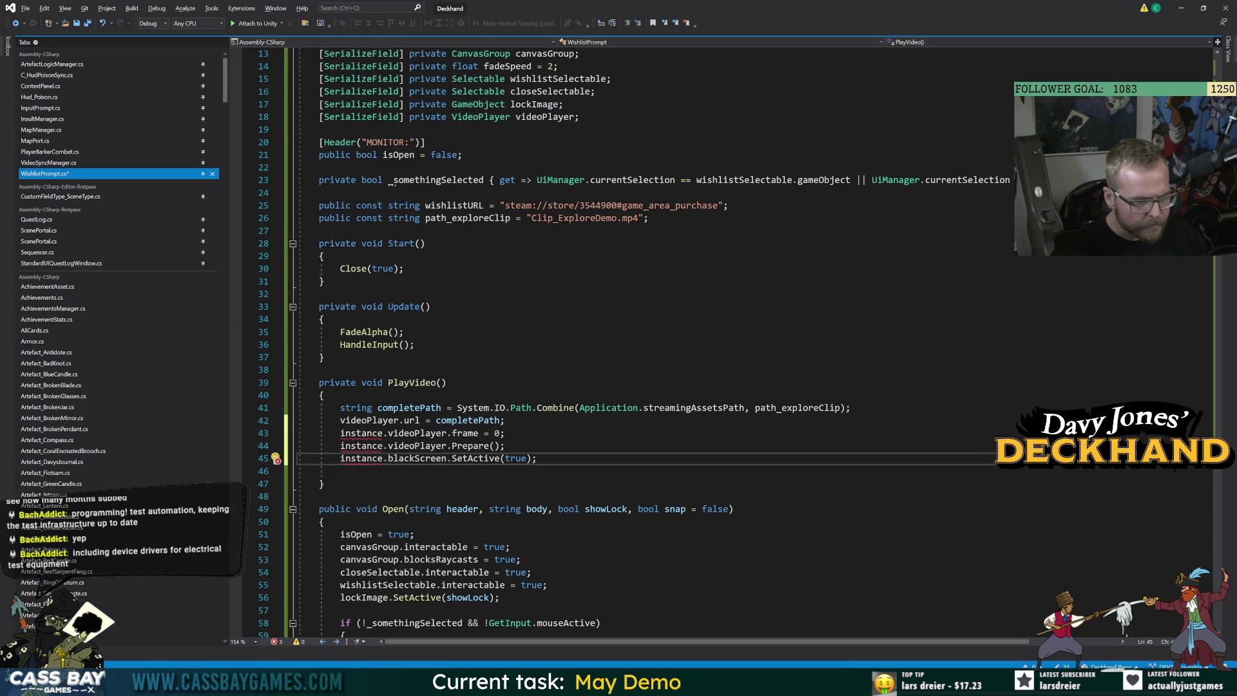
mouse_move(387, 432)
left_mouse_down()
mouse_move(340, 433)
mouse_move(340, 458)
left_mouse_up()
key("Delete")
key("Delete")
left_click(387, 458)
key("Delete")
Add an empty private void StopVideo() method and delete the blackScreen.SetActive line from PlayVideo
left_click(324, 483)
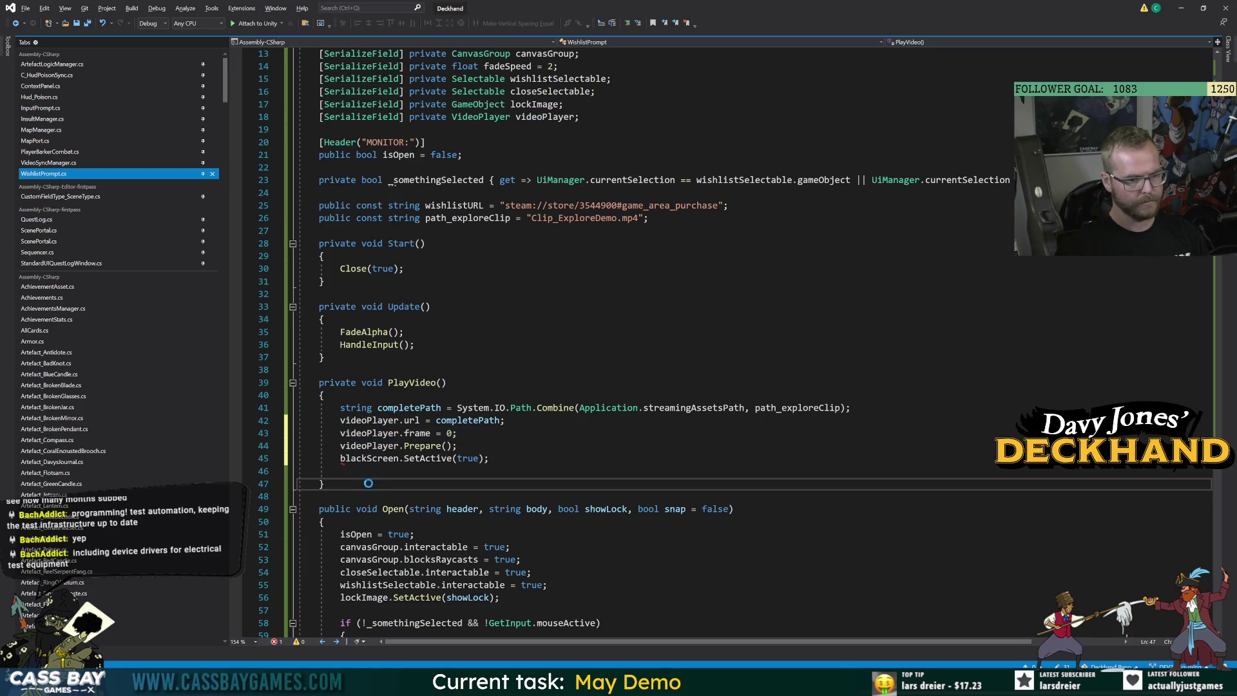
key("Return")
key("Return")
type("priav")
key("space")
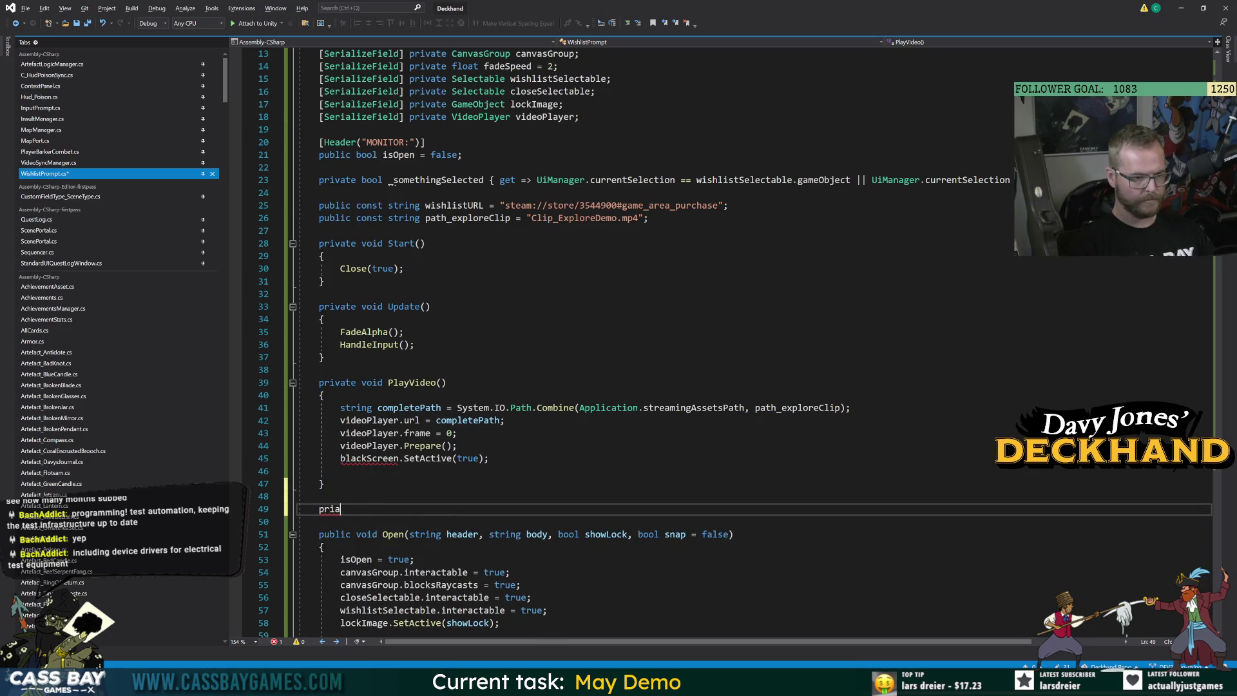
type("ate void StopVi")
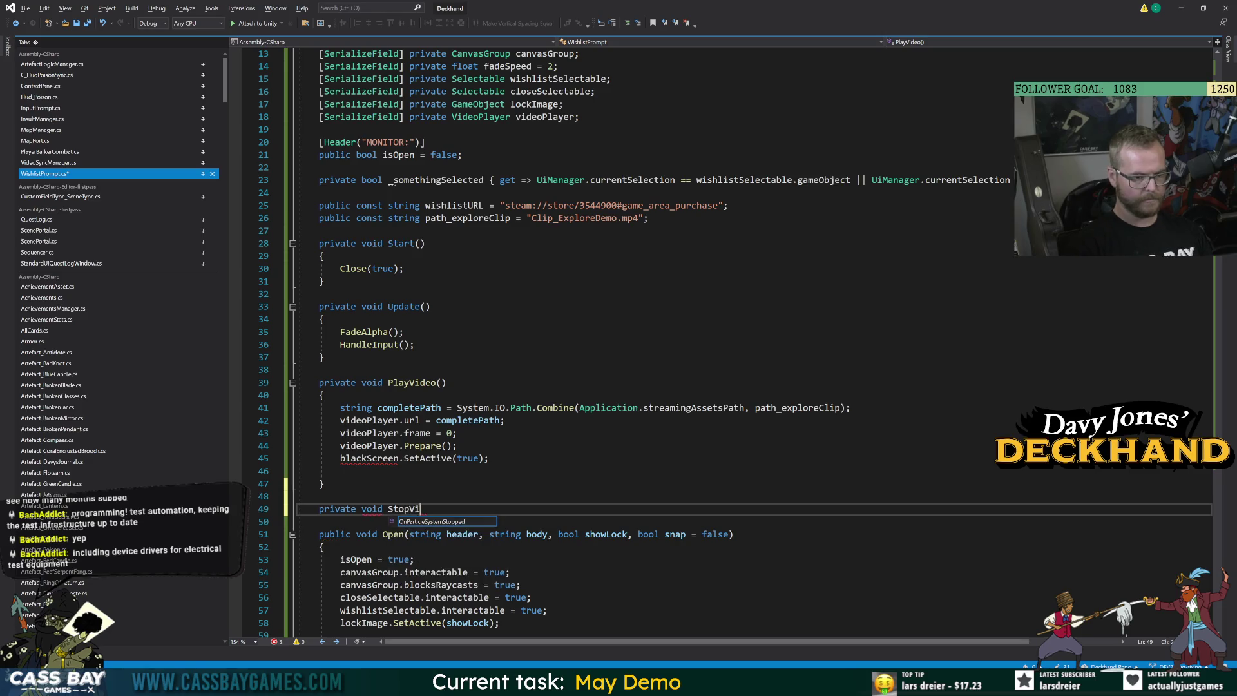
type("deo()")
key("Return")
type("{")
key("Return")
left_click_drag(298, 458, 489, 458)
key("BackSpace")
key("BackSpace")
Start a new 'videoPlayer.' statement on the line after the URL assignment in PlayVideo
left_click(504, 420)
key("Return")
type("video")
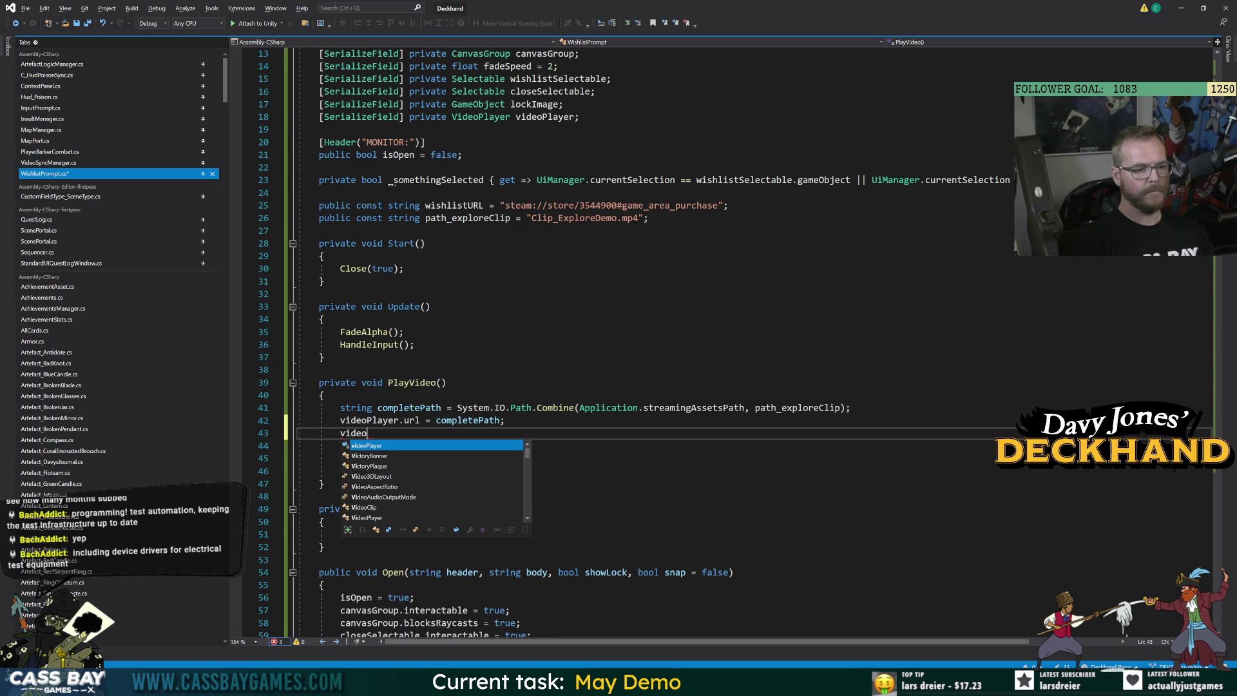
type("Player.")
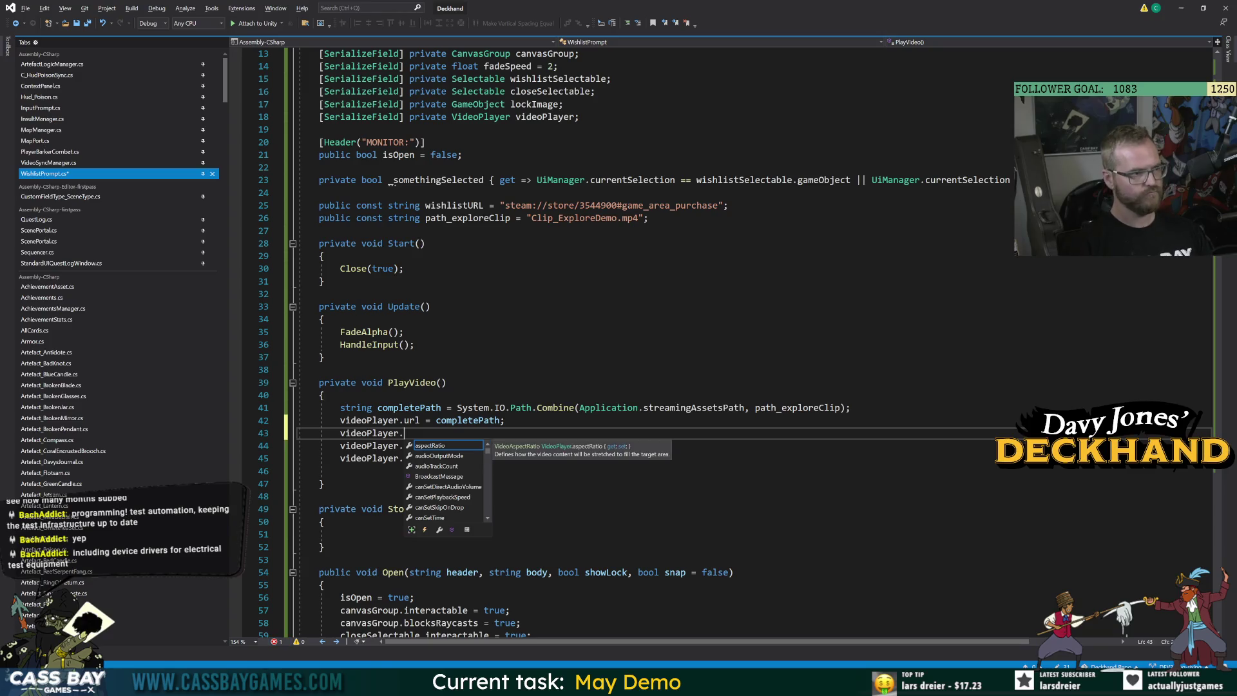
key("Escape")
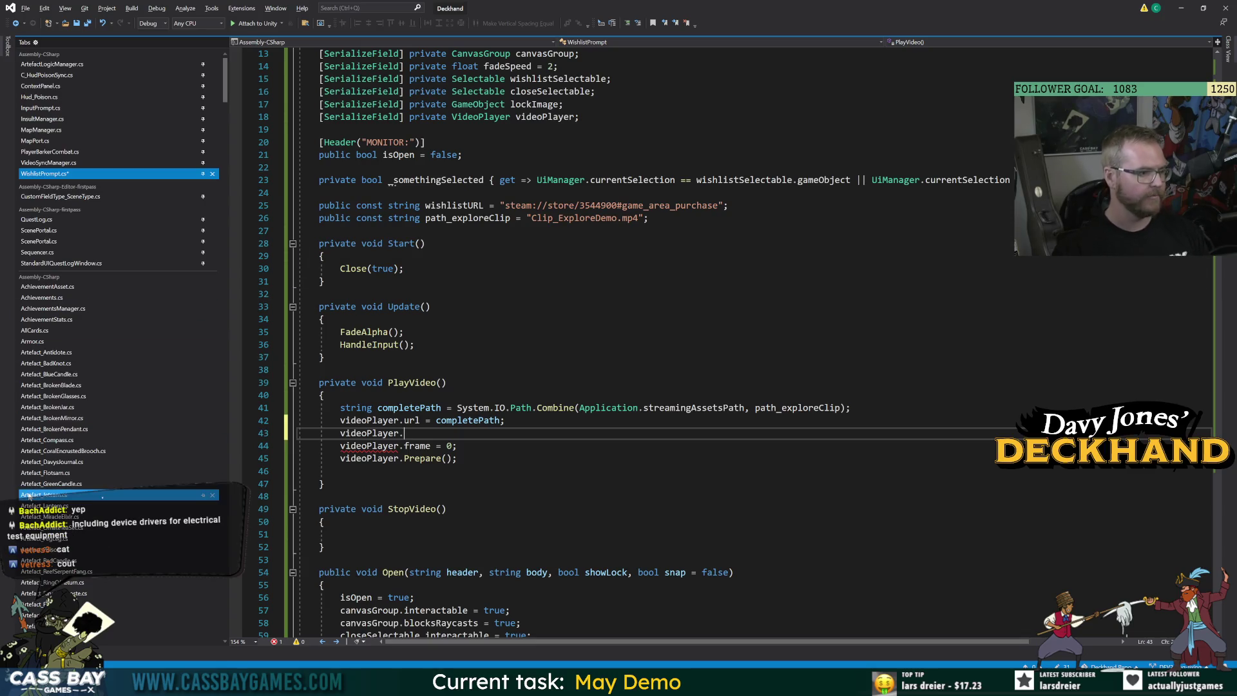
Save the WishlistPrompt script with the unfinished videoPlayer line in place
left_click(458, 458)
key("Up")
key("Up")
key("Up")
key("Up")
key("Up")
key("Up")
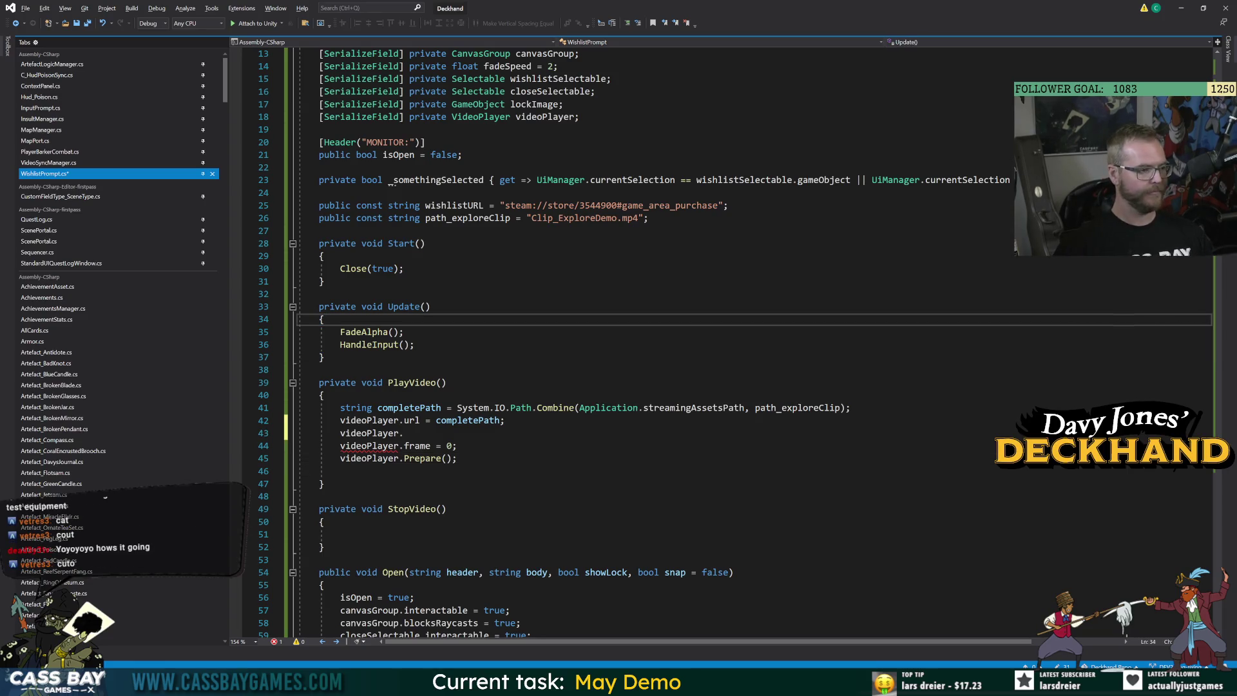
key("Down")
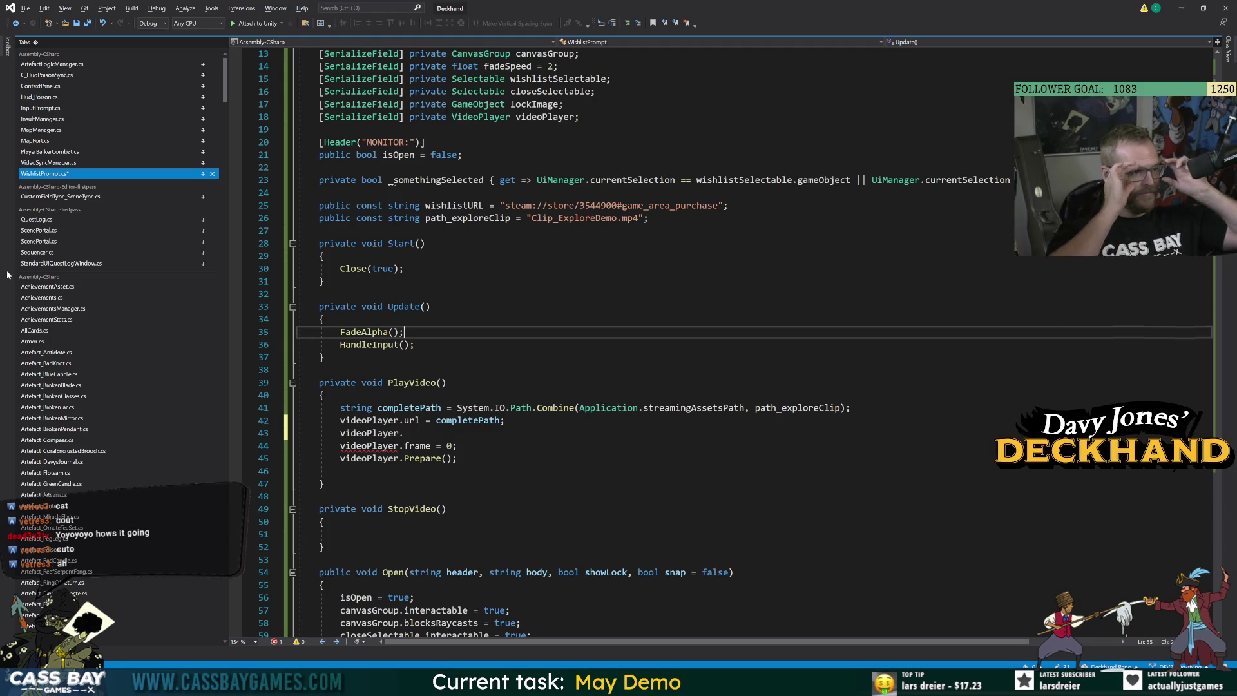
left_click(415, 344)
key("ctrl+s")
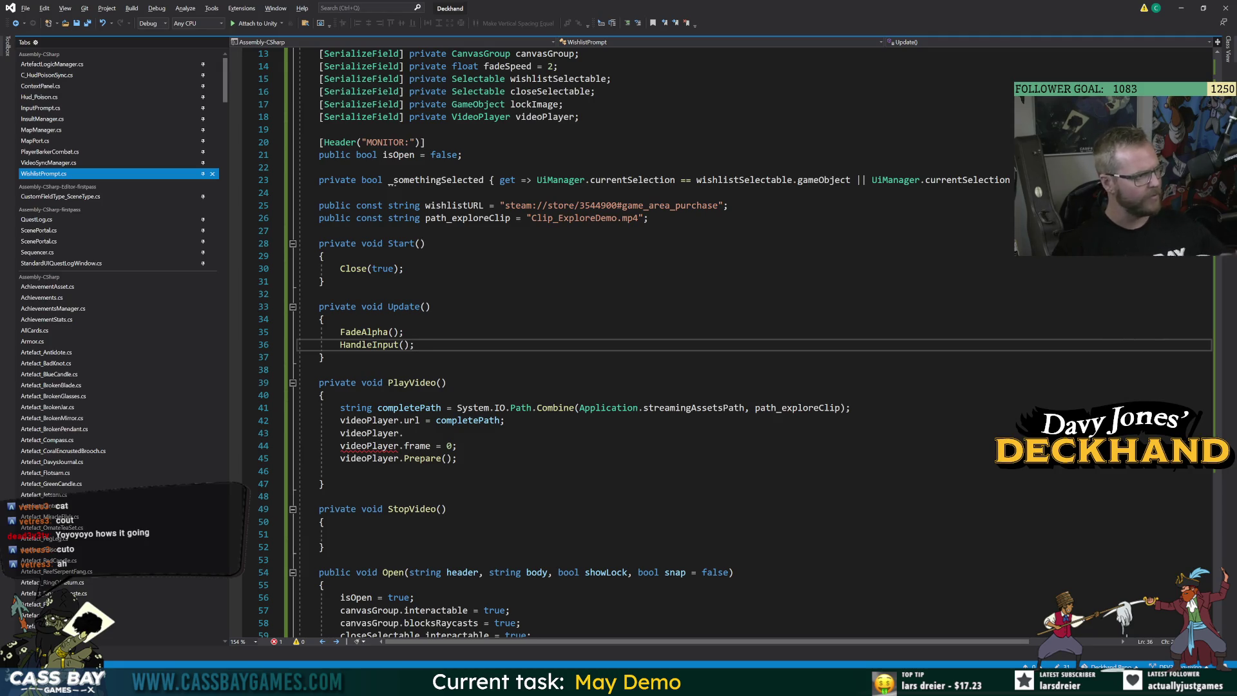
Review the Update method, then bring IntelliSense back up on the unfinished videoPlayer line
left_click(505, 420)
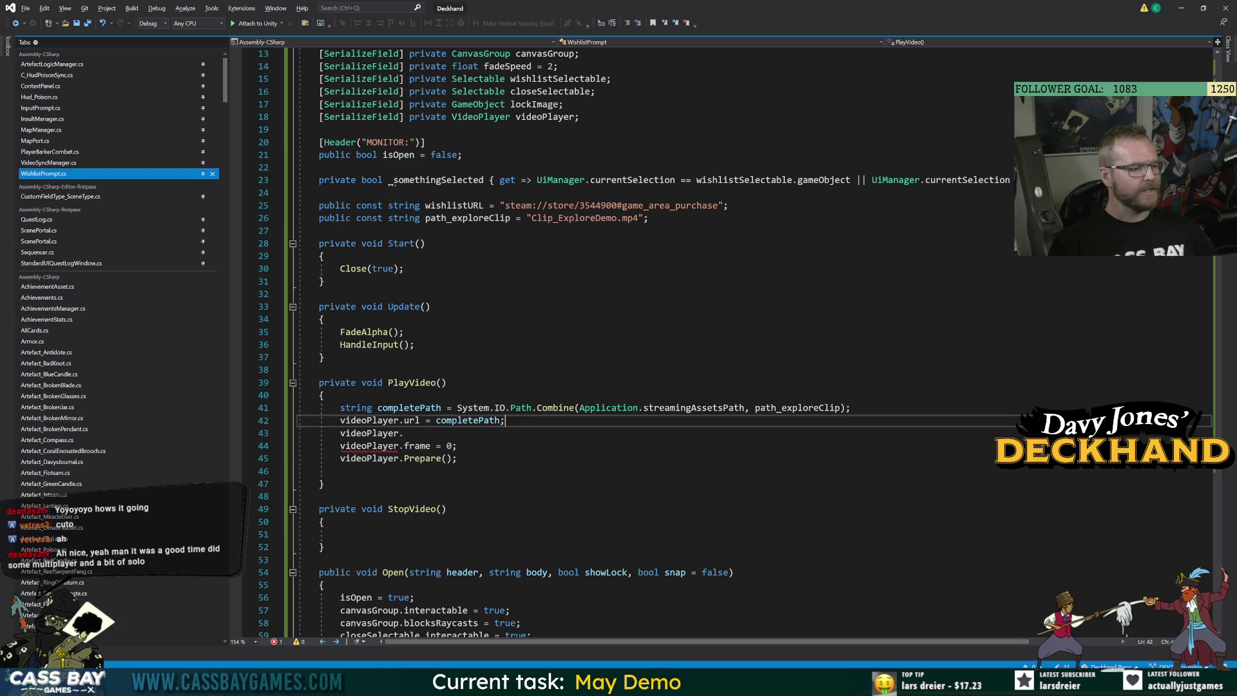
left_click(430, 307)
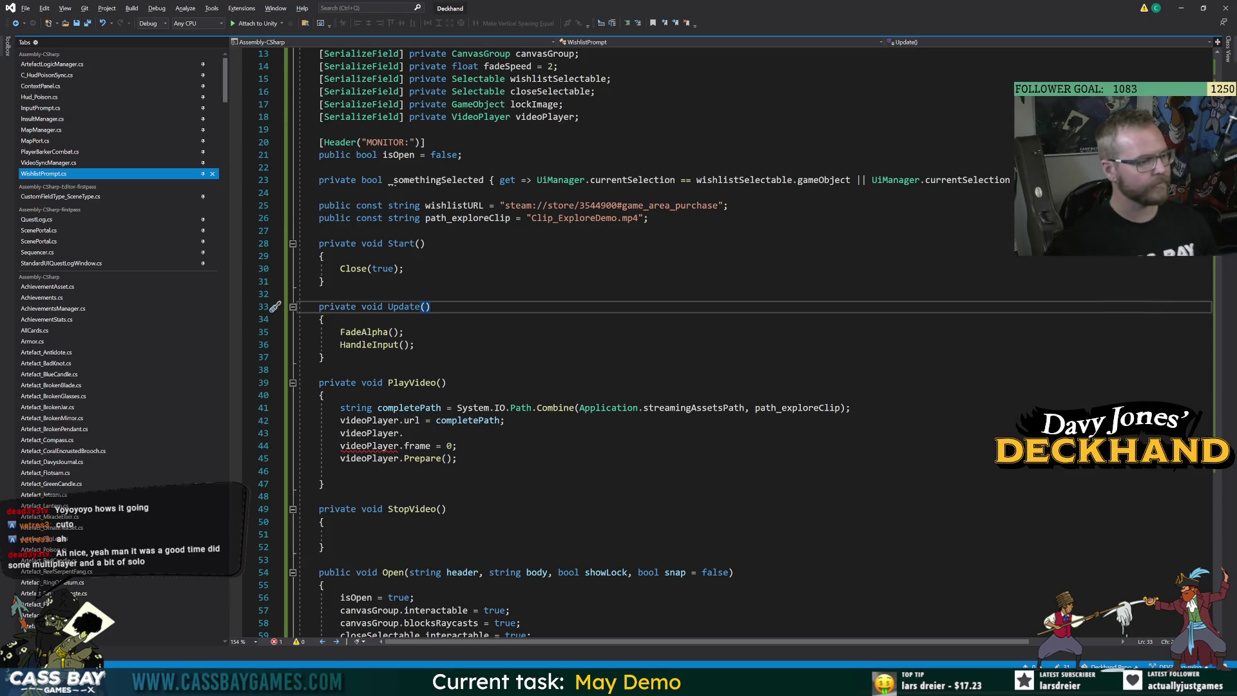
left_click(324, 357)
left_click(446, 383)
left_click(404, 433)
key("BackSpace")
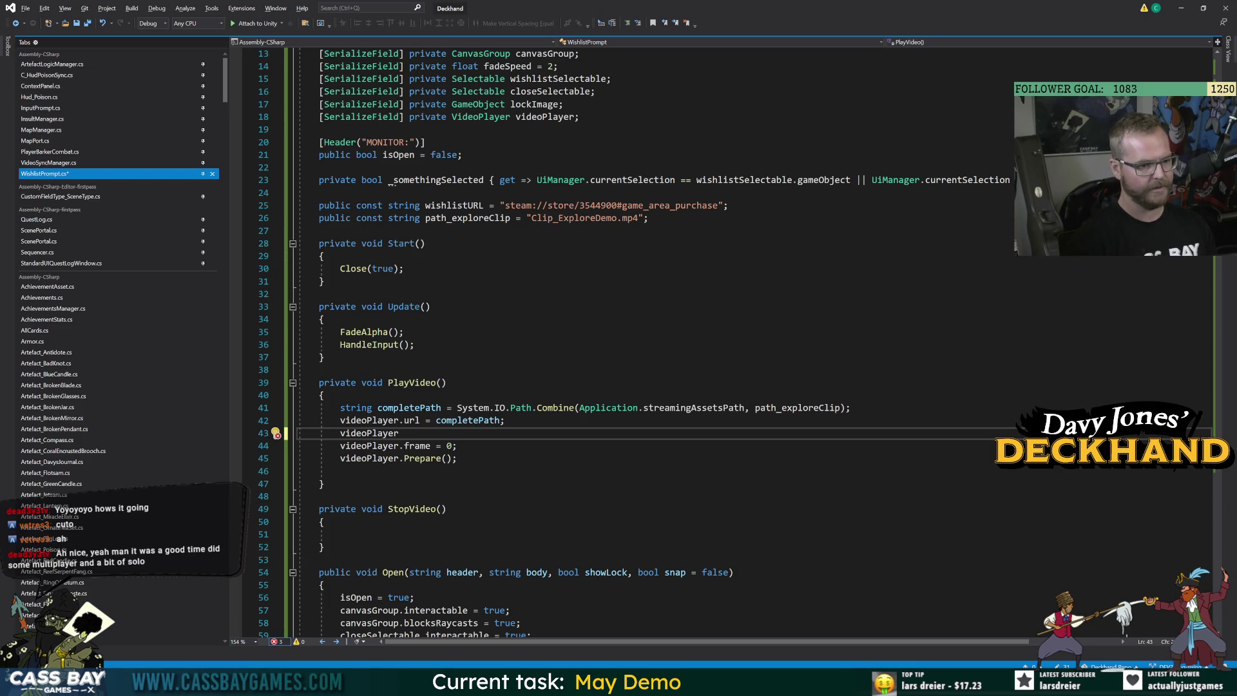
type(".")
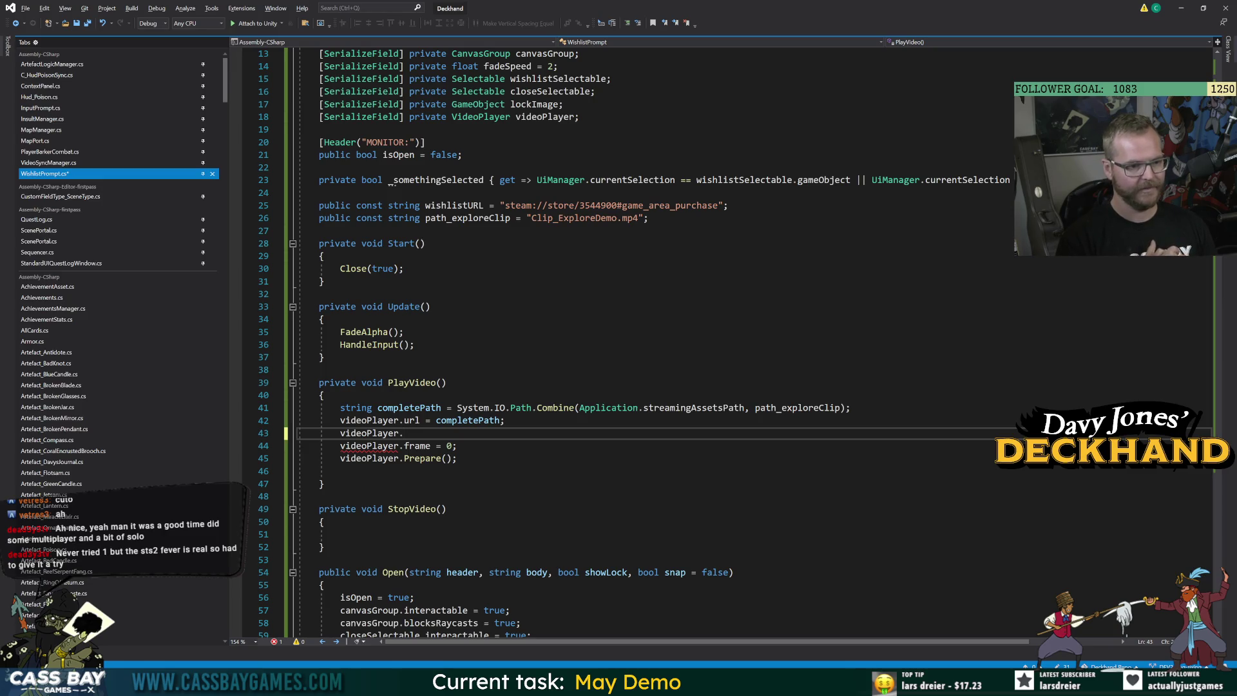
type(".")
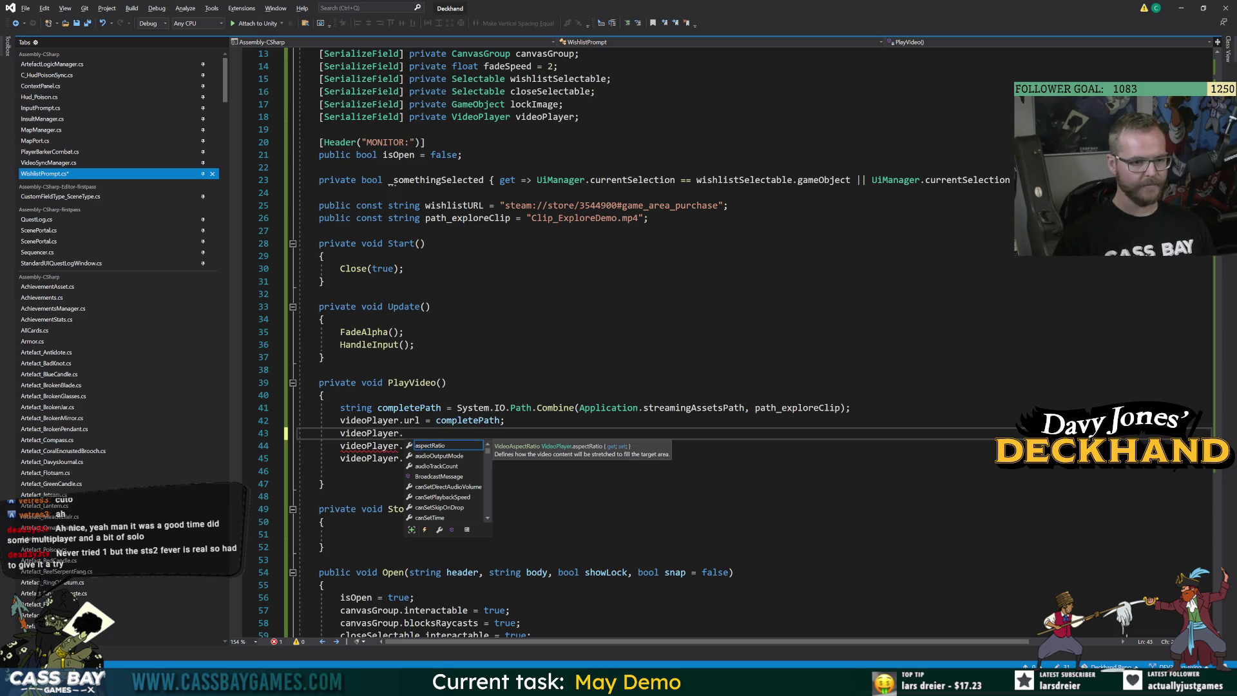
key("Escape")
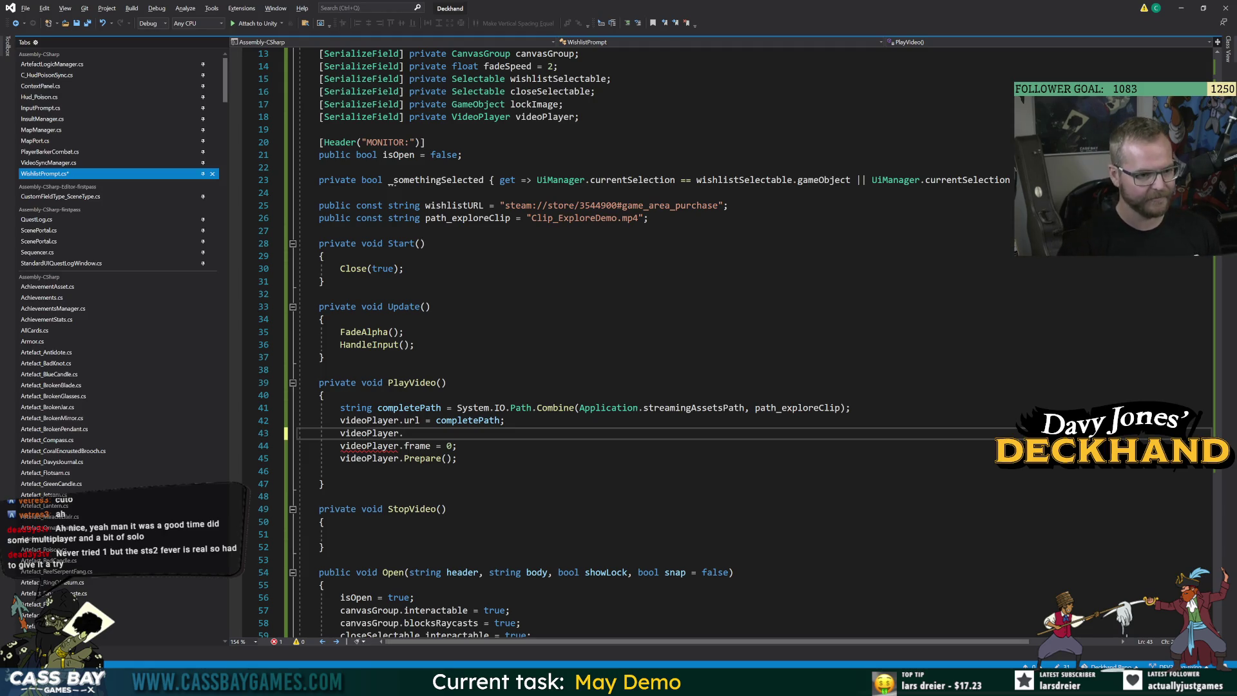
Complete line 43 as videoPlayer.targetTexture and find targetTexture in VideoSyncManager's ReleaseTexture
type("tex")
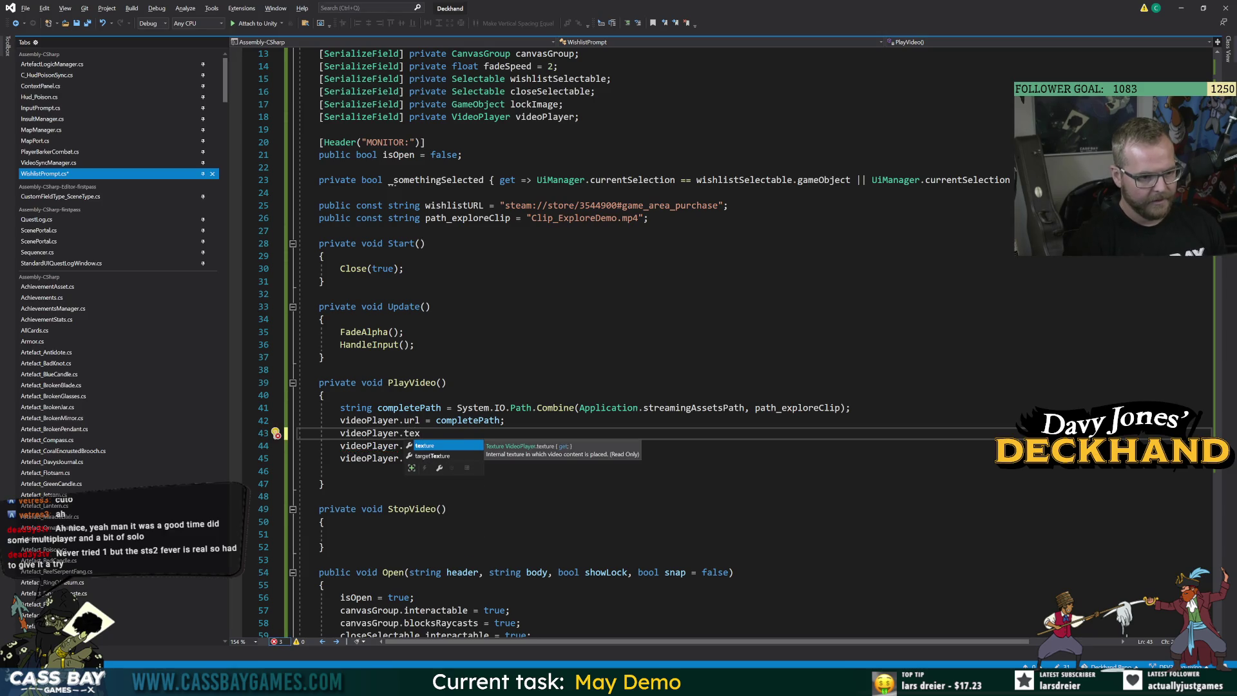
key("Down")
key("Tab")
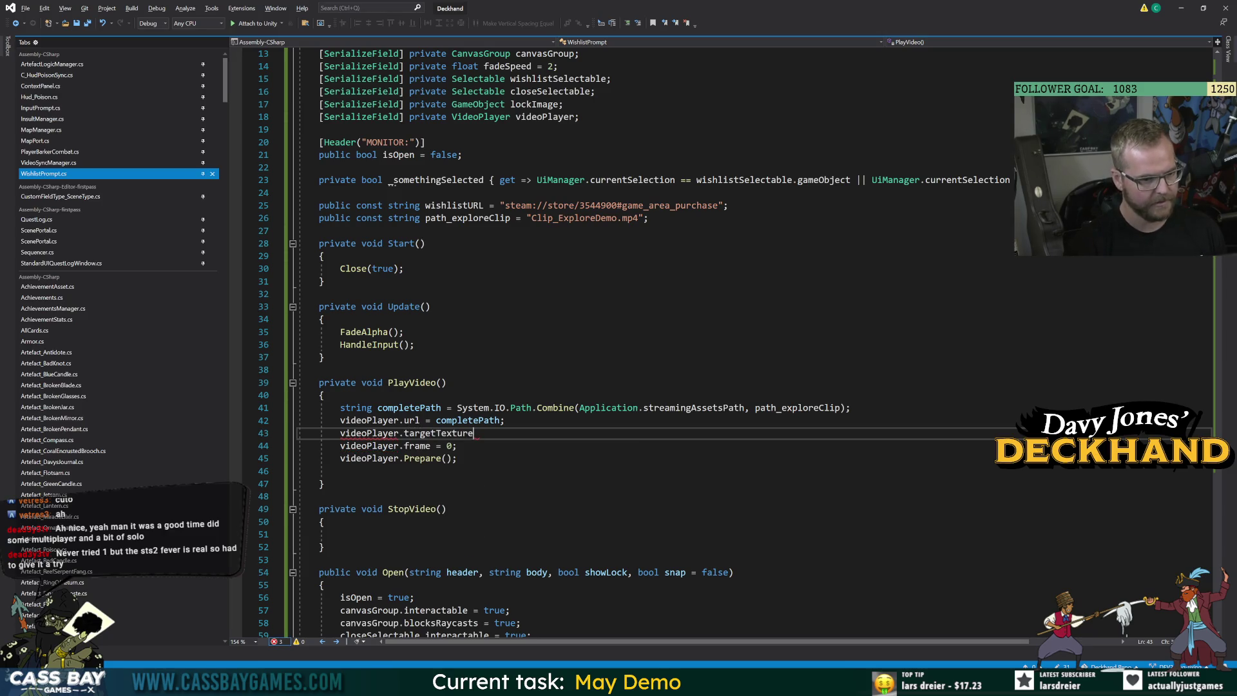
key("ctrl+Tab")
double_click(379, 331)
double_click(438, 318)
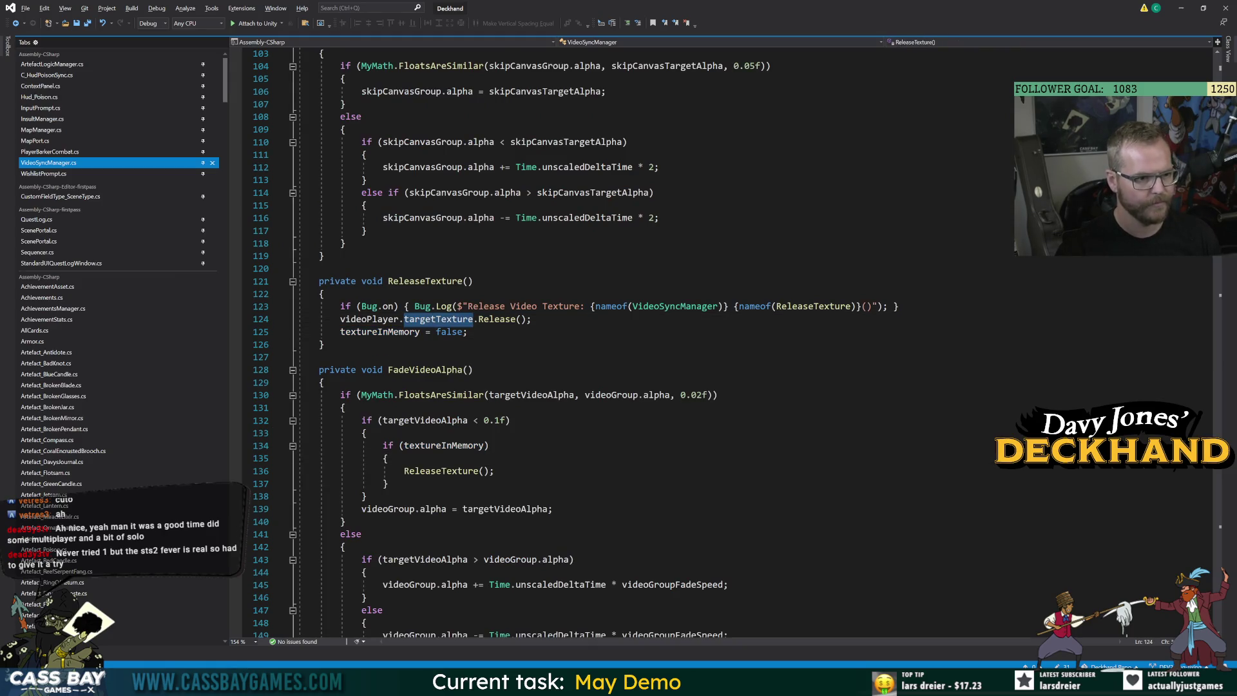
scroll(644, 341, "up", 20)
scroll(645, 341, "down", 20)
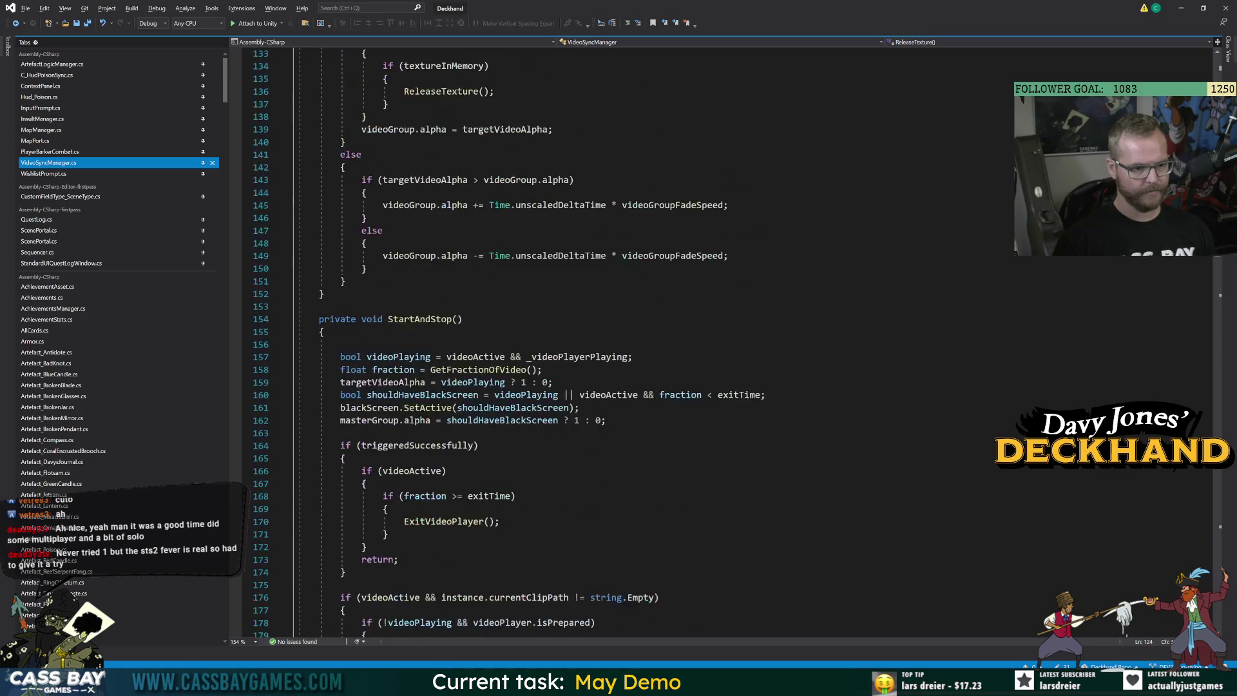
scroll(644, 341, "up", 7)
scroll(644, 341, "down", 20)
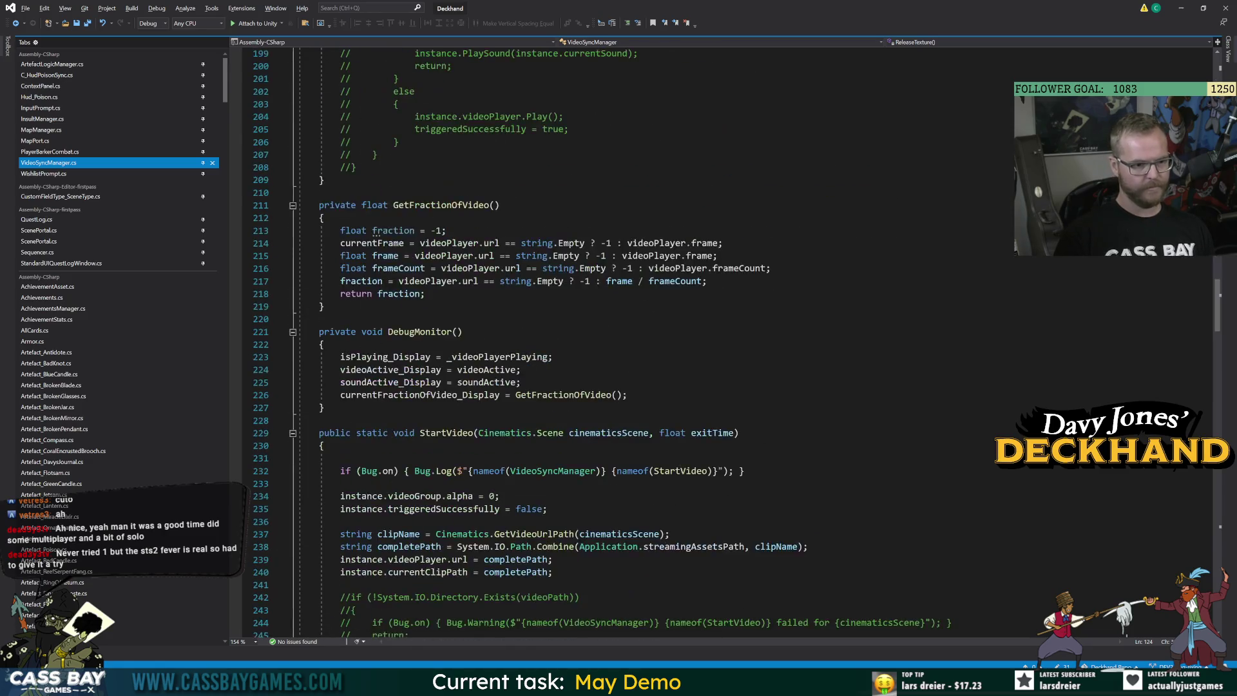
scroll(644, 341, "down", 10)
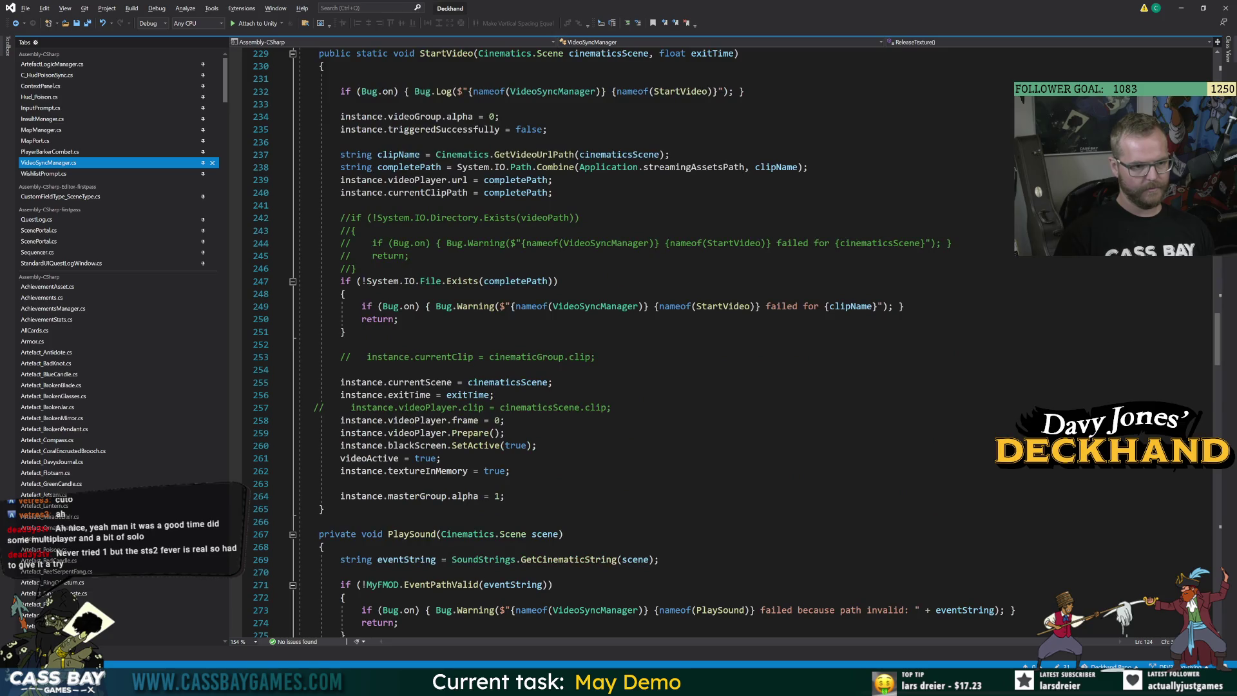
scroll(644, 341, "down", 11)
scroll(645, 341, "down", 20)
scroll(645, 341, "up", 20)
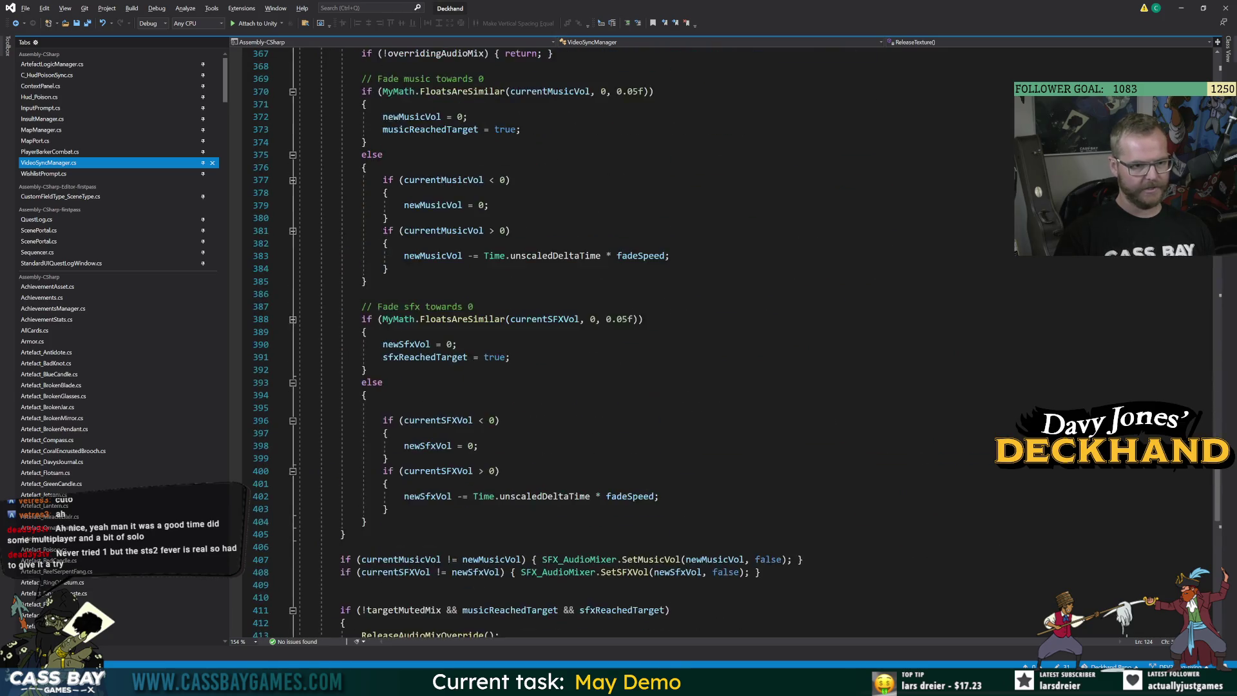
mouse_move(1217, 483)
left_mouse_down()
mouse_move(1218, 599)
mouse_move(1217, 101)
left_mouse_up()
scroll(645, 341, "down", 20)
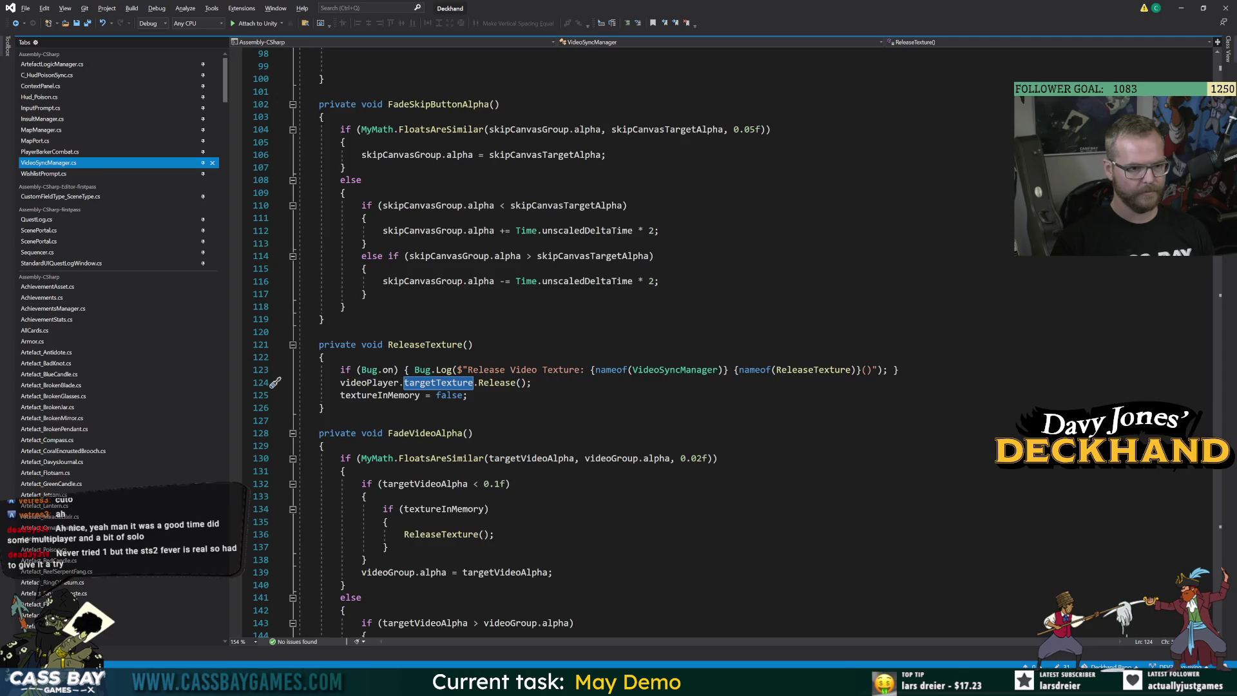
scroll(645, 341, "down", 5)
scroll(1179, 265, "down", 10)
scroll(1181, 295, "down", 8)
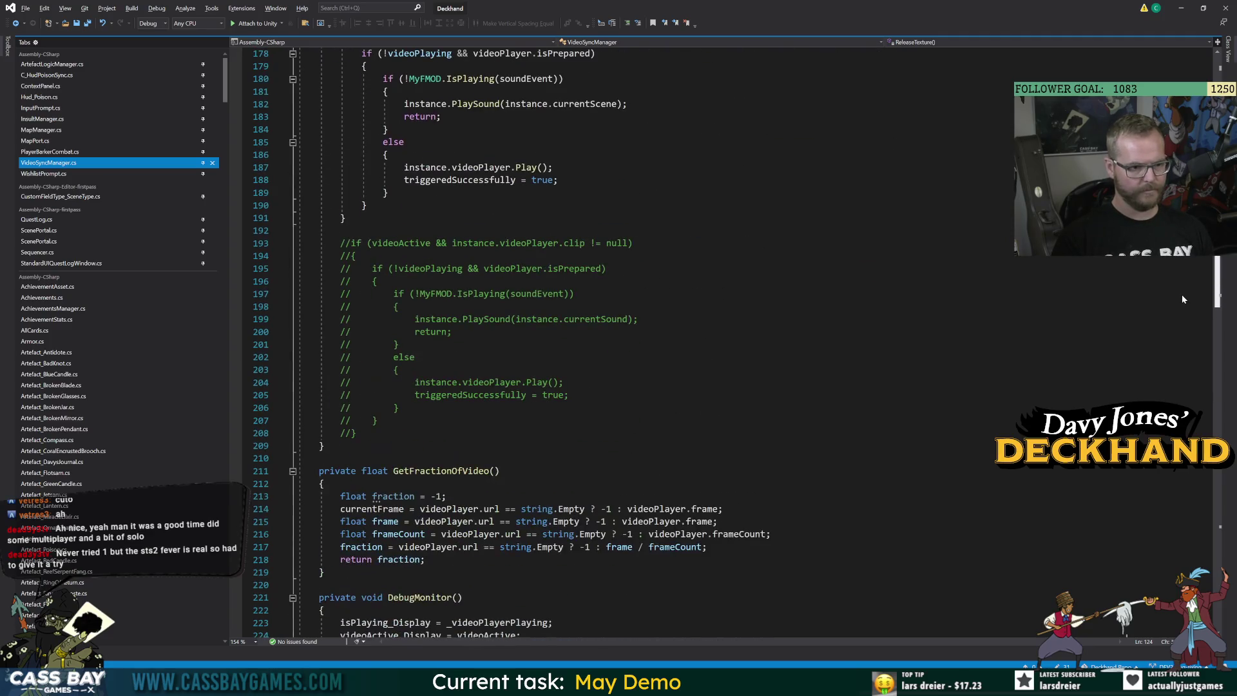
scroll(1182, 298, "down", 20)
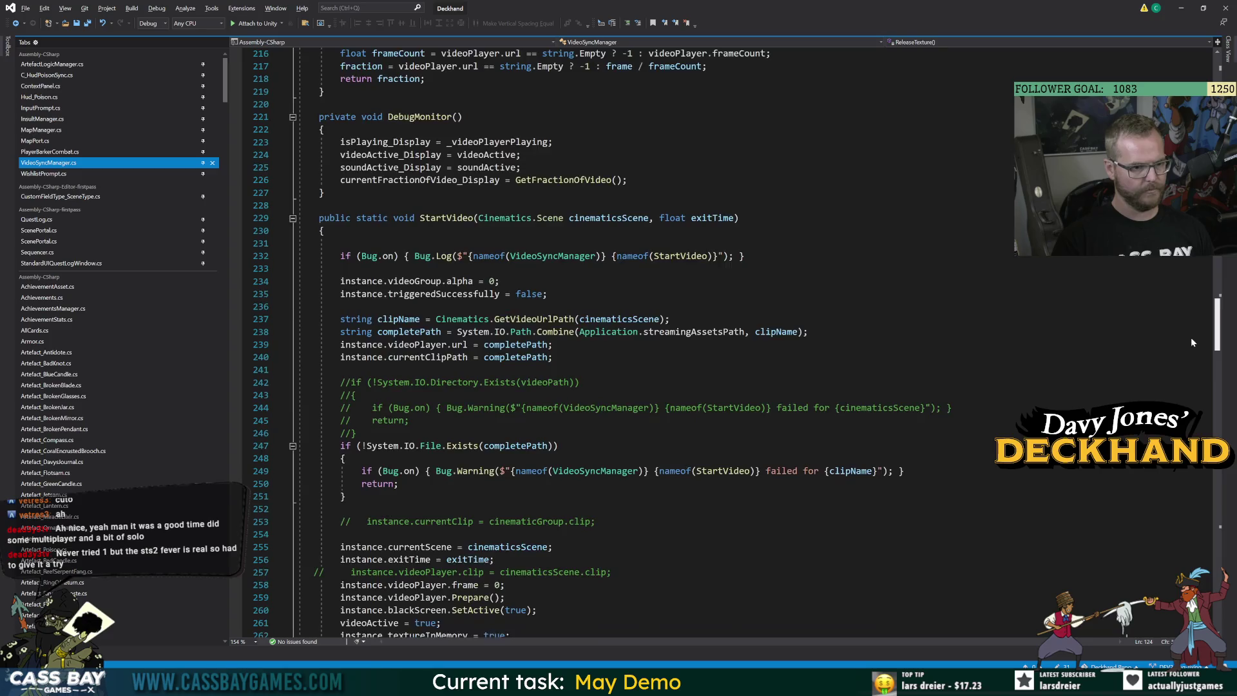
scroll(1195, 379, "down", 6)
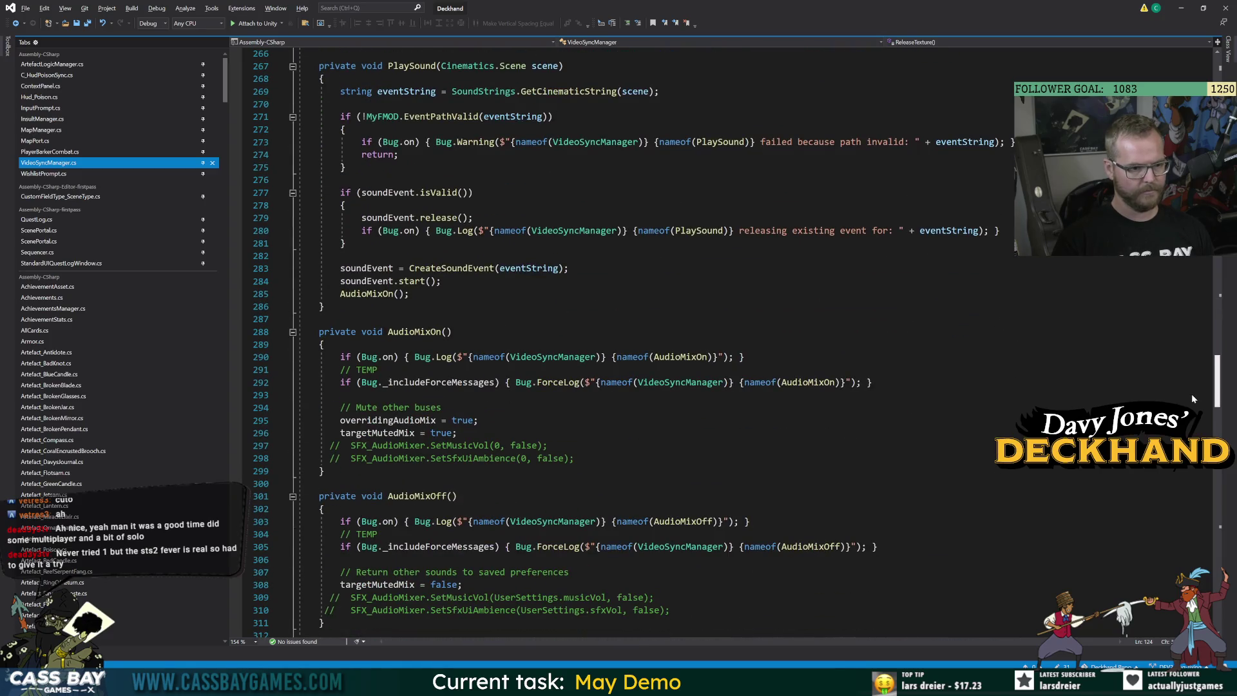
scroll(1192, 399, "down", 20)
scroll(1226, 564, "down", 10)
scroll(1226, 564, "up", 20)
scroll(1224, 572, "down", 12)
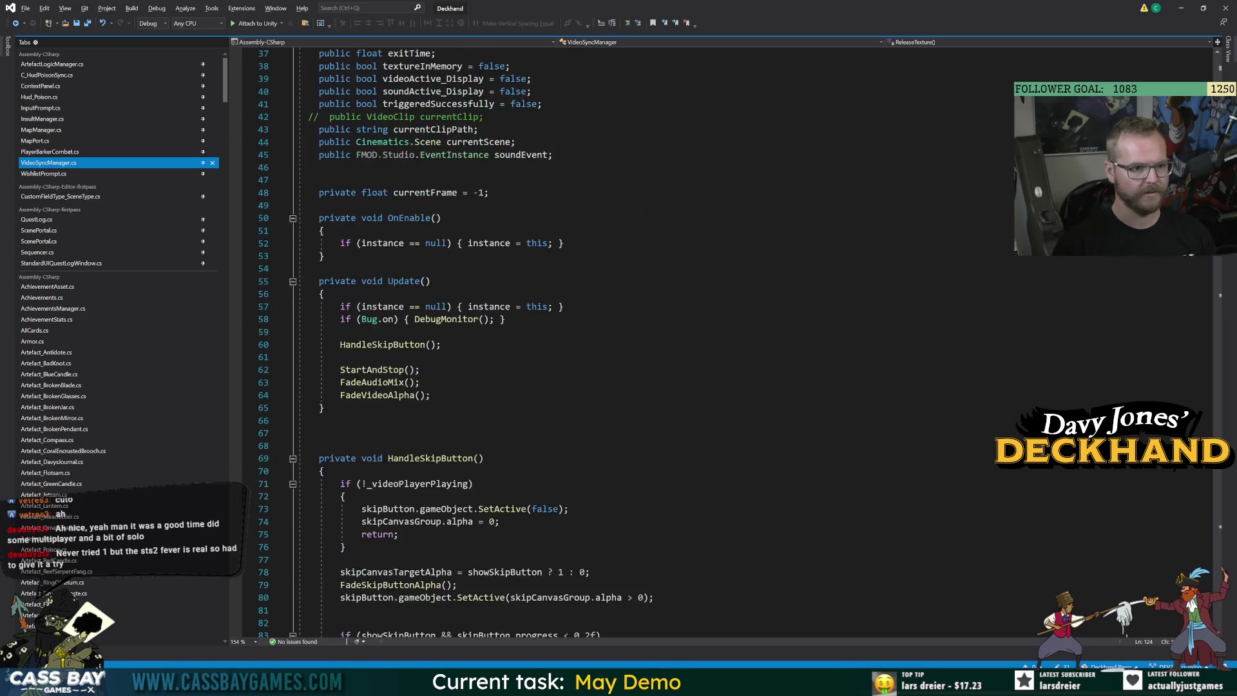
scroll(644, 341, "up", 6)
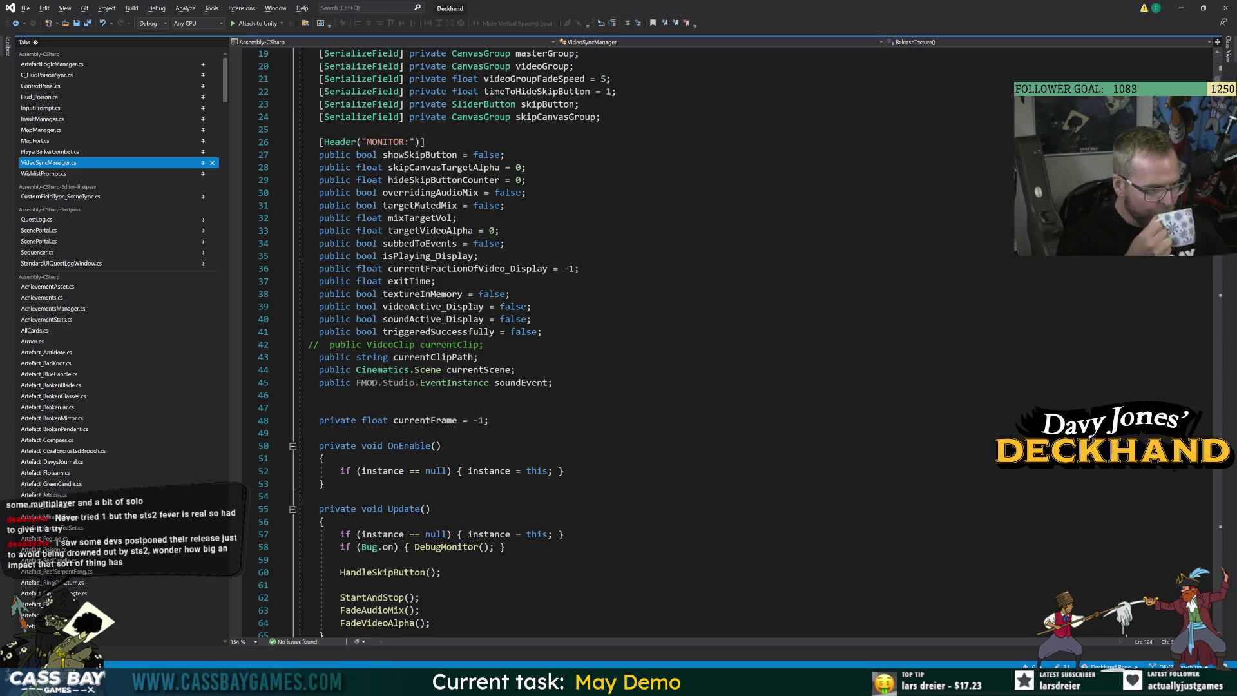
Inspect VideoSyncManager's fields, including targetMutedMix, textureInMemory, subbedToEvents and mixTargetVol
left_click(552, 382)
scroll(644, 322, "up", 5)
left_click(506, 395)
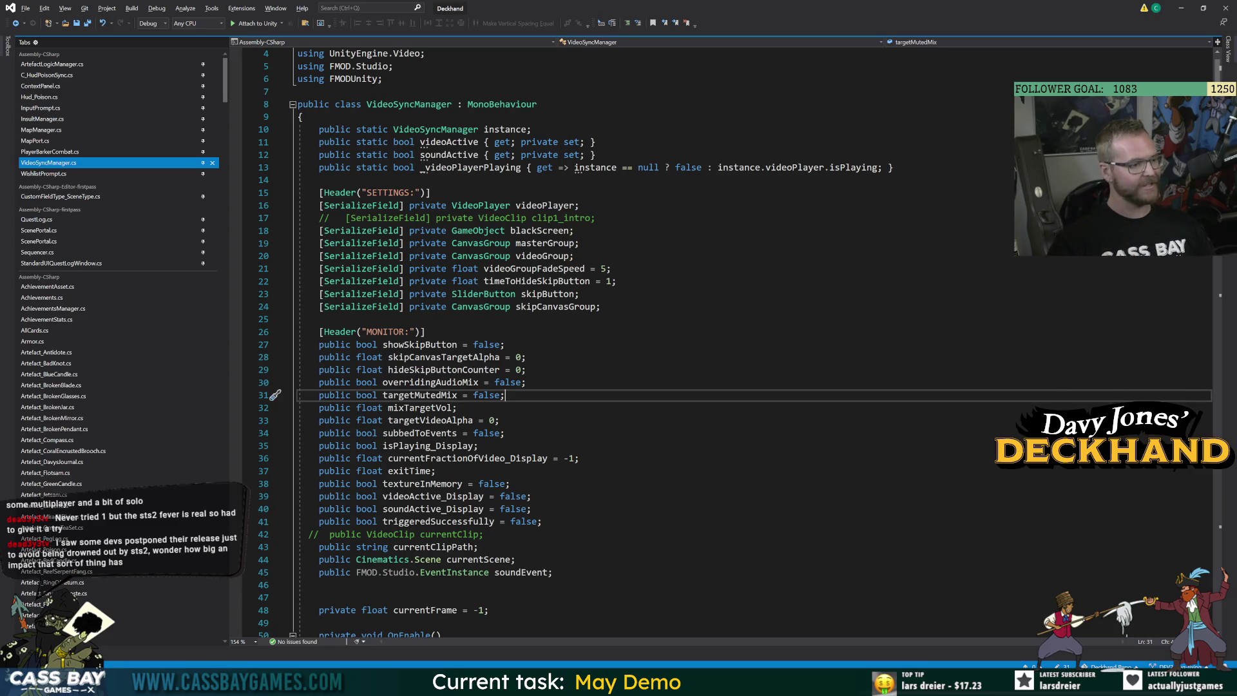
left_click(511, 483)
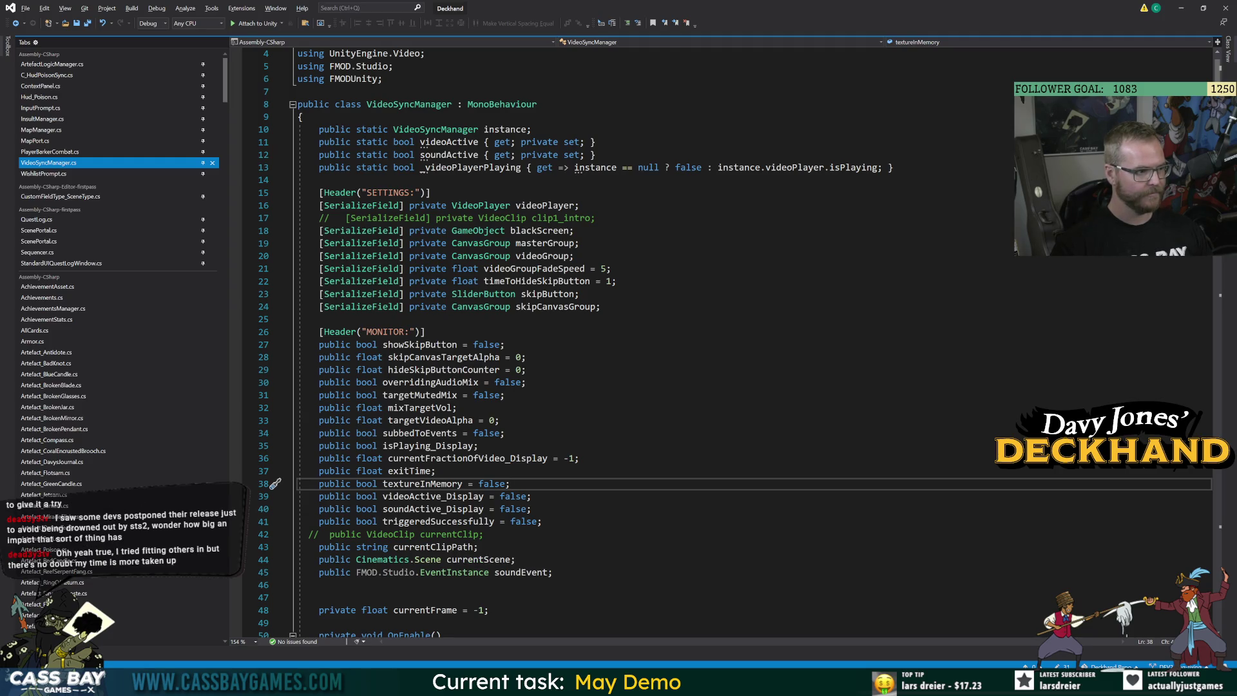
left_click(541, 521)
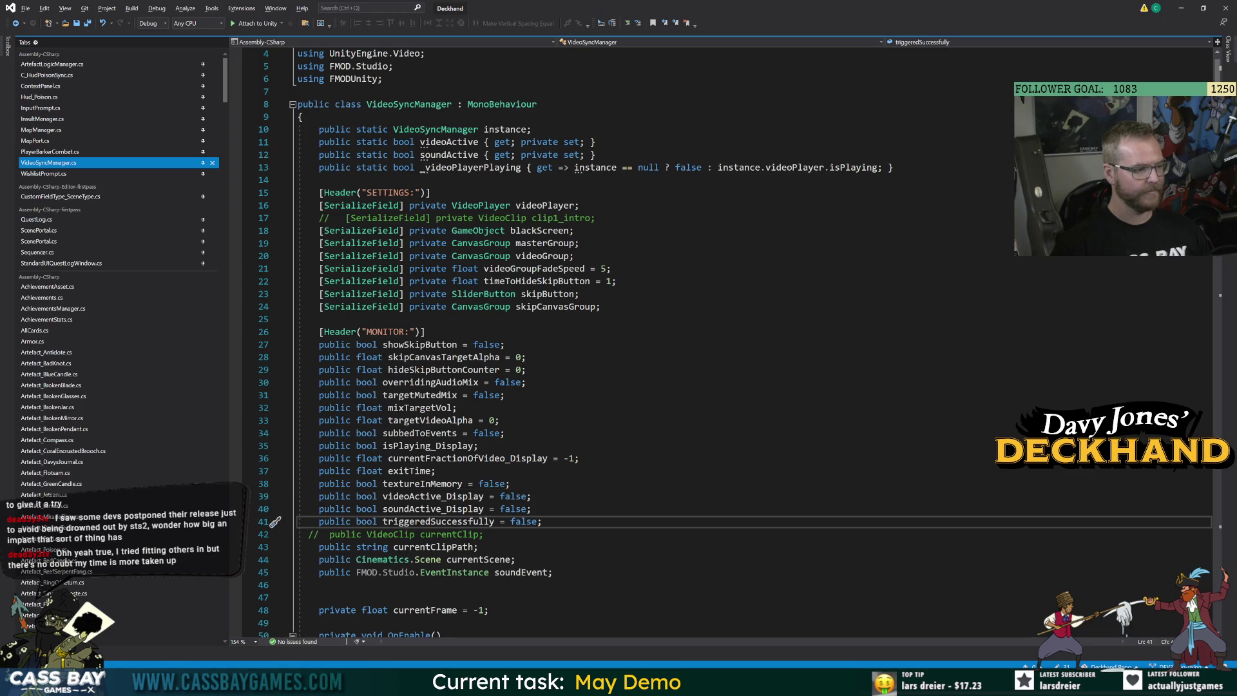
left_click(505, 433)
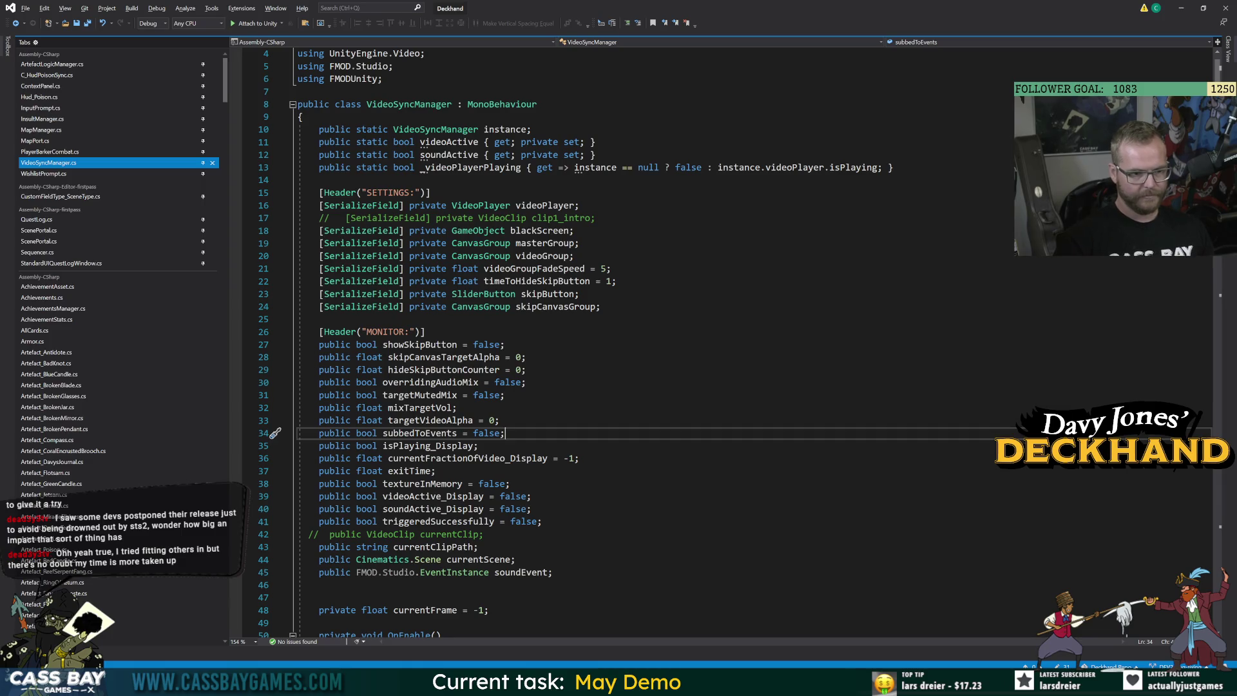
left_click(531, 496)
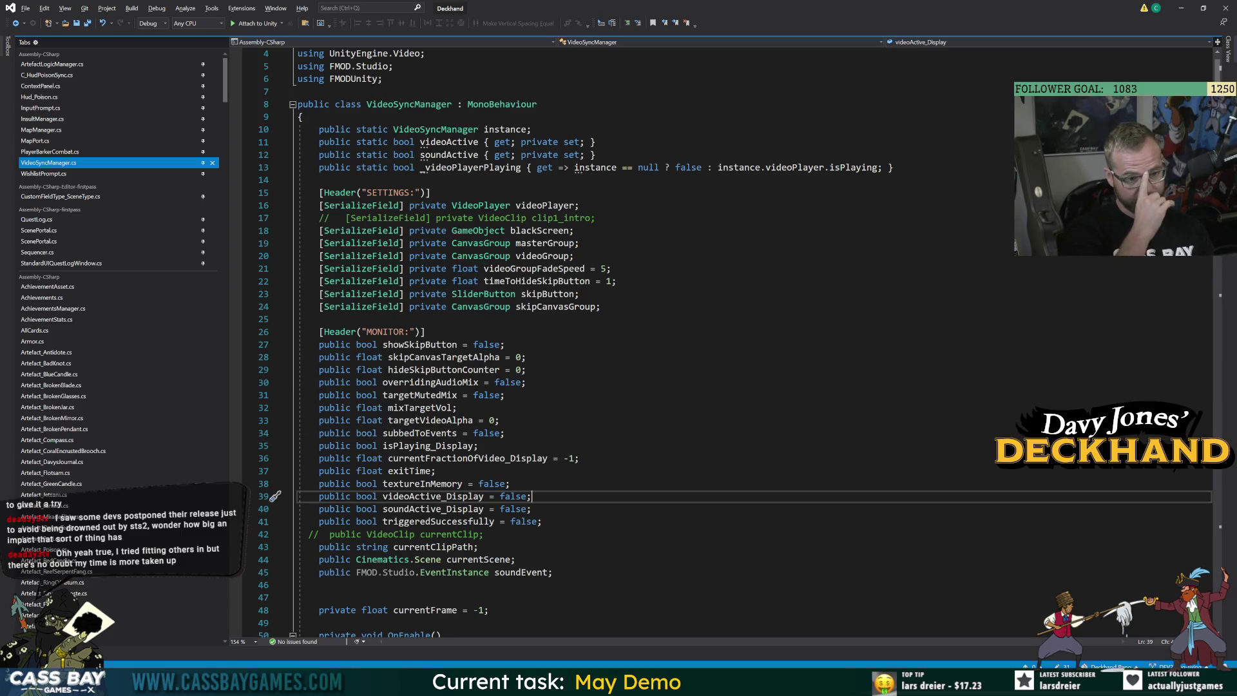
left_click(457, 407)
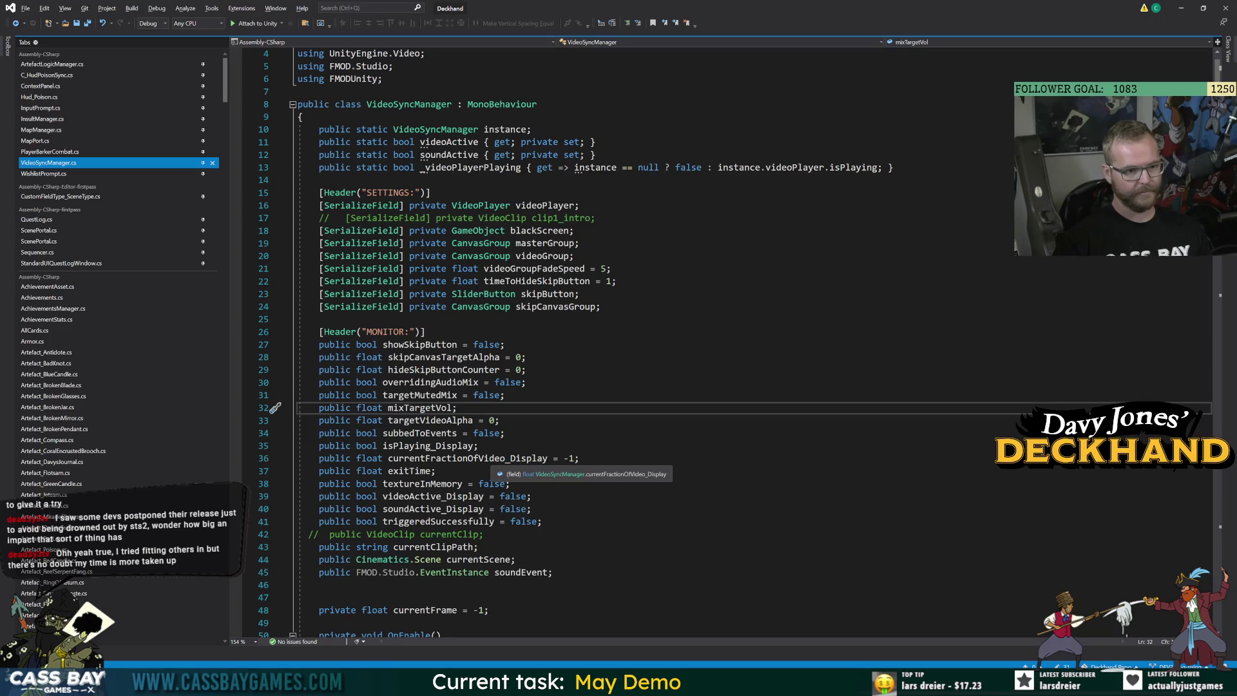
left_click(422, 483)
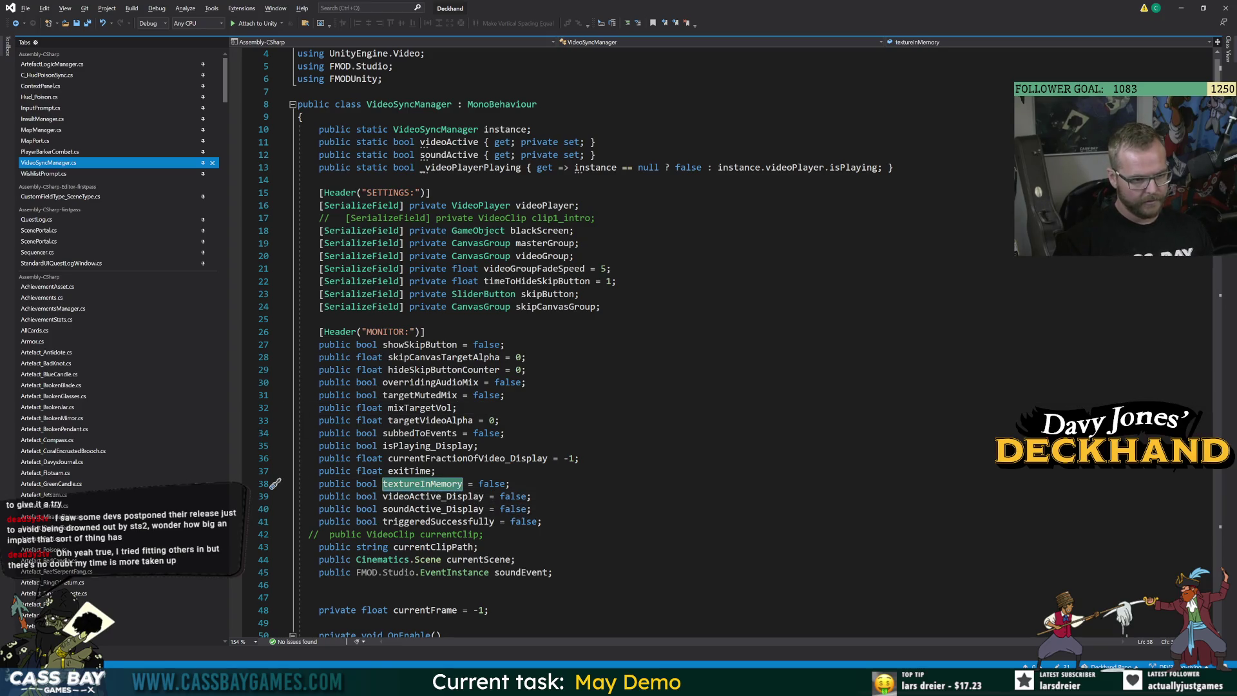
Copy the instance.videoPlayer.Play() line from StartAndStop and return to WishlistPrompt.cs
scroll(425, 483, "down", 20)
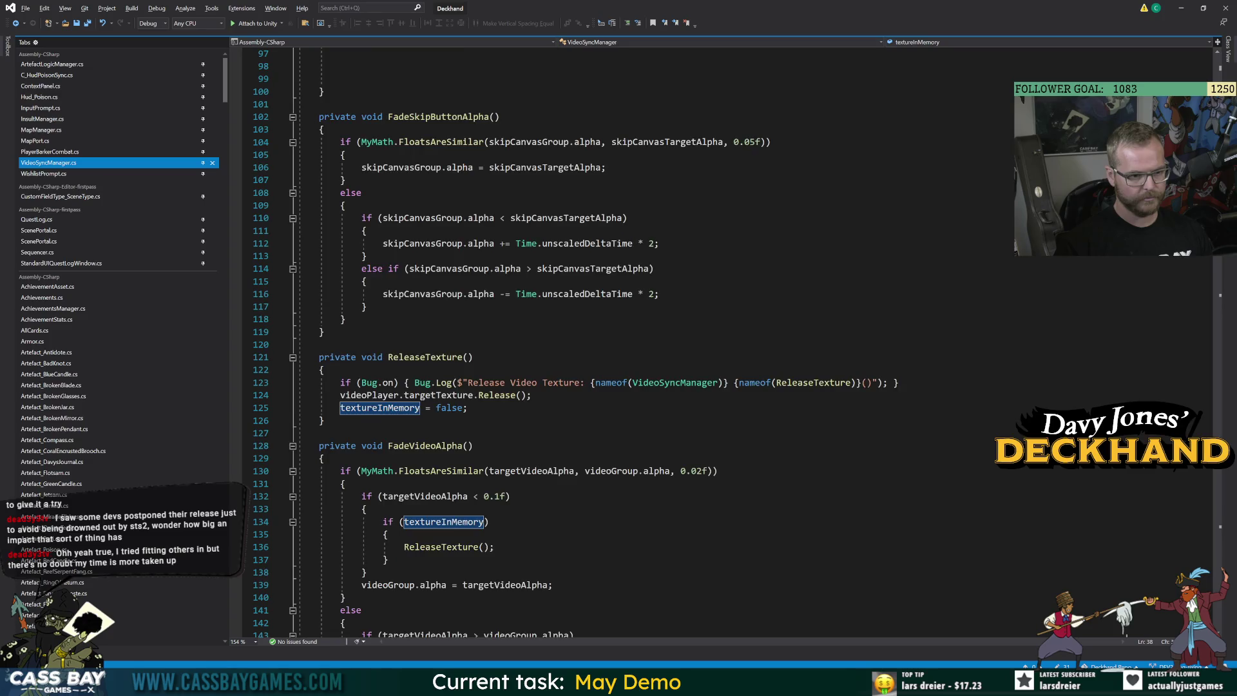
scroll(644, 342, "down", 9)
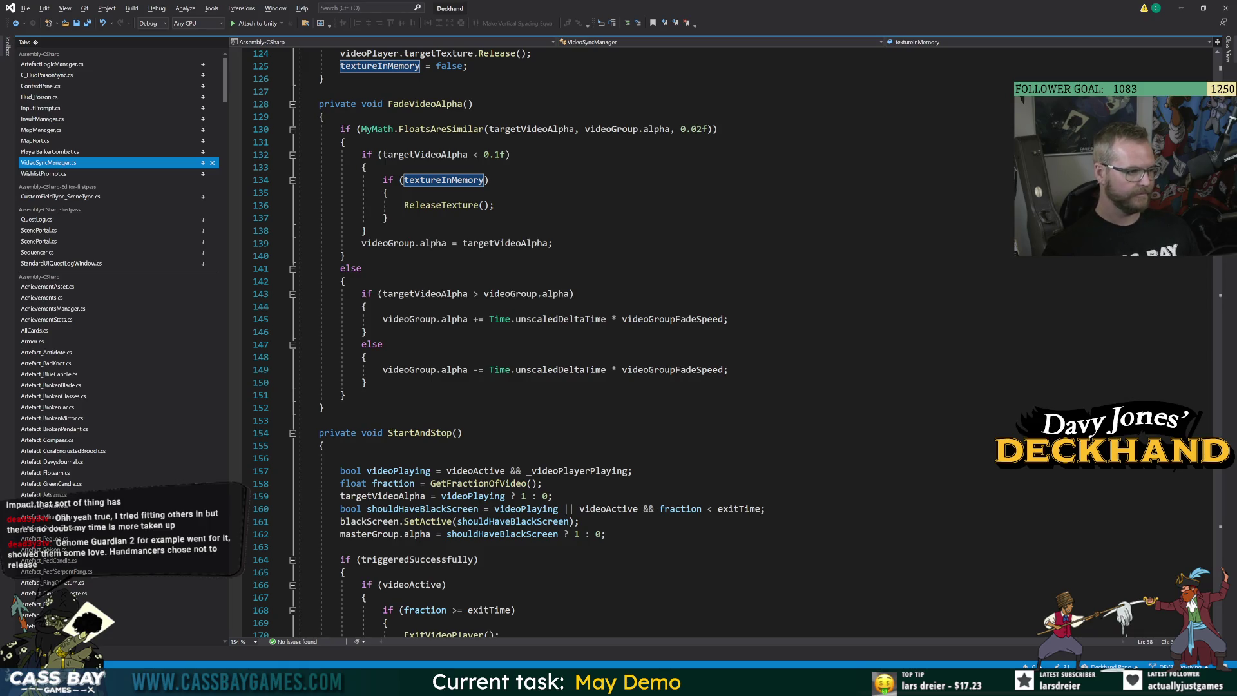
scroll(644, 341, "down", 2)
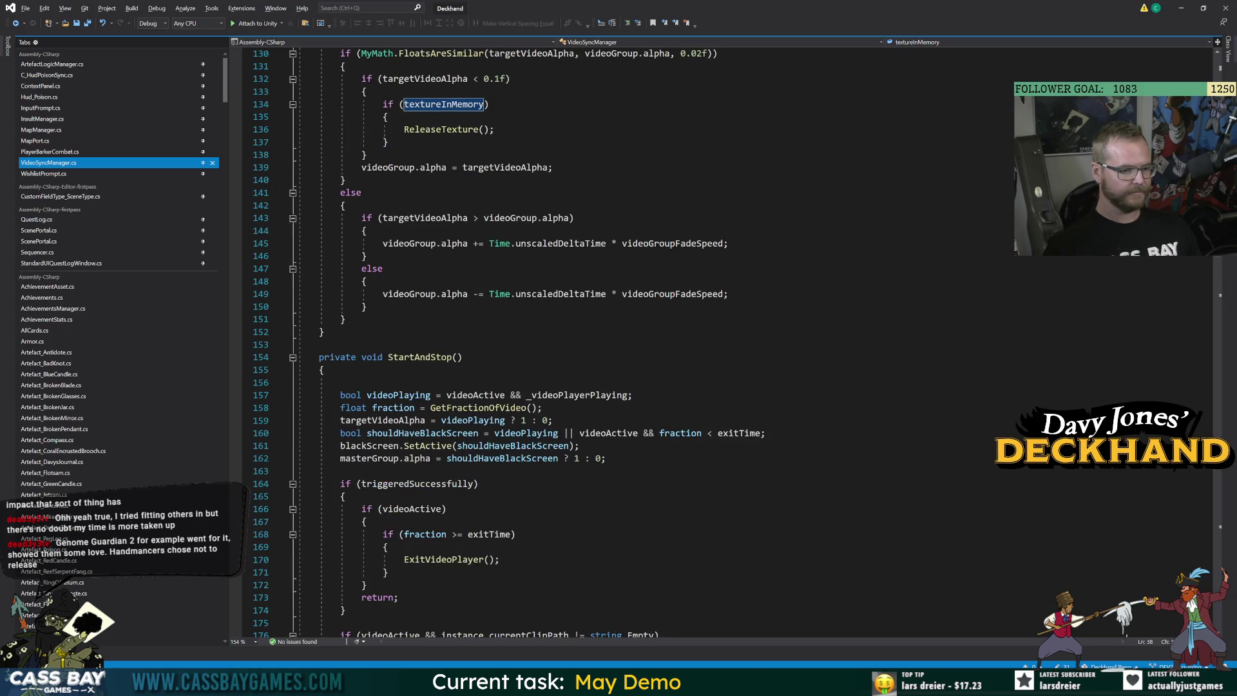
scroll(644, 341, "down", 4)
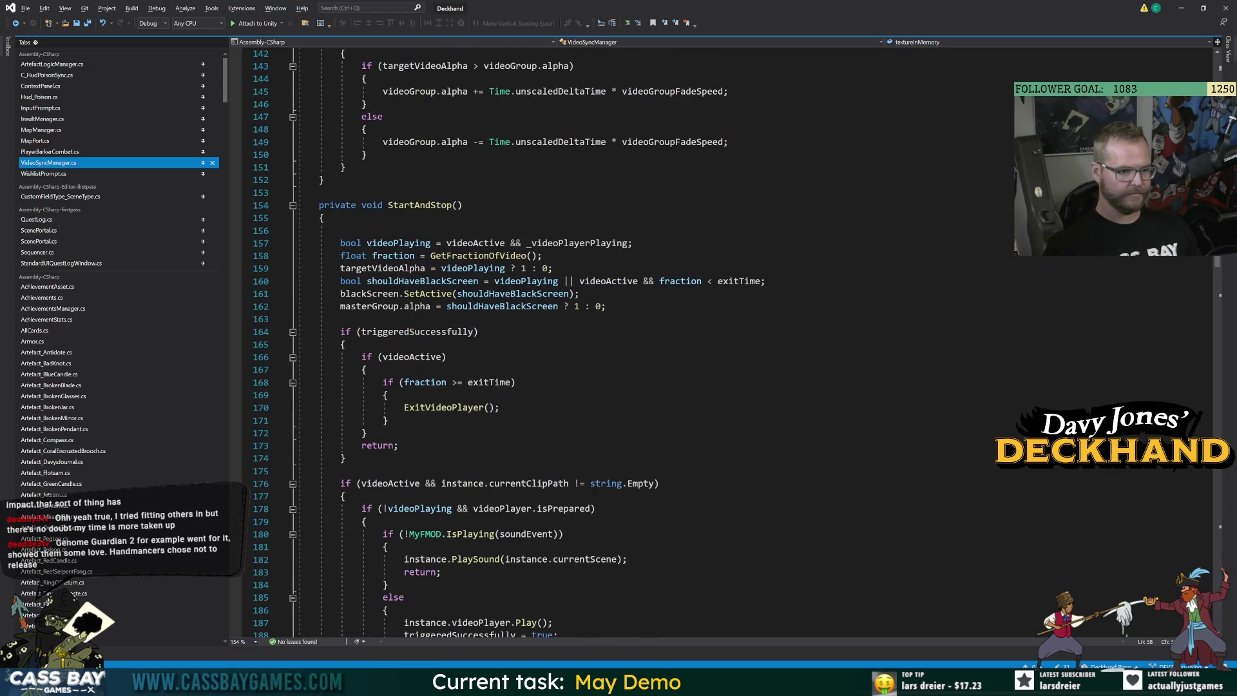
scroll(644, 341, "down", 6)
left_click(544, 395)
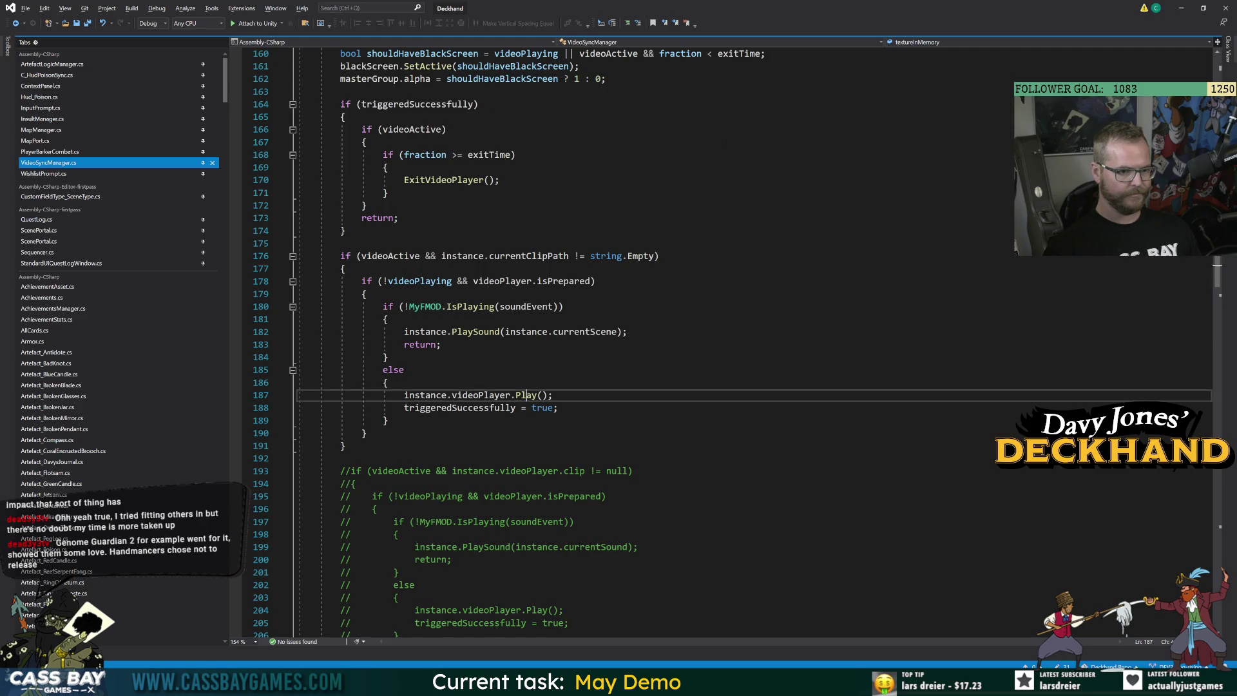
key("Up")
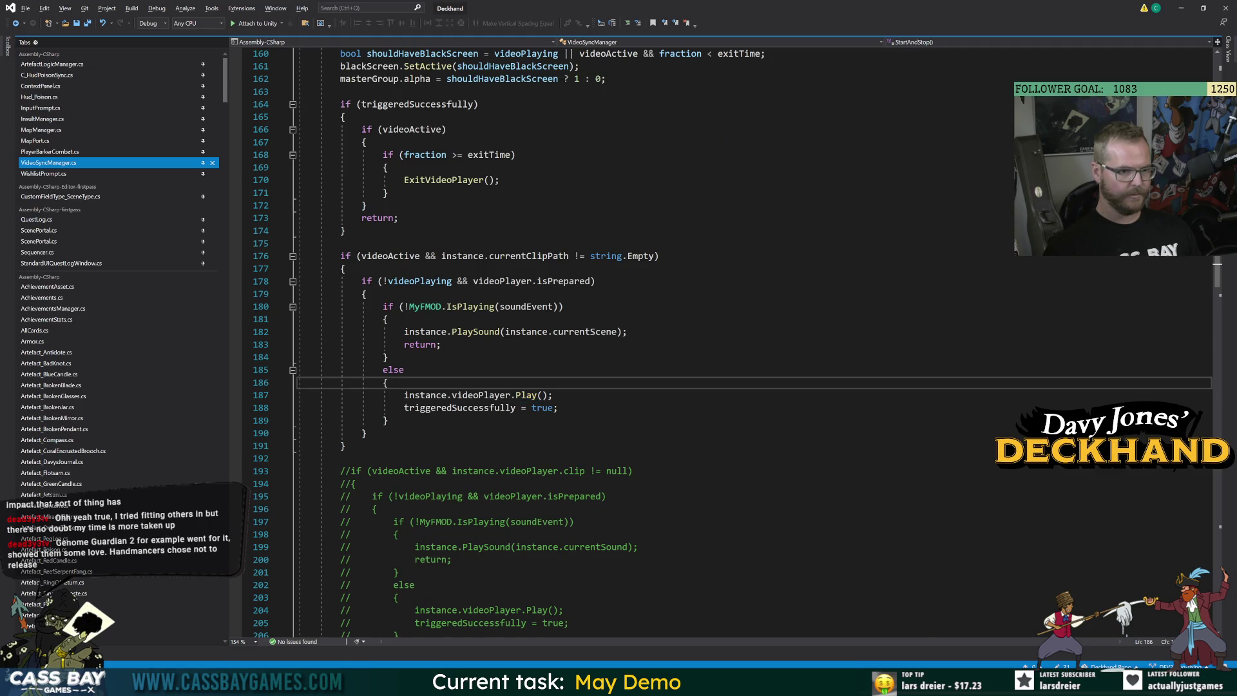
key("Down")
key("Home")
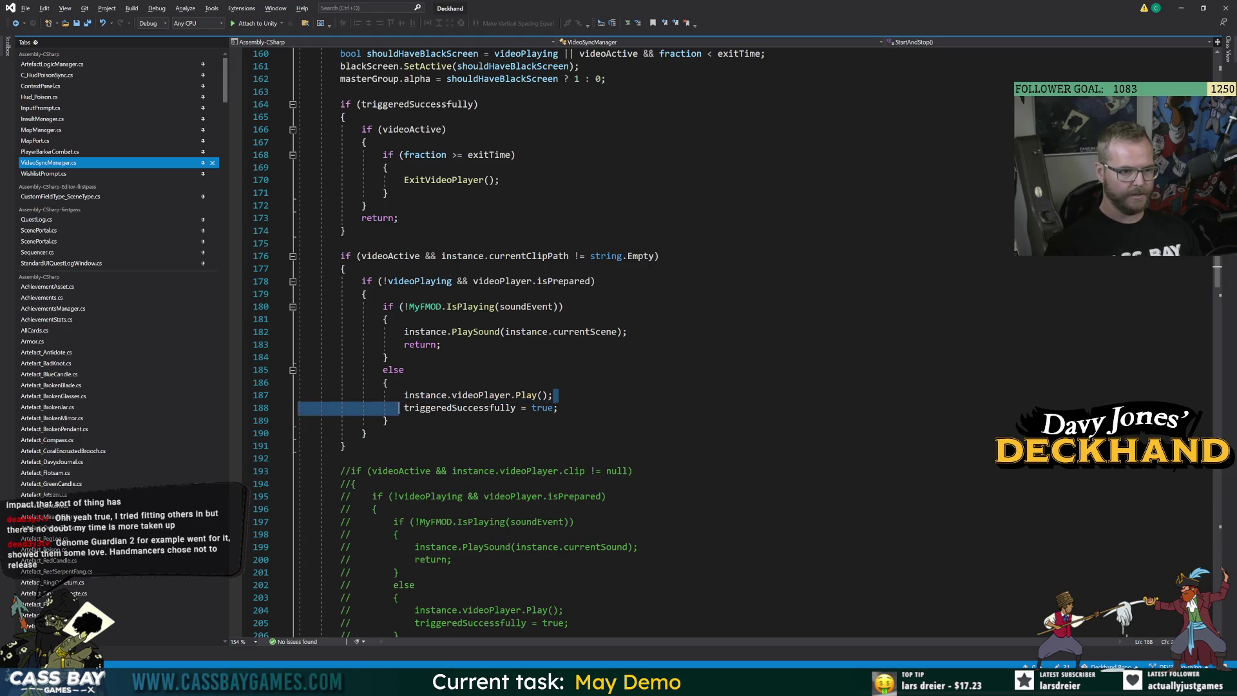
key("shift+End")
key("ctrl+c")
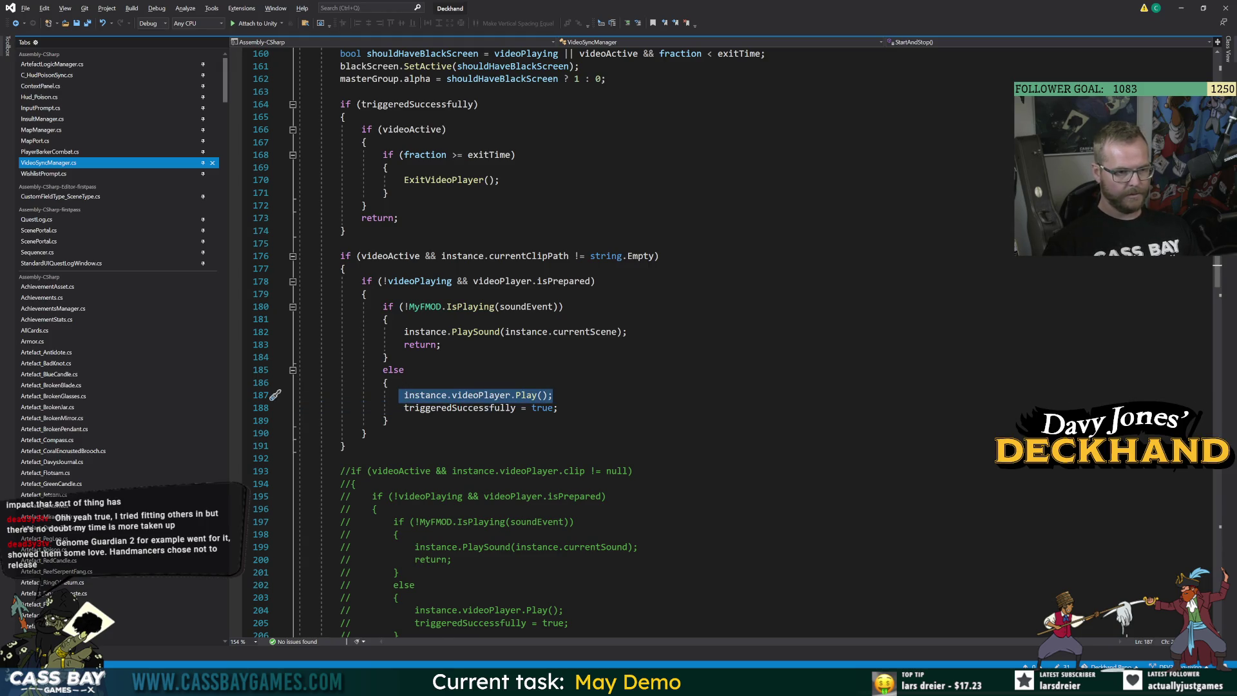
left_click(122, 173)
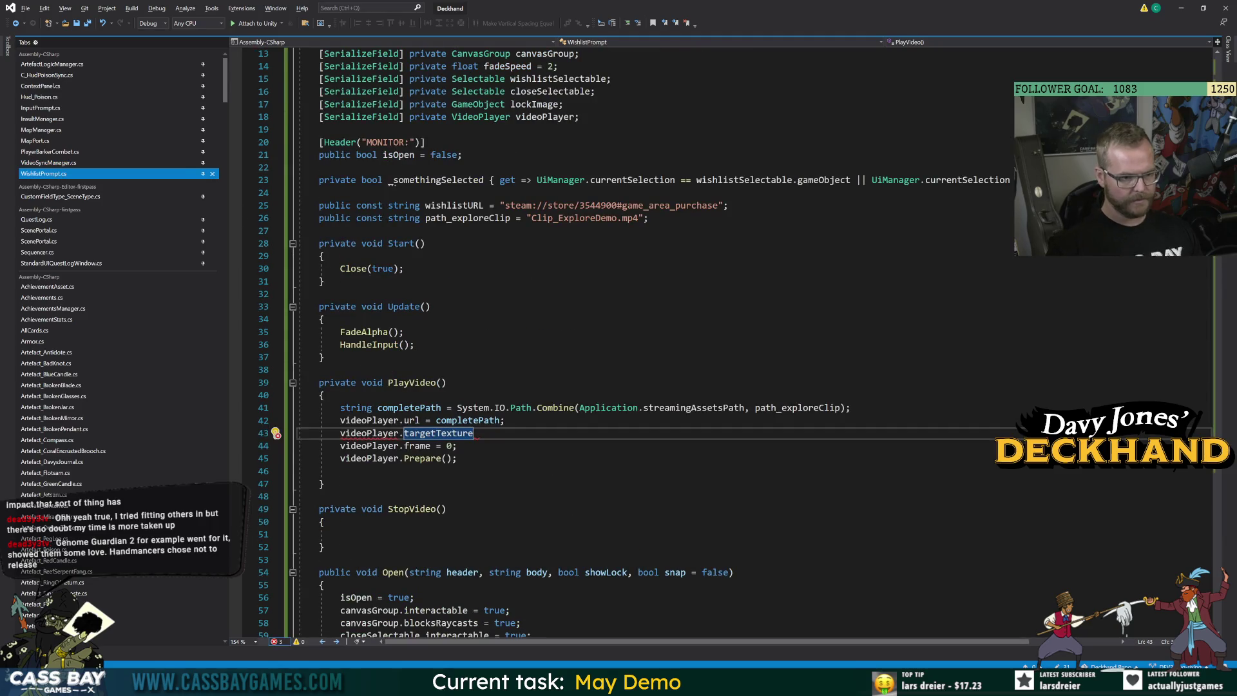
Paste the Play() call on a new line after Prepare() in PlayVideo
key("Down")
key("Down")
key("Return")
key("ctrl+v")
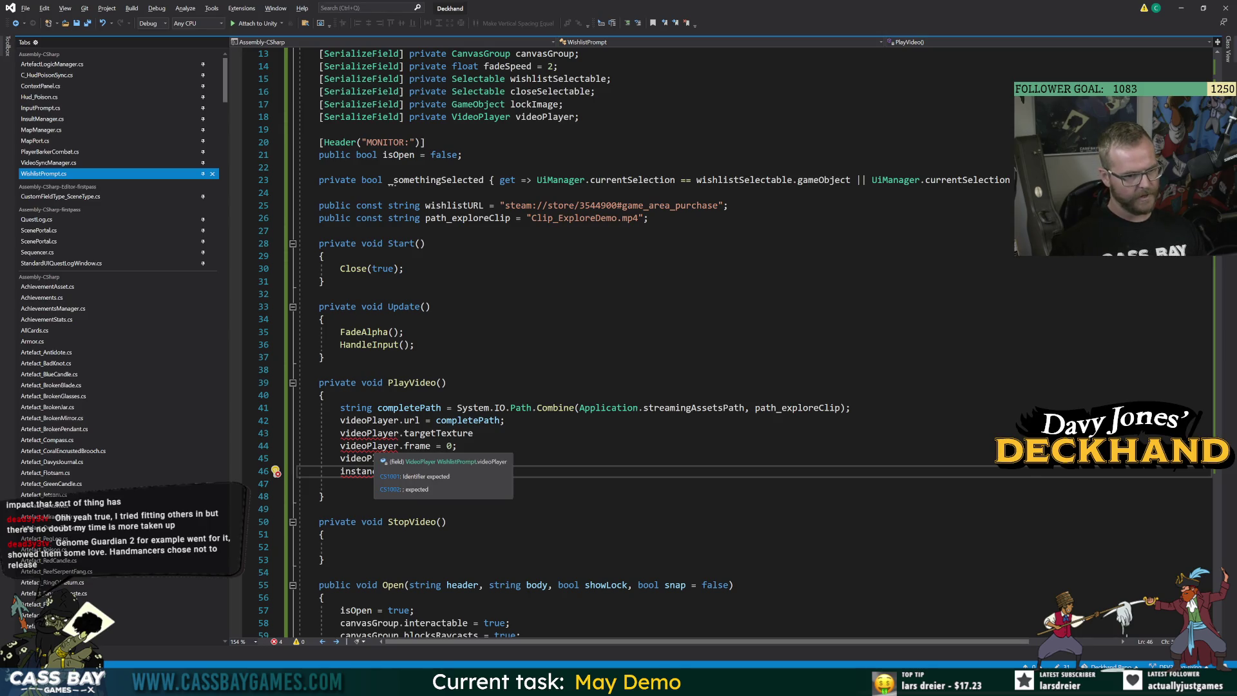
Delete the unfinished targetTexture line, strip 'instance.' from the Play() call, and save
left_click(369, 445)
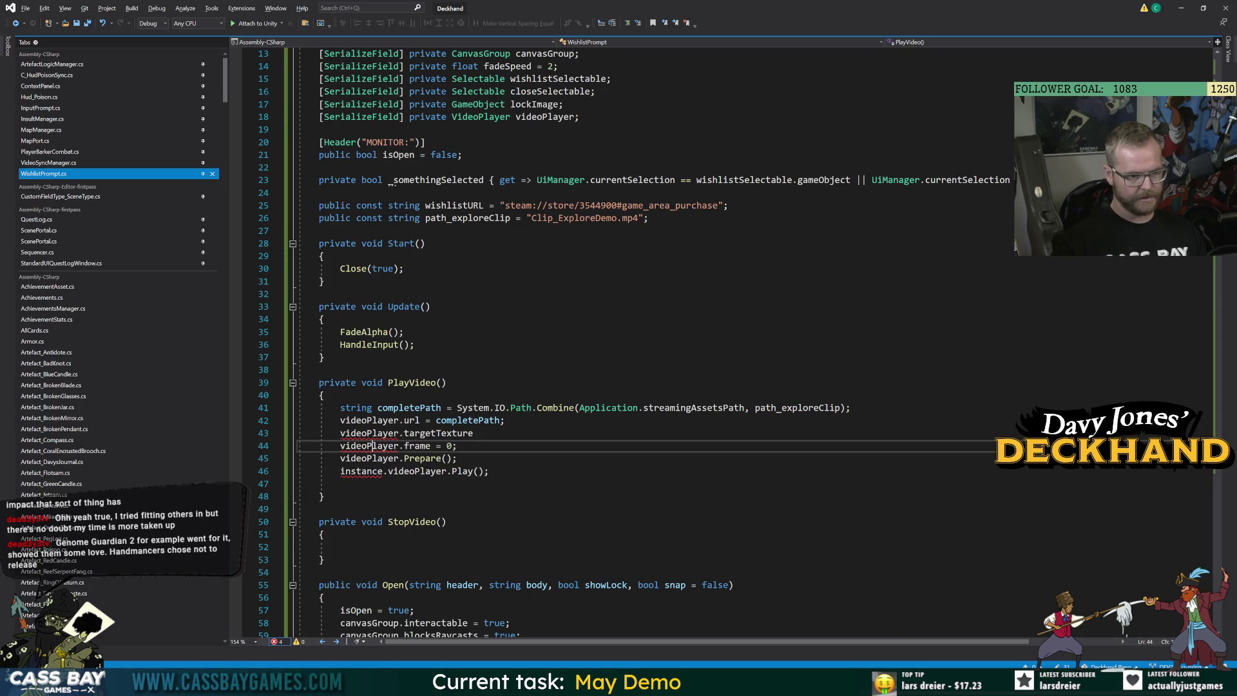
double_click(438, 433)
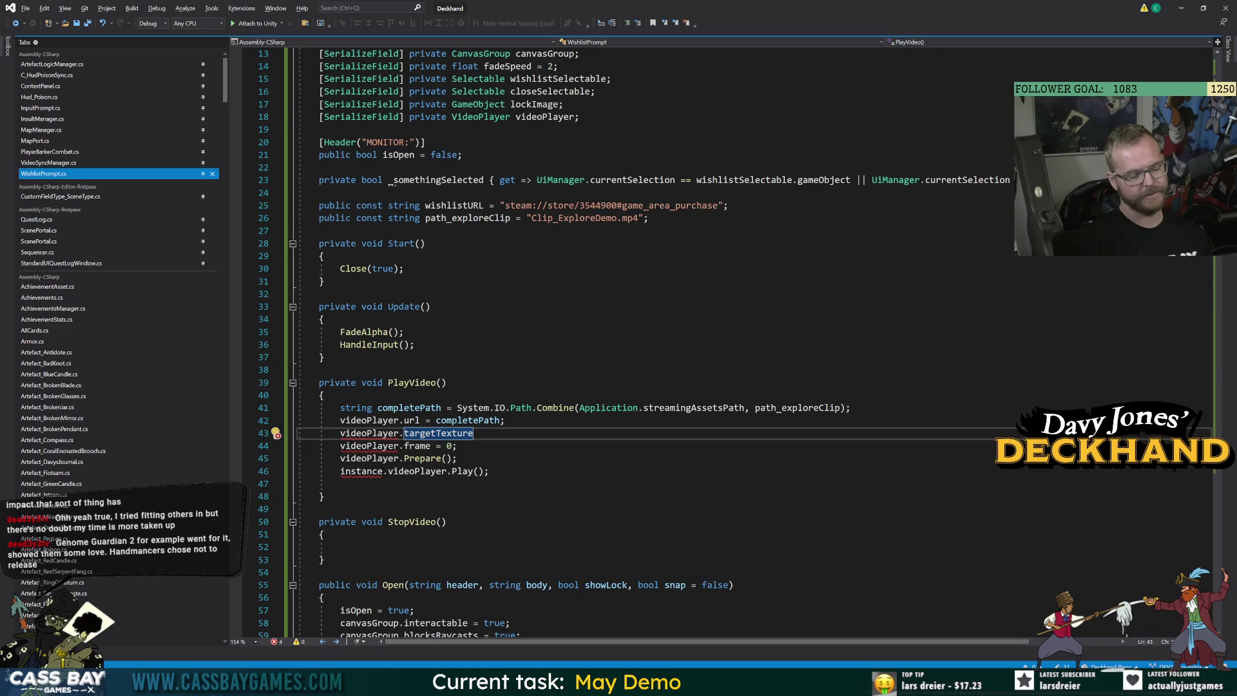
key("End")
type("=")
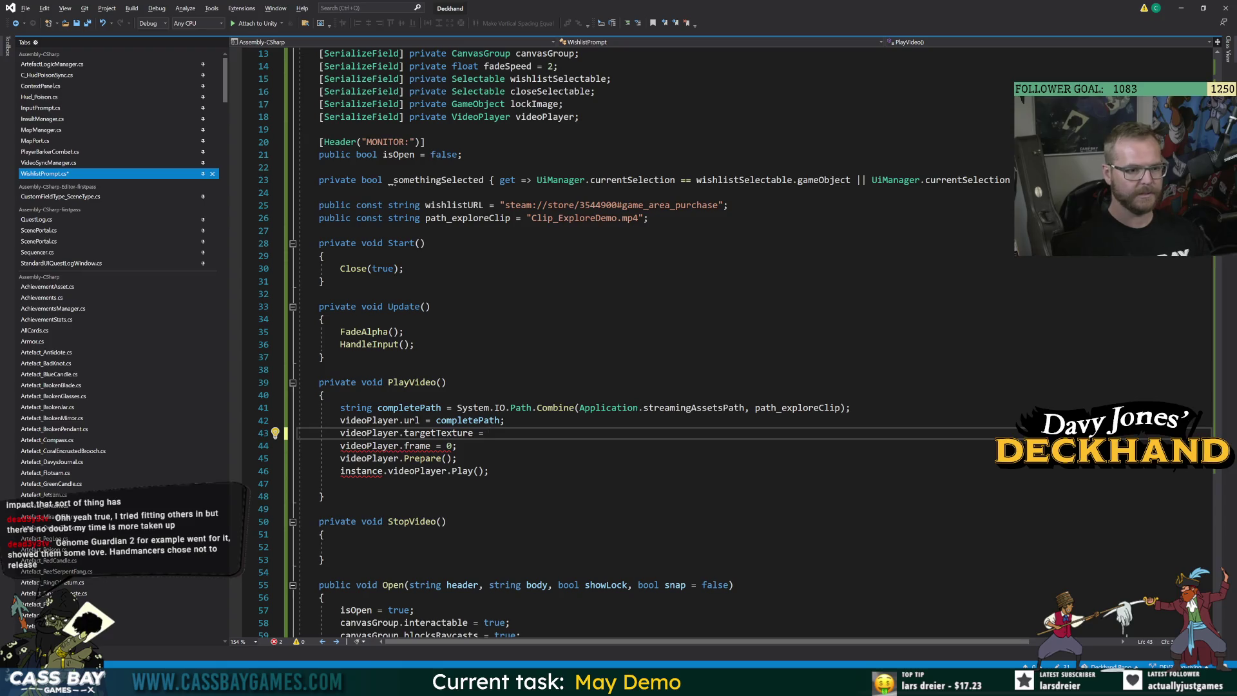
key("shift+Home")
key("BackSpace")
key("BackSpace")
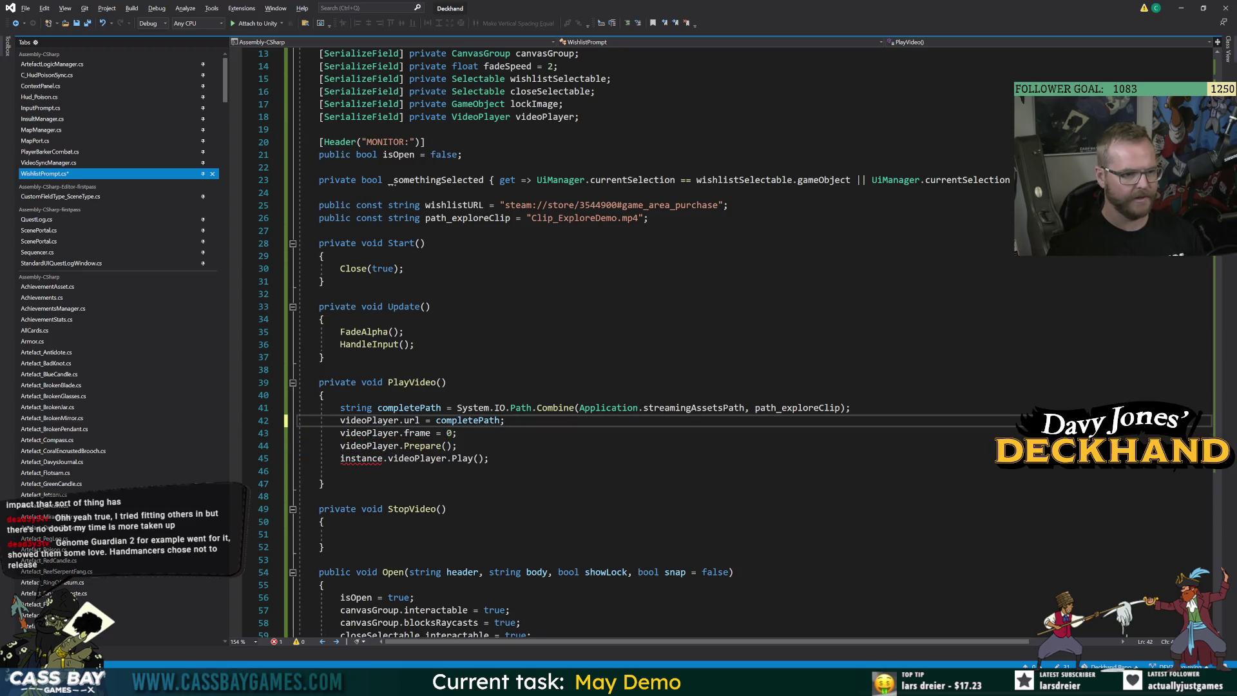
double_click(362, 458)
key("Delete")
key("Delete")
key("ctrl+s")
left_click(340, 534)
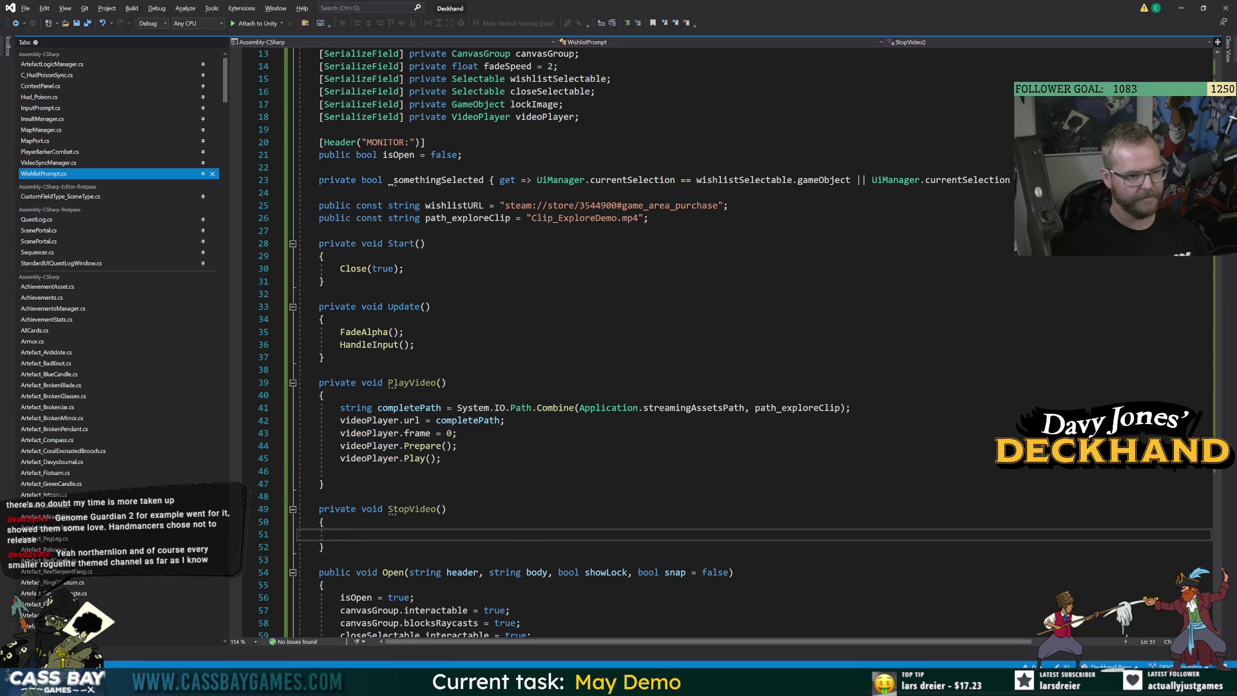
Fill StopVideo with videoPlayer.Stop(); and videoPlayer.targetTexture.Release();
type("videoPlayer.stop();")
key("Return")
type("videoP")
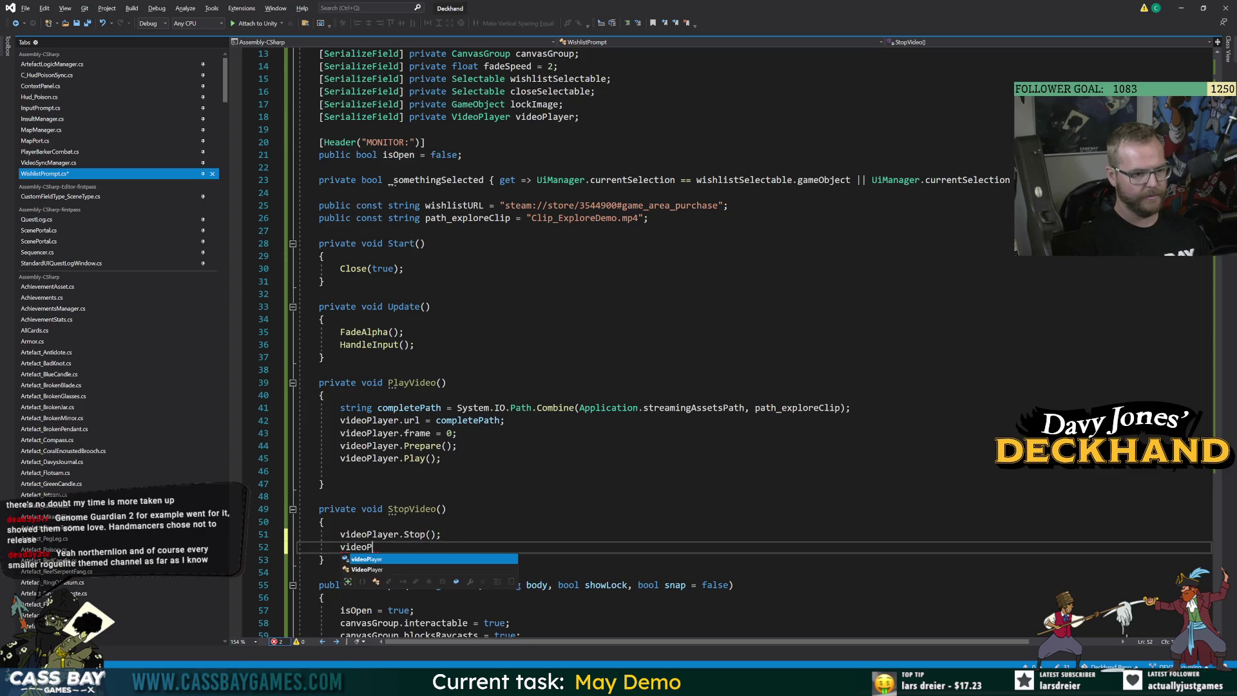
type("layer.targetTexture.Release();")
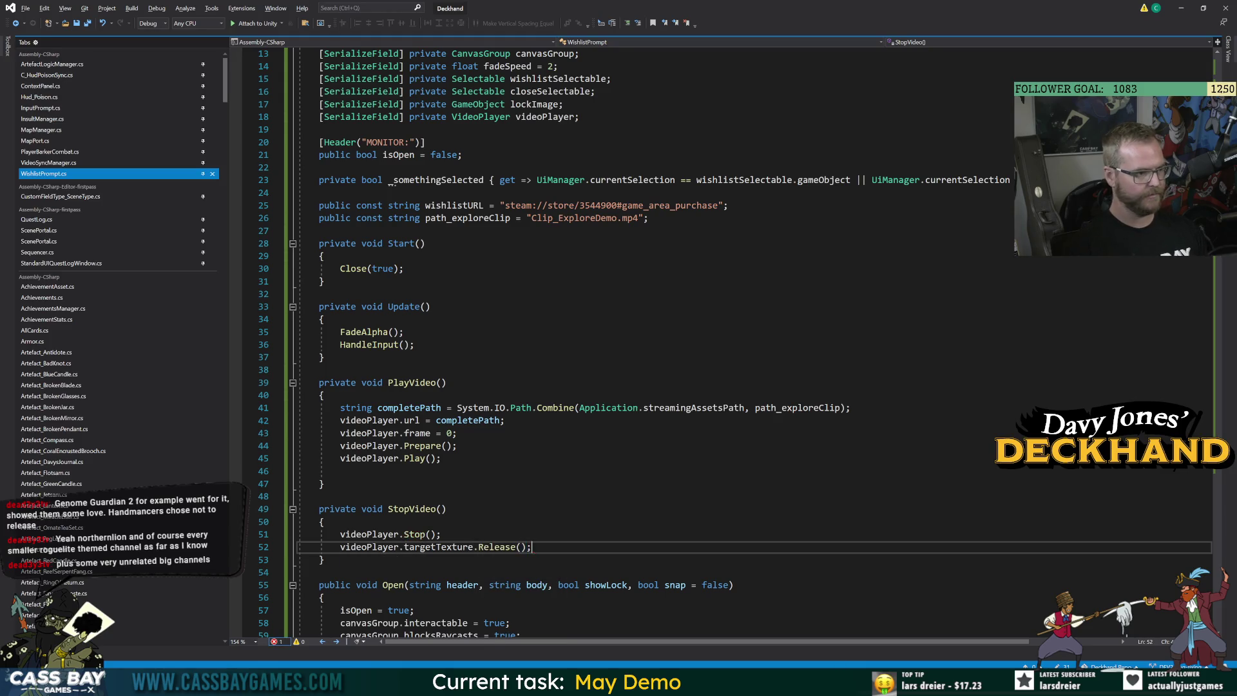
Delete the empty line at the end of PlayVideo
left_click(506, 420)
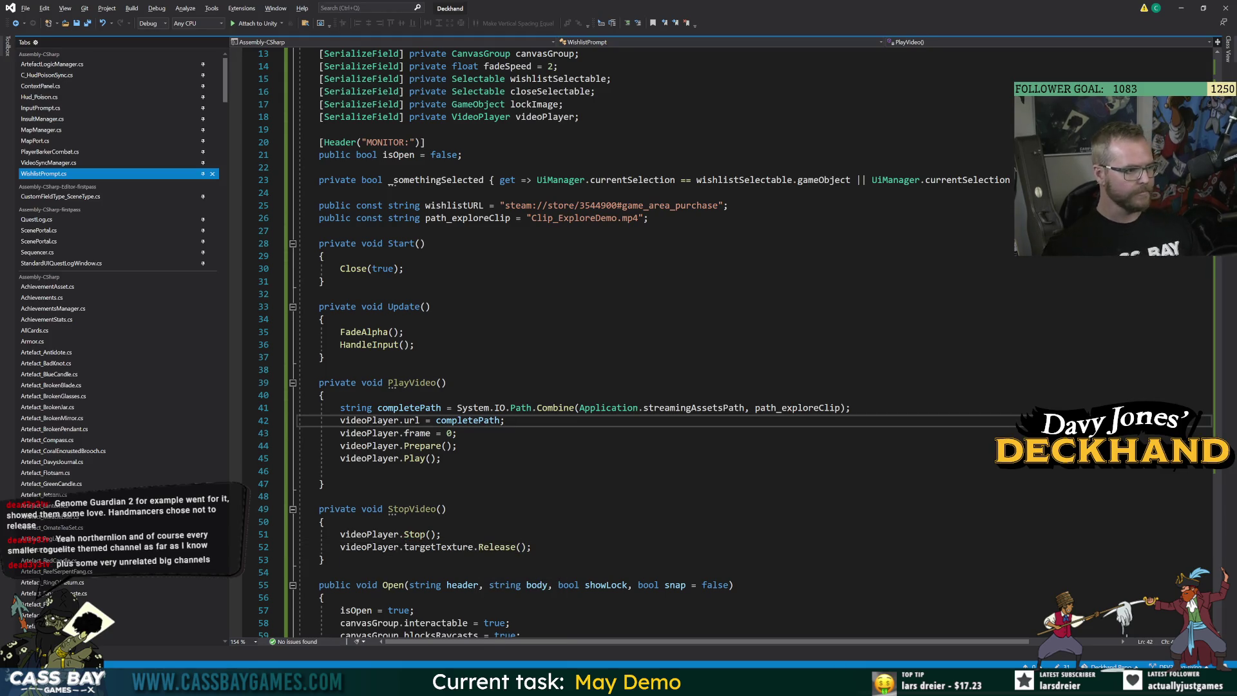
mouse_move(663, 408)
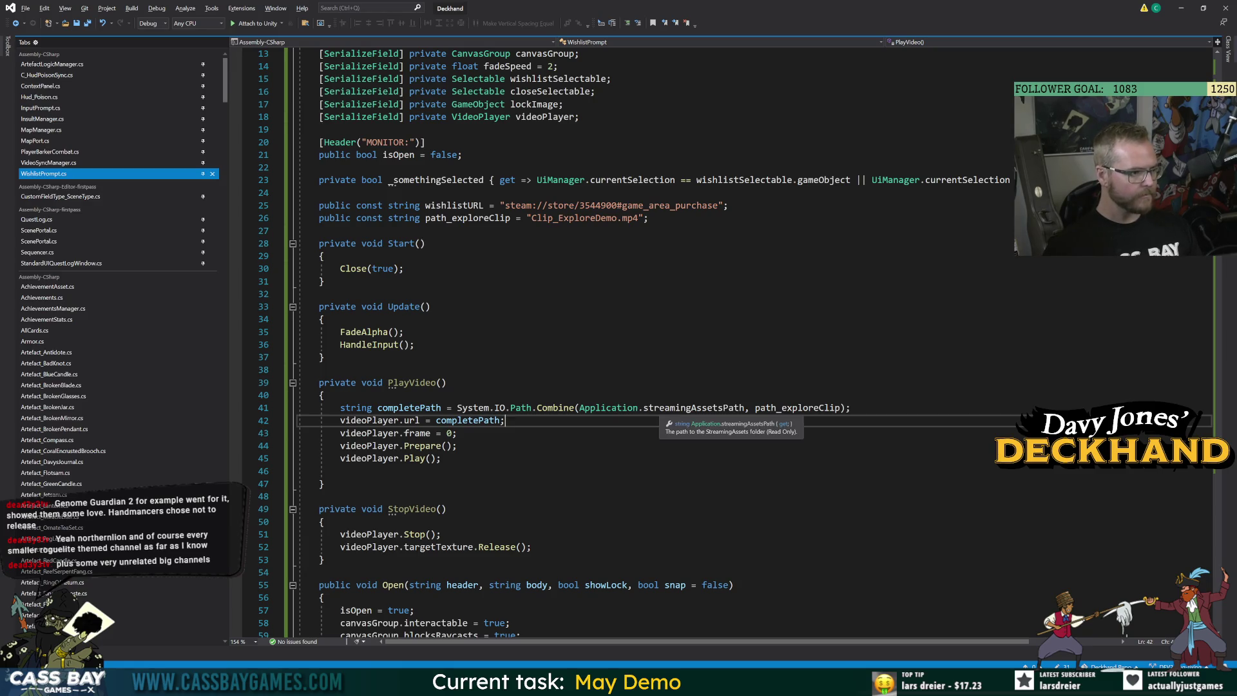
left_click(325, 521)
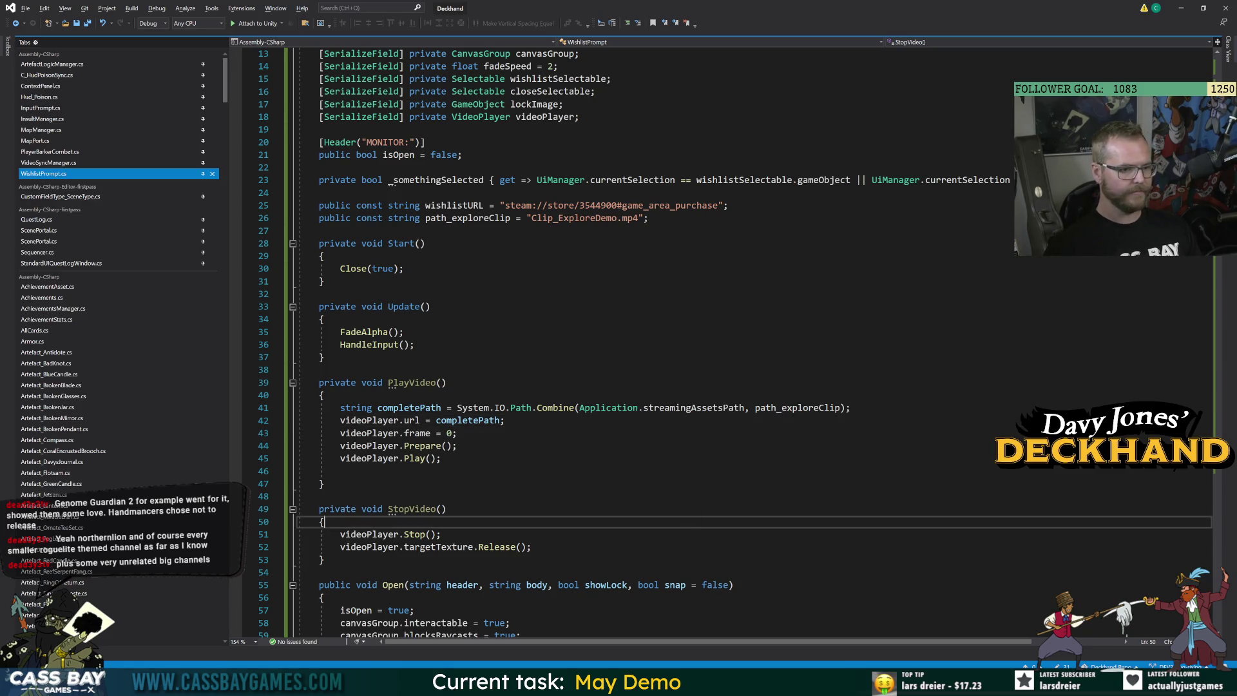
left_click(340, 471)
key("BackSpace")
left_click(447, 496)
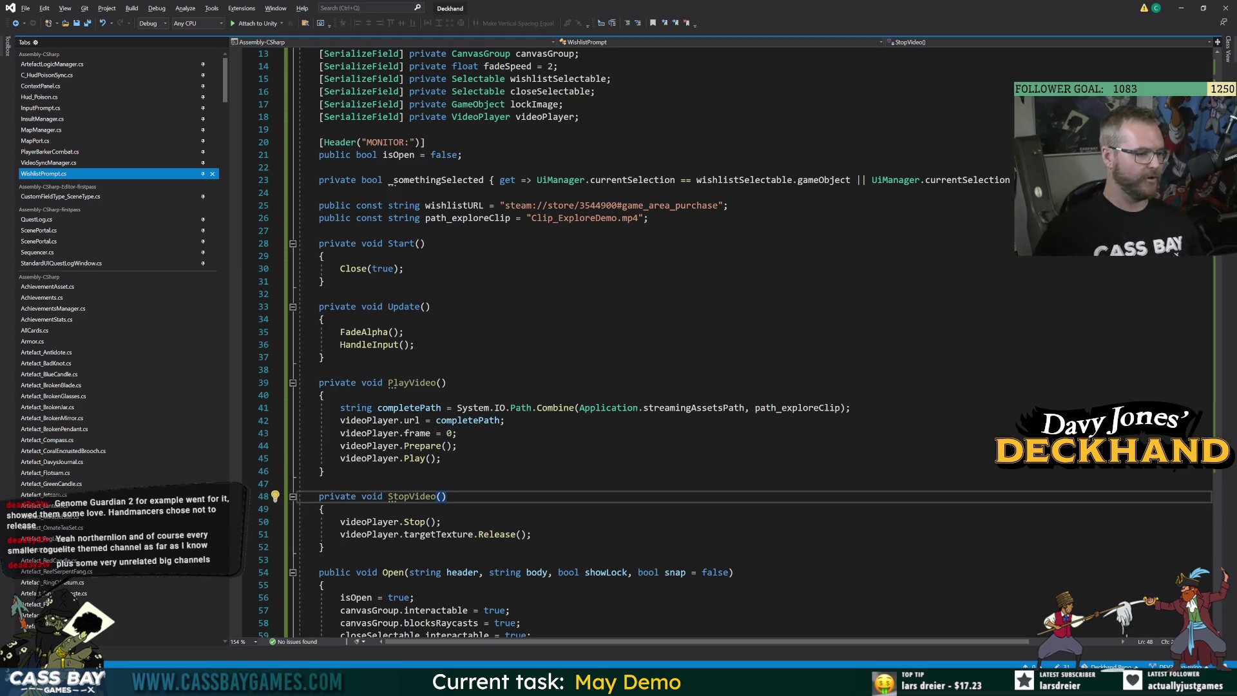
left_click(447, 383)
left_click(319, 484)
scroll(644, 342, "down", 3)
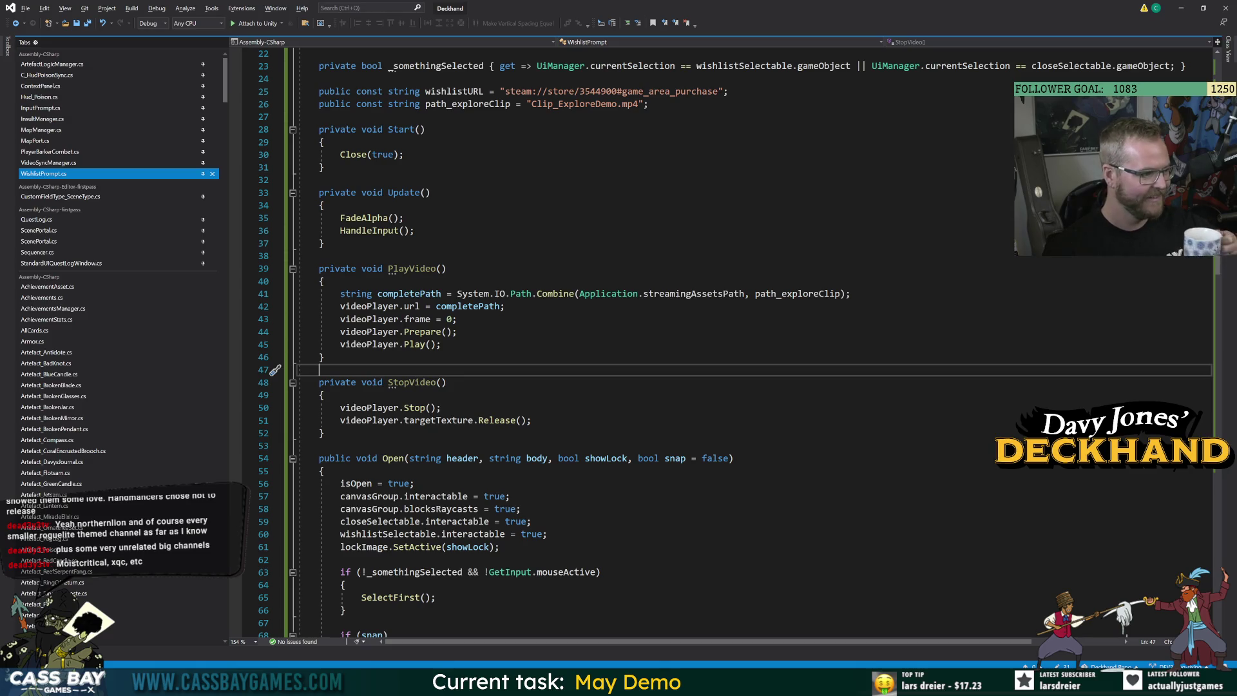
key("Down")
key("Down")
key("Down")
key("Up")
key("Up")
key("End")
left_click(457, 331)
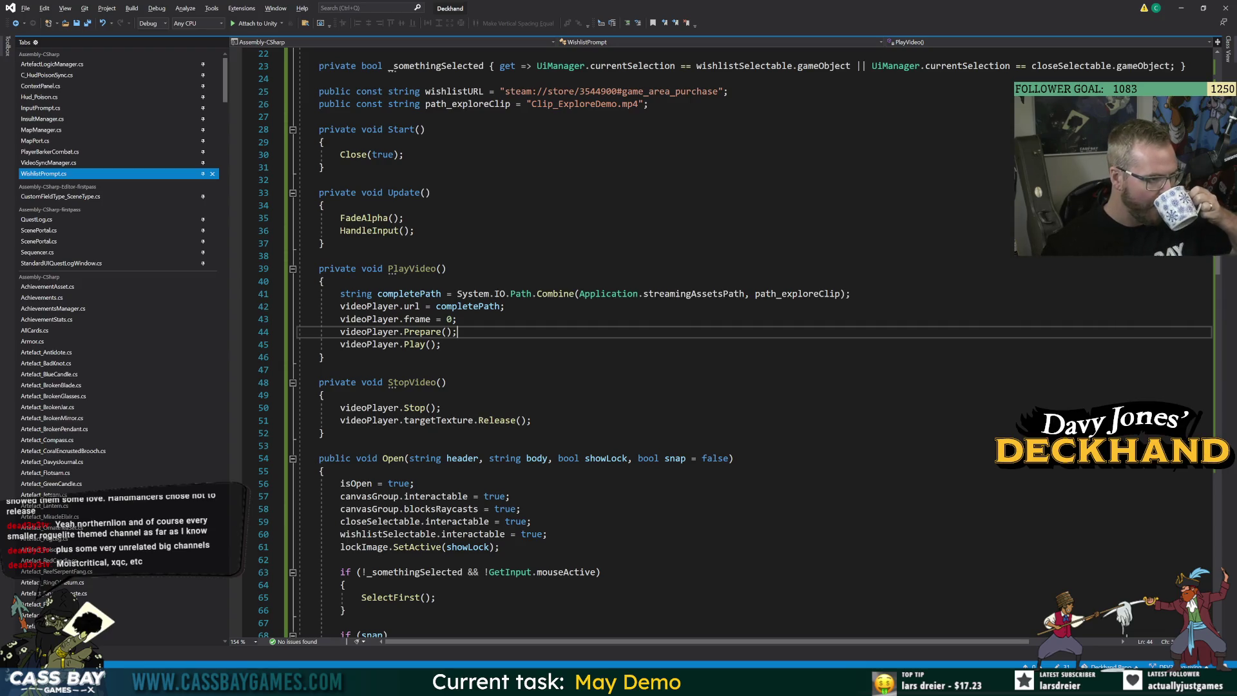
scroll(644, 341, "down", 5)
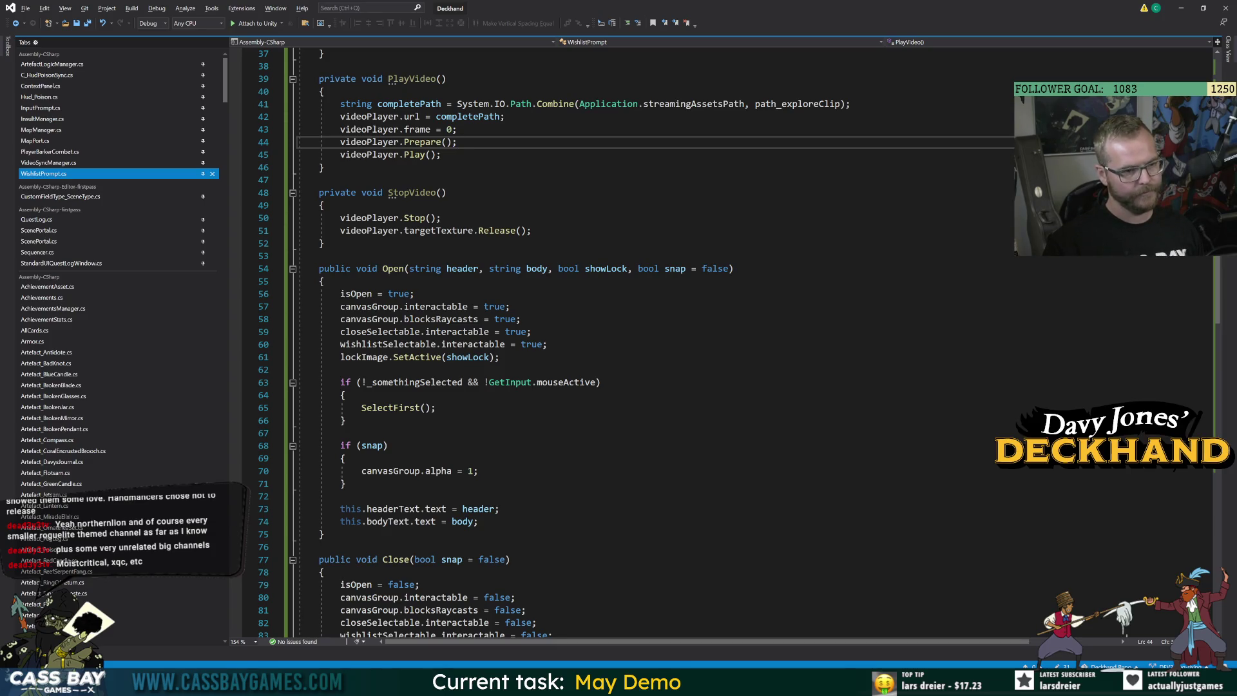
Add a 'bool playVideo' parameter to Open and save the script
left_click(634, 268)
type("bool p")
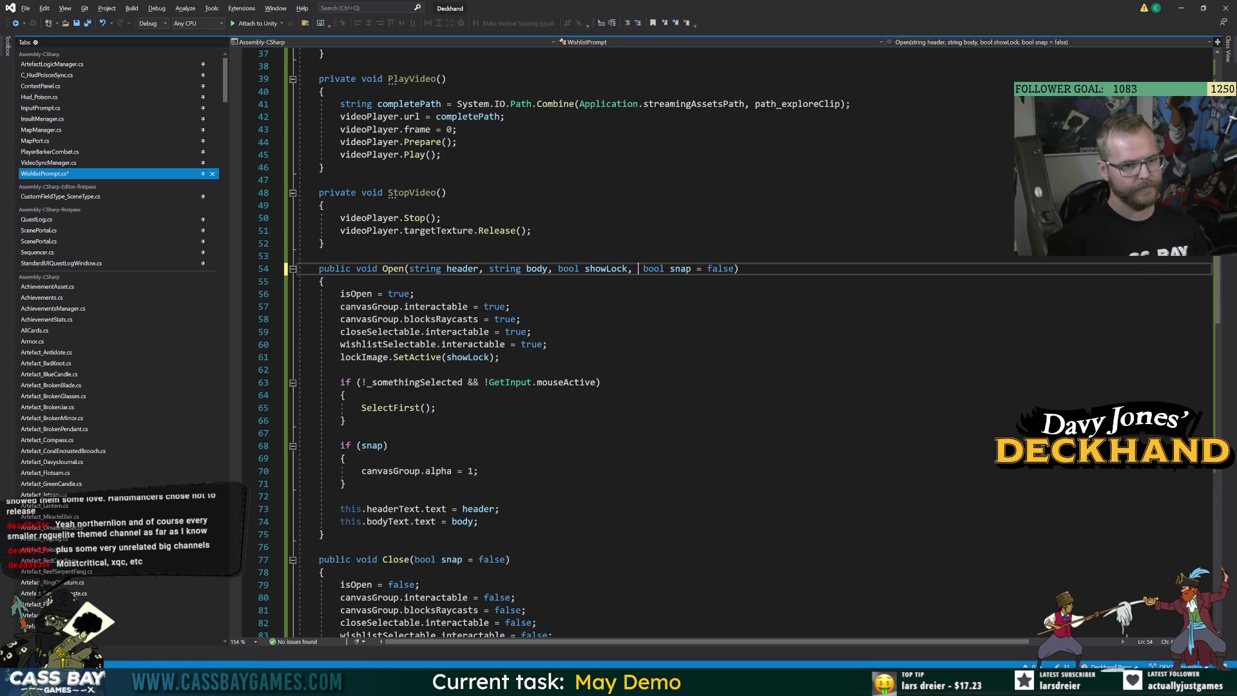
type("layVideo")
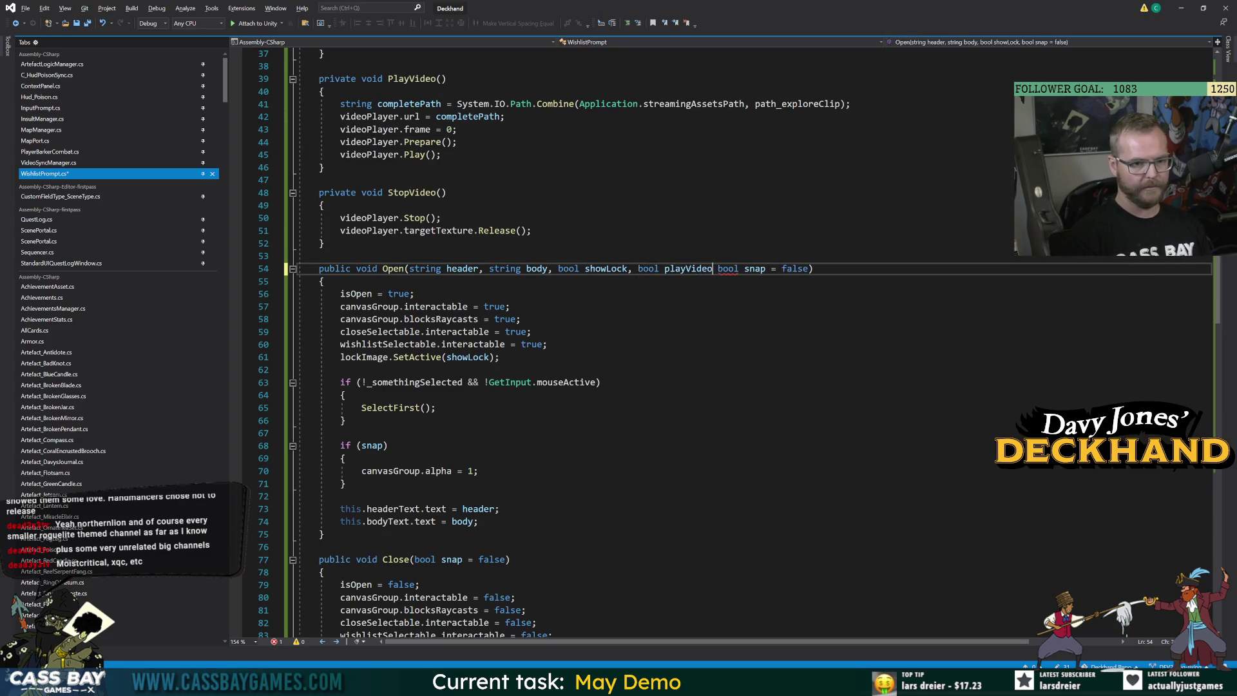
type(",")
key("ctrl+s")
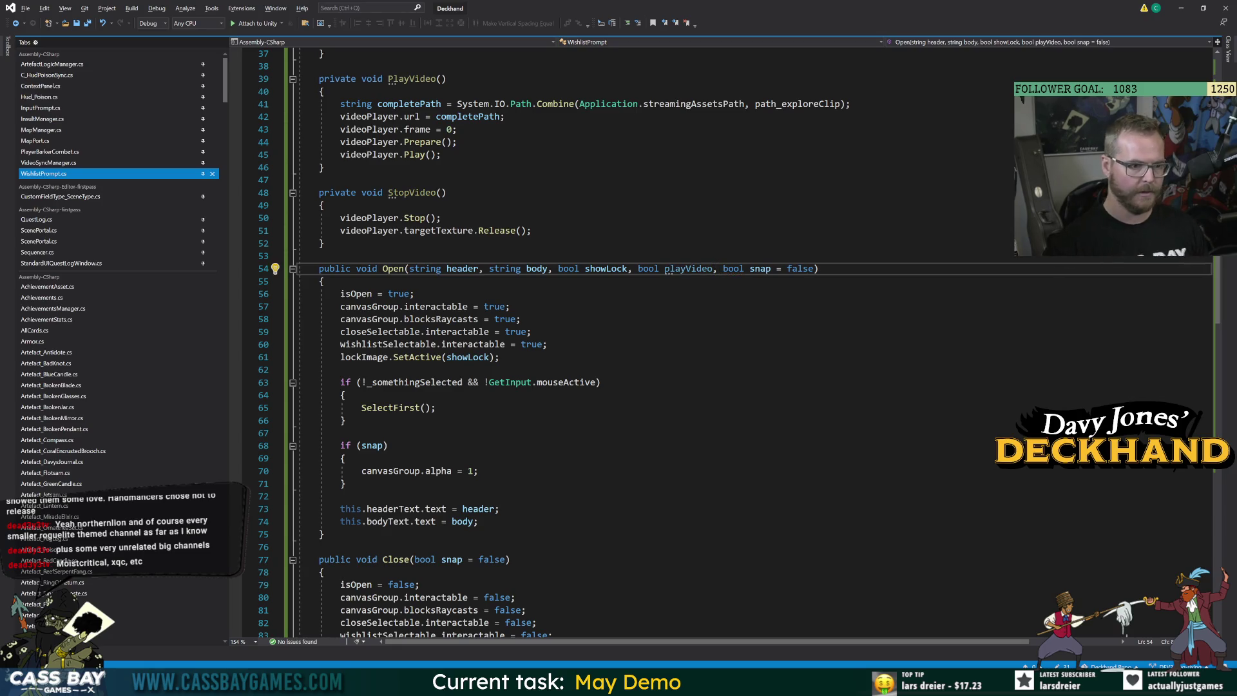
Add an if (playVideo) block after the snap check that calls PlayVideo()
left_click(340, 496)
key("Return")
type("if (paly")
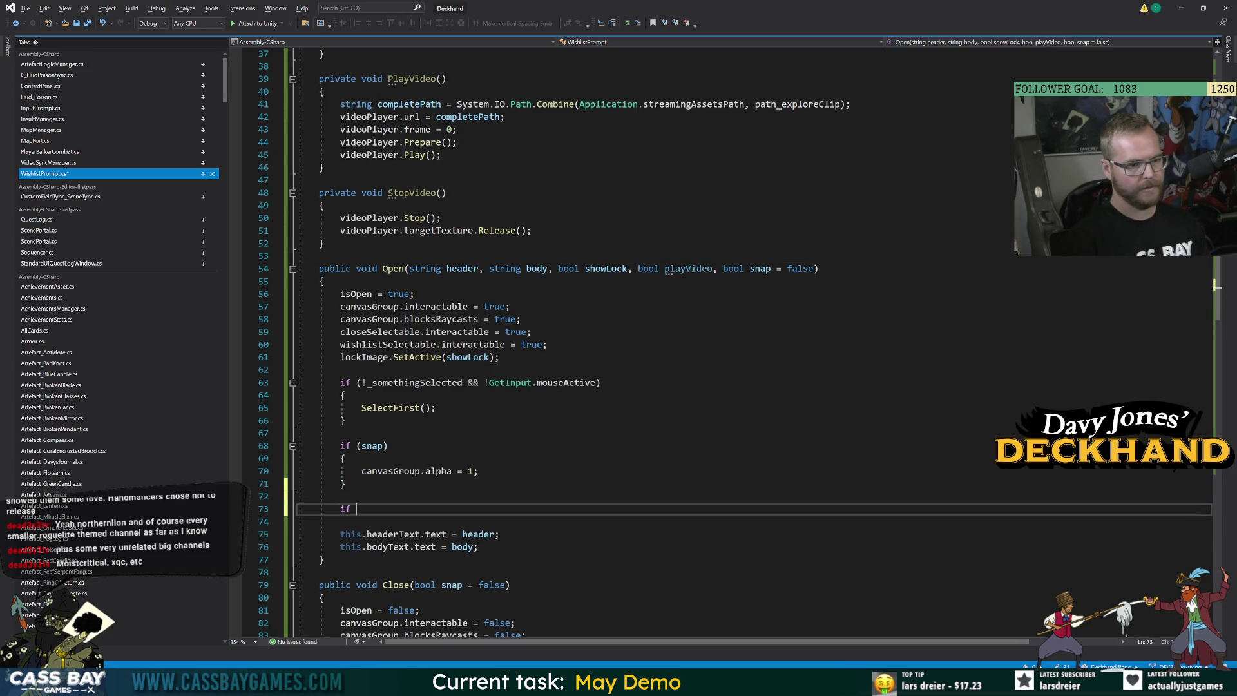
key("BackSpace")
key("BackSpace")
key("BackSpace")
type("la")
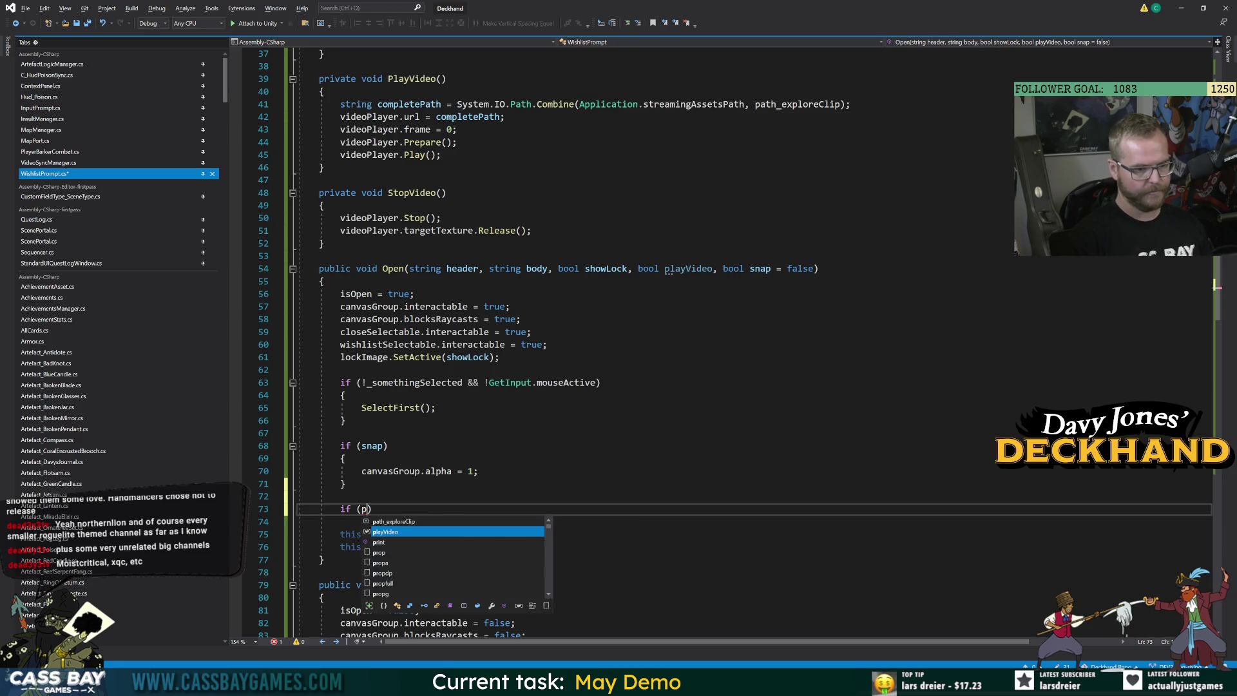
key("Tab")
key("End")
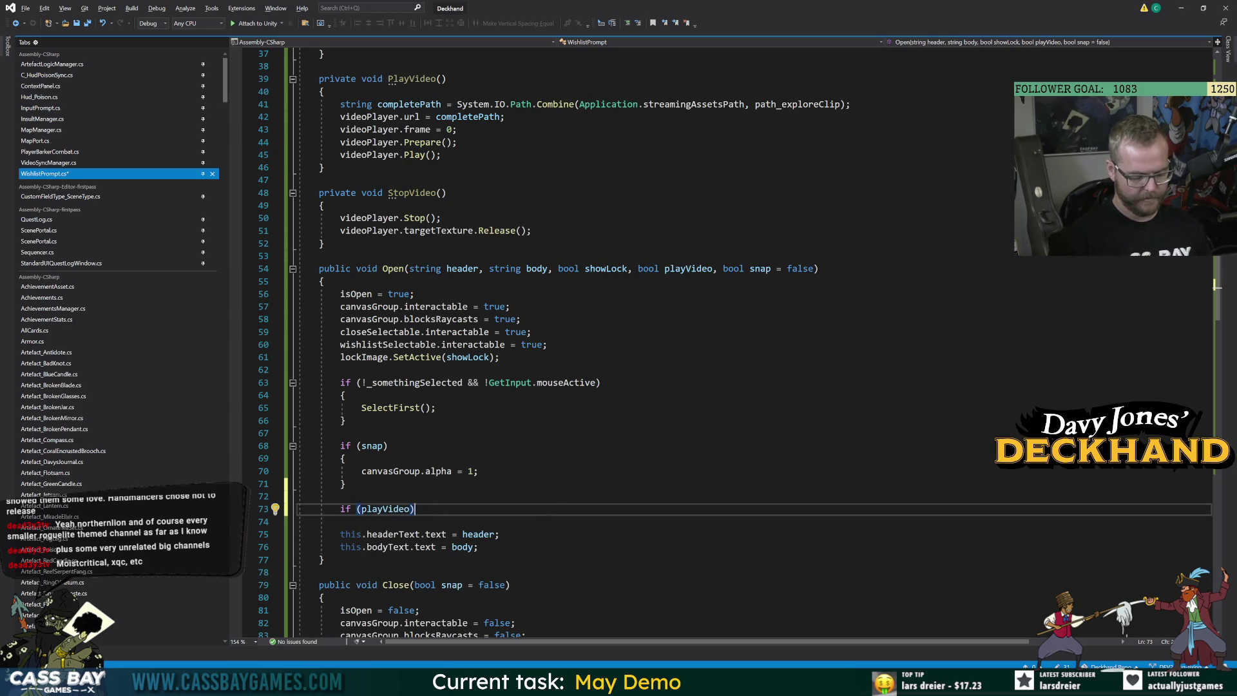
key("Return")
type("{")
key("Return")
type("PlayVideo();")
left_click(345, 522)
key("Return")
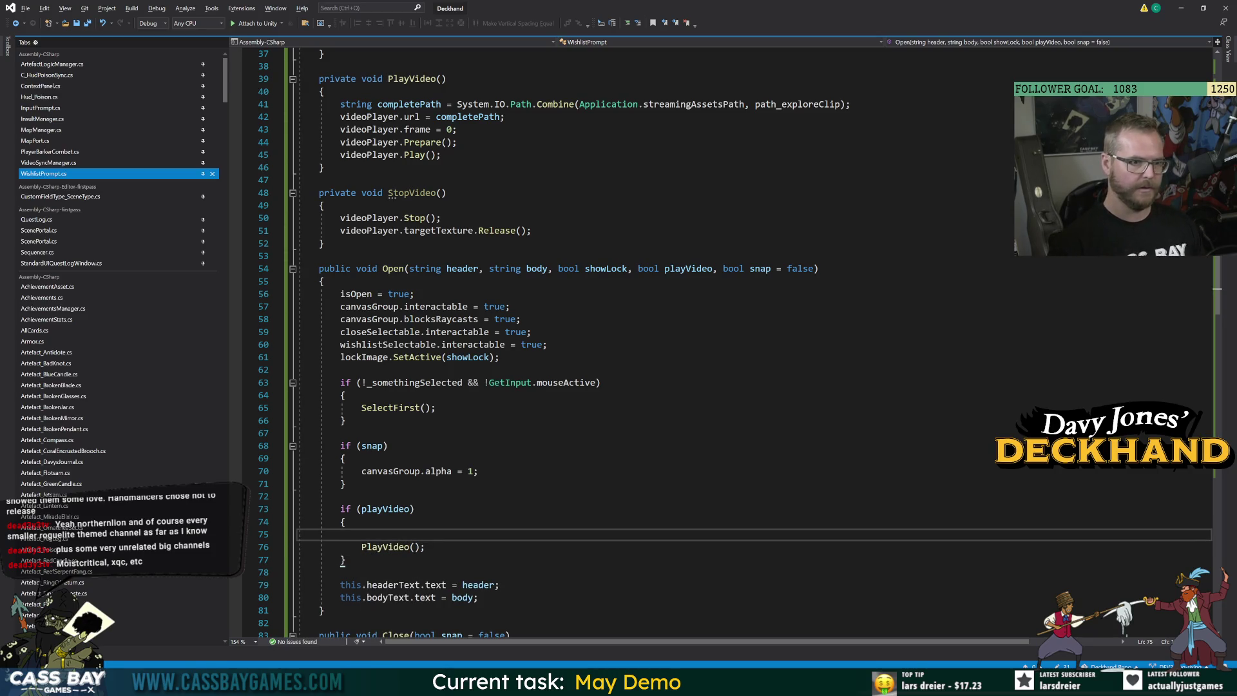
Activate the video player inside the playVideo block with videoPlayer.gameObject.SetActive(true)
scroll(728, 342, "up", 12)
left_click(544, 268)
scroll(644, 322, "down", 16)
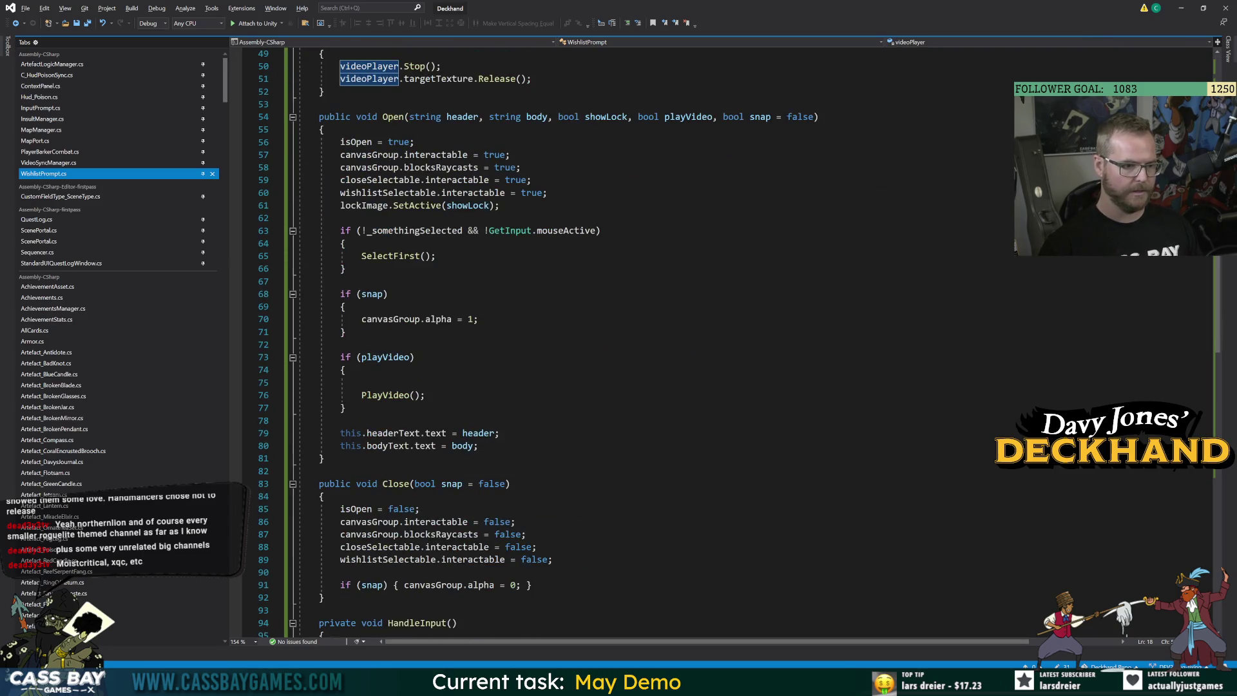
left_click(361, 382)
type("videoPlayer.gameObject(s")
type("ettingsMenu")
key("BackSpace")
key("BackSpace")
key("BackSpace")
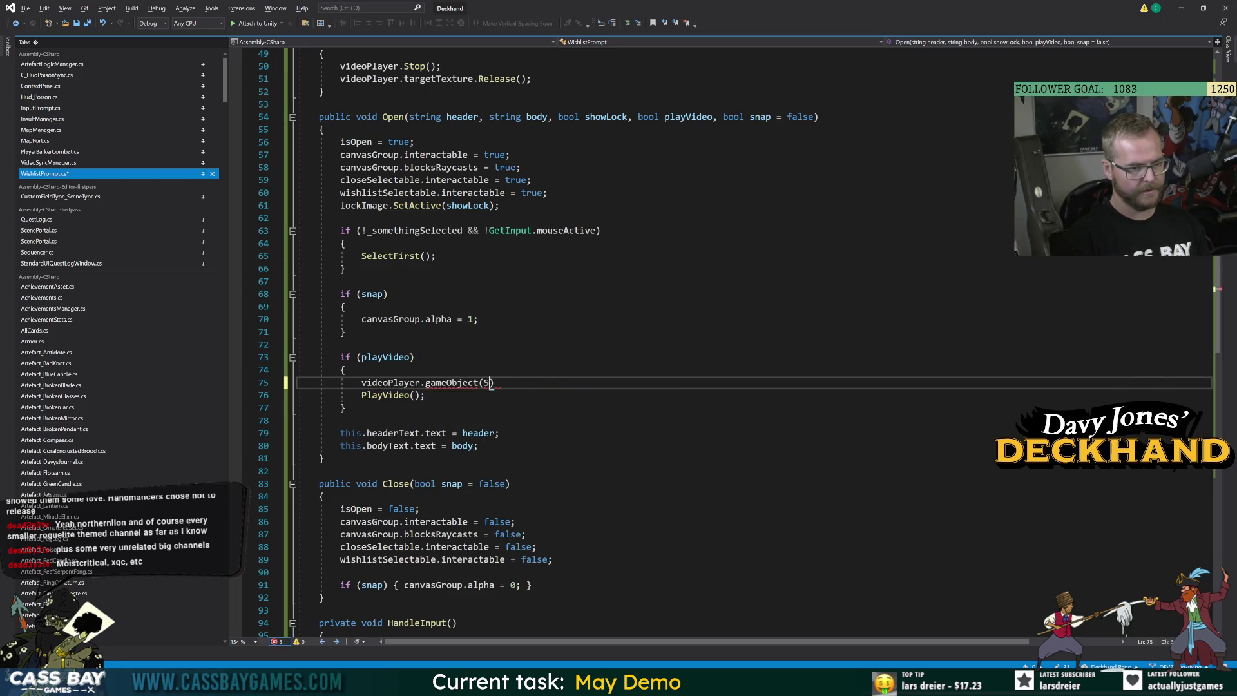
type("SetActive(true);")
left_click(346, 370)
key("Down")
key("shift+End")
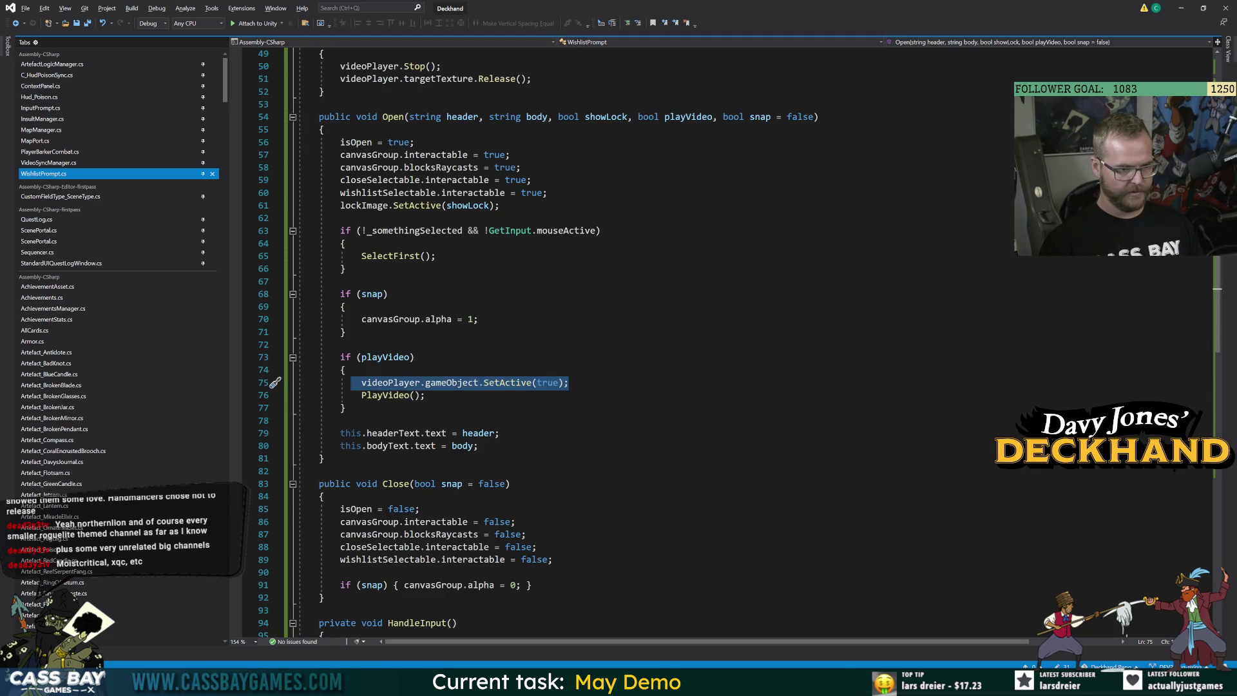
key("Down")
key("Down")
key("End")
Add an else branch calling videoPlayer.gameObject.SetActive(false)
key("Return")
type("else {")
key("Return")
type("videoPlayer.gameObject.SetActive(false);")
left_click(478, 318)
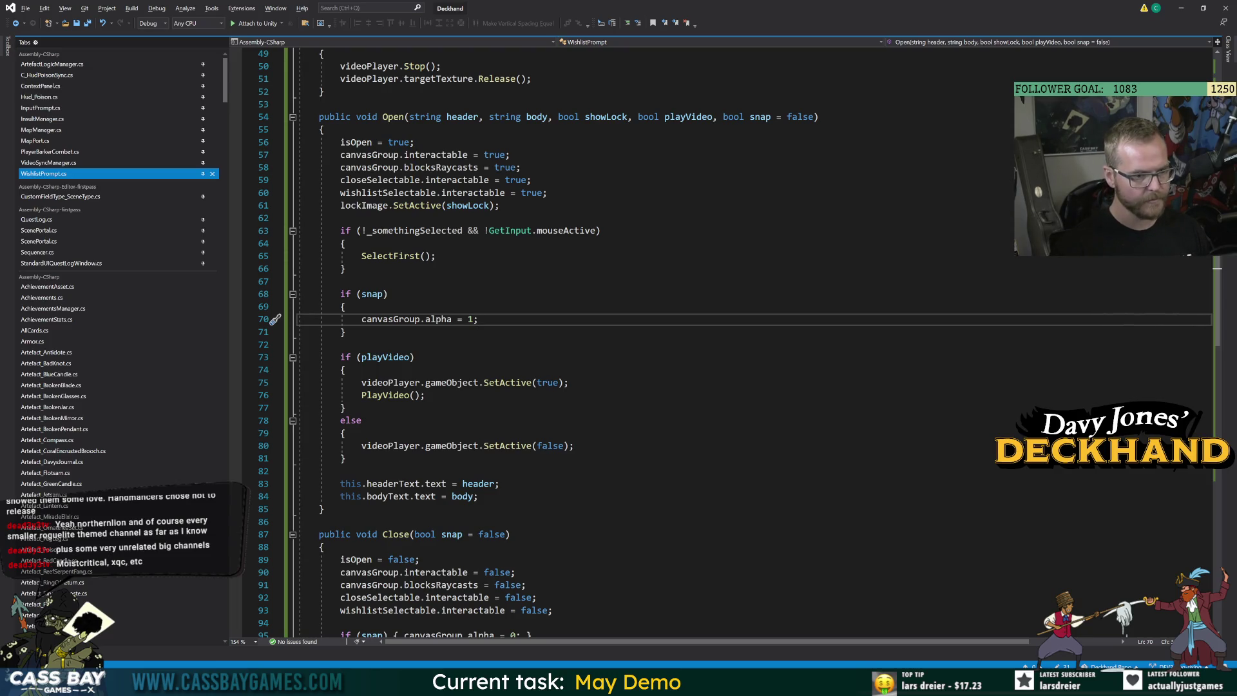
scroll(645, 342, "up", 6)
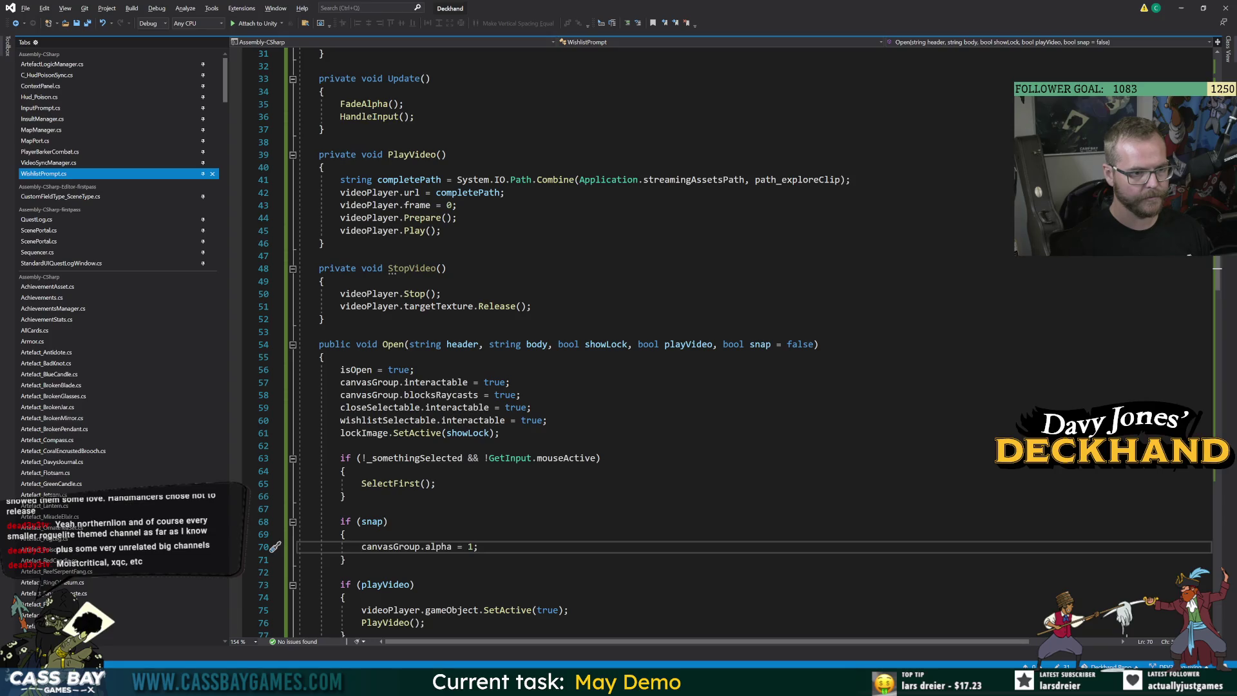
Begin StopVideo with if (!videoPlayer.gameObject.activeInHierarchy) { return; }
left_click(533, 306)
key("Return")
key("BackSpace")
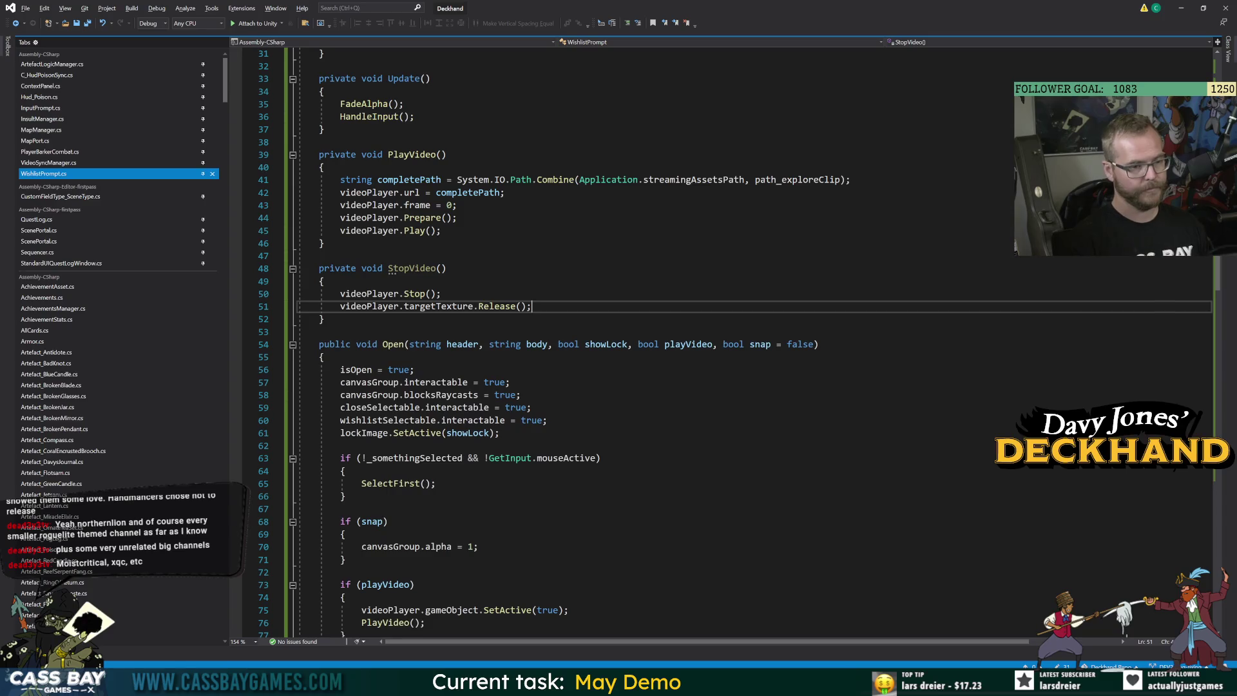
left_click(340, 293)
key("ctrl+Return")
type("if (video")
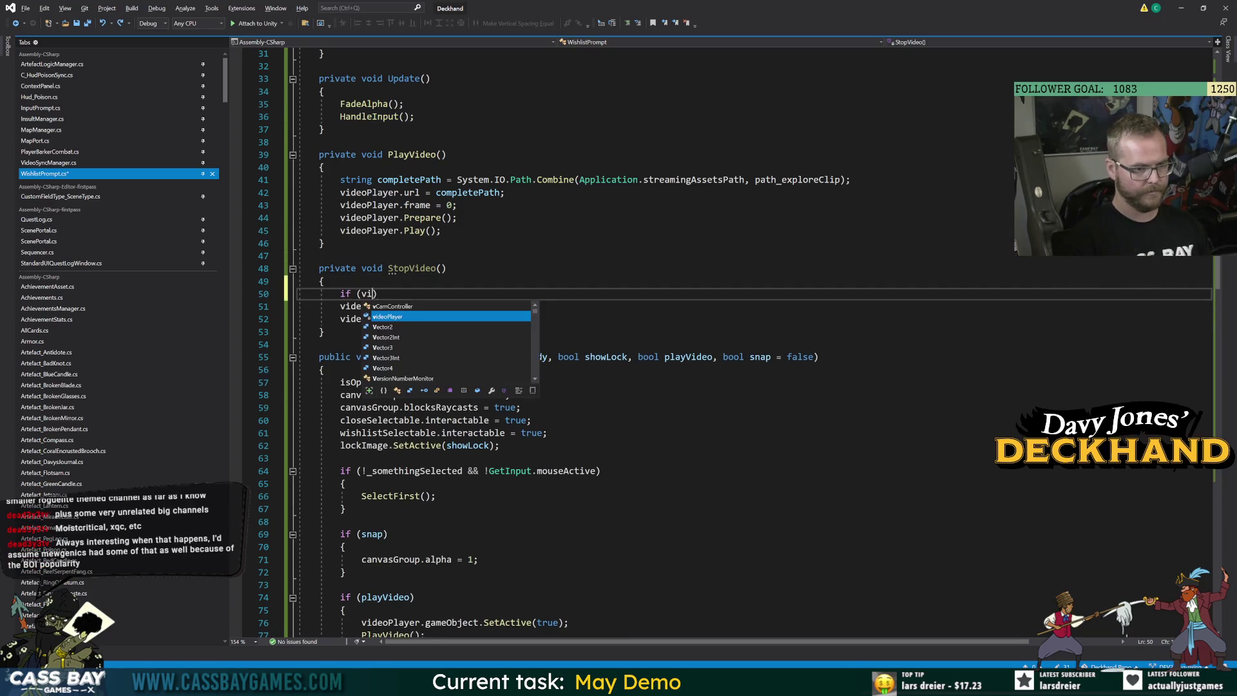
type(".")
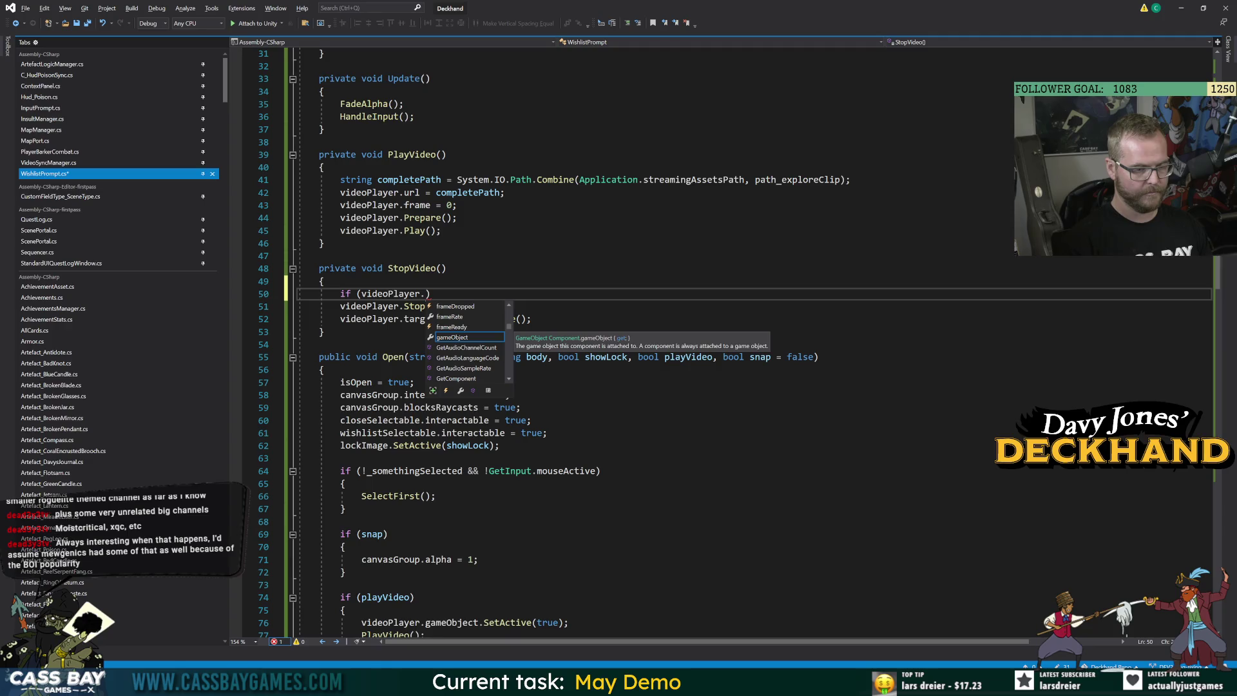
type(".act")
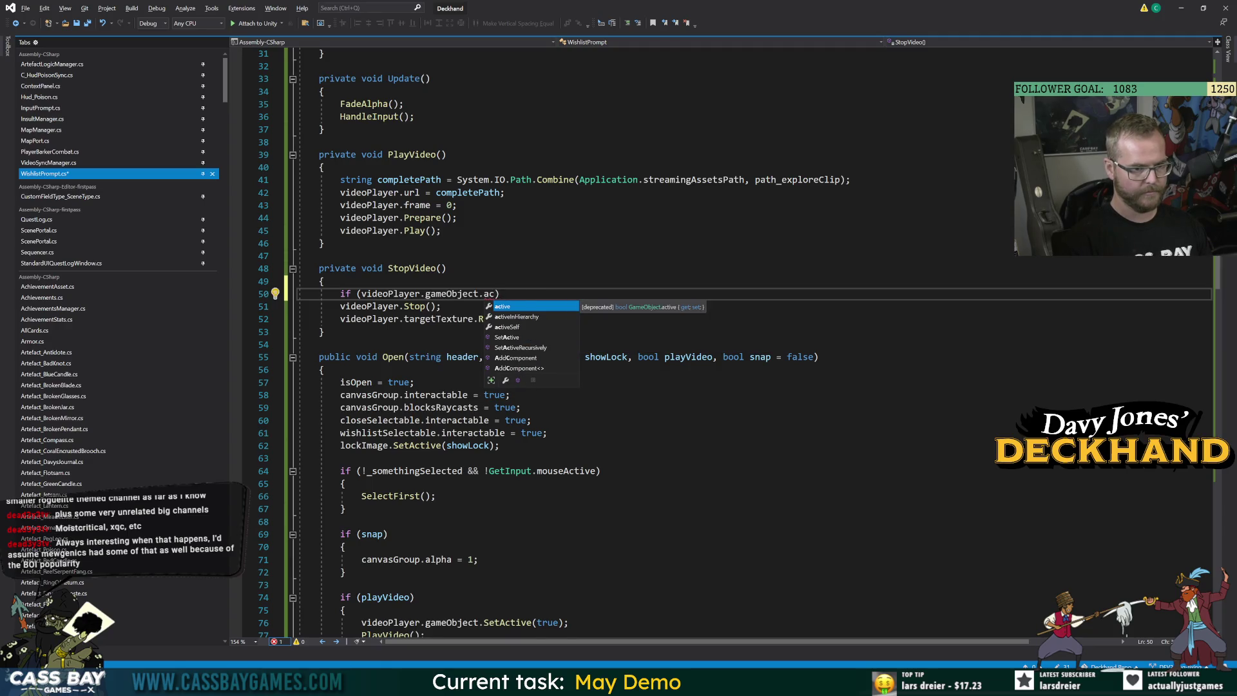
key("Tab")
key("End")
type("{ return;")
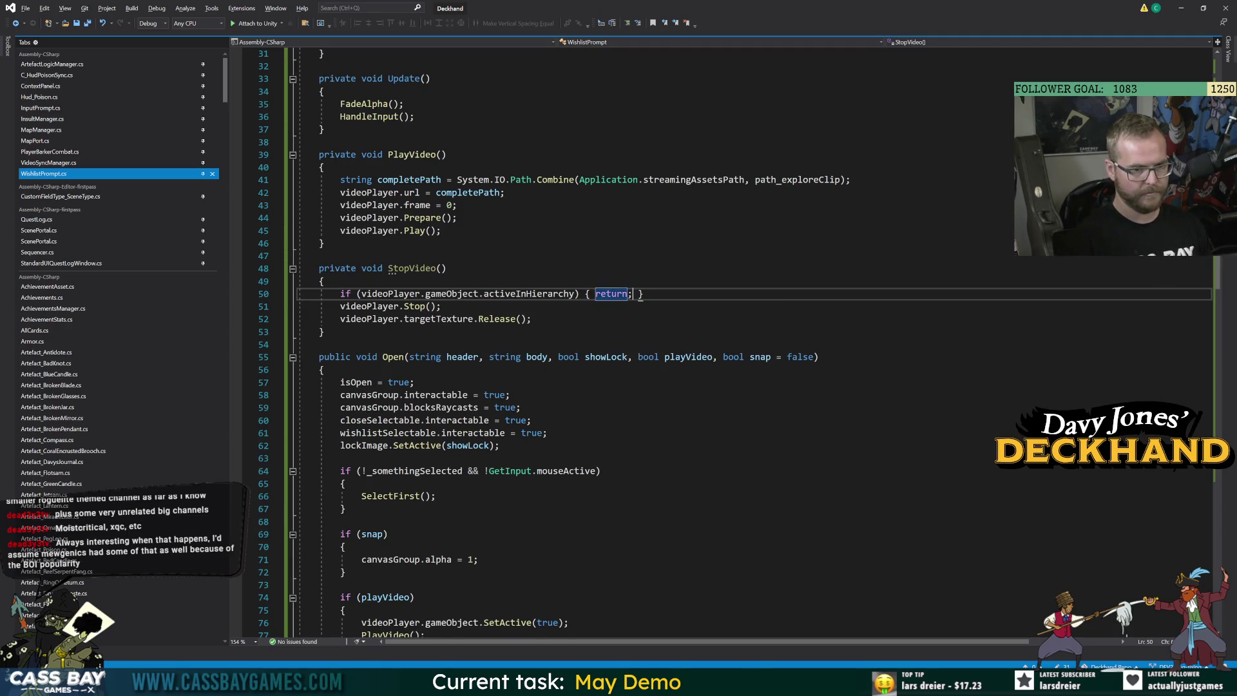
left_click(362, 294)
type("!")
Add videoPlayer.gameObject.SetActive(false); after the Release call, then recompile in Unity
left_click(531, 319)
key("Return")
type("videoPlayer.gameObject.saet")
key("Return")
type("(")
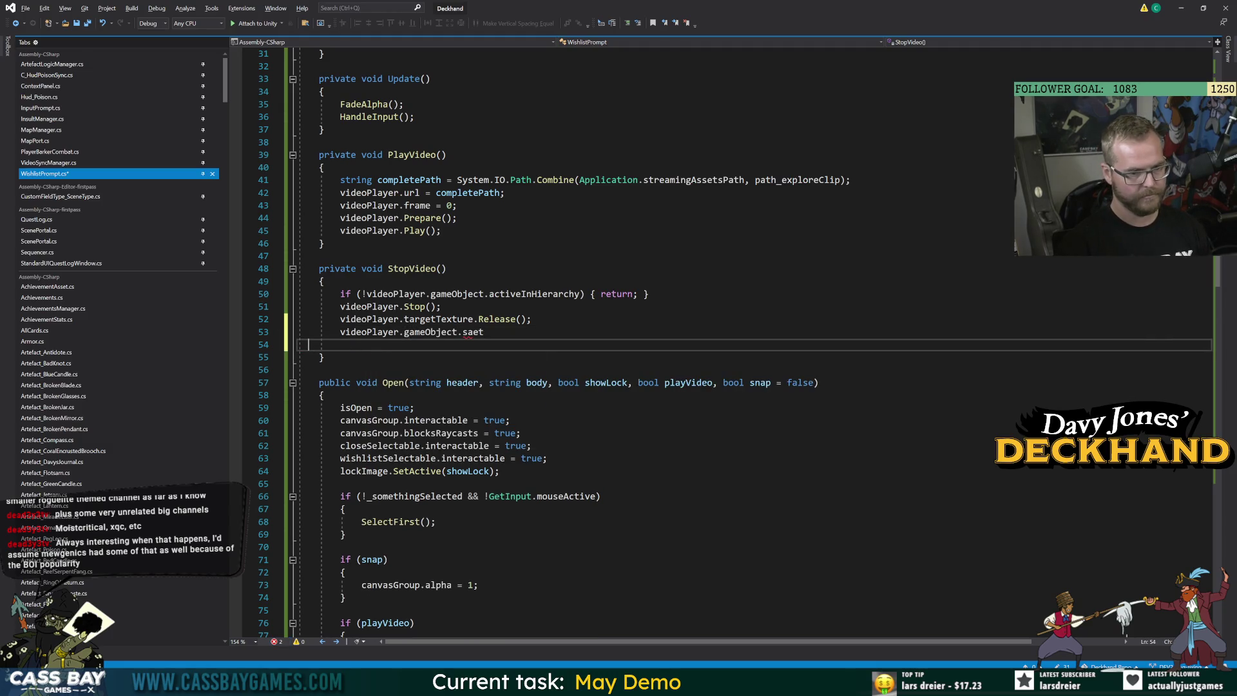
key("BackSpace")
type("set(false);")
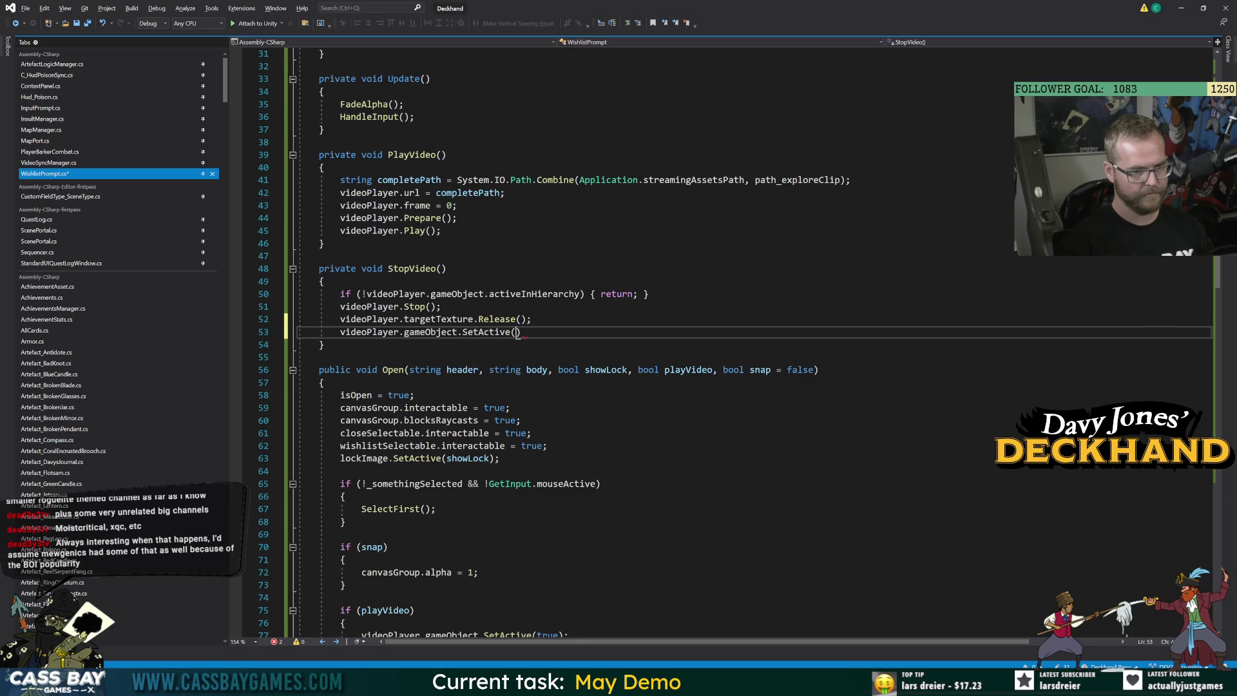
left_click(425, 268)
left_click(420, 154)
key("Down")
key("Down")
key("Down")
key("Down")
key("Down")
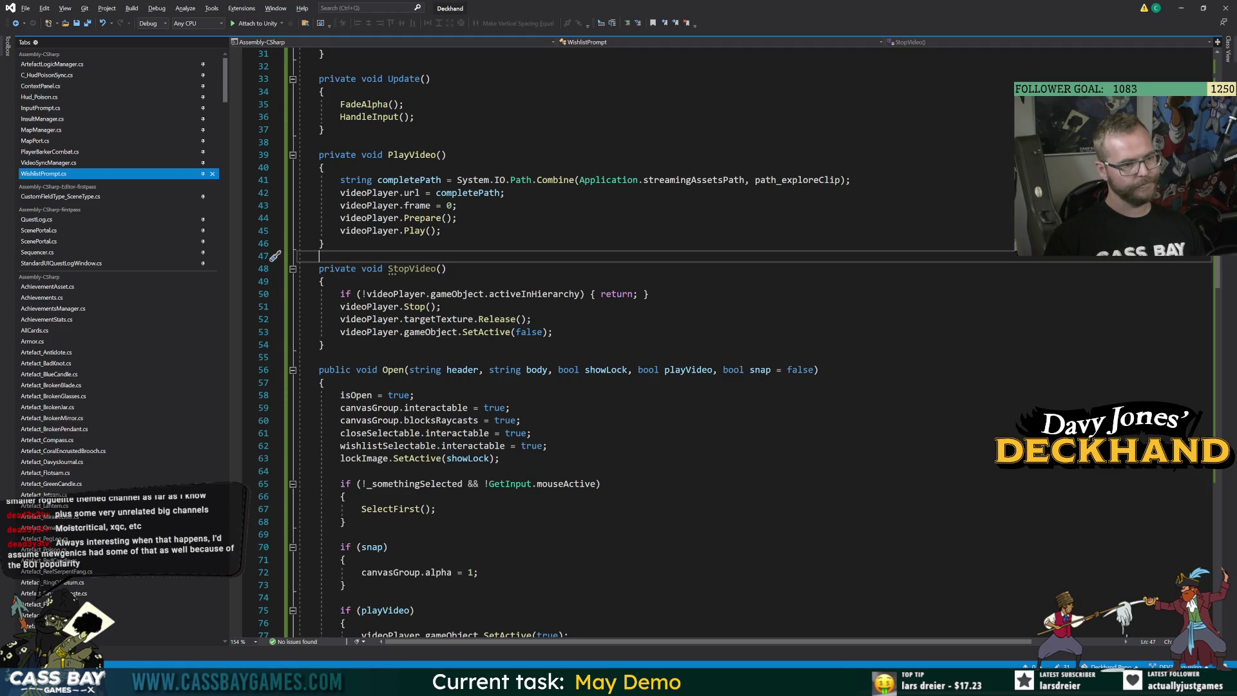
key("alt+Tab")
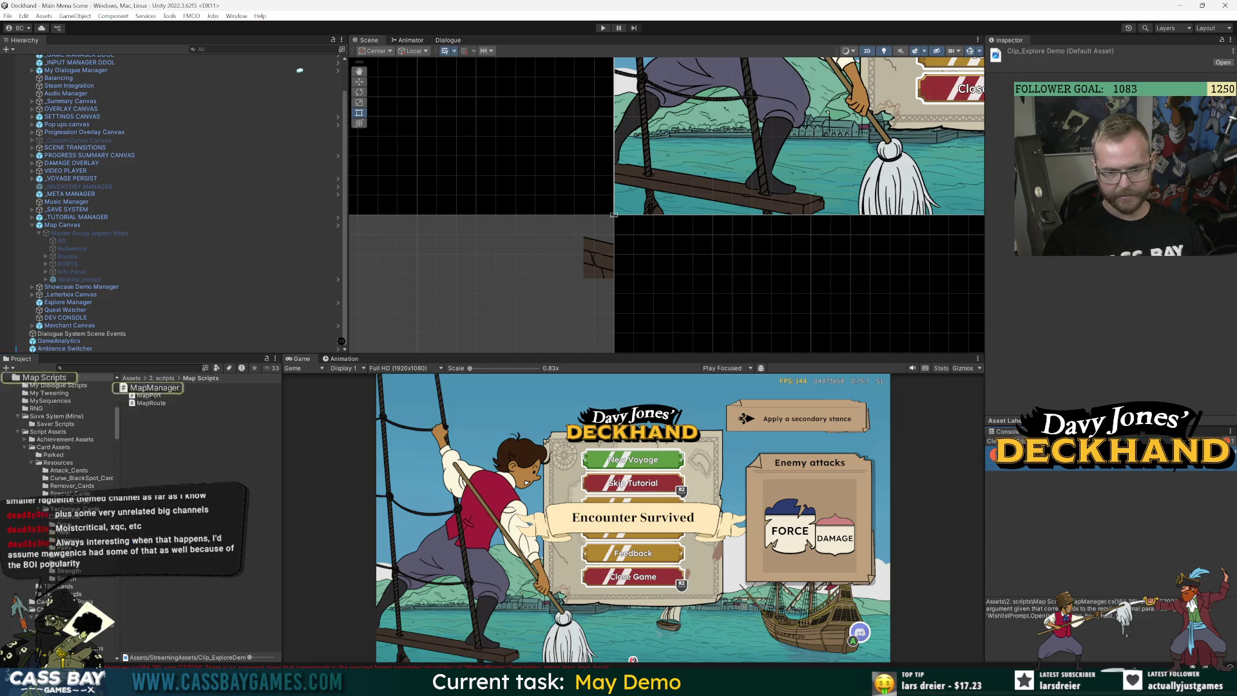
Add a second true argument to wishlistPrompt.Open on line 164 so the demo prompt plays video, then recompile in Unity
key("alt+Tab")
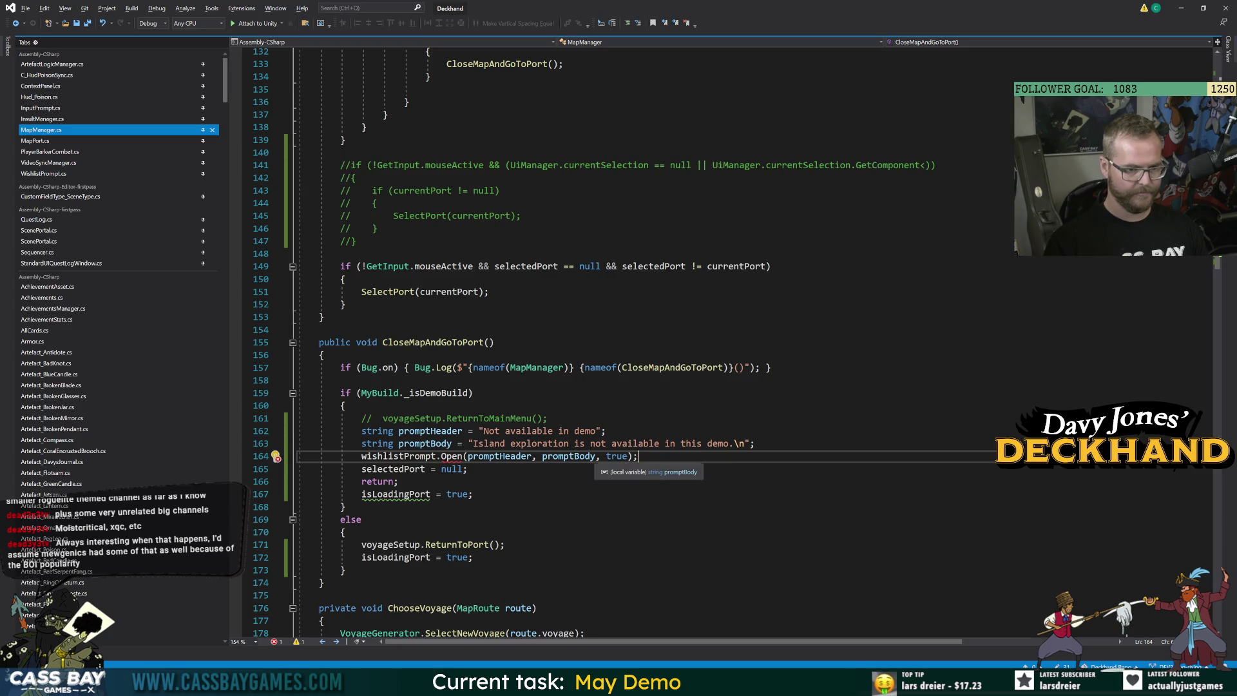
mouse_move(451, 458)
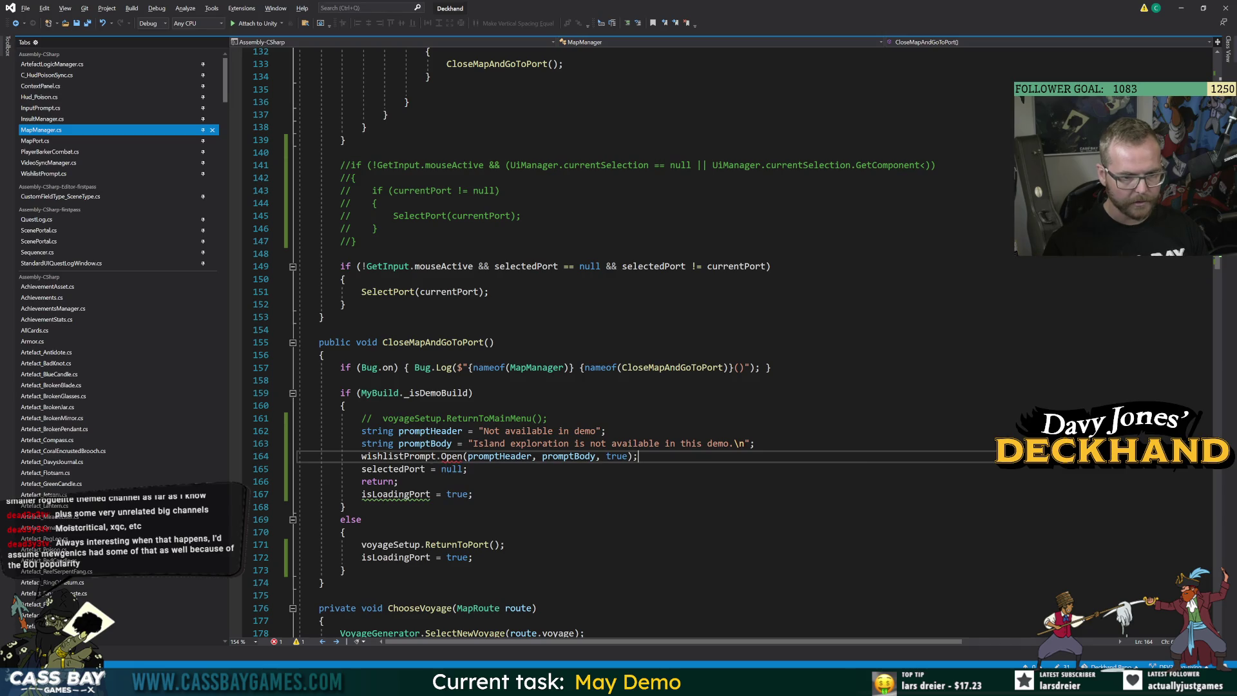
type(", true")
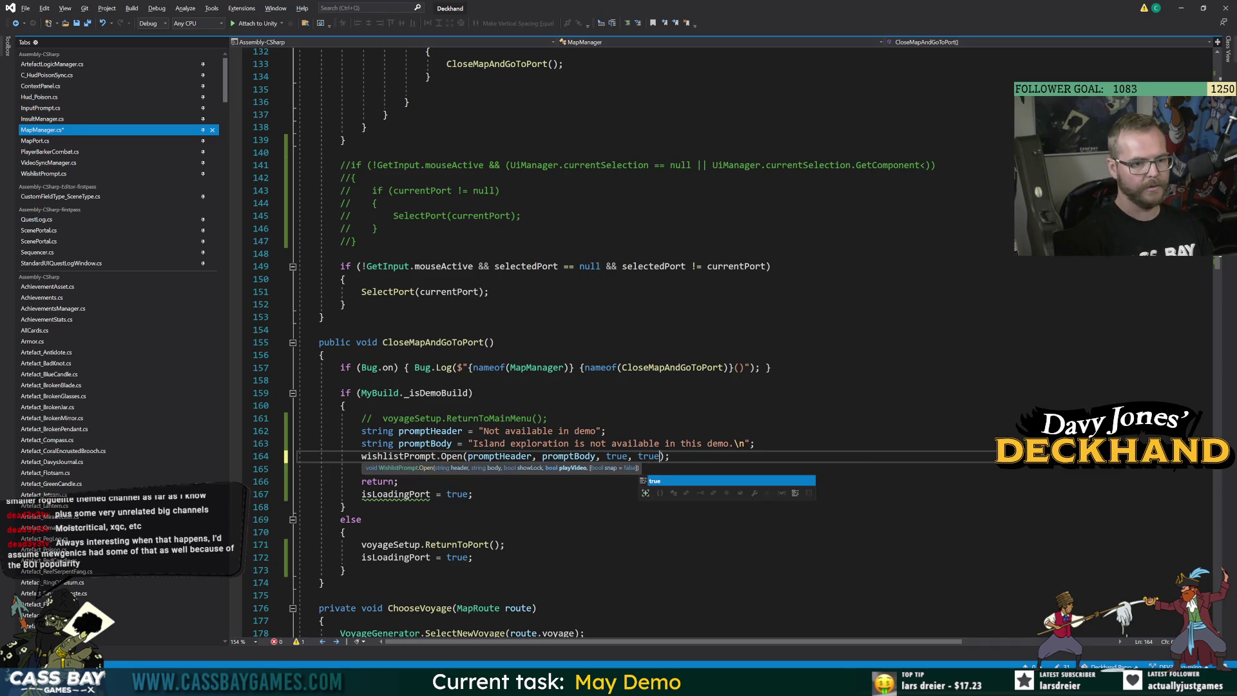
left_click(345, 405)
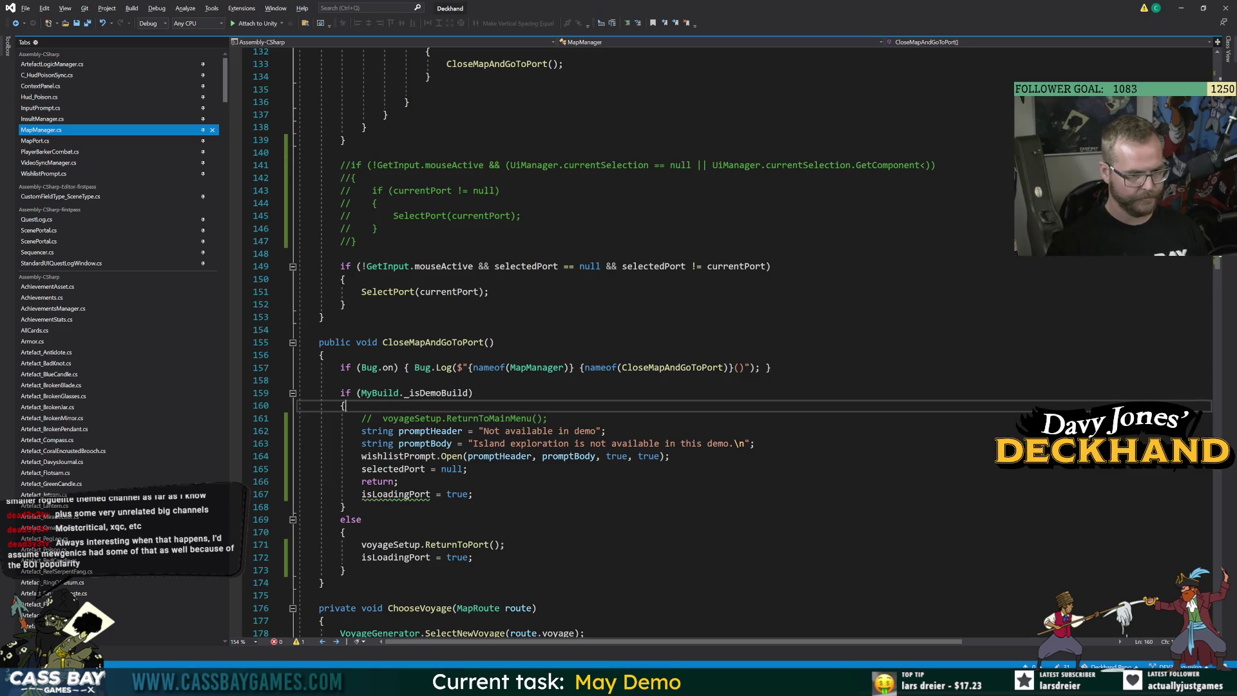
key("alt+Tab")
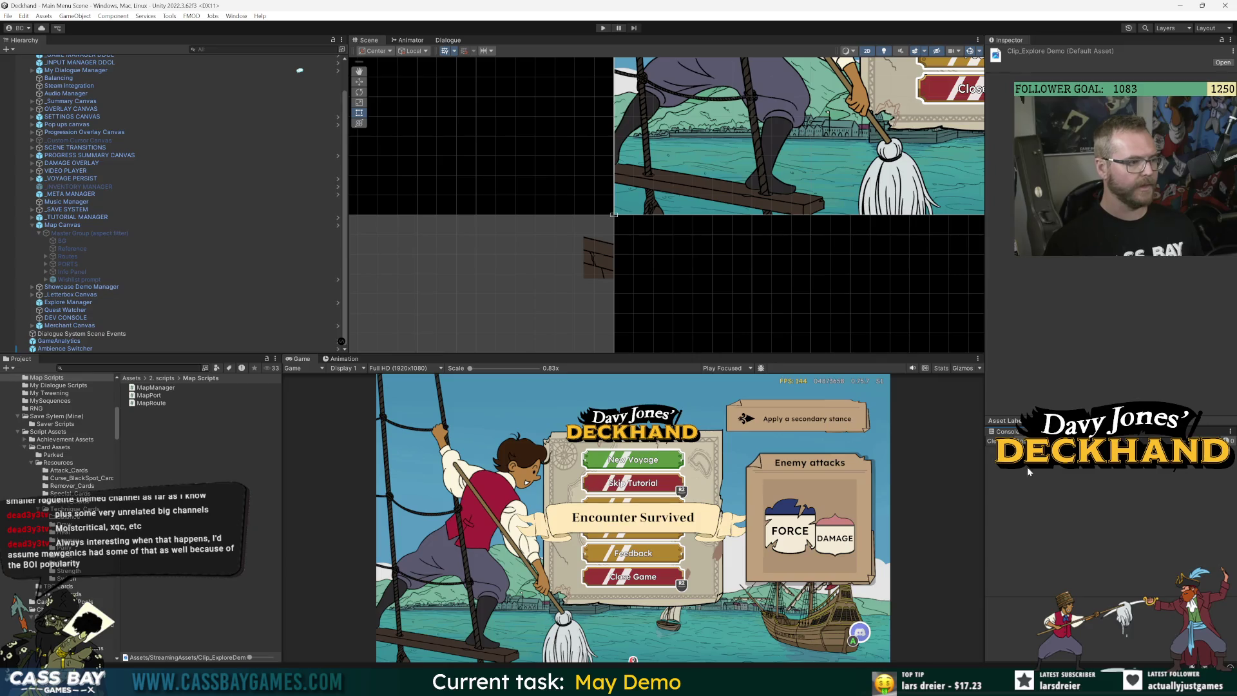
Play-test the voyage map, read the WishlistPrompt videoPlayer UnassignedReferenceException, then stop the game
left_click(603, 27)
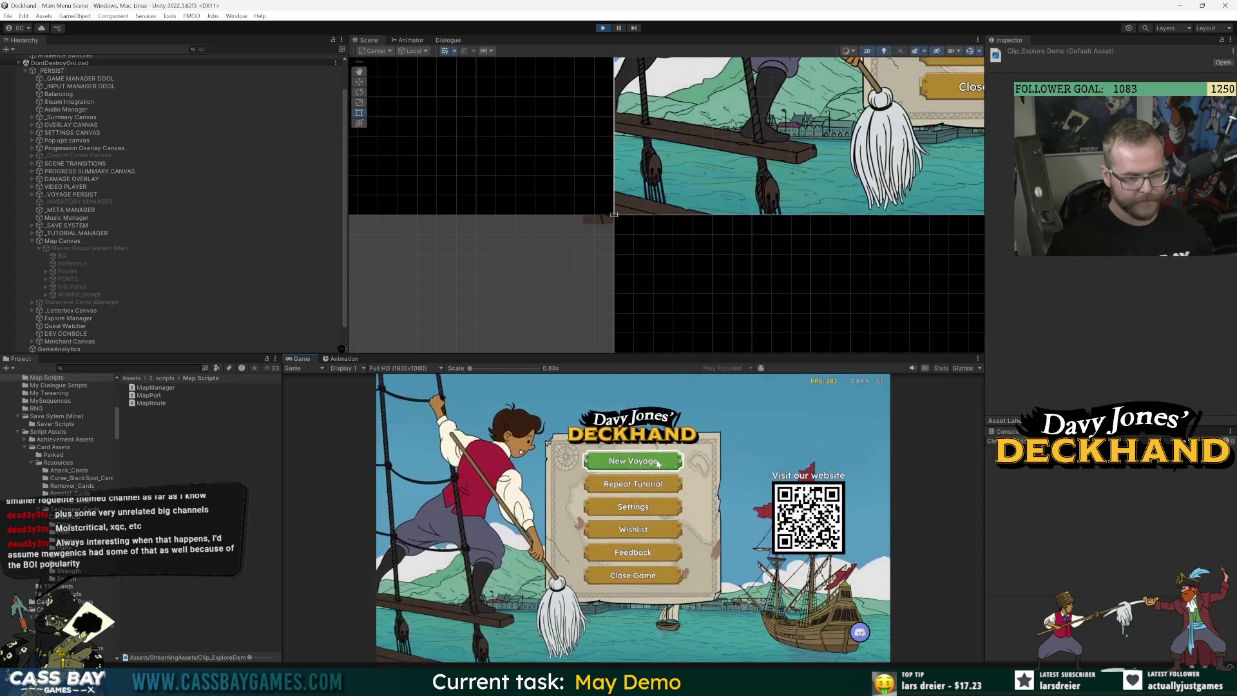
left_click_drag(900, 355, 901, 258)
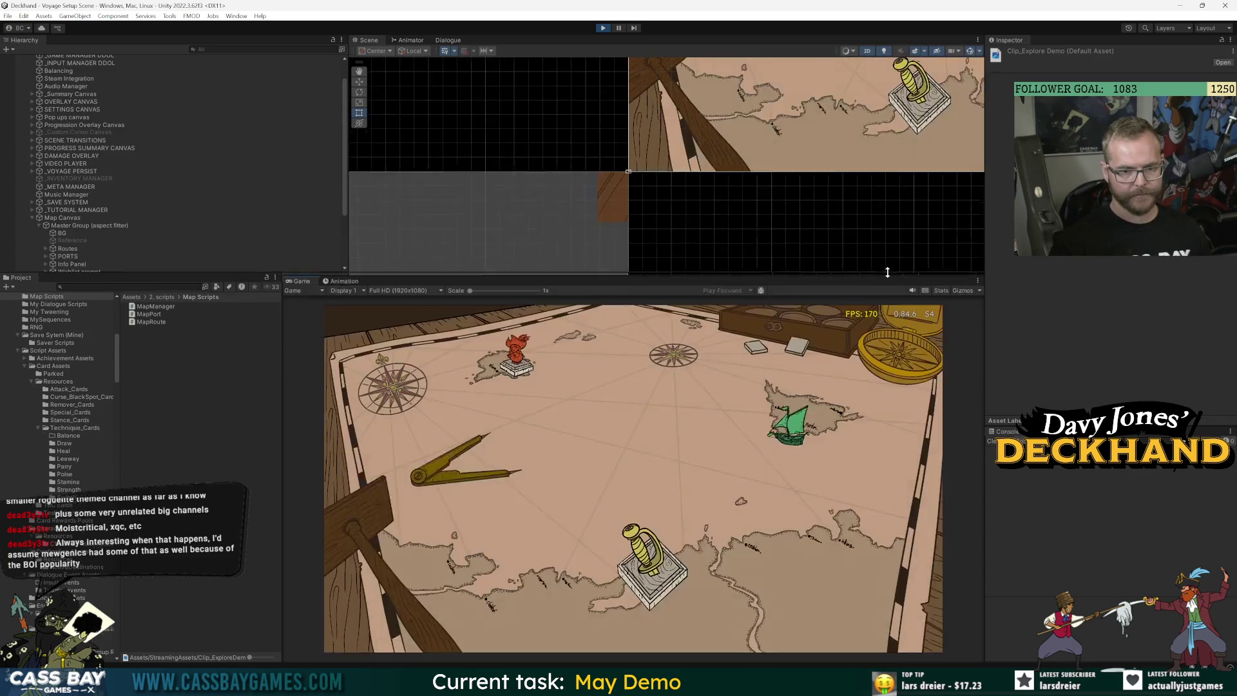
mouse_move(782, 417)
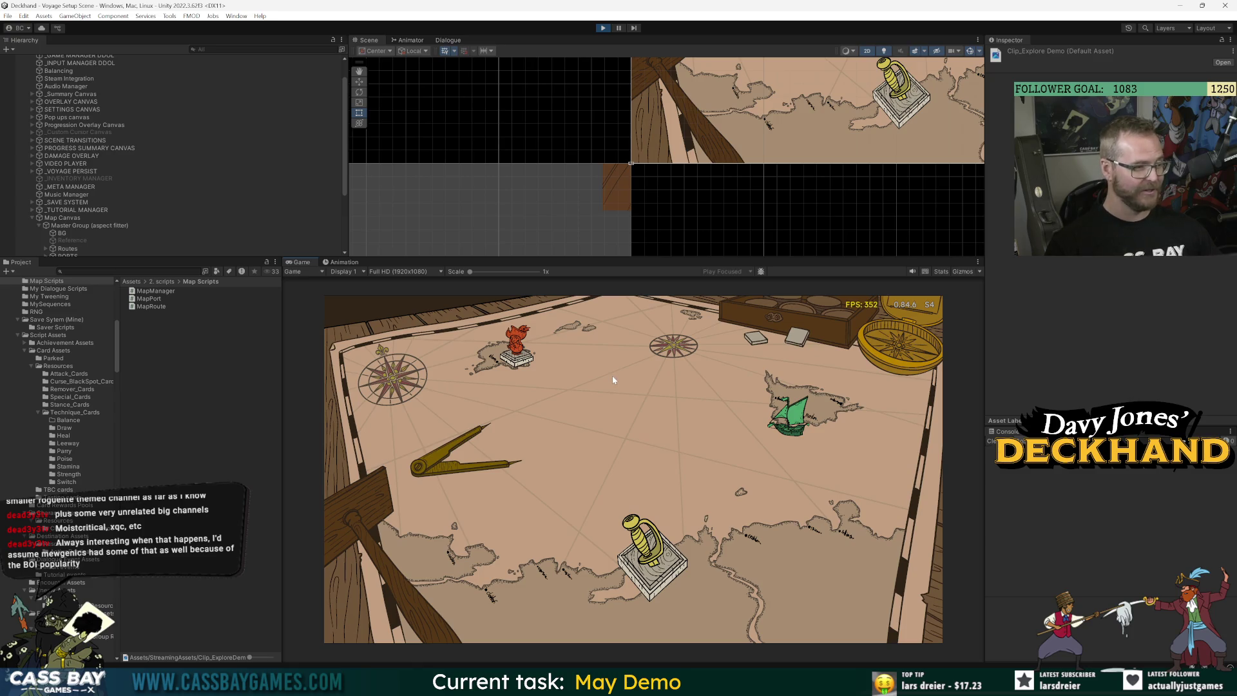
mouse_move(514, 347)
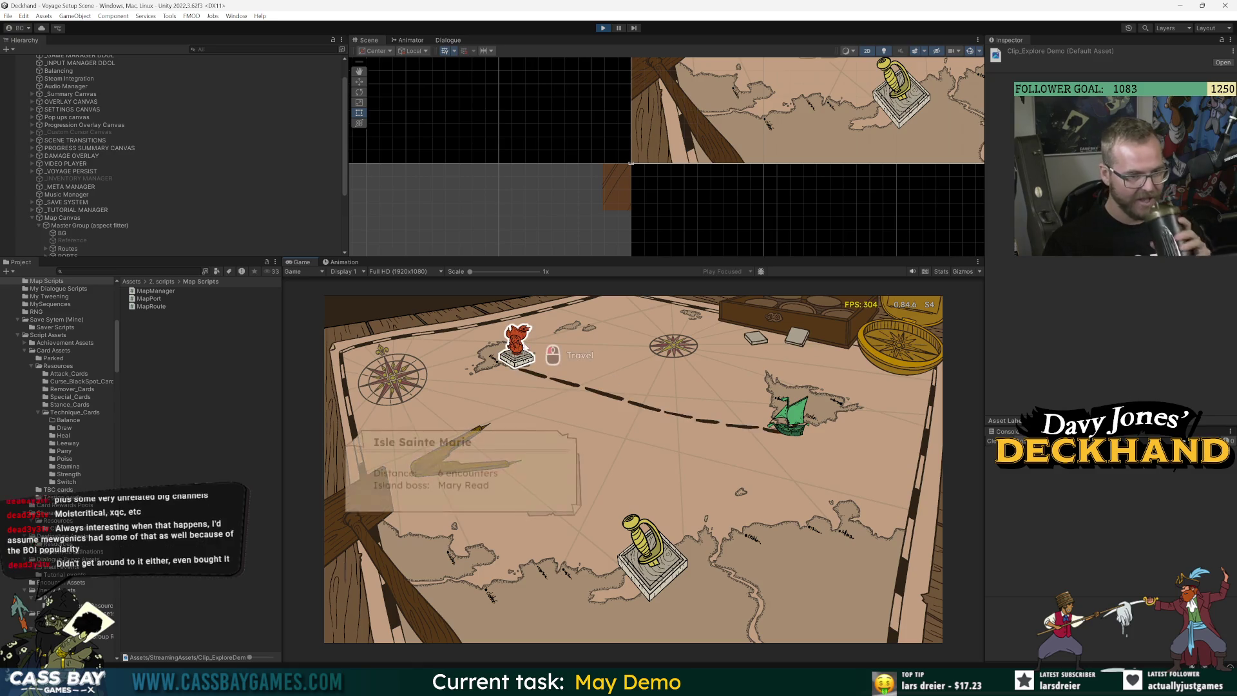
mouse_move(789, 442)
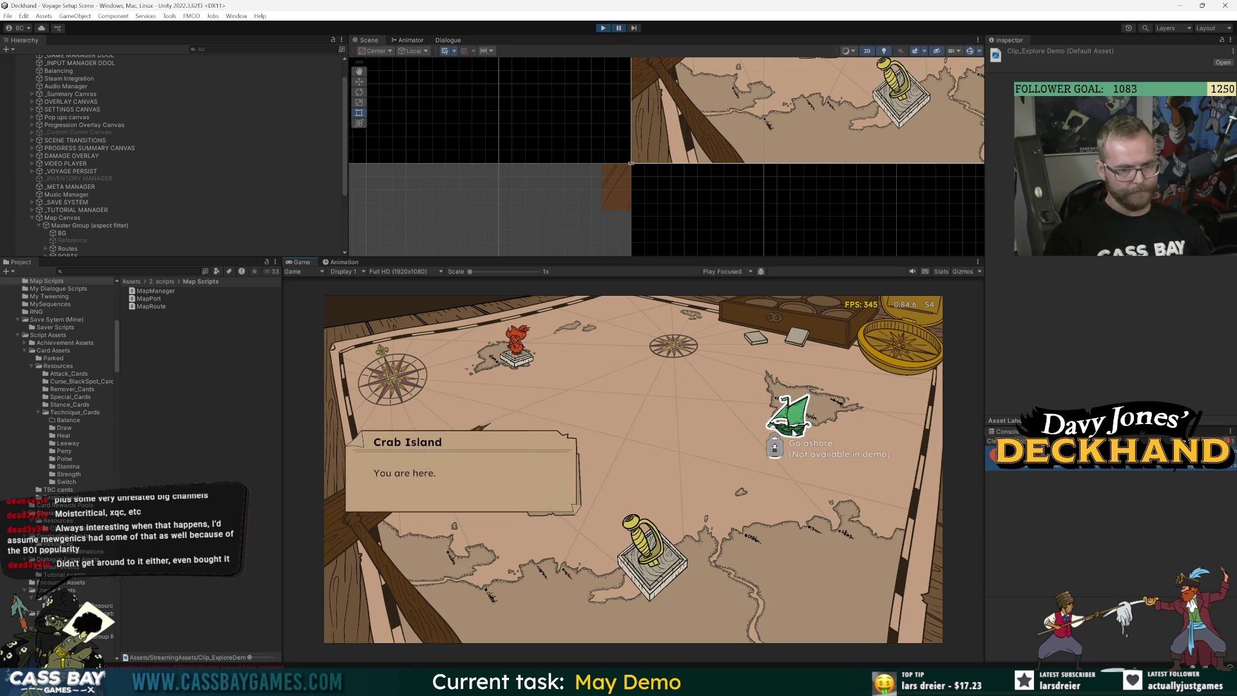
left_click(1212, 454)
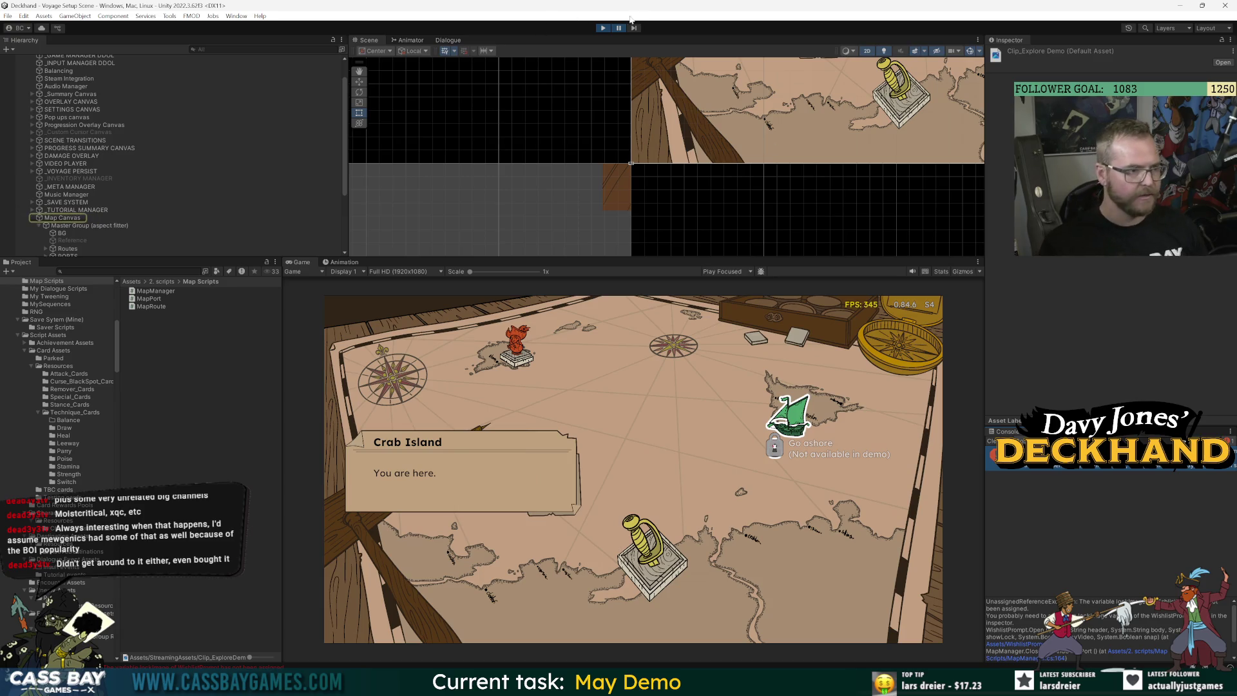
left_click(603, 27)
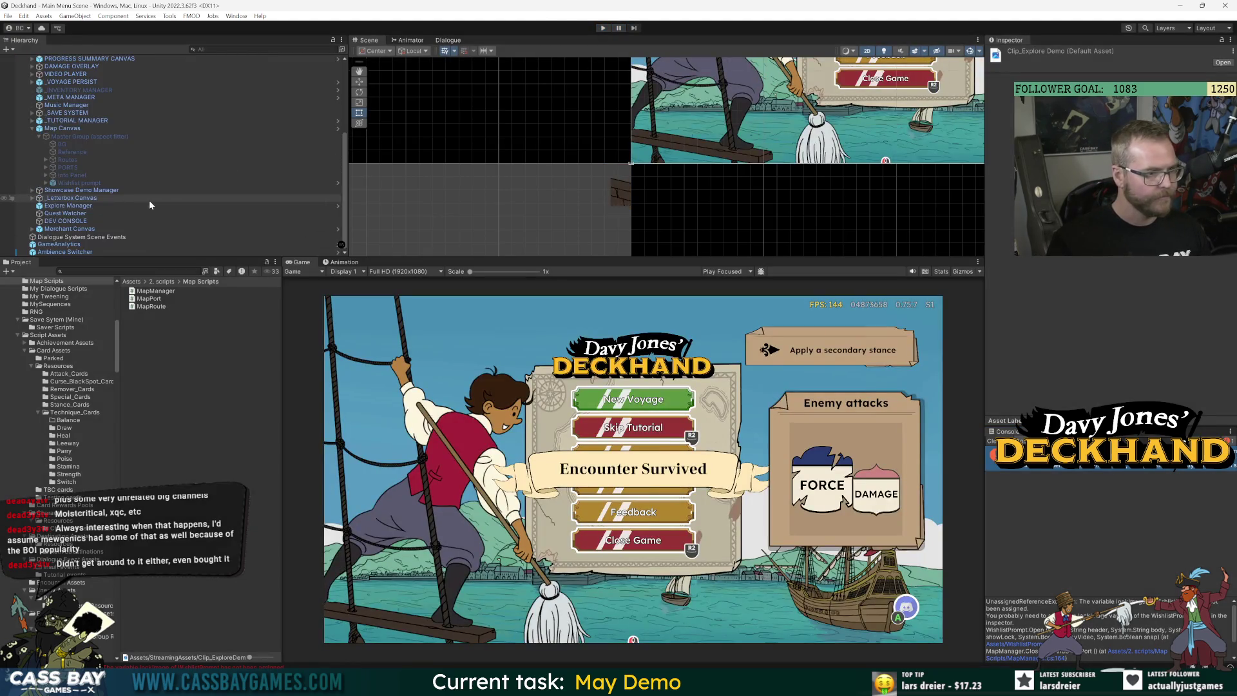
In the Wishlist prompt prefab, assign the Video Player object to the script's Video Player field
left_click(90, 183)
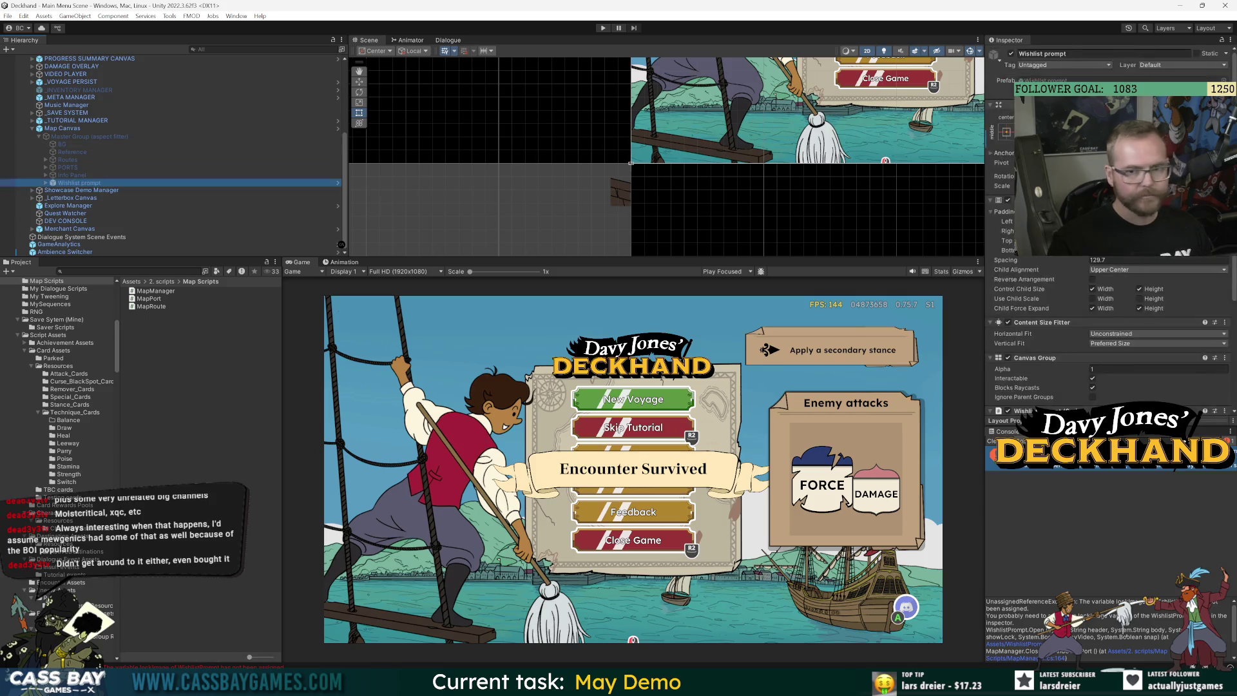
double_click(90, 183)
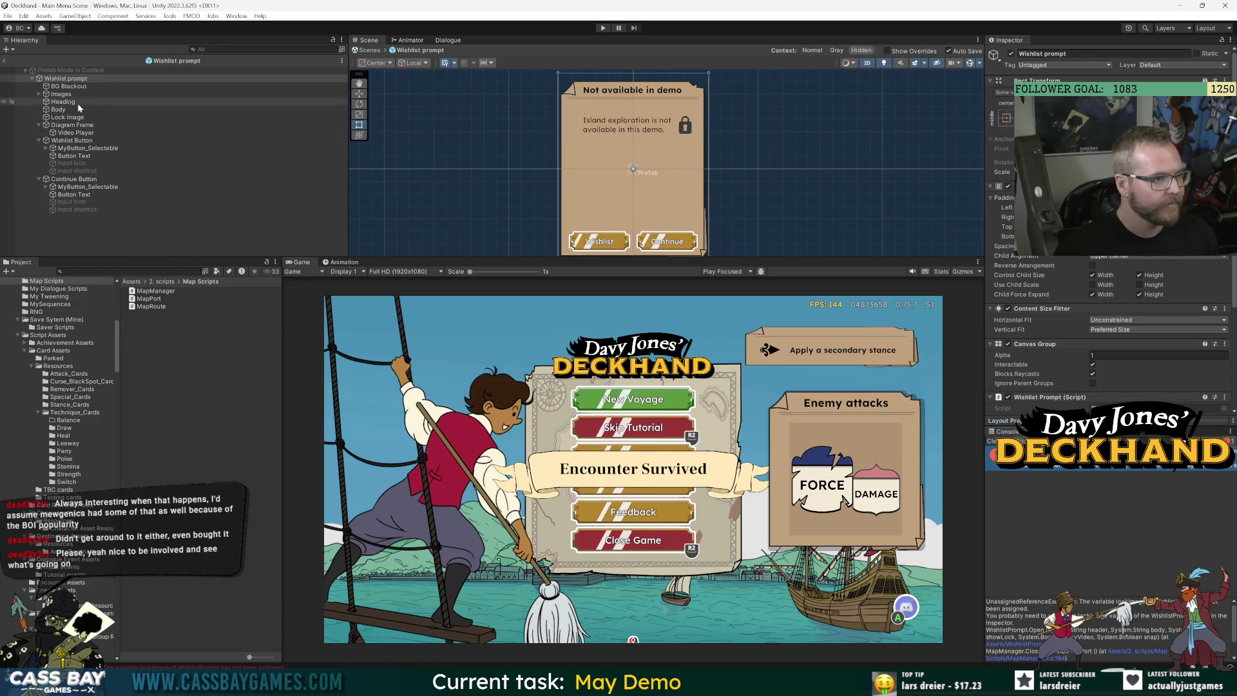
scroll(1115, 361, "down", 5)
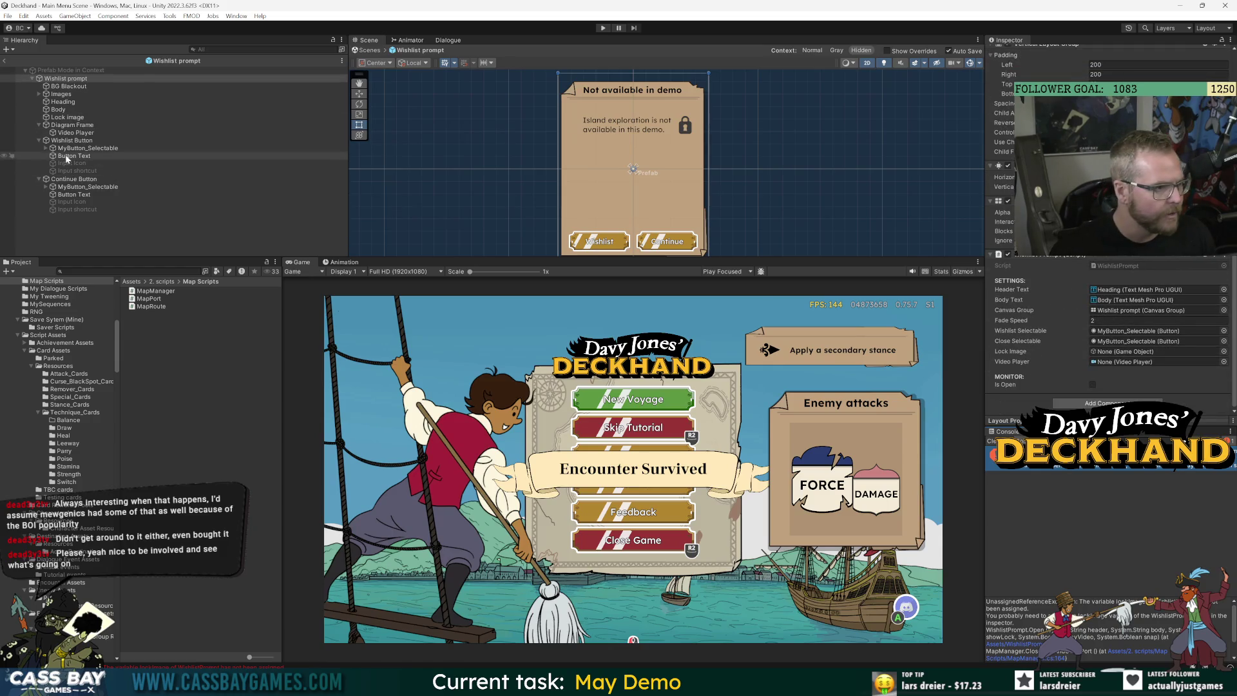
mouse_move(68, 118)
left_mouse_down()
mouse_move(773, 225)
mouse_move(1048, 250)
mouse_move(1016, 353)
mouse_move(1124, 362)
left_mouse_up()
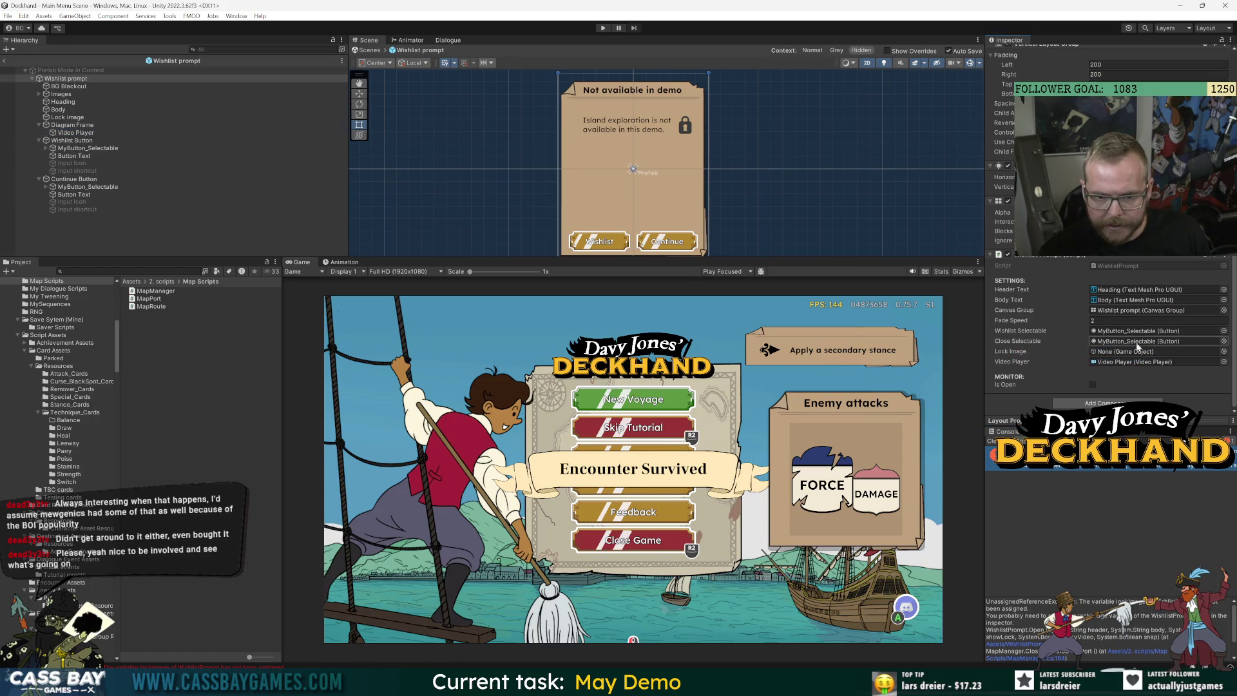
Set the Video Player's Source to URL and enable Loop
double_click(1133, 364)
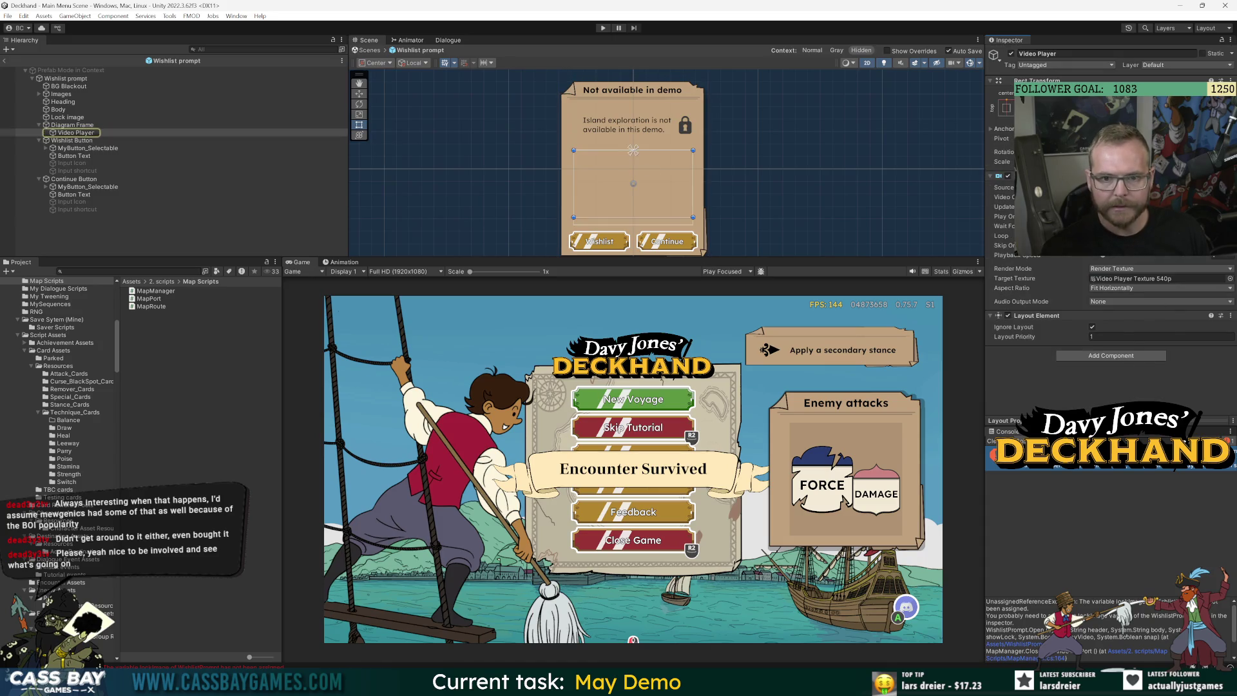
left_click(1154, 197)
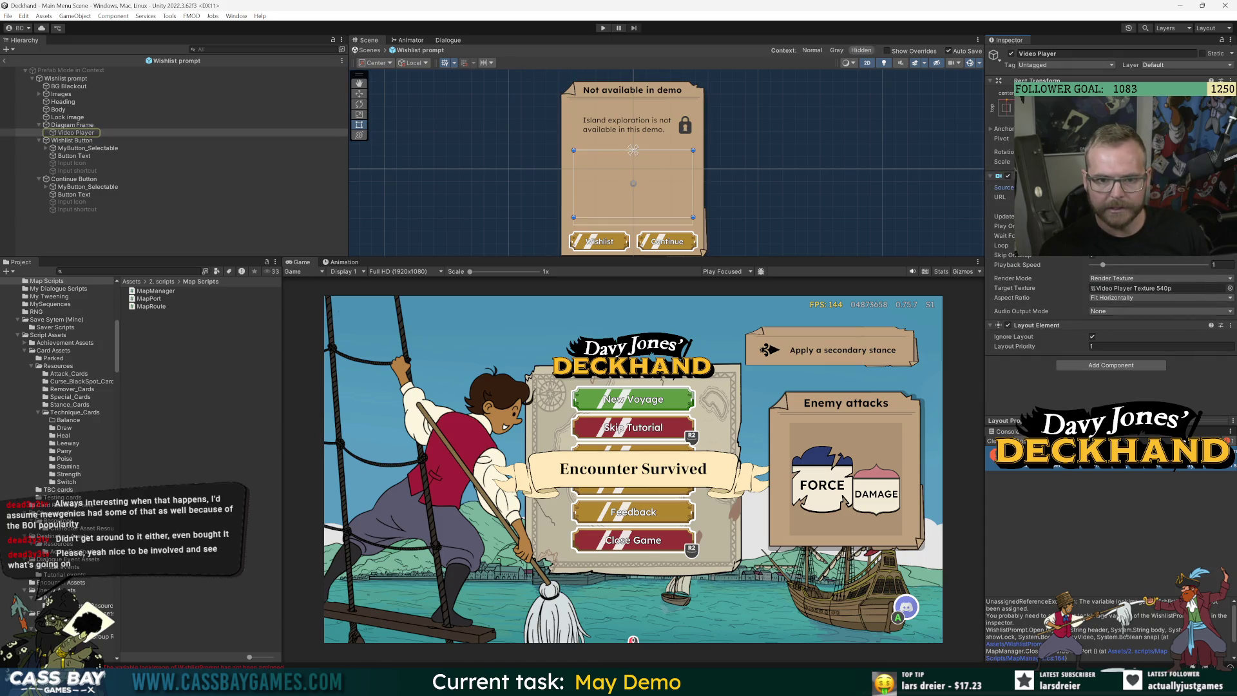
left_click(1092, 245)
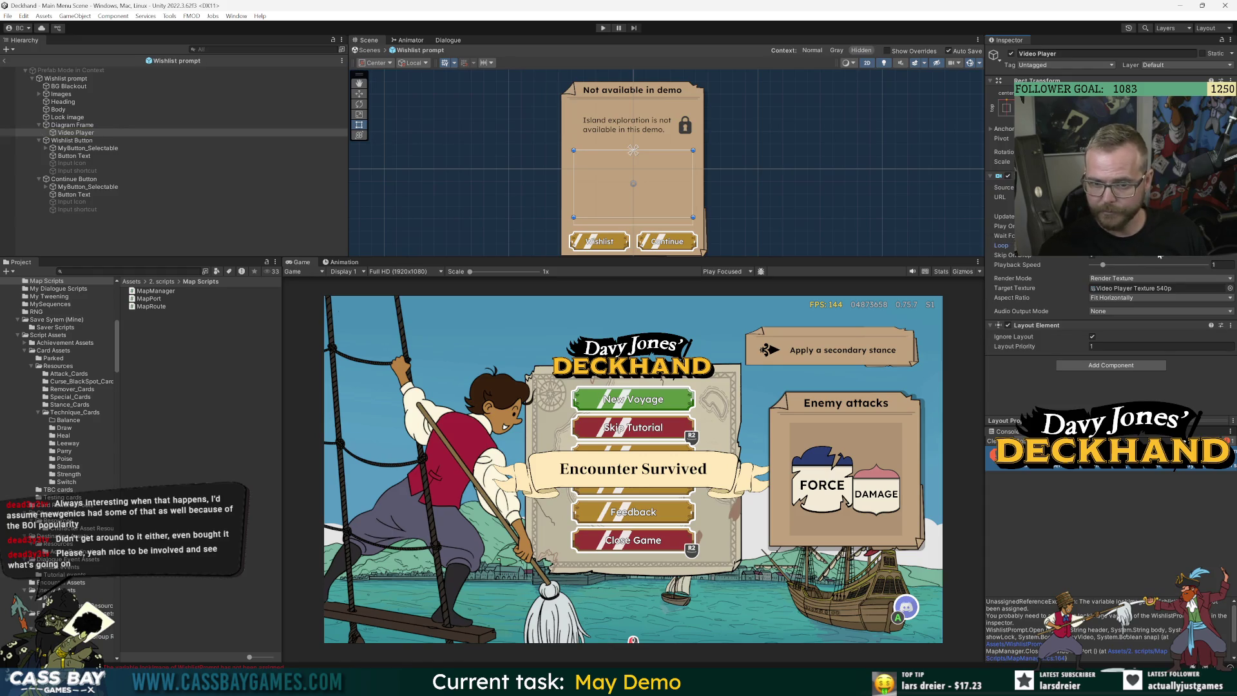
key("alt+Tab")
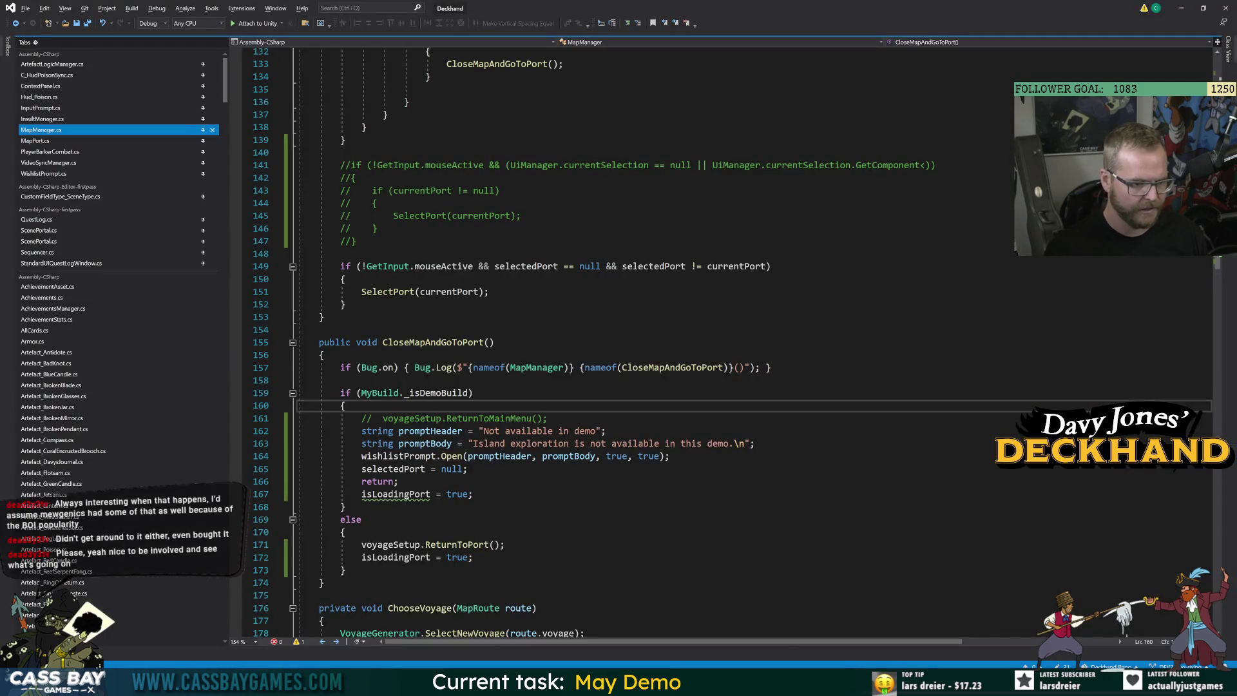
Review how WishlistPrompt.cs builds the Clip_ExploreDemo.mp4 completePath used by PlayVideo
left_click(55, 175)
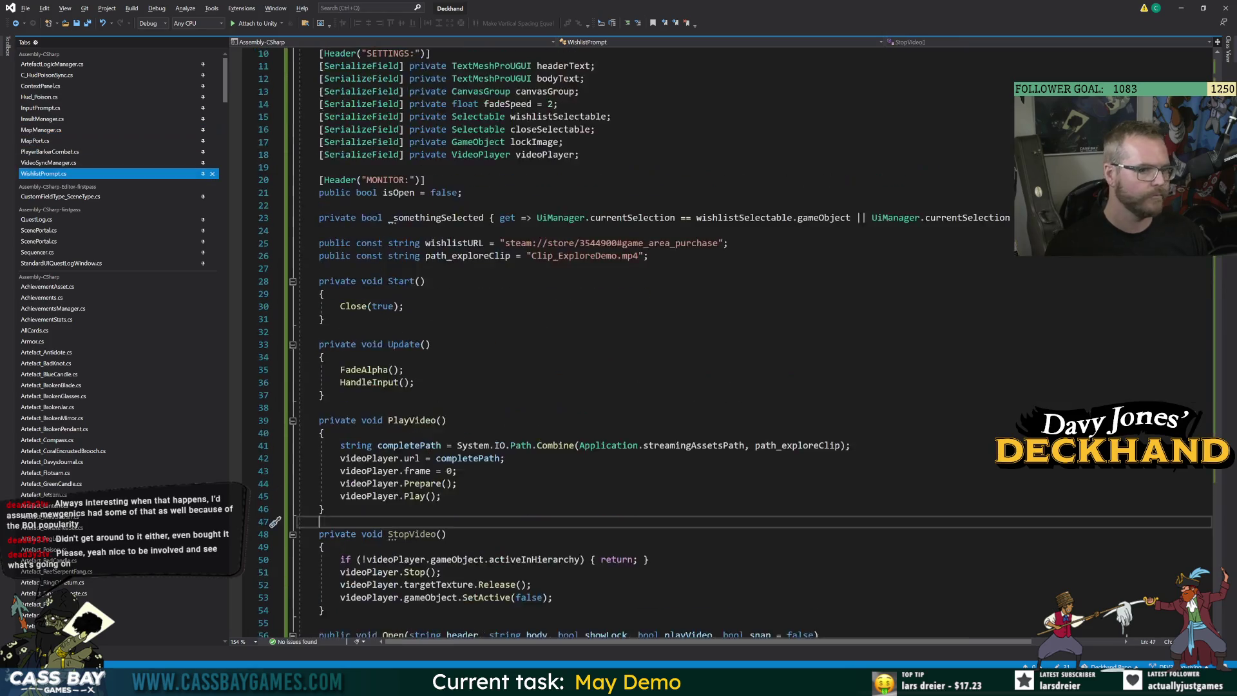
left_click_drag(532, 370, 638, 371)
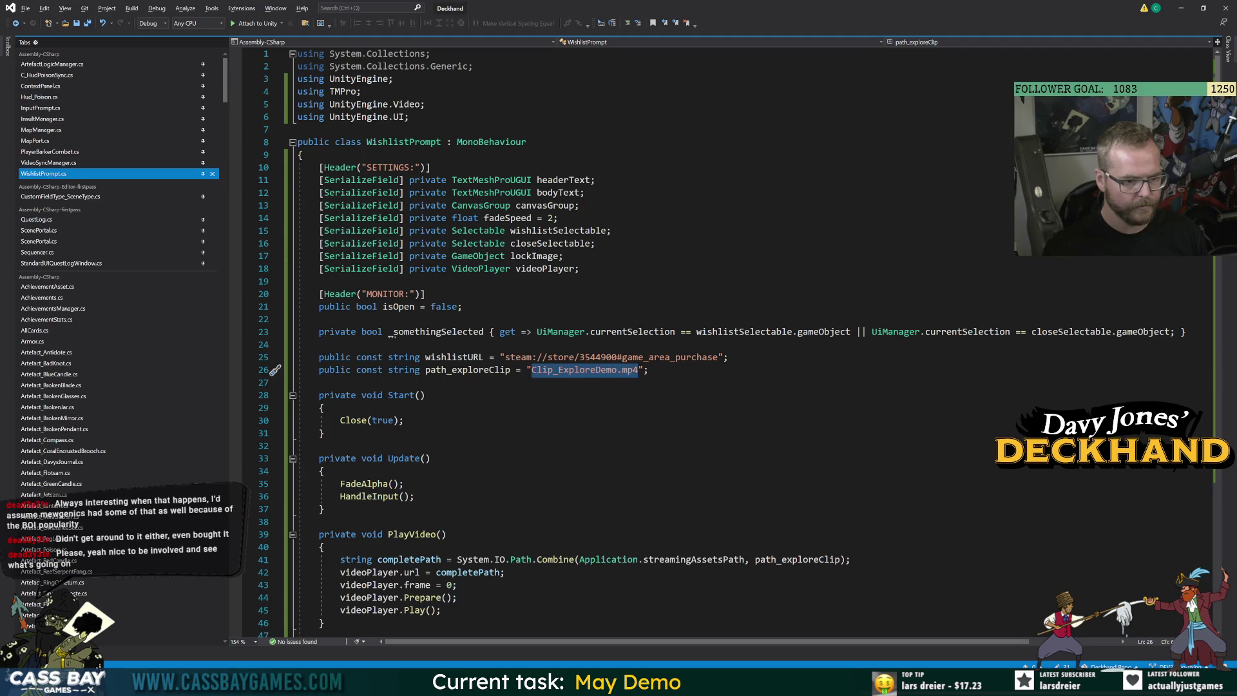
left_click(404, 420)
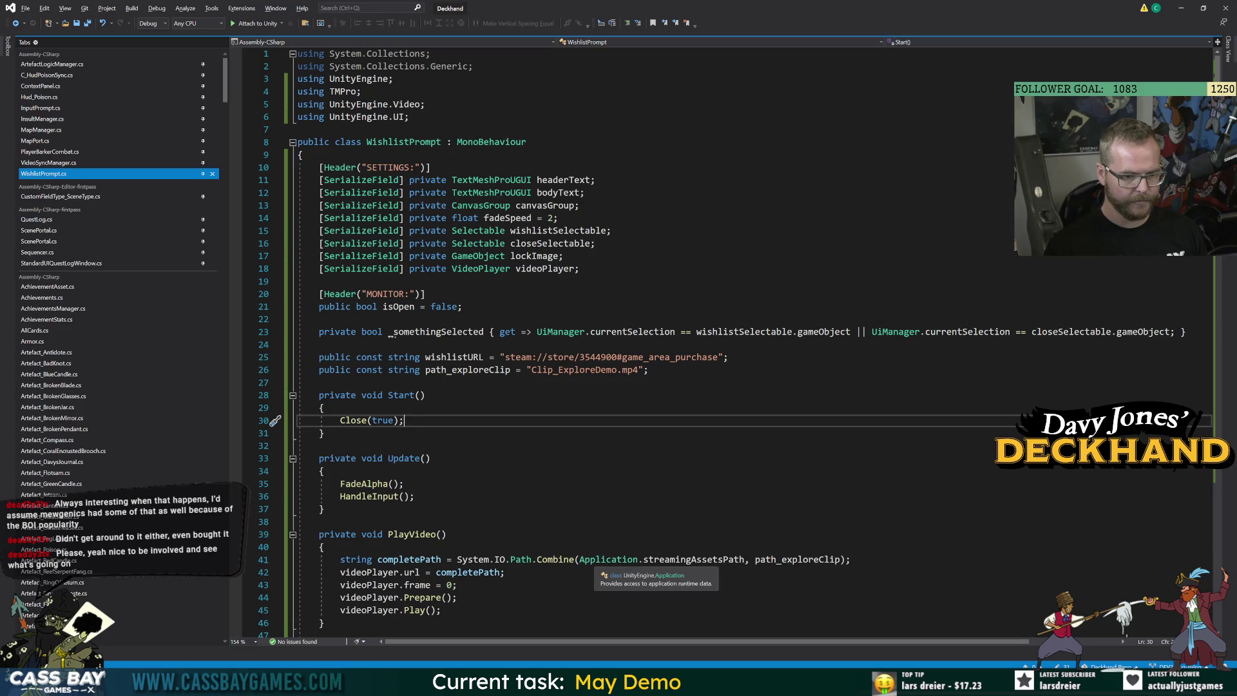
left_click(421, 559)
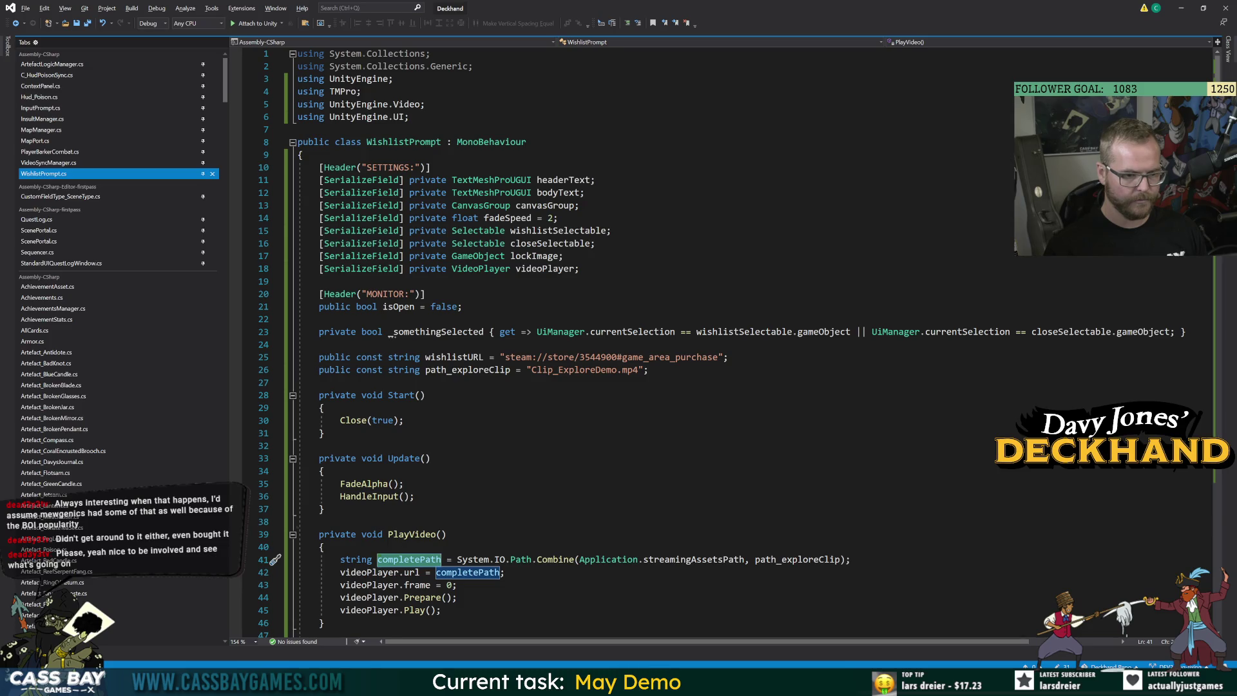
left_click(319, 521)
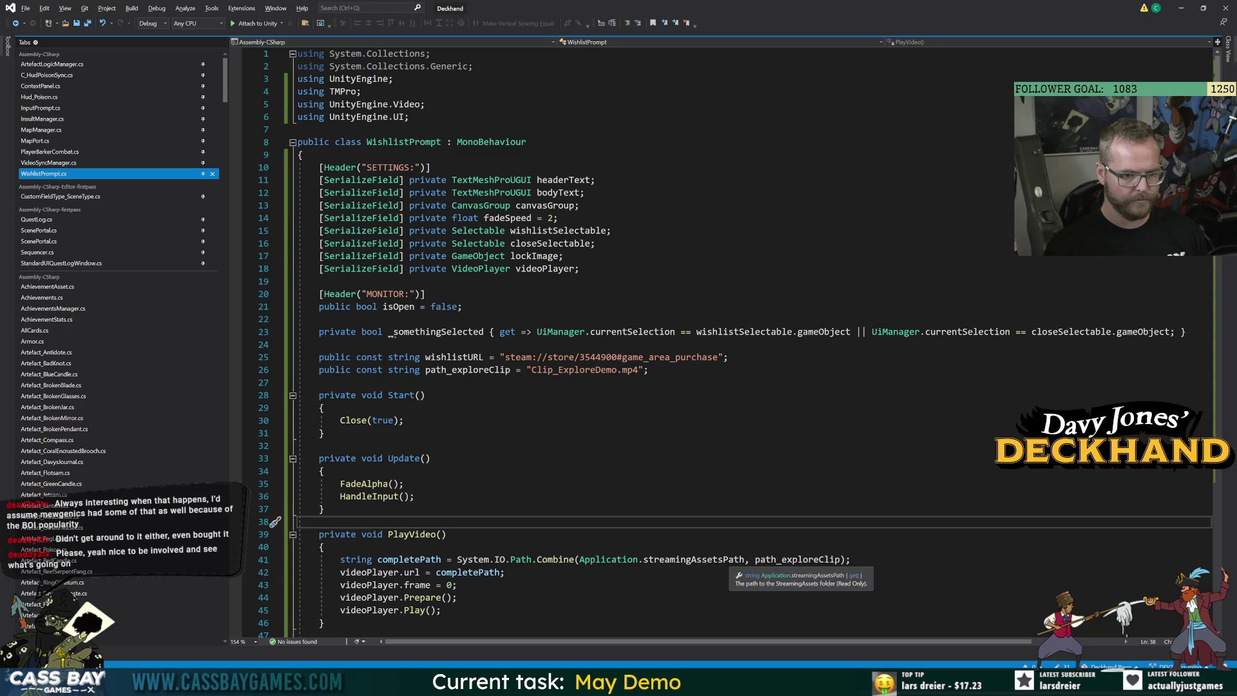
left_click(404, 483)
Look up the streamingAssetsPath definition, then return to the script and to Unity
left_click(694, 559)
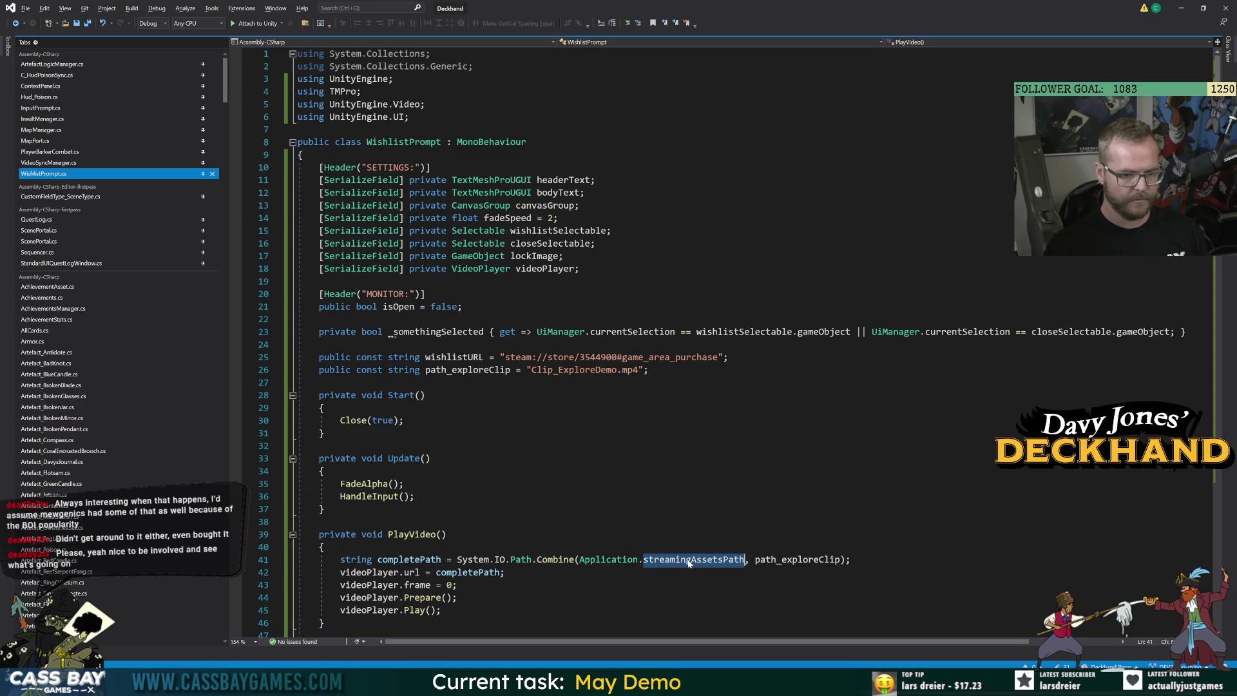
key("F12")
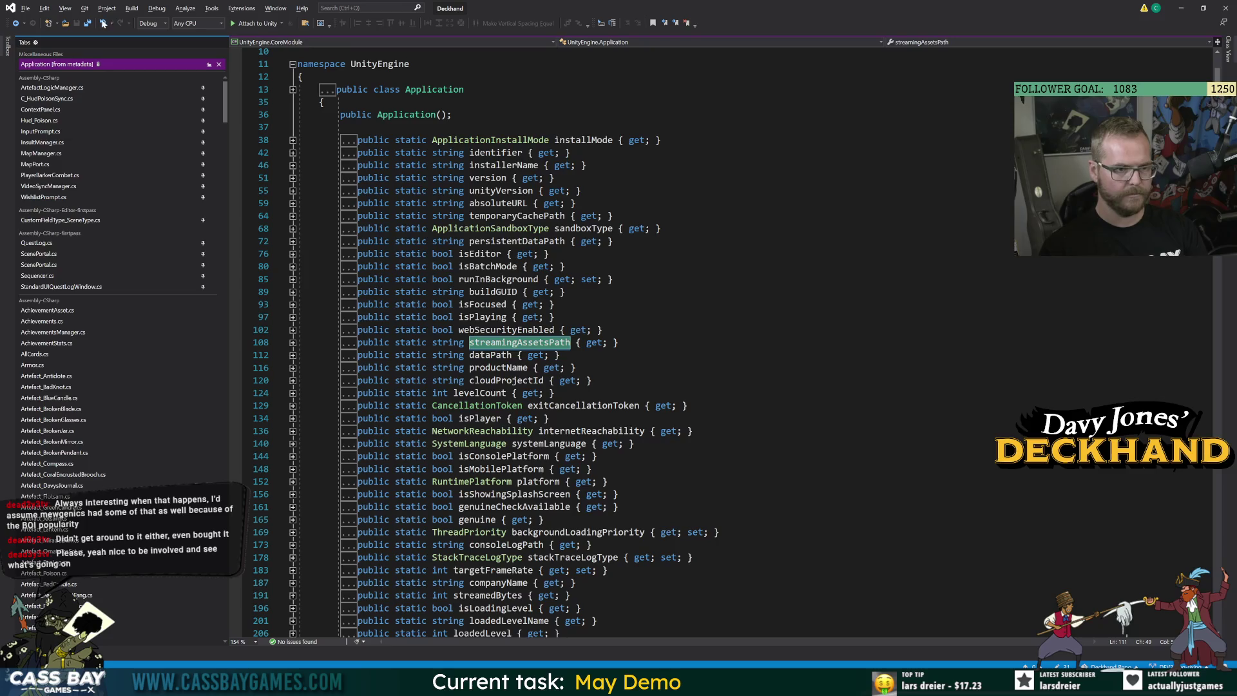
left_click(15, 24)
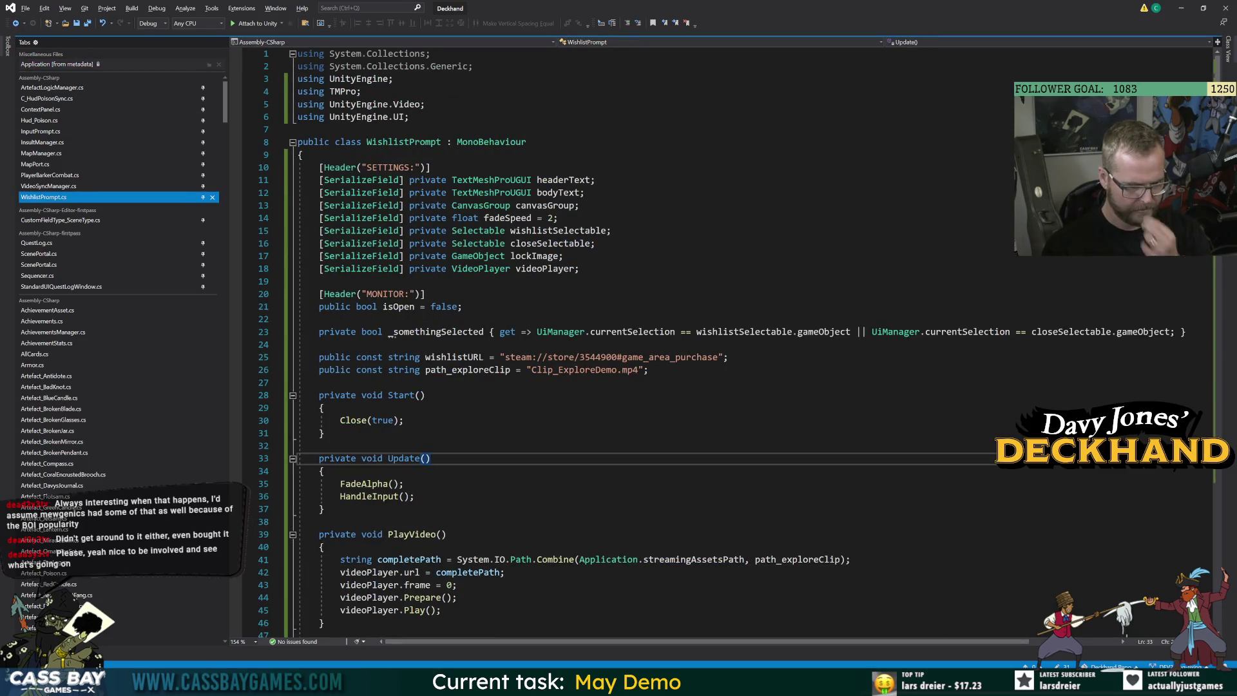
key("alt+Tab")
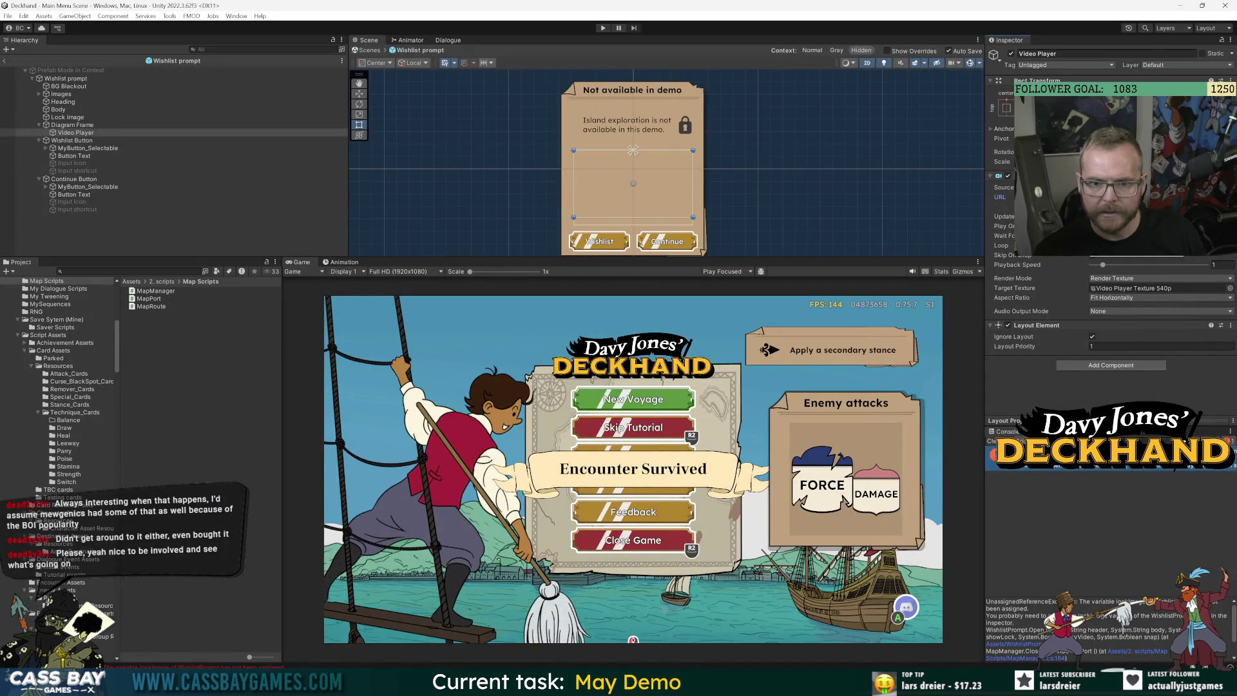
Keep the Video Player's Render Mode on Render Texture and enter Play mode with Ctrl+P
left_click(1119, 279)
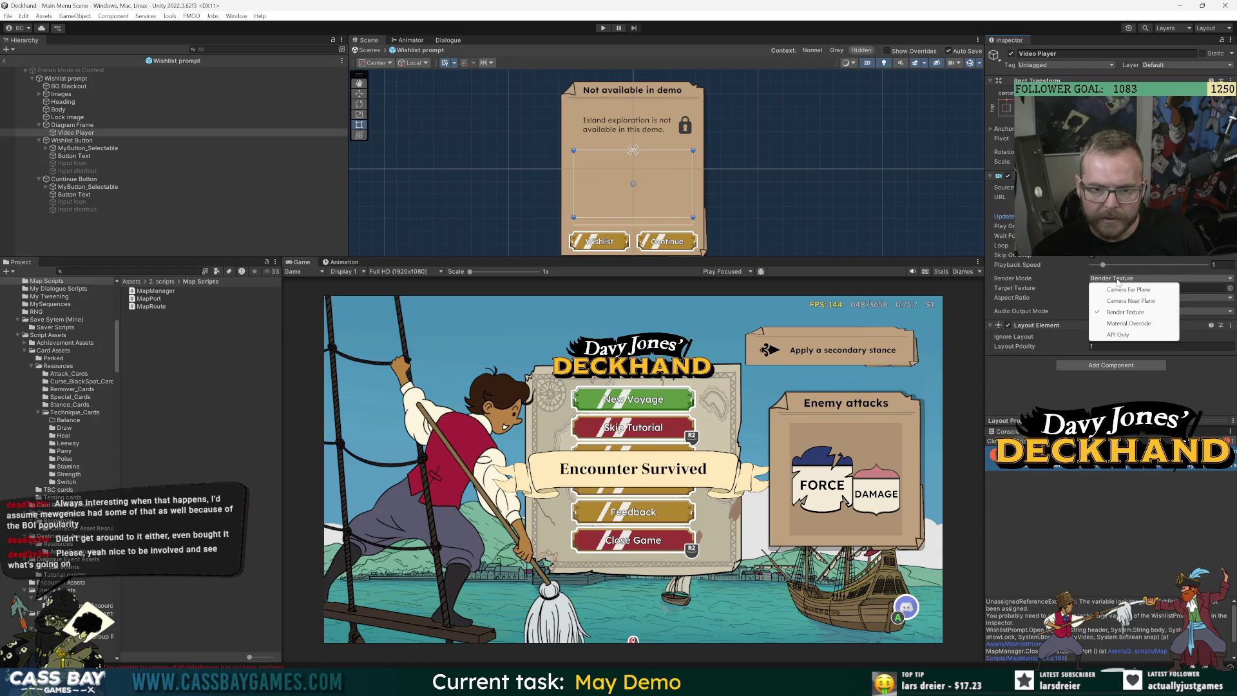
left_click(1123, 312)
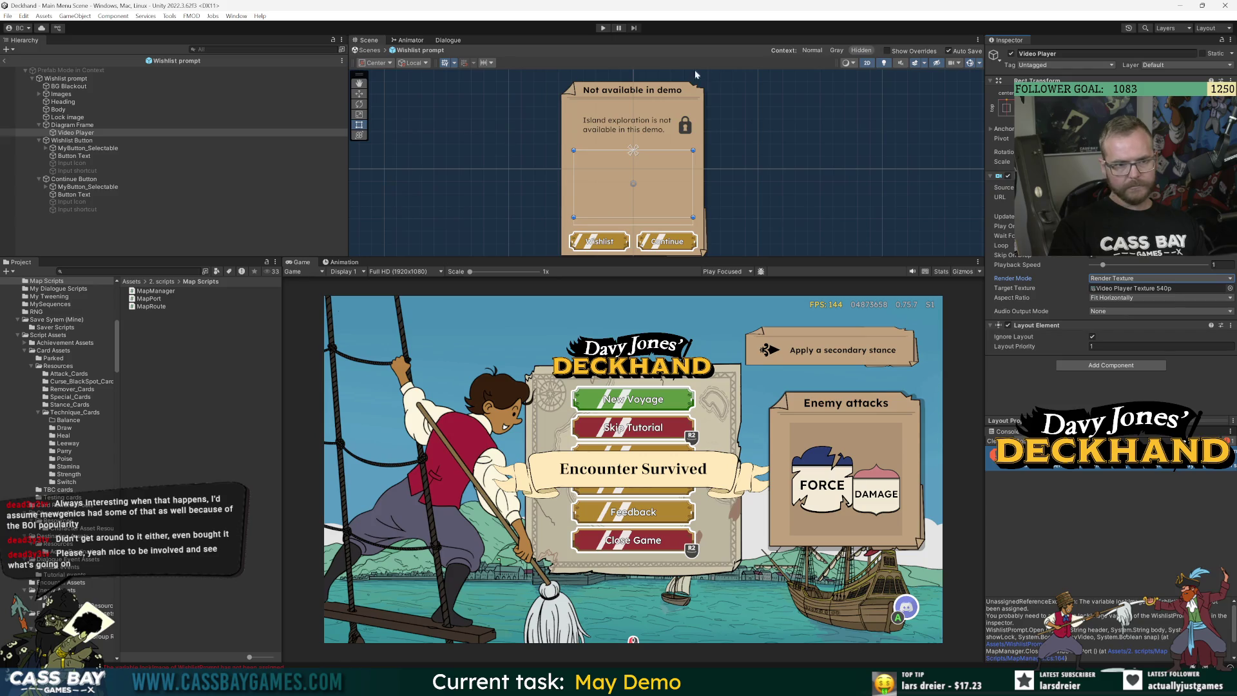
key("ctrl+p")
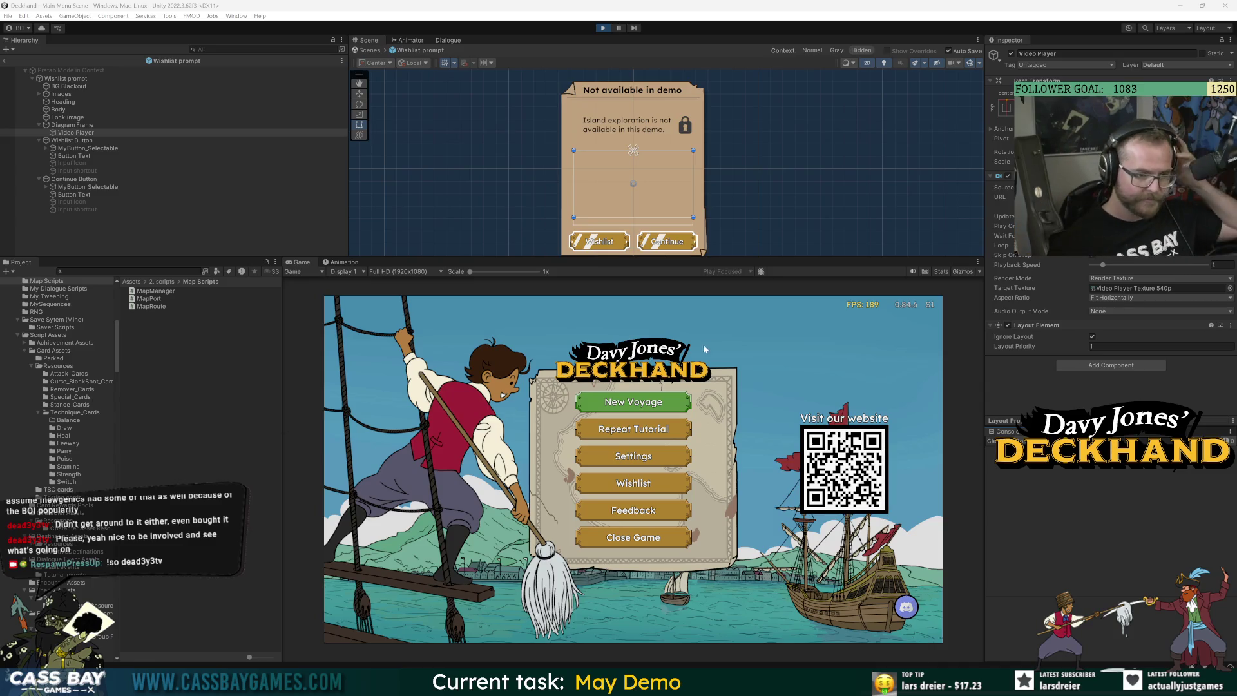
left_click(638, 403)
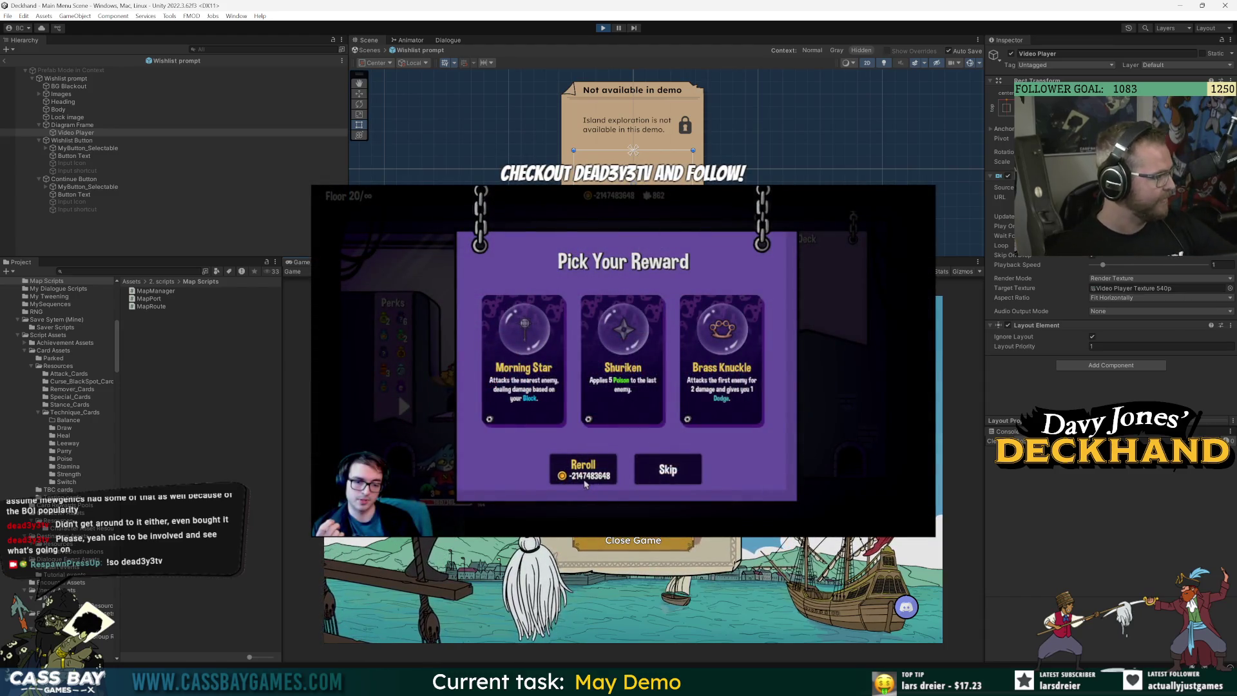
left_click(590, 480)
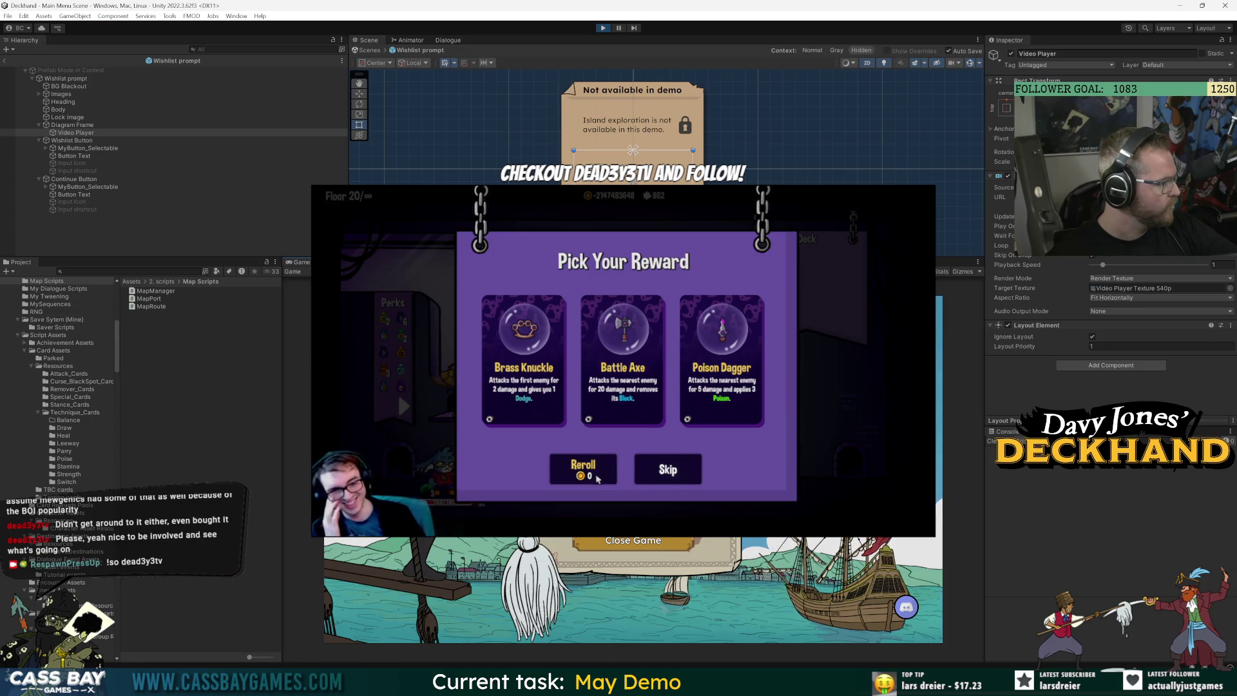
left_click(597, 479)
left_click(597, 478)
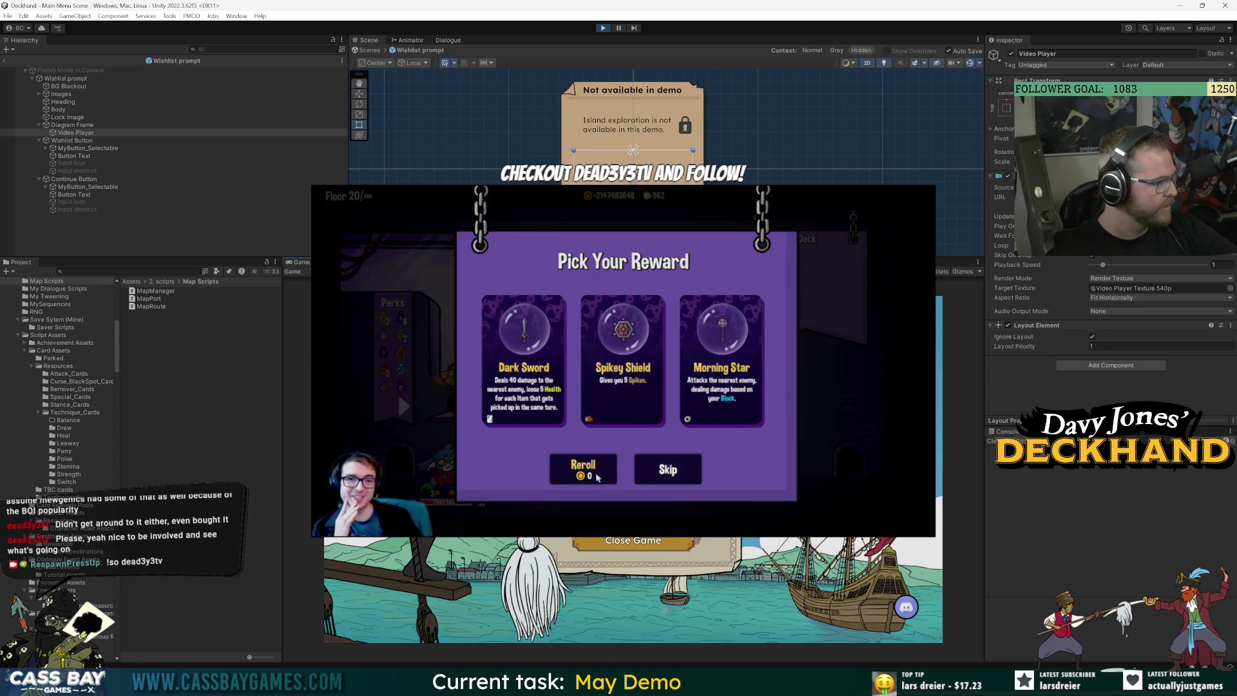
left_click(597, 478)
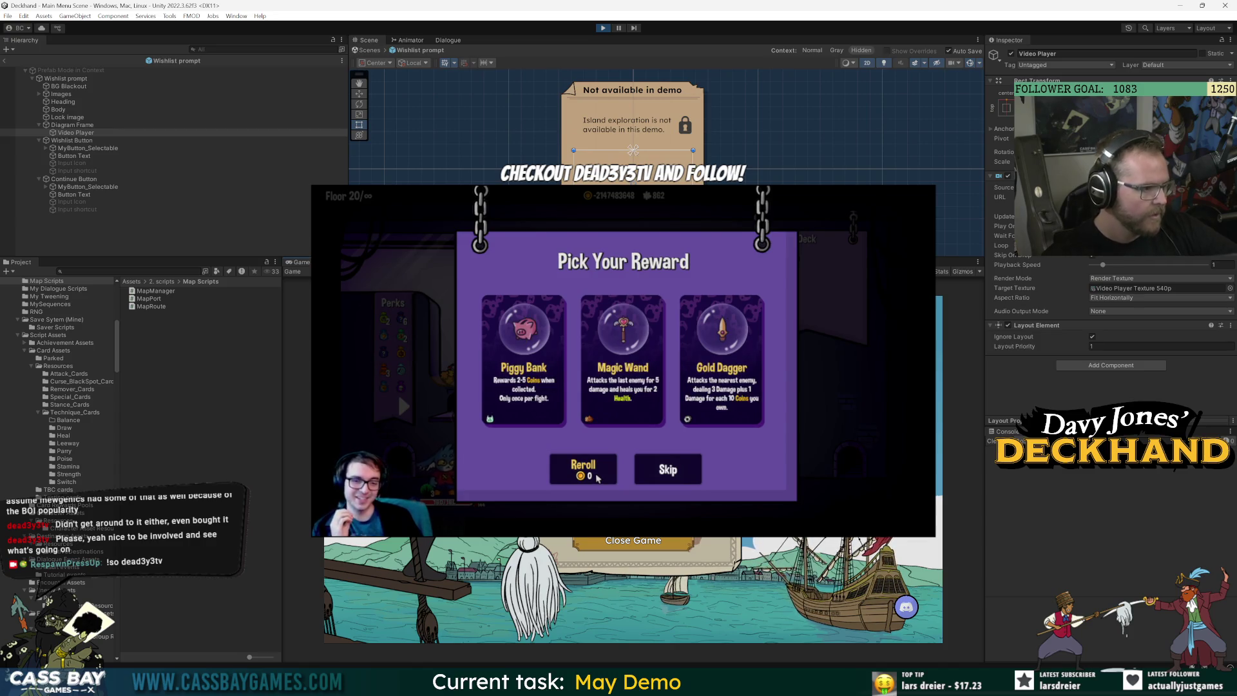
left_click(597, 478)
left_click(597, 478)
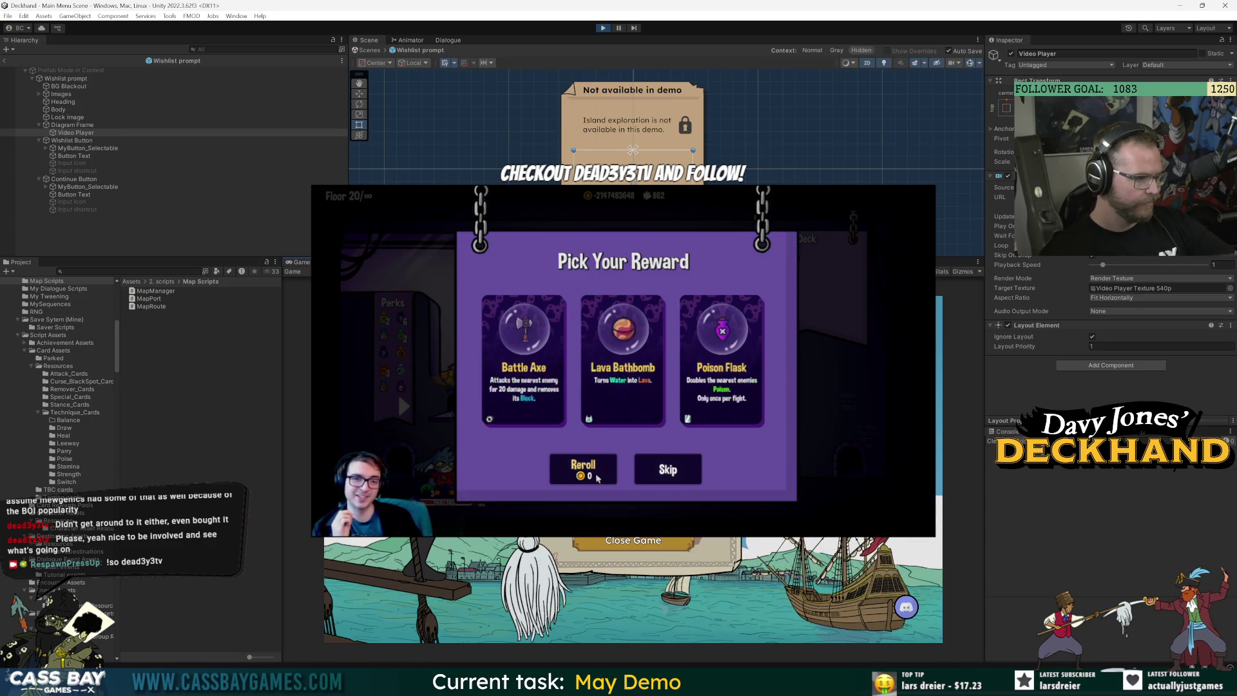
left_click(597, 478)
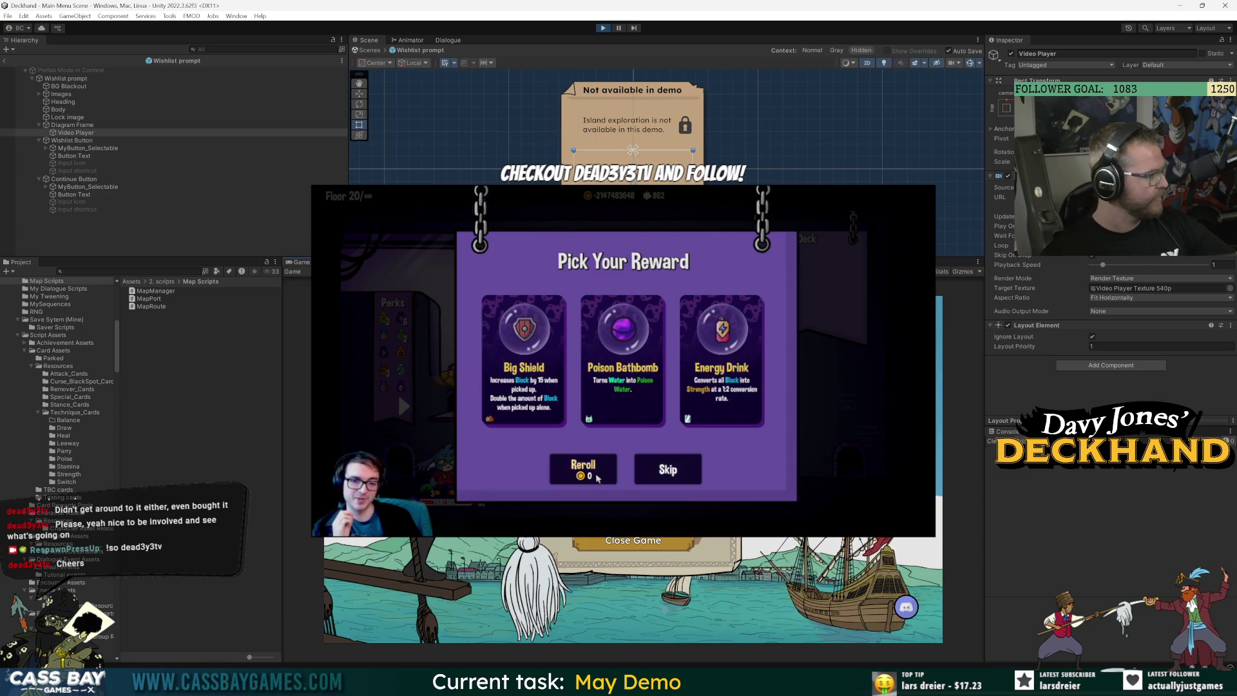
left_click(598, 478)
left_click(597, 478)
left_click(597, 478)
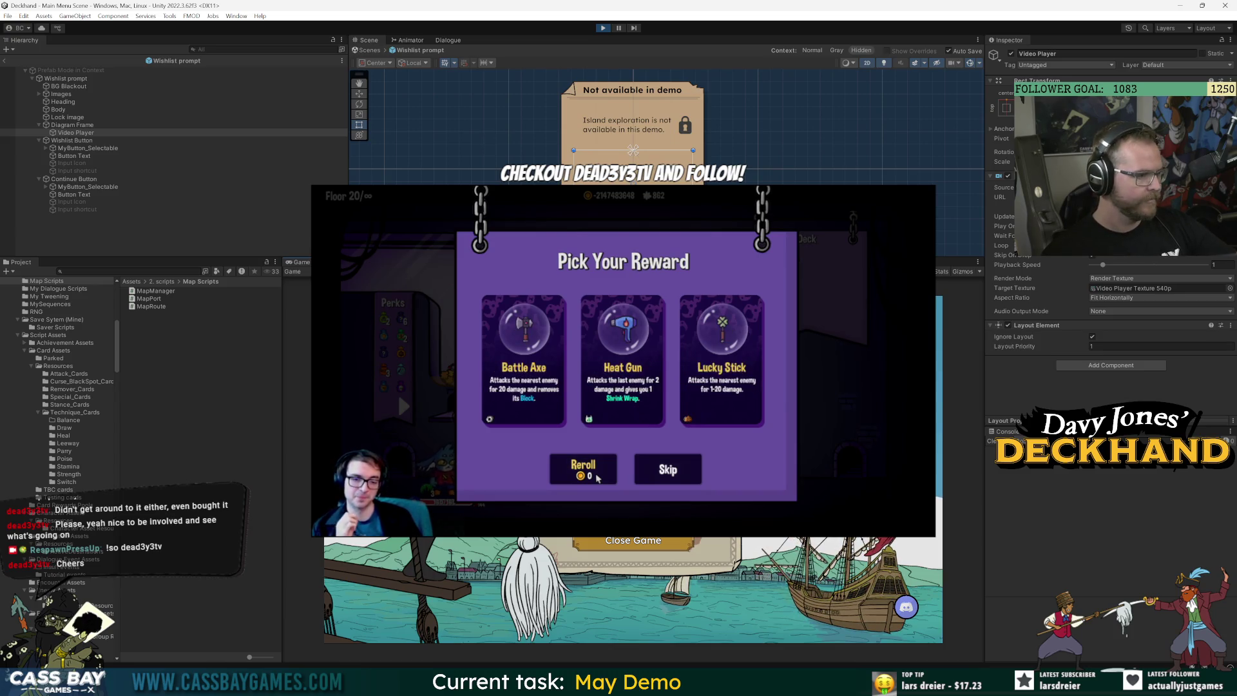
left_click(597, 478)
left_click(597, 477)
left_click(595, 477)
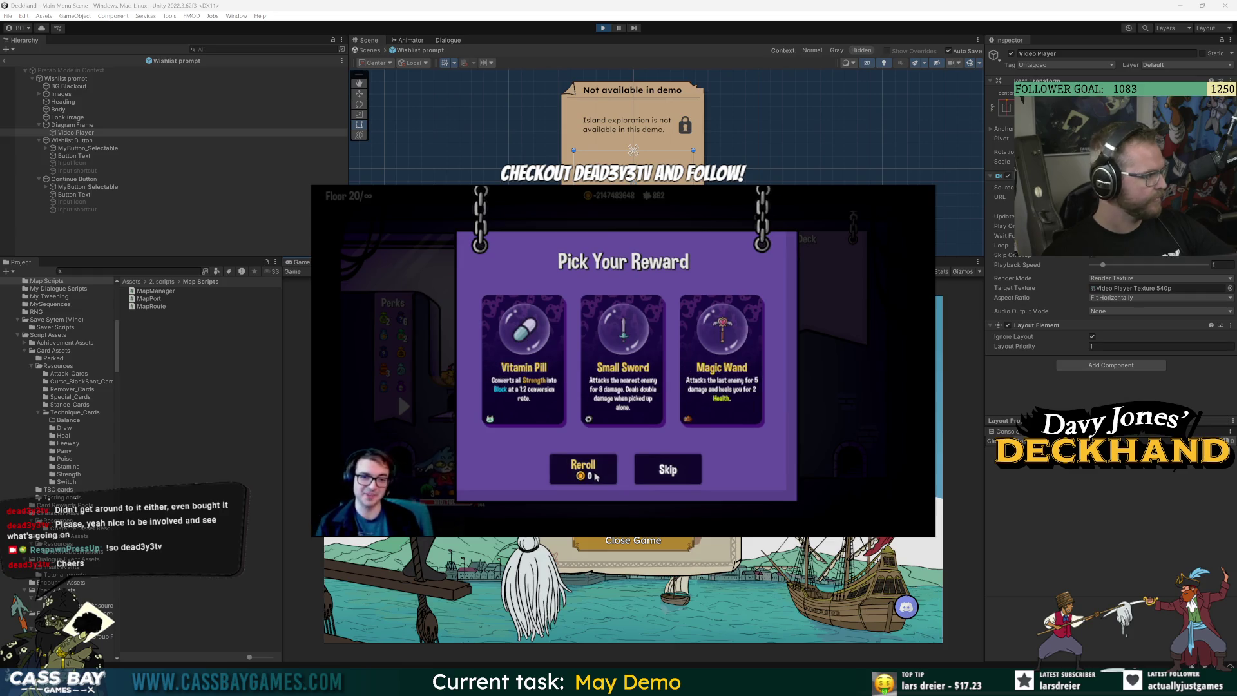
left_click(595, 476)
left_click(595, 476)
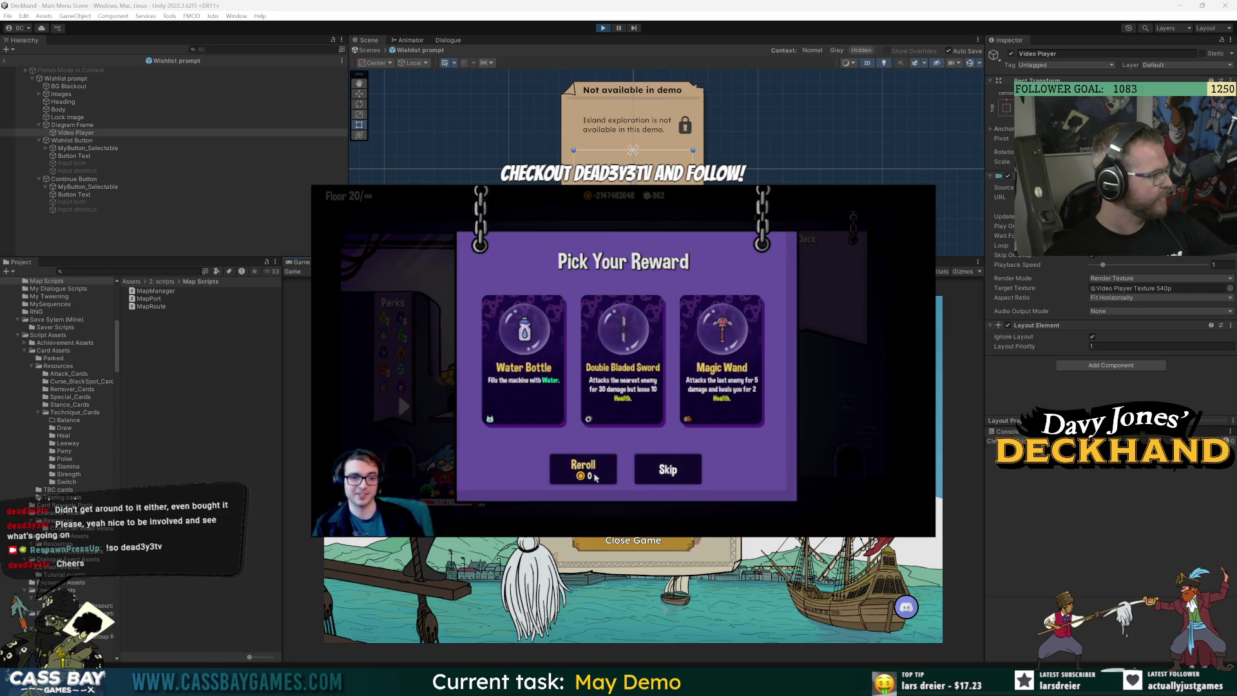
left_click(595, 477)
left_click(594, 476)
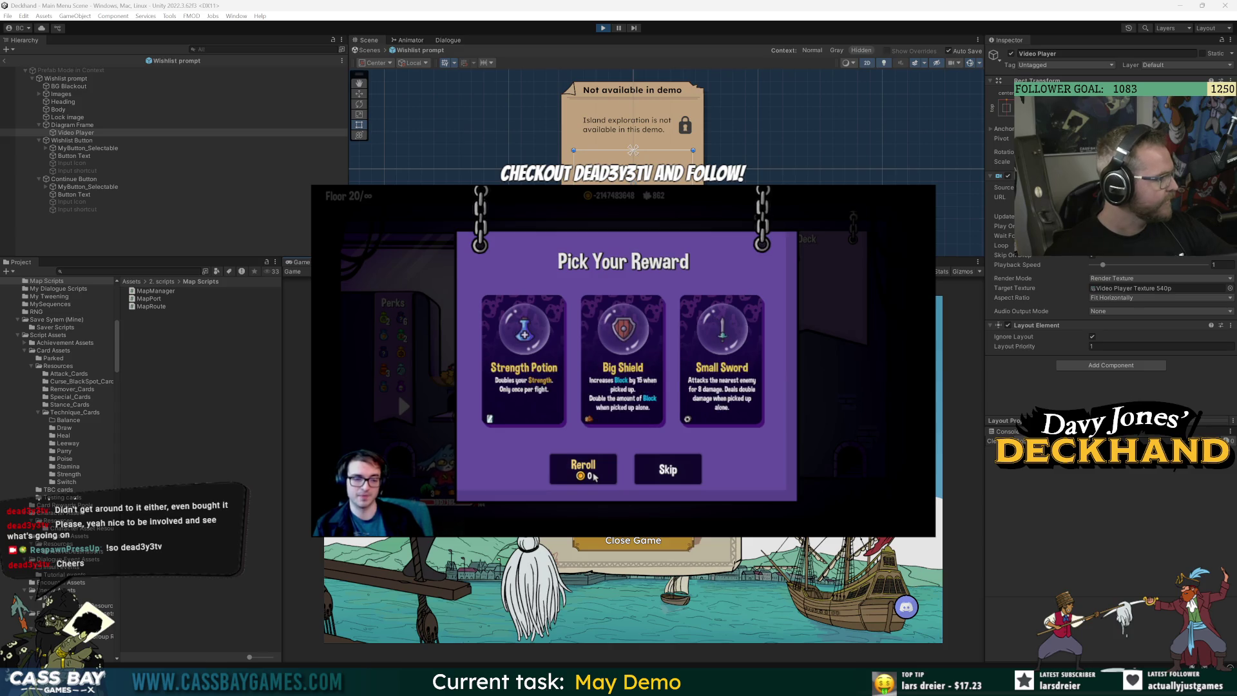
left_click(542, 413)
left_click(558, 438)
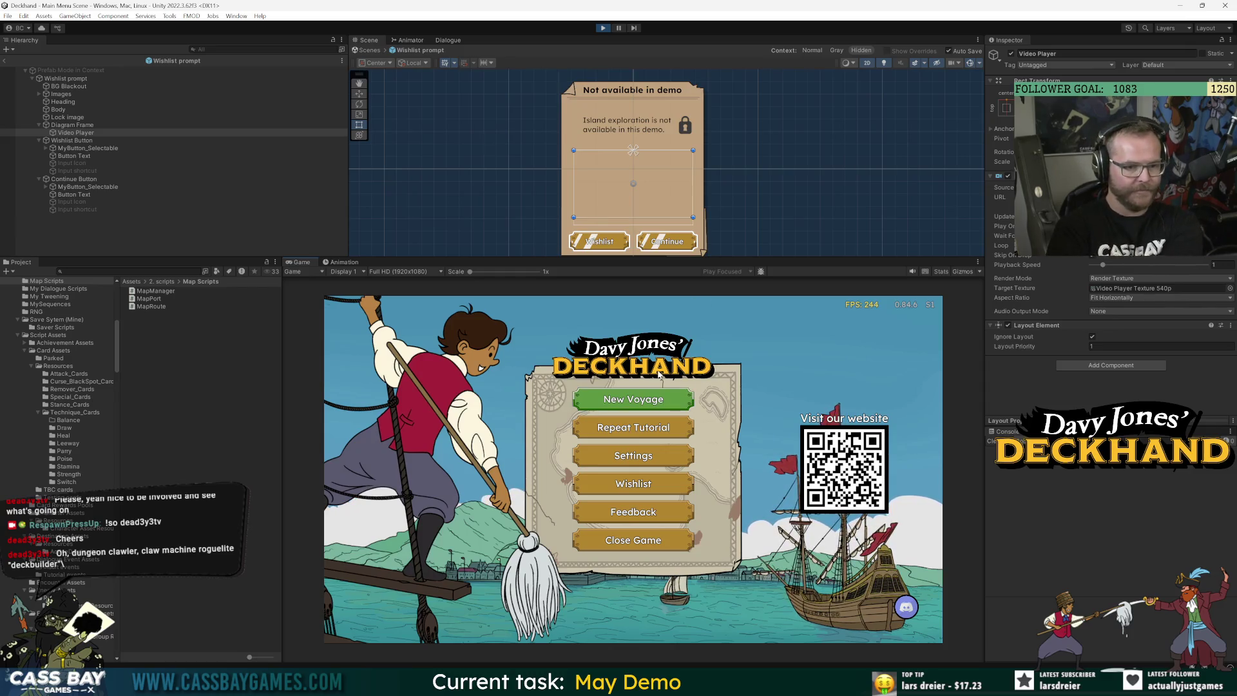
left_click(647, 401)
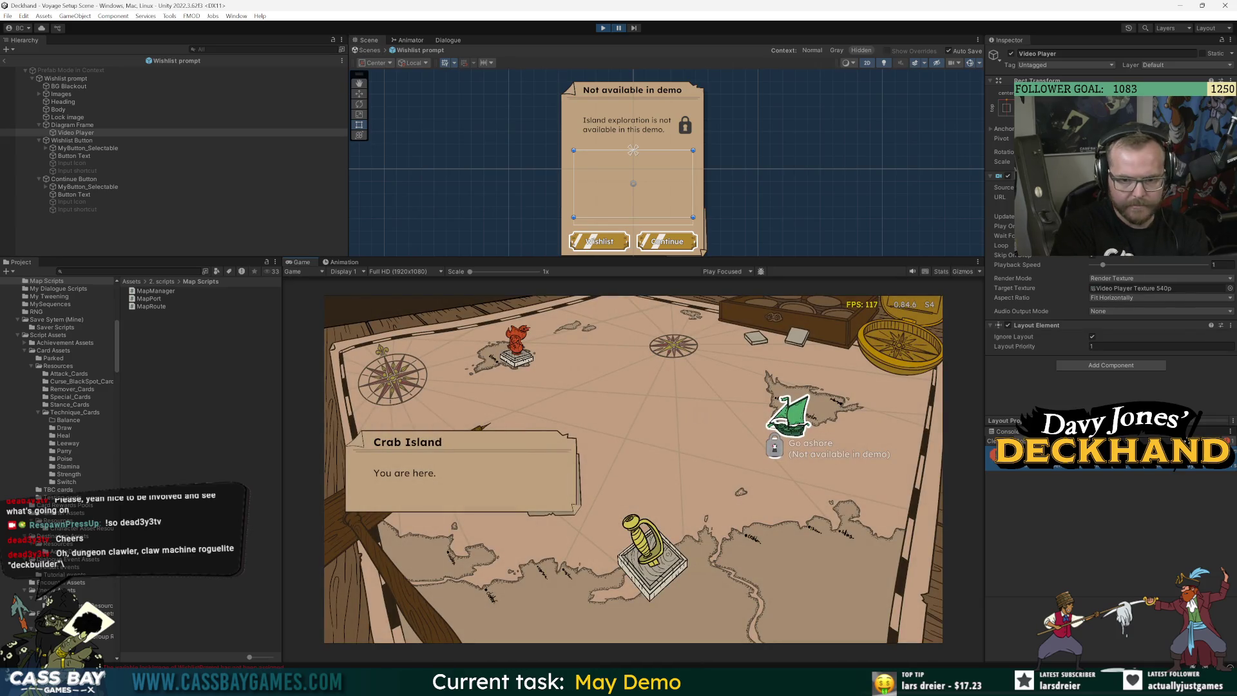
Read the Lock Image unassigned-reference error in the Console, then stop the game
left_click(1121, 454)
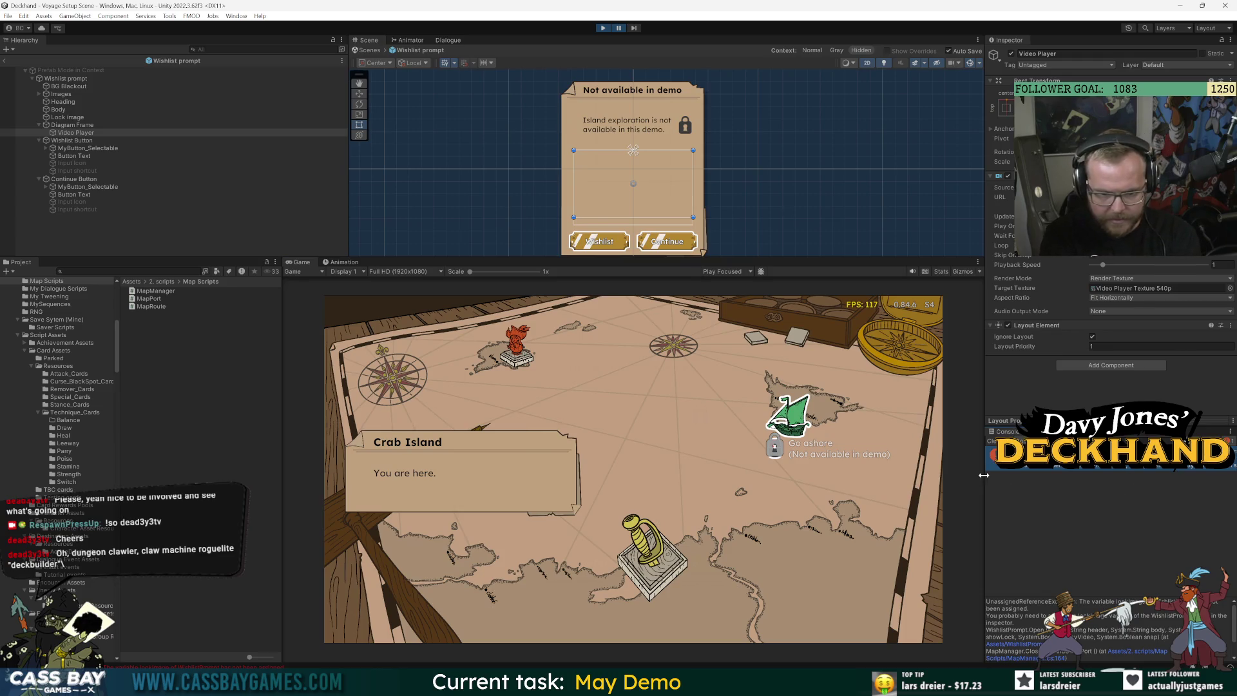
left_click_drag(984, 475, 814, 473)
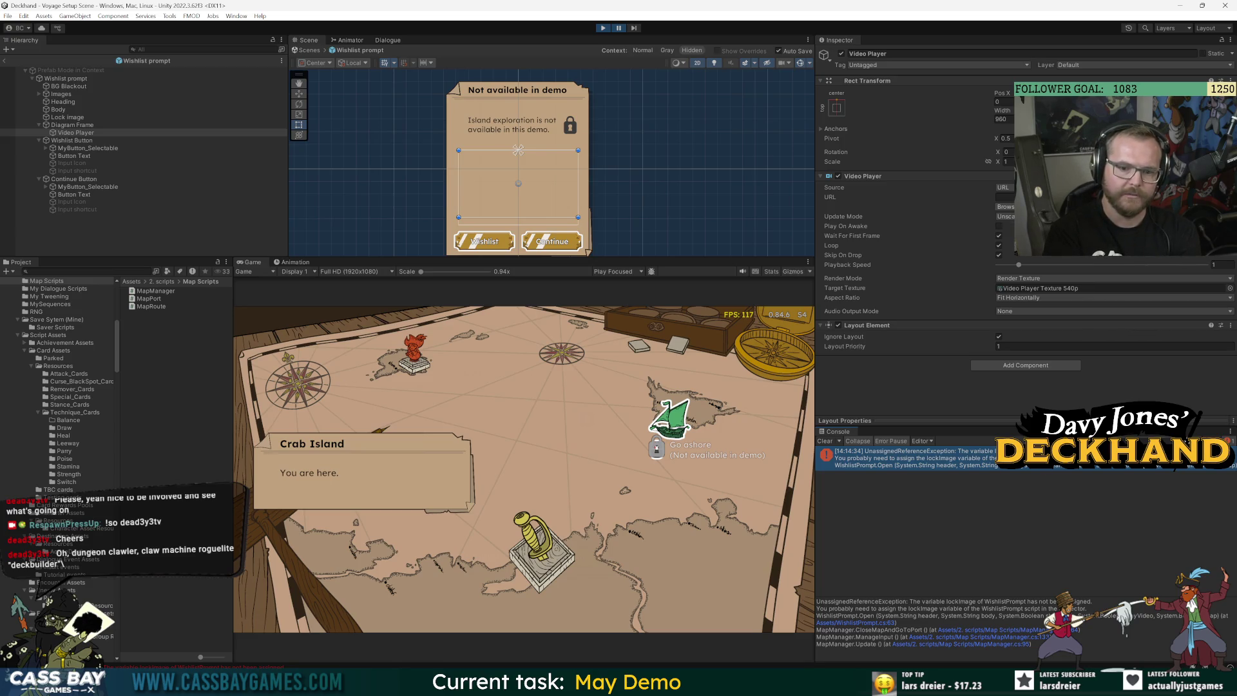
left_click(609, 28)
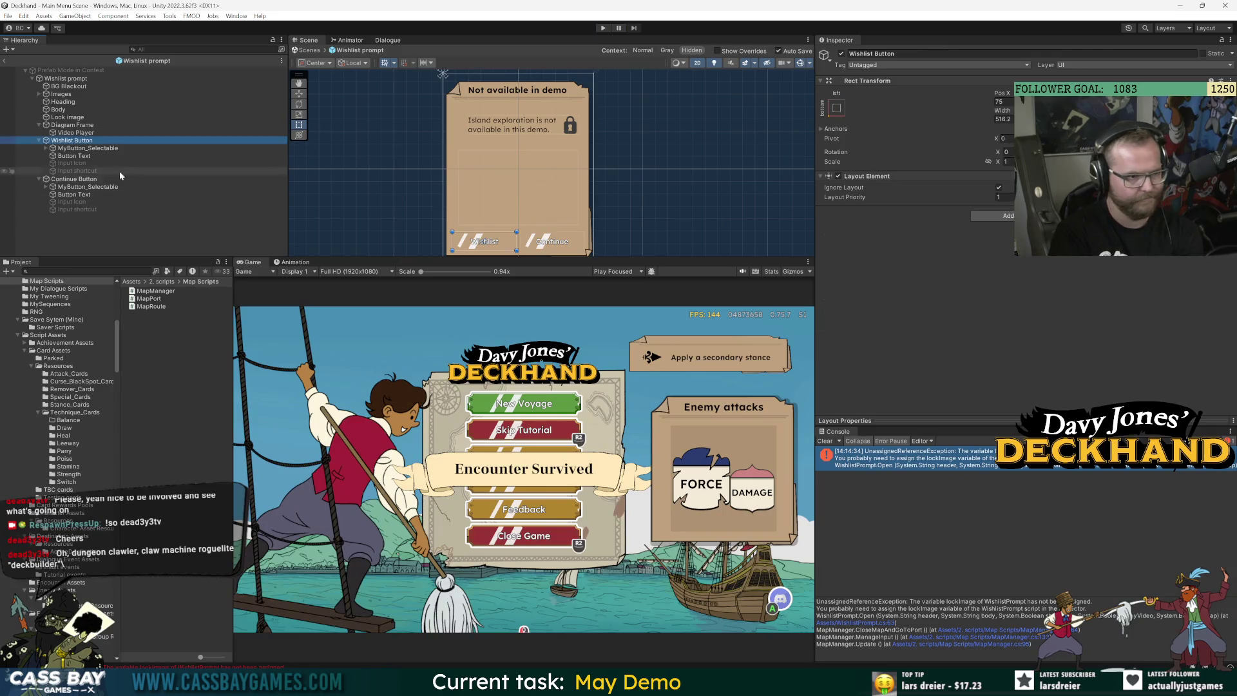
Drag Lock image into the Wishlist prompt script's Lock Image field and rerun the game
left_click(66, 78)
scroll(965, 383, "down", 5)
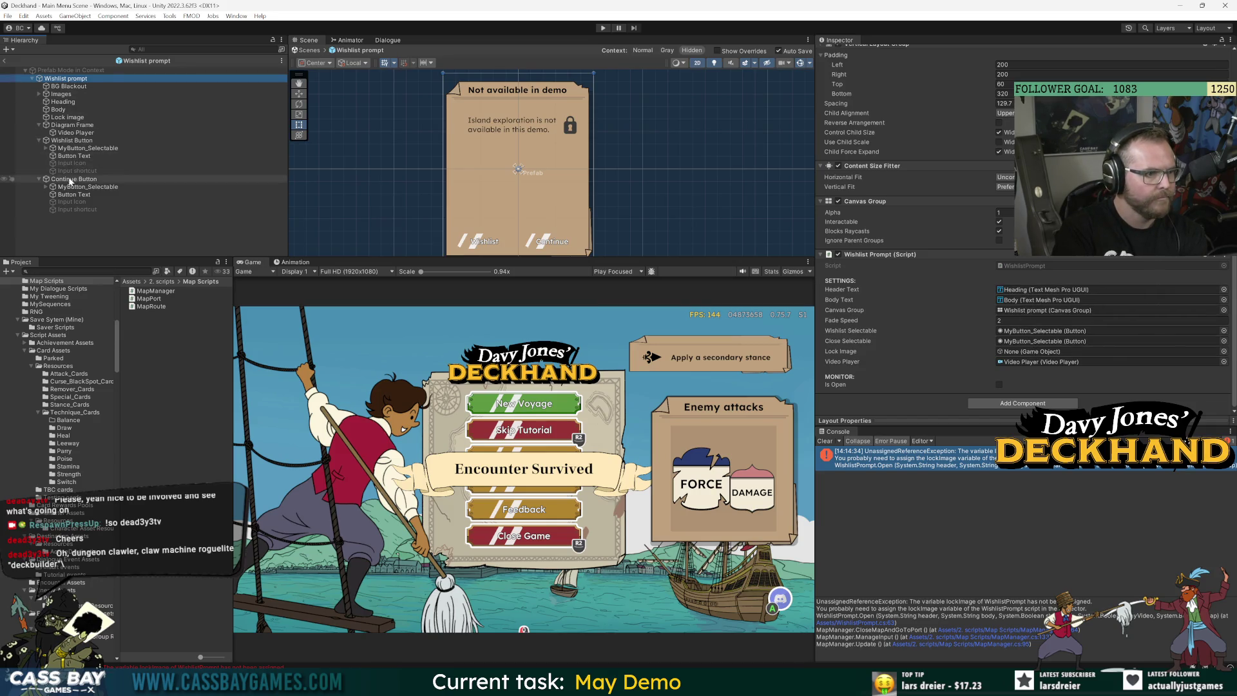
mouse_move(67, 117)
left_mouse_down()
mouse_move(1030, 311)
mouse_move(1025, 353)
left_mouse_up()
left_click(603, 28)
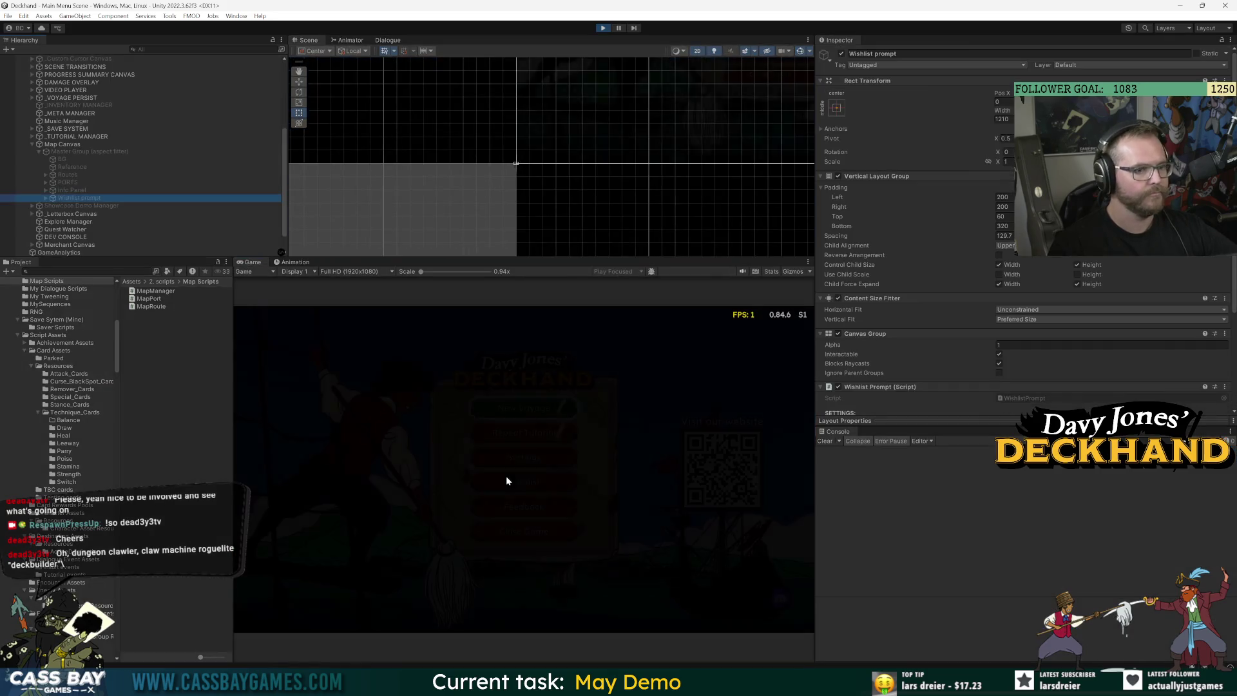
Trigger the 'Not available in demo' prompt via New Voyage and Go ashore, then frame its Video Player
left_click(511, 406)
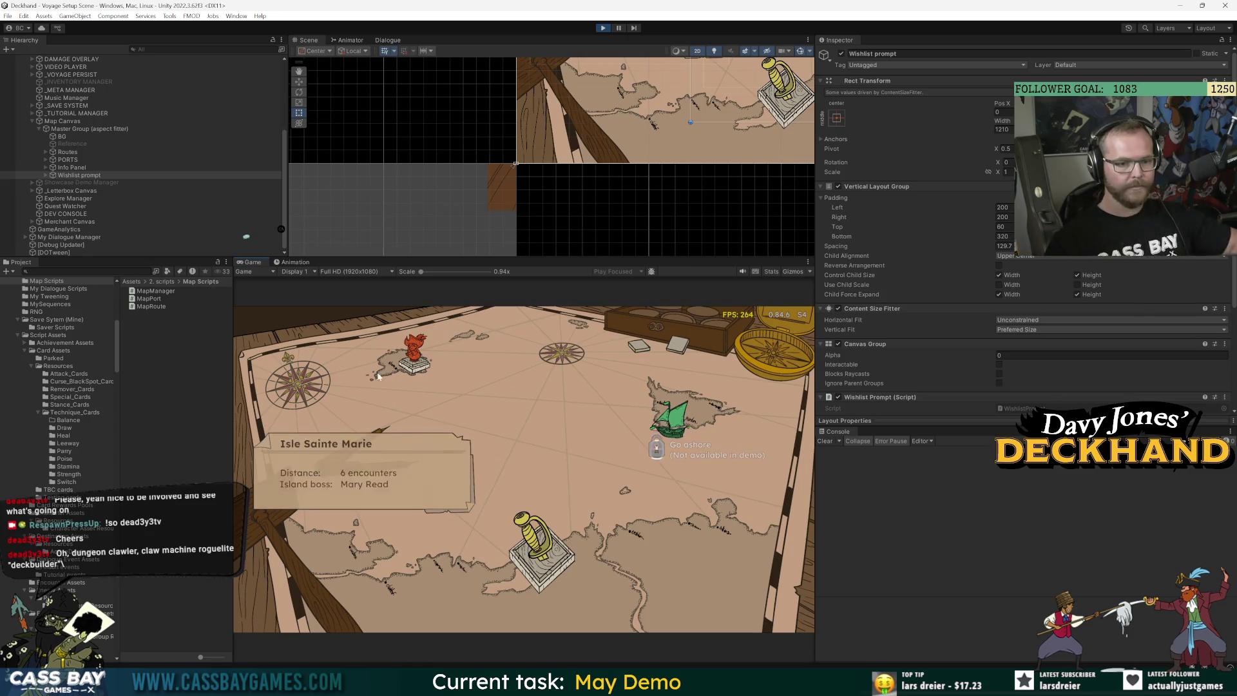
left_click(683, 430)
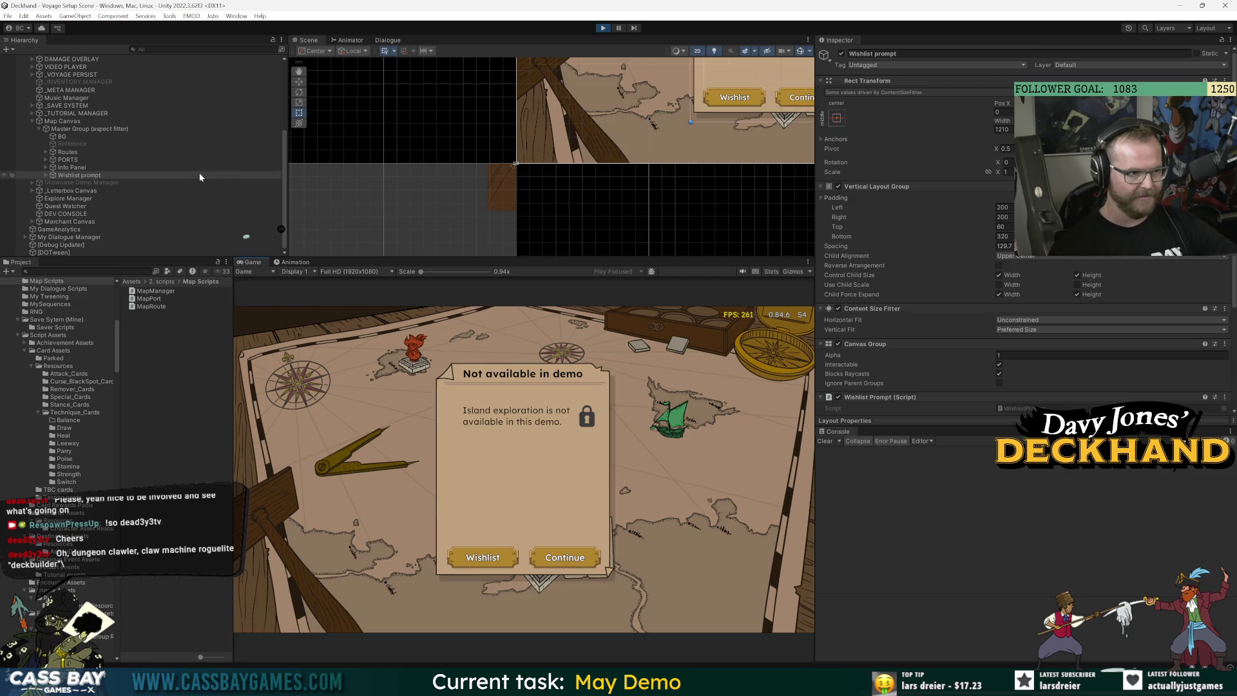
left_click(46, 173)
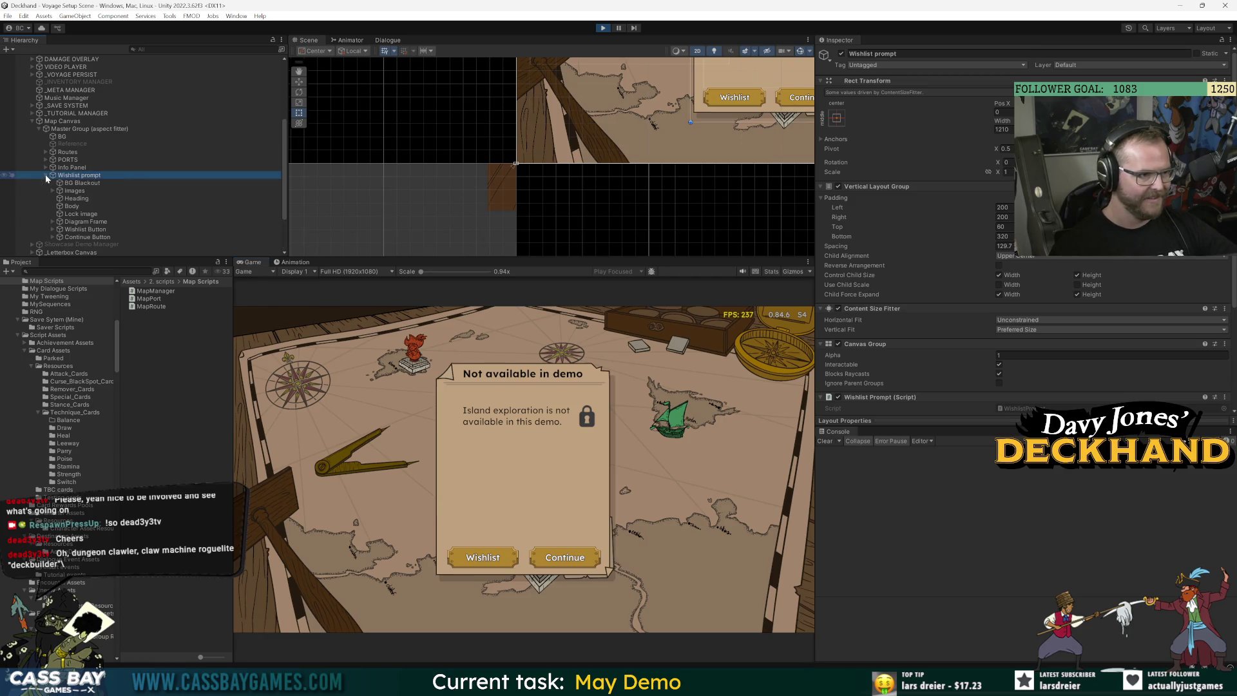
left_click(52, 220)
left_click(100, 229)
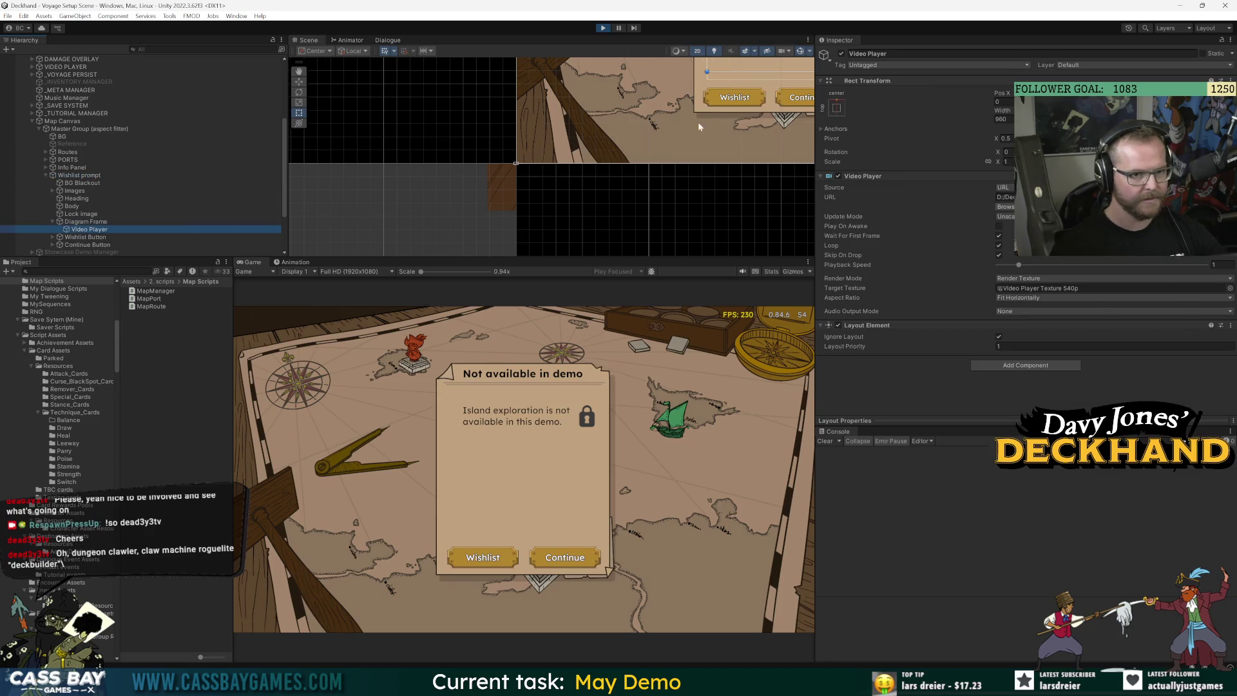
key("f")
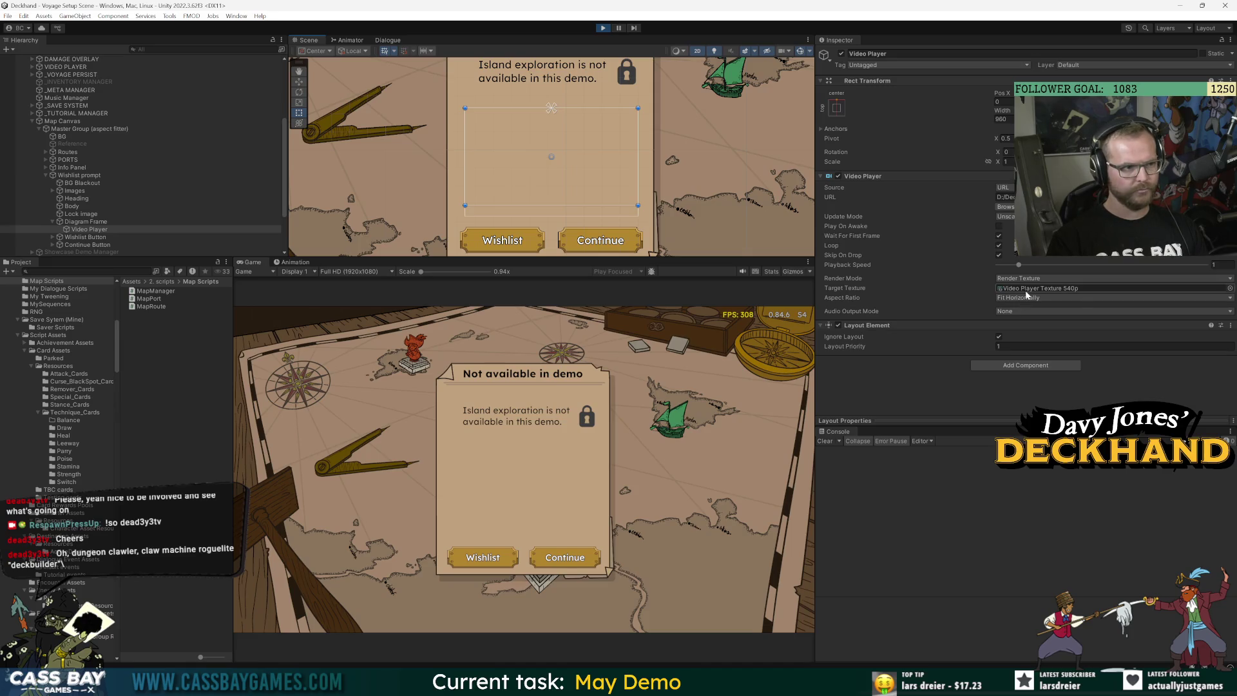
Tick Play On Awake on the Video Player and toggle the object off and on
left_click(999, 226)
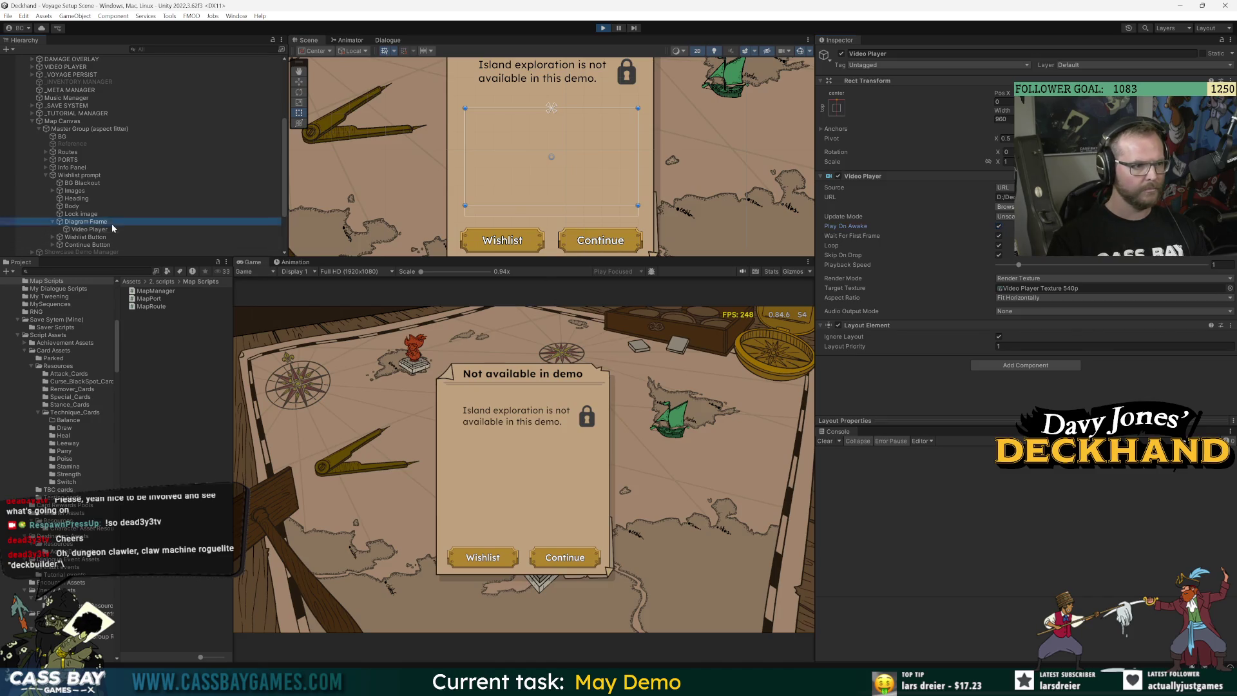
left_click(841, 55)
left_click(842, 54)
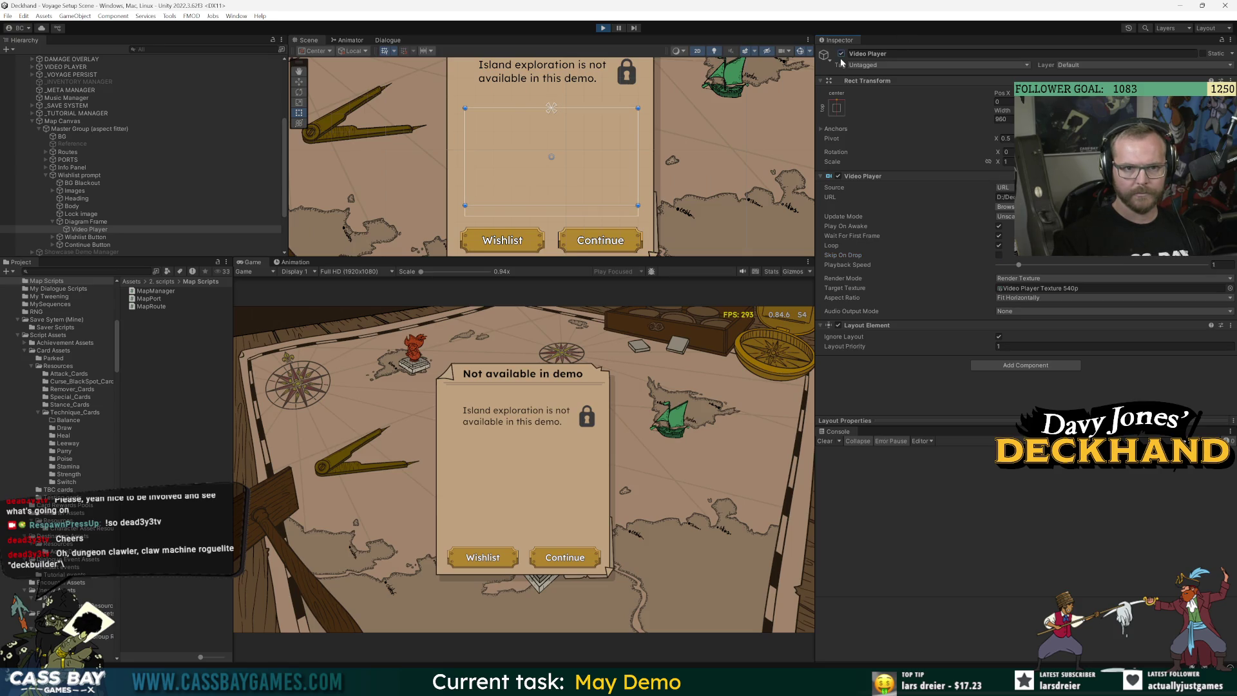
Try moving Diagram Frame under BG Blackout, undo it, and reselect the Video Player
left_click(83, 221)
key("f")
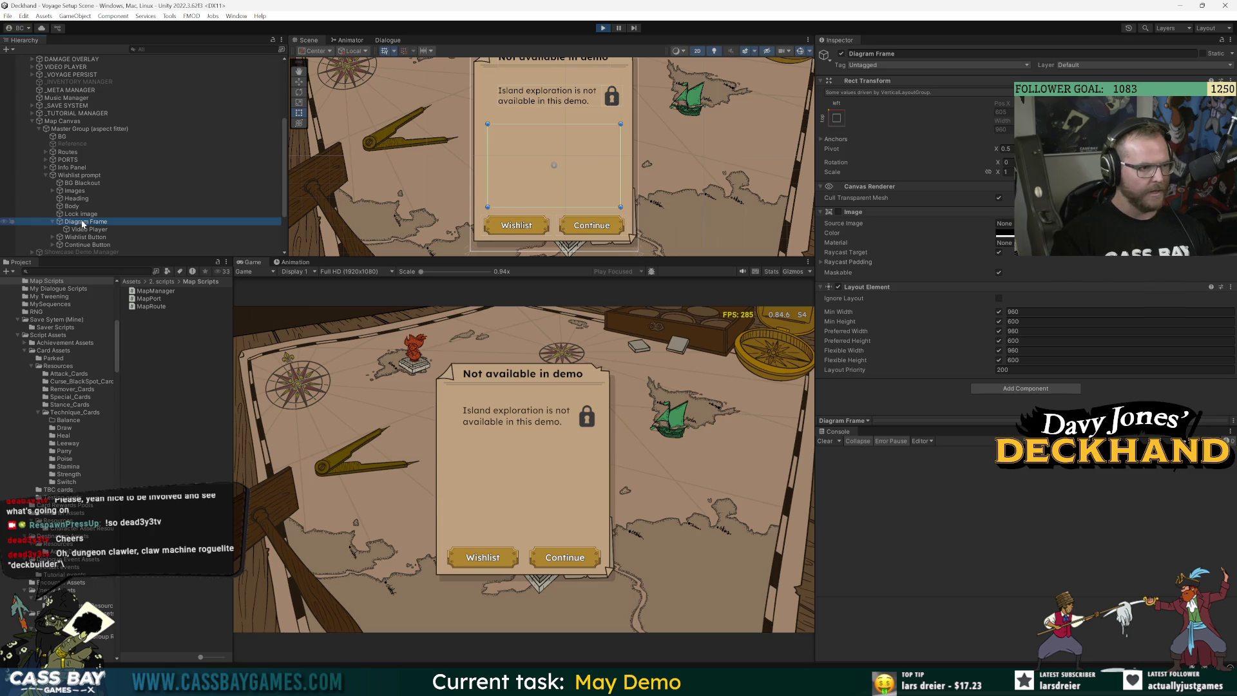
left_click_drag(76, 225, 83, 191)
key("ctrl+z")
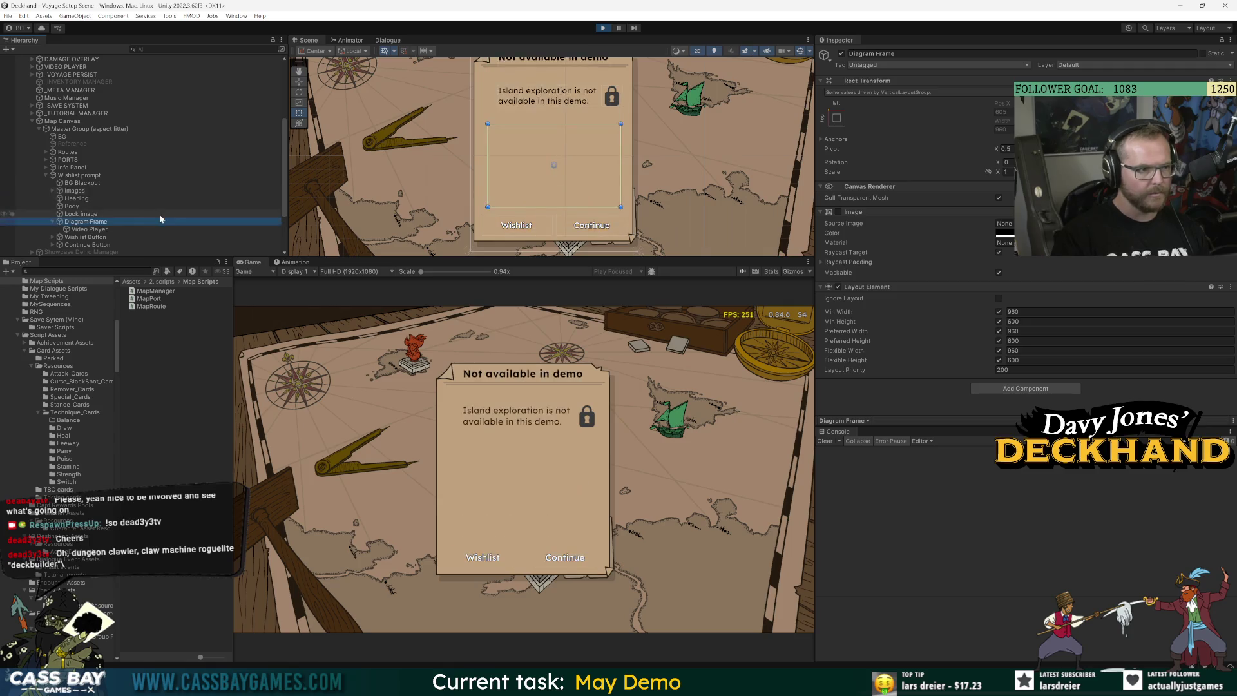
left_click(89, 229)
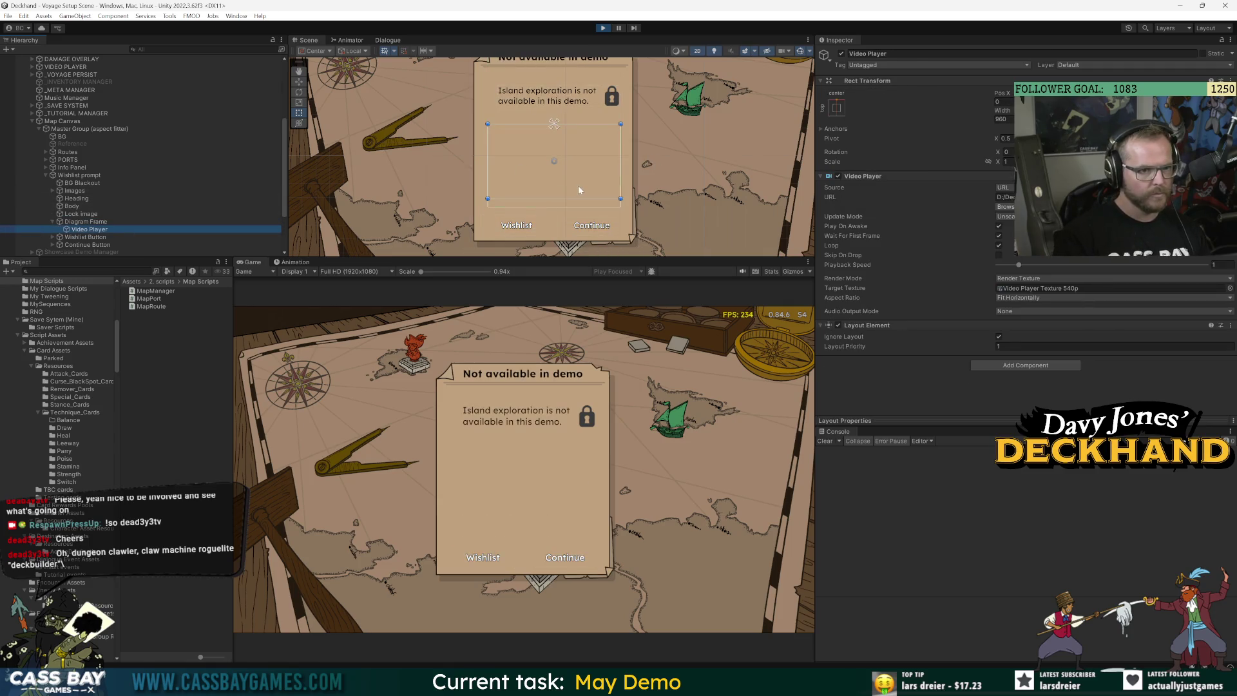
key("alt+Tab")
key("alt+Tab")
left_click(488, 290)
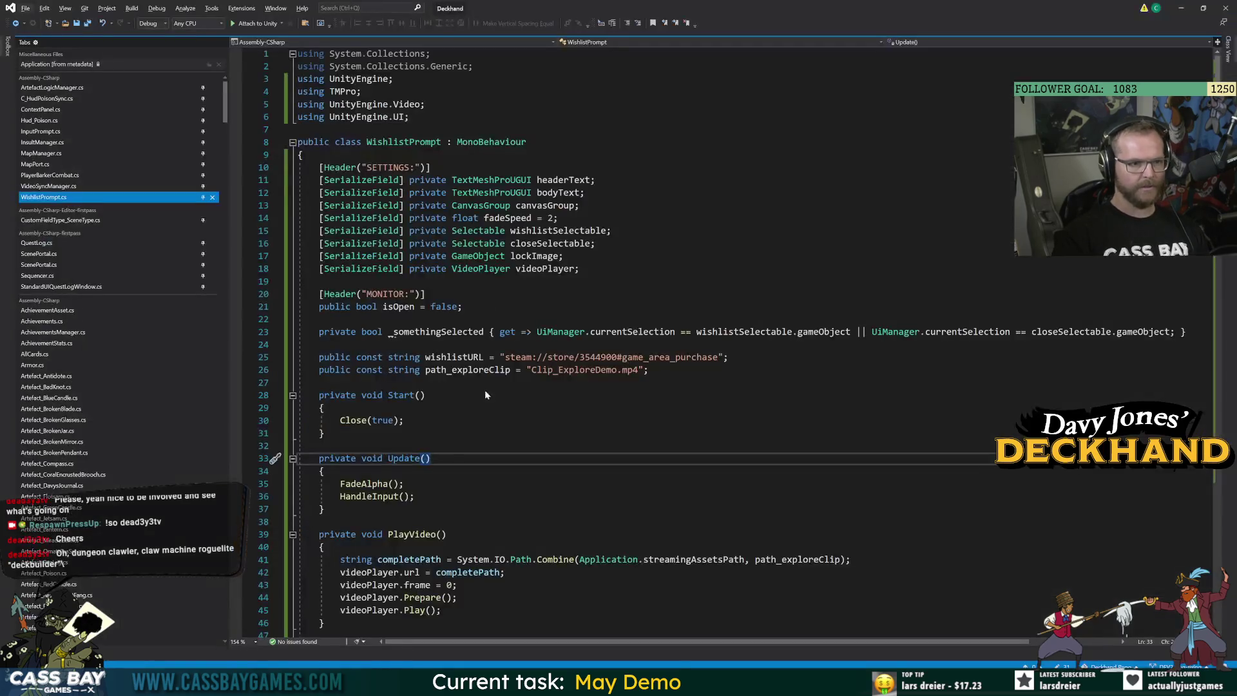
left_click(425, 610)
scroll(425, 610, "down", 3)
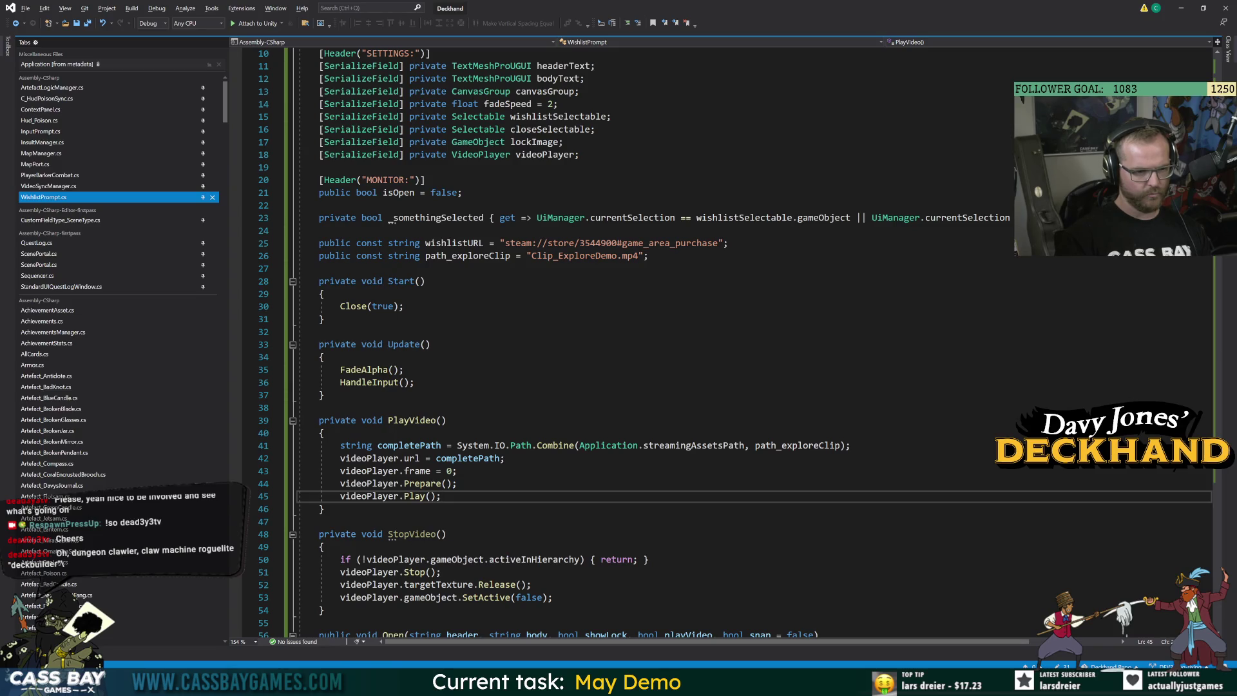
key("alt+Tab")
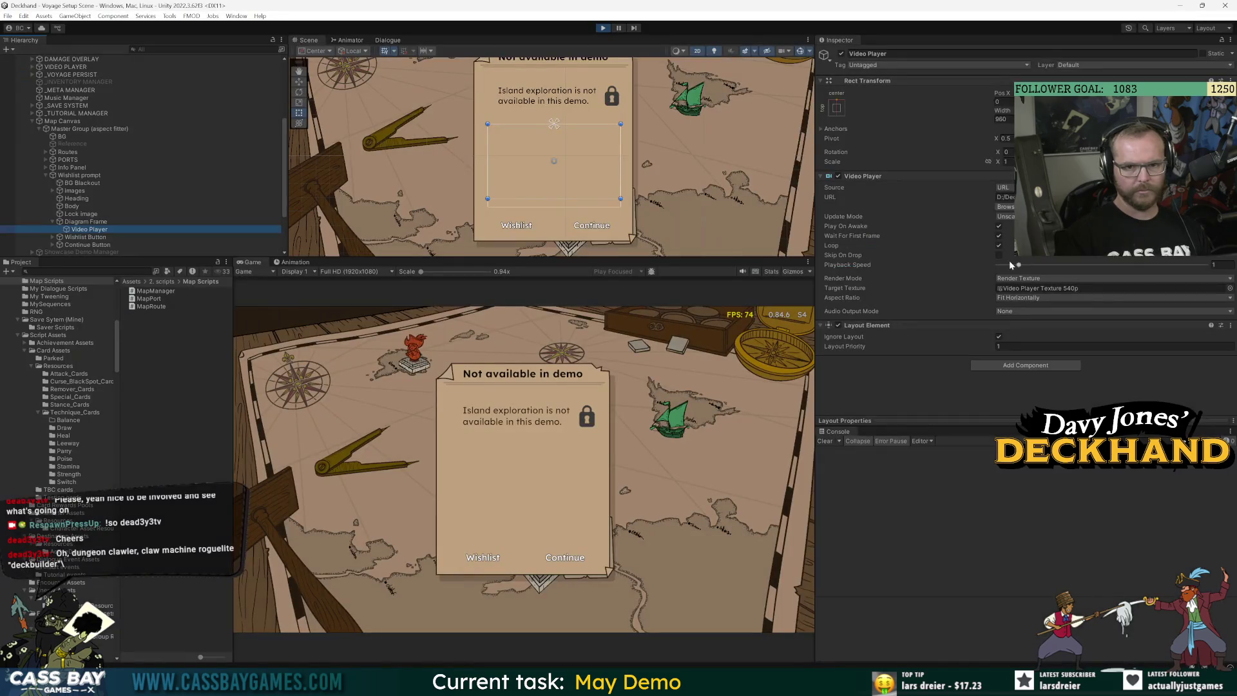
left_click(1005, 196)
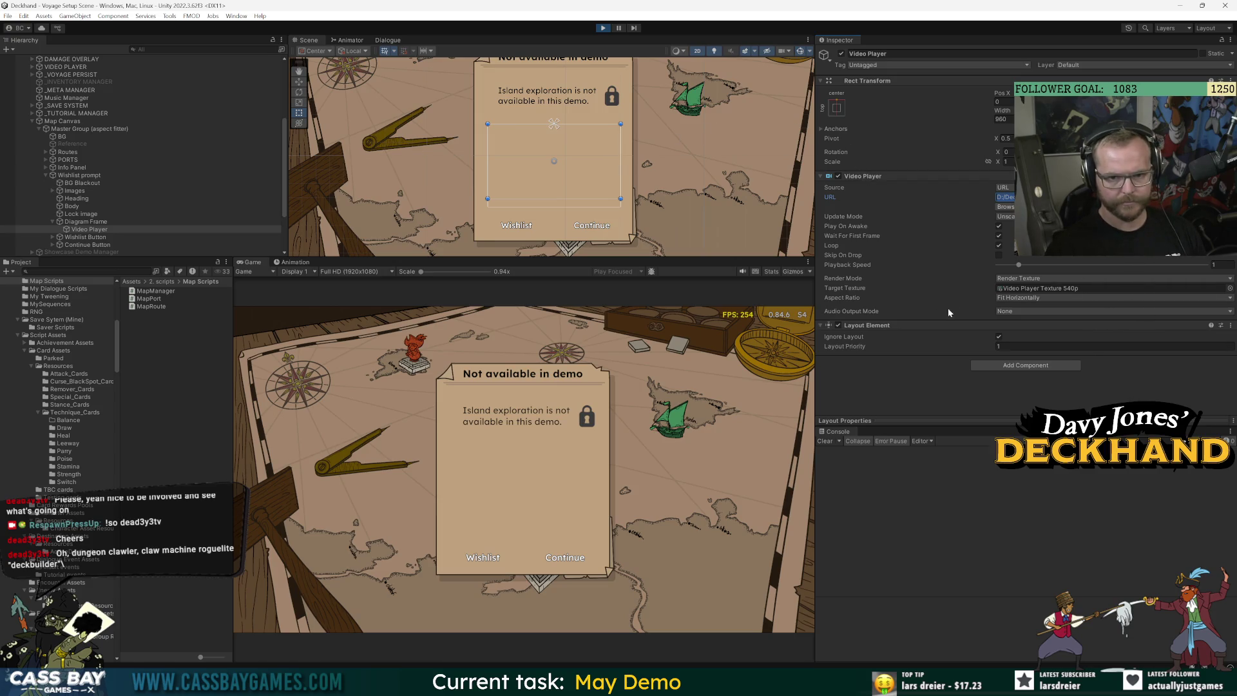
Compare the full-resolution and Video Player Texture 540p render texture settings
left_click(1038, 288)
double_click(1039, 288)
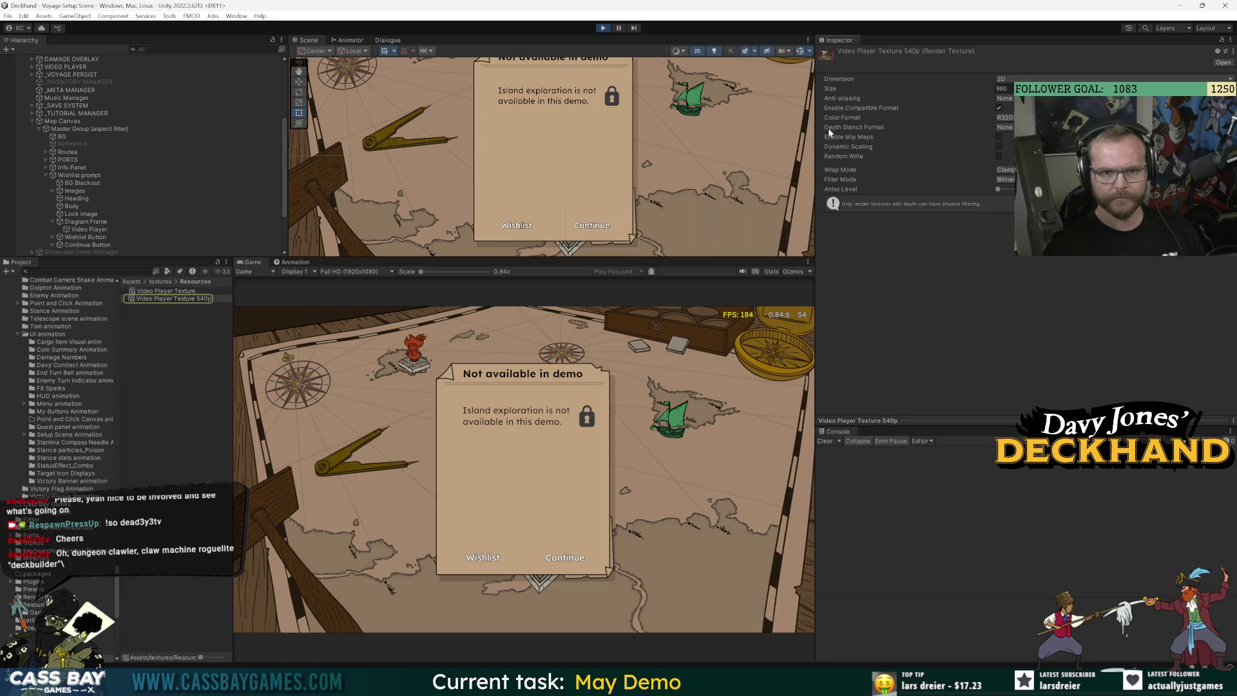
left_click(190, 298)
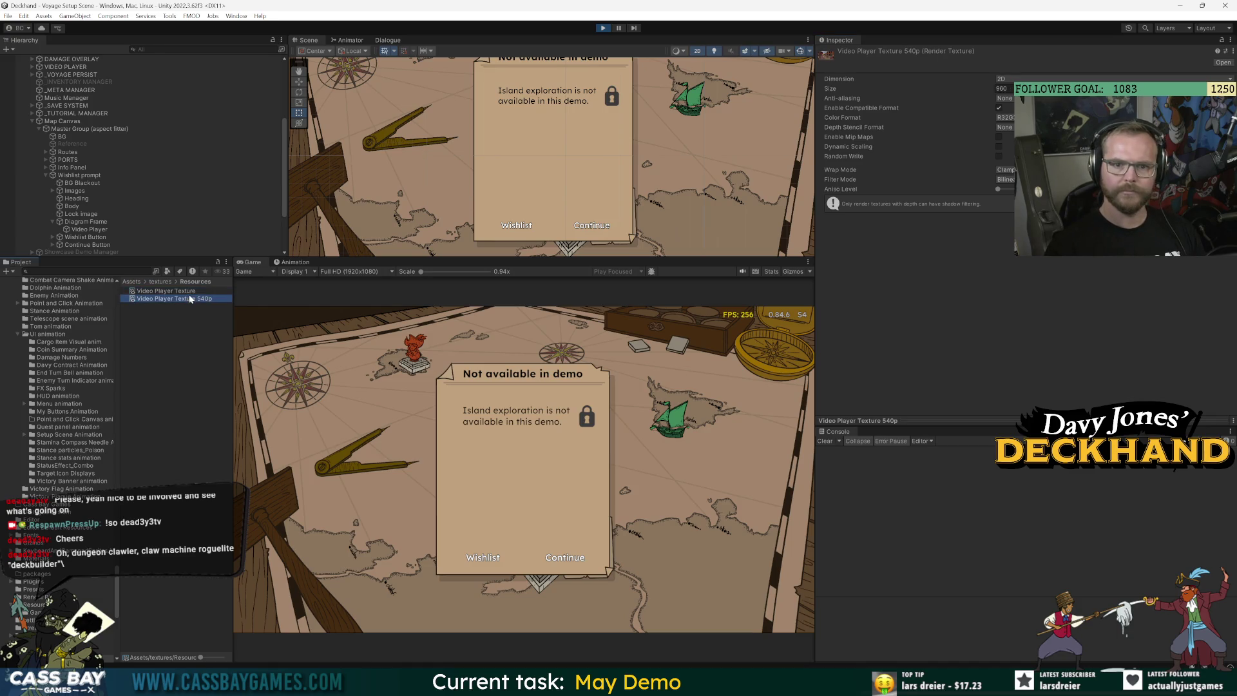
left_click(192, 292)
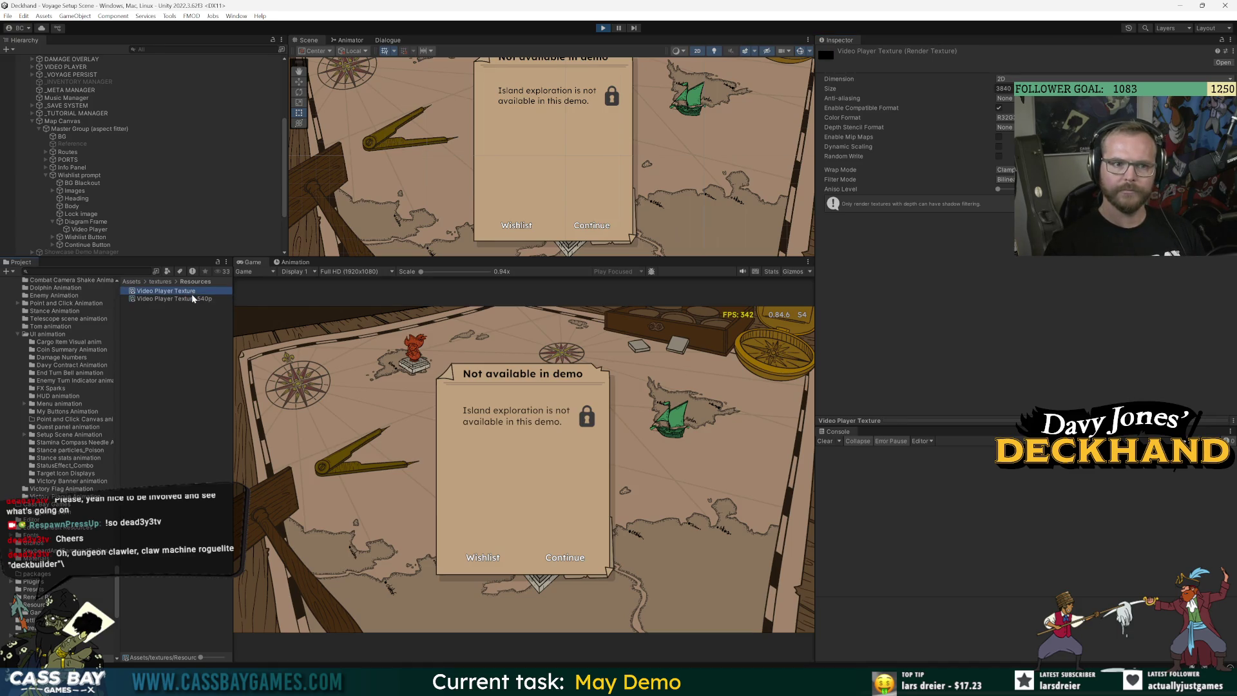
left_click(191, 297)
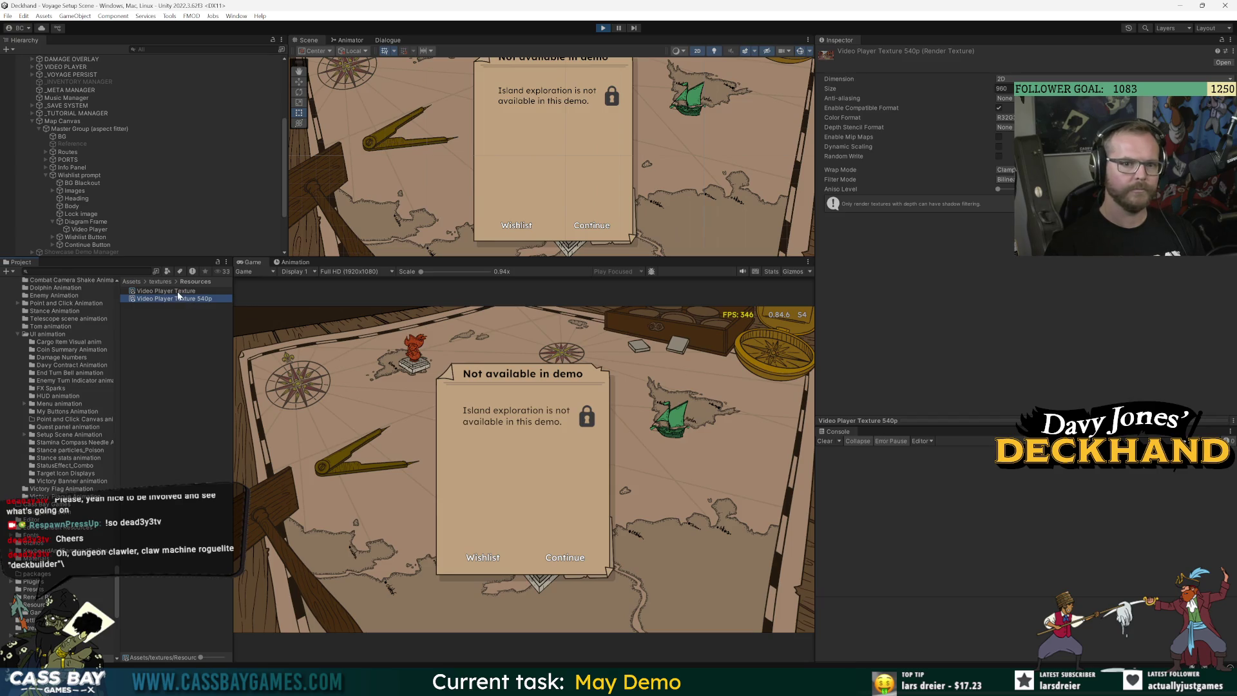
left_click_drag(816, 56, 841, 57)
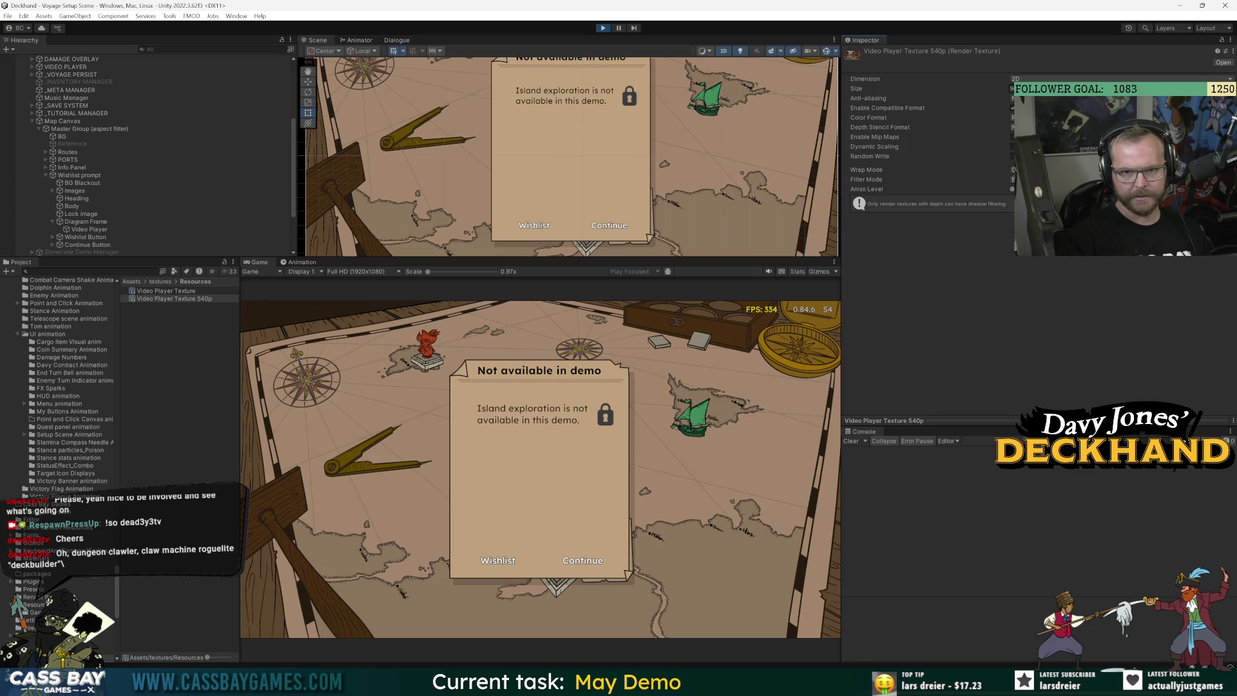
Confirm the prompt's Video Player stays on Render Texture mode and frame it in the scene
scroll(144, 190, "down", 3)
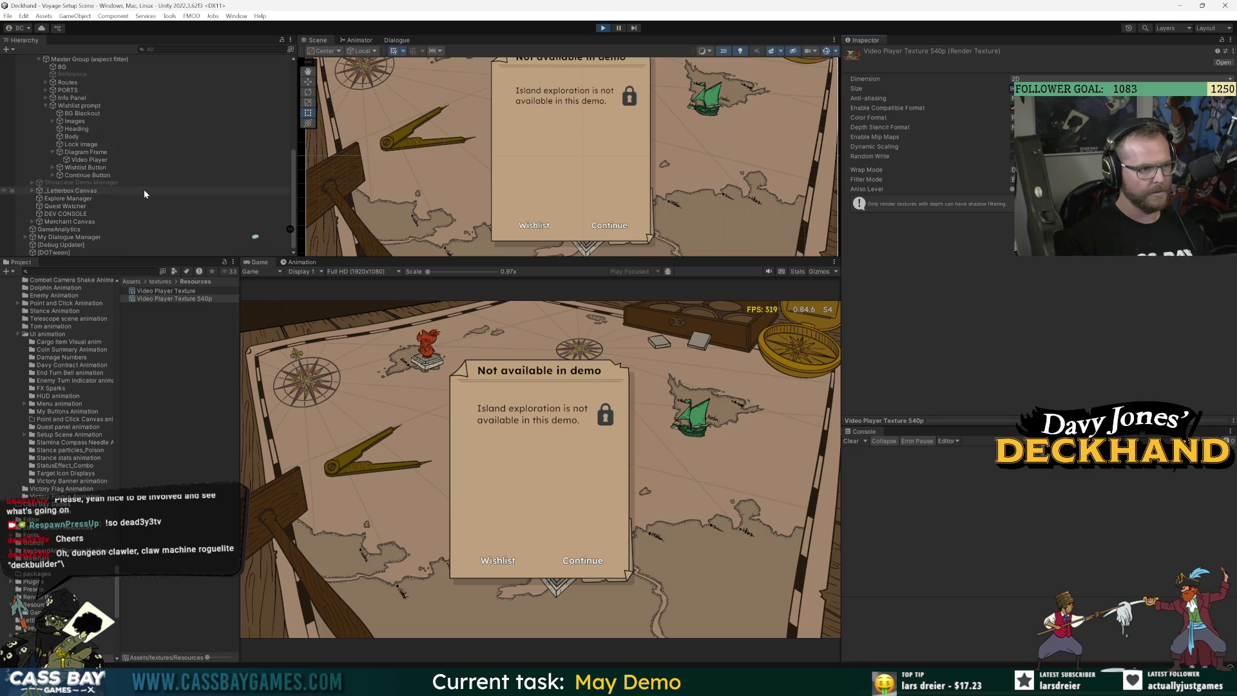
left_click(85, 160)
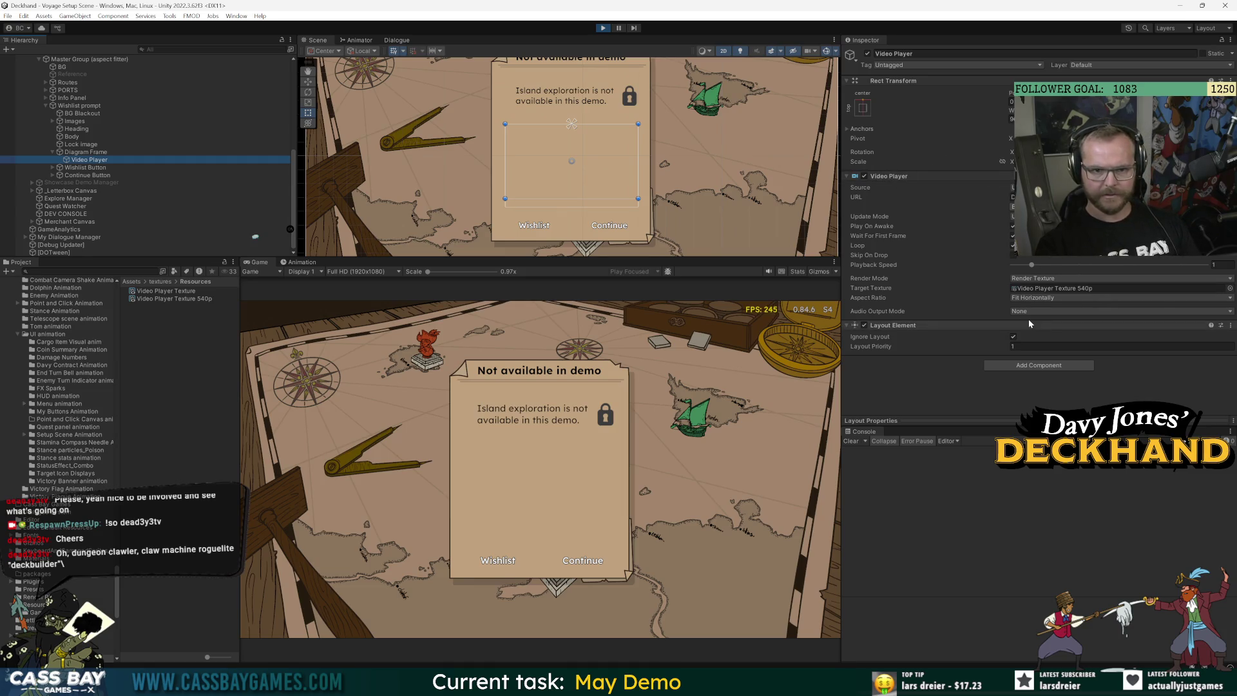
left_click(1056, 278)
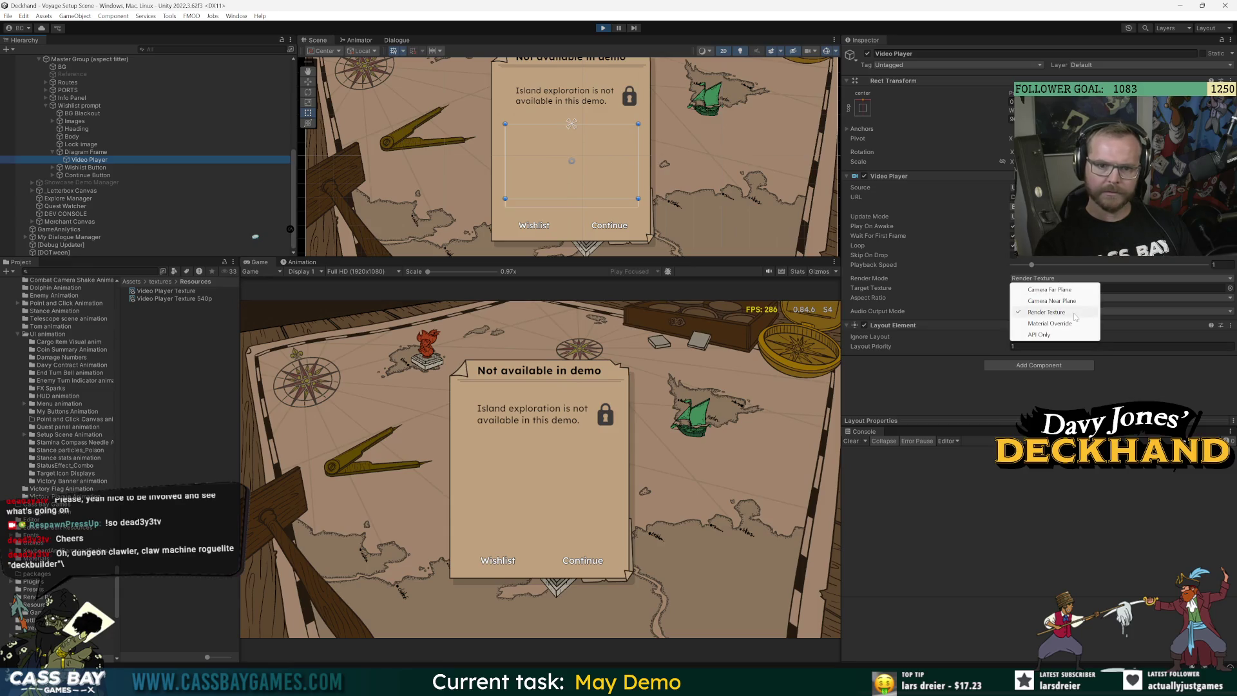
left_click(1057, 312)
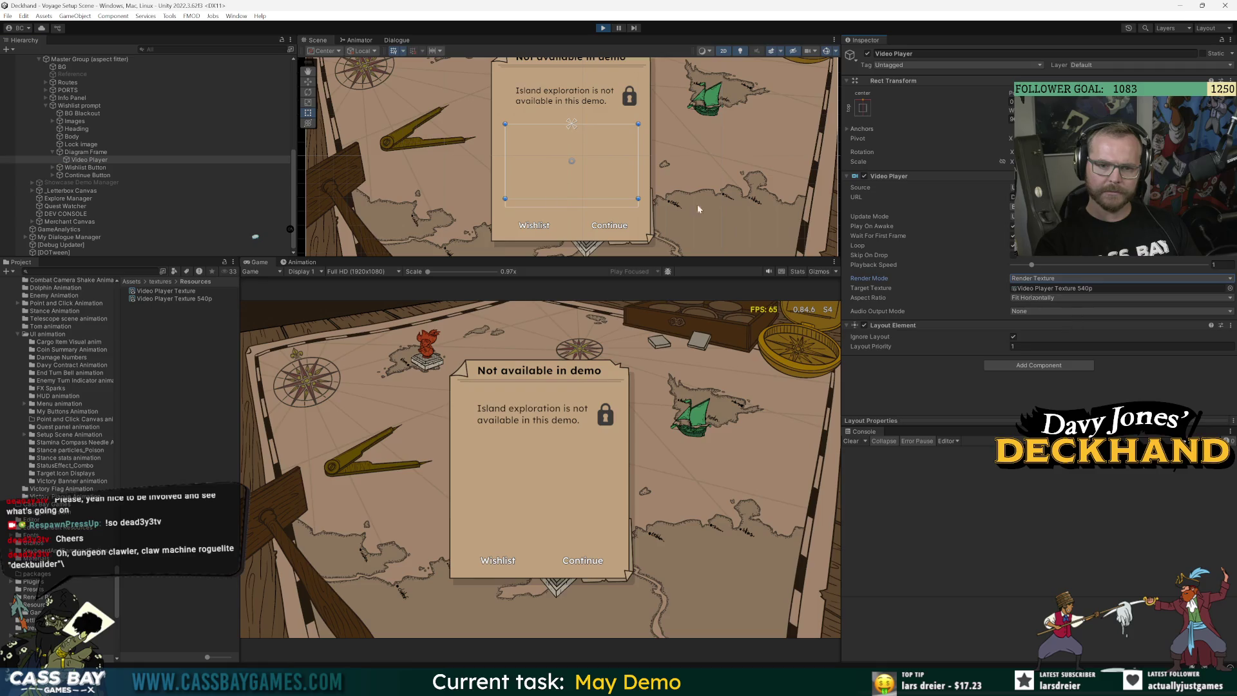
scroll(141, 180, "up", 5)
scroll(119, 201, "down", 3)
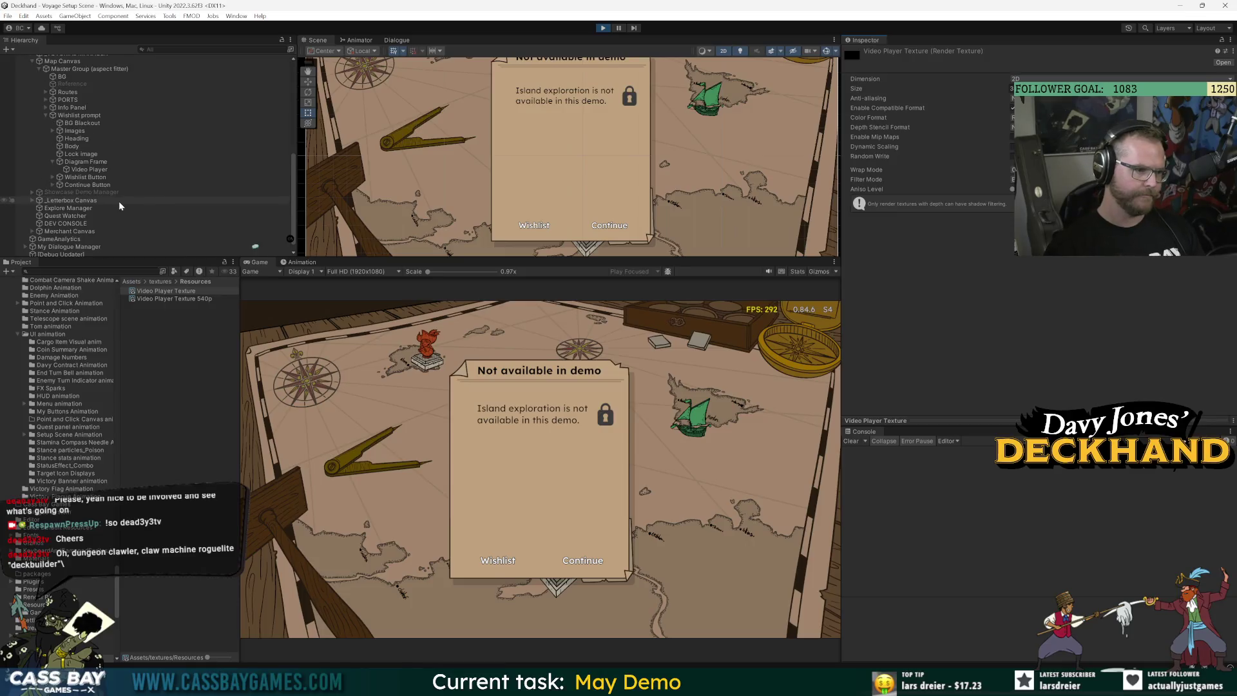
left_click(81, 168)
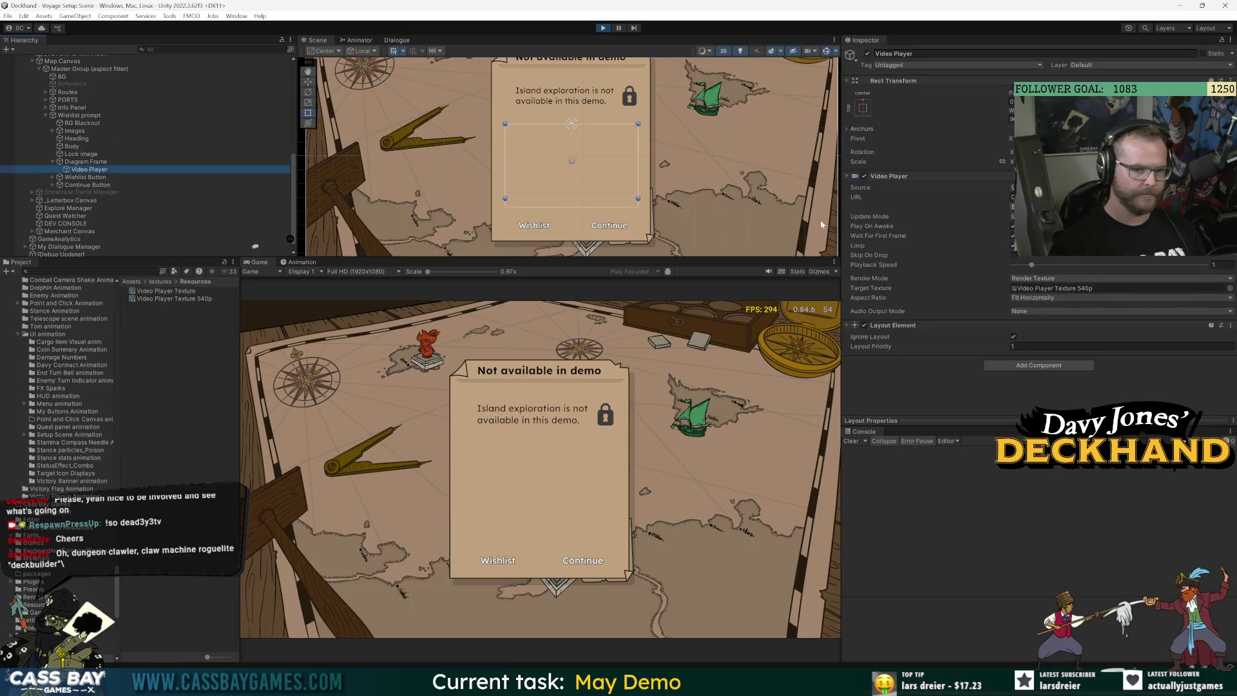
key("f")
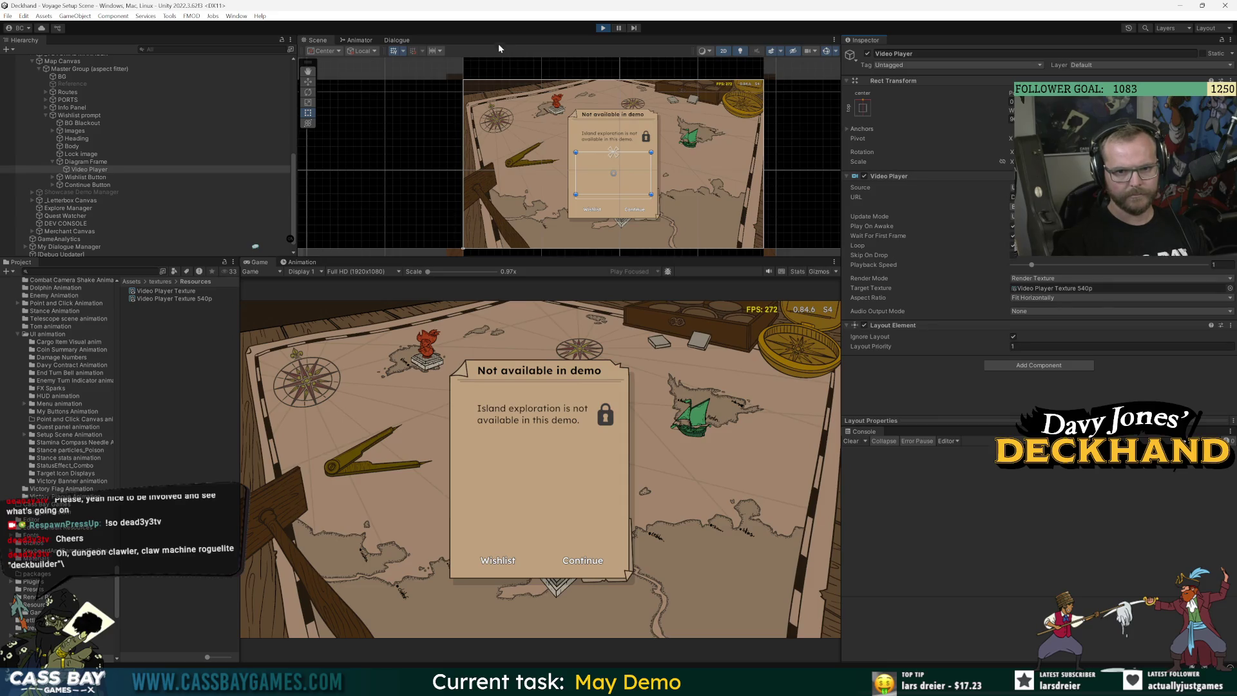
Start Play mode and open the Wishlist prompt's WishlistPrompt script at the isOpen field
left_click(603, 28)
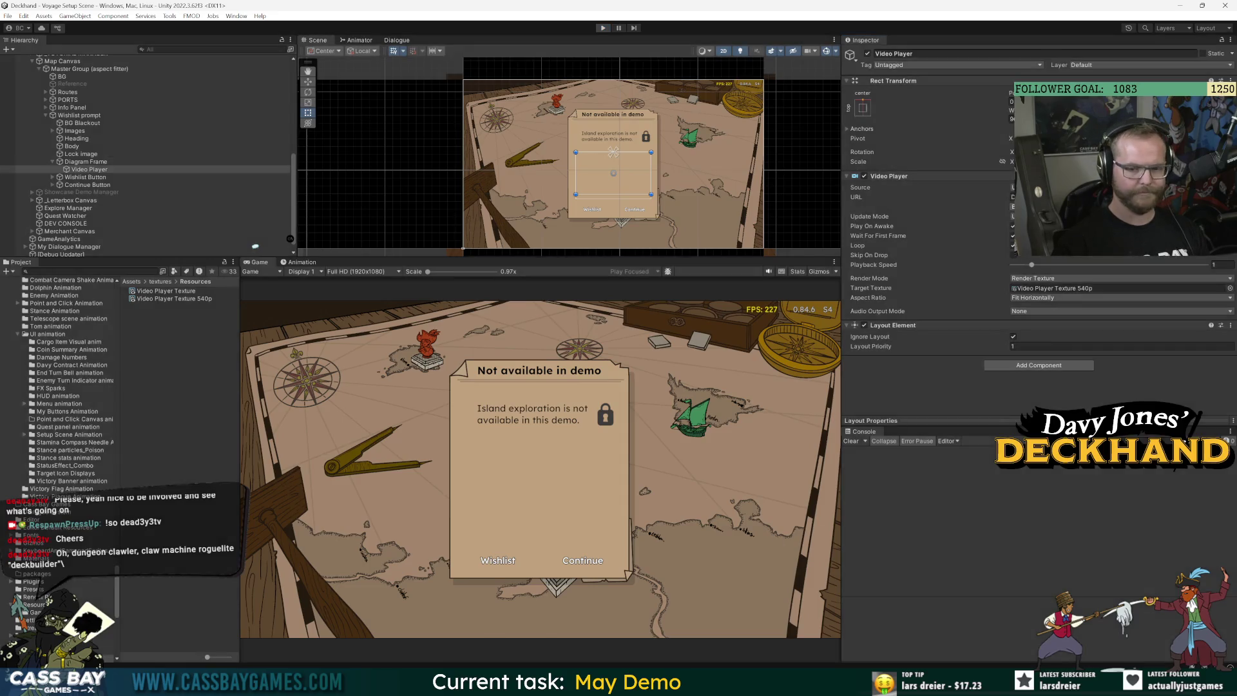
left_click(78, 131)
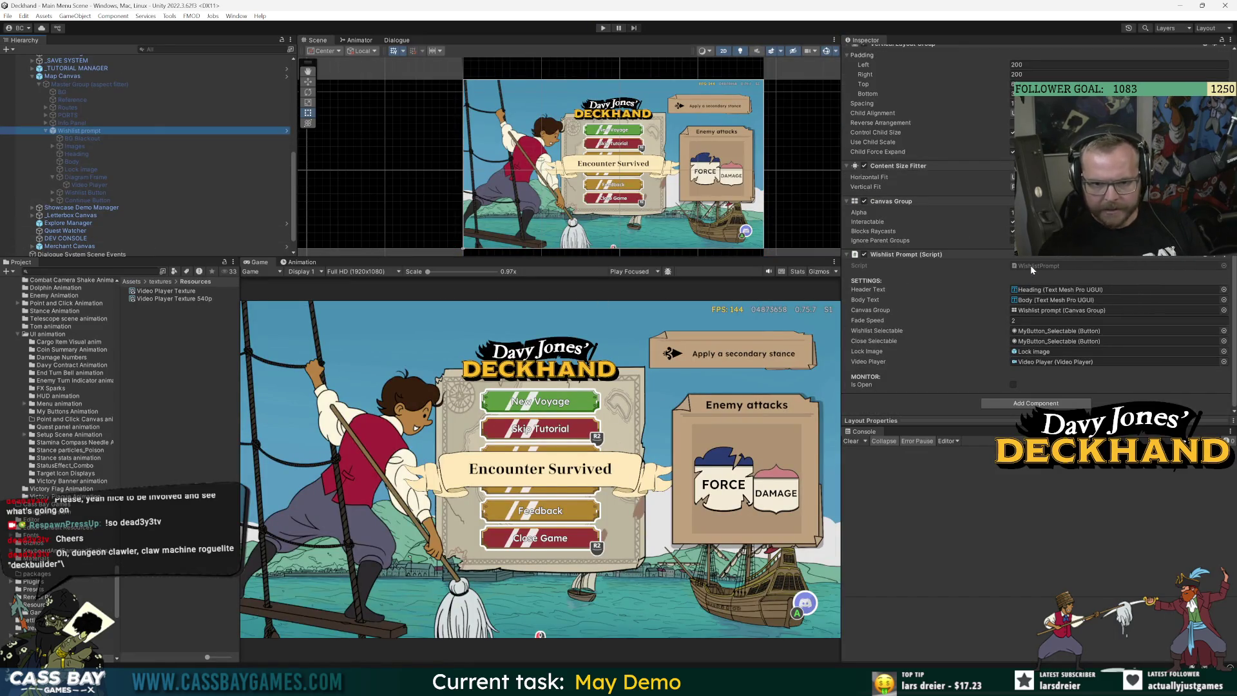
double_click(1030, 264)
left_click(462, 192)
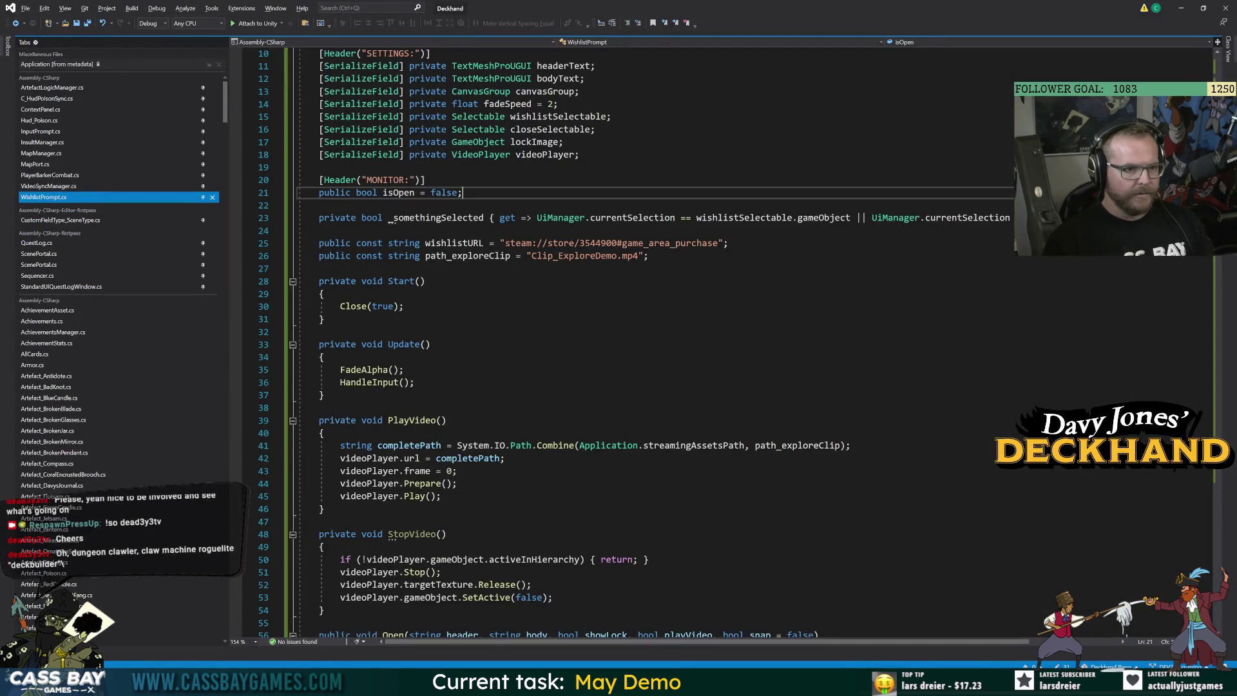
Add a public bool videoPlaying field and set it from videoPlayer.isPlaying in Update()
key("Return")
type("public bool vid")
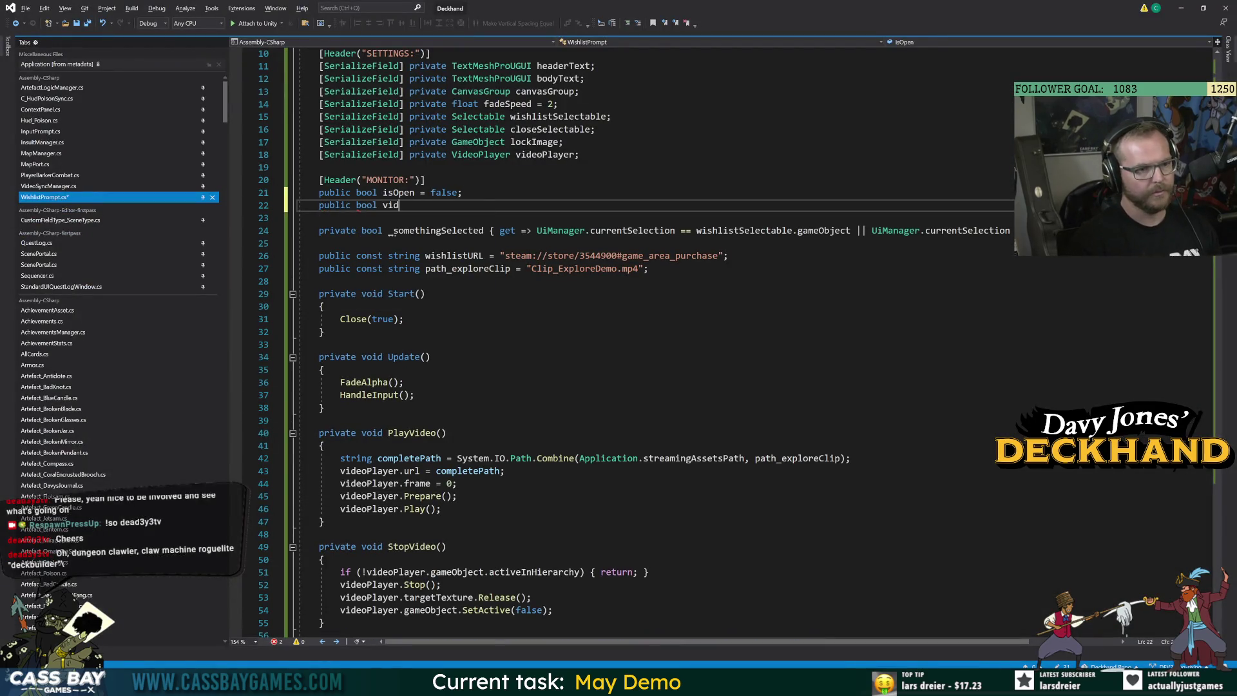
type("eoPlaying = false;")
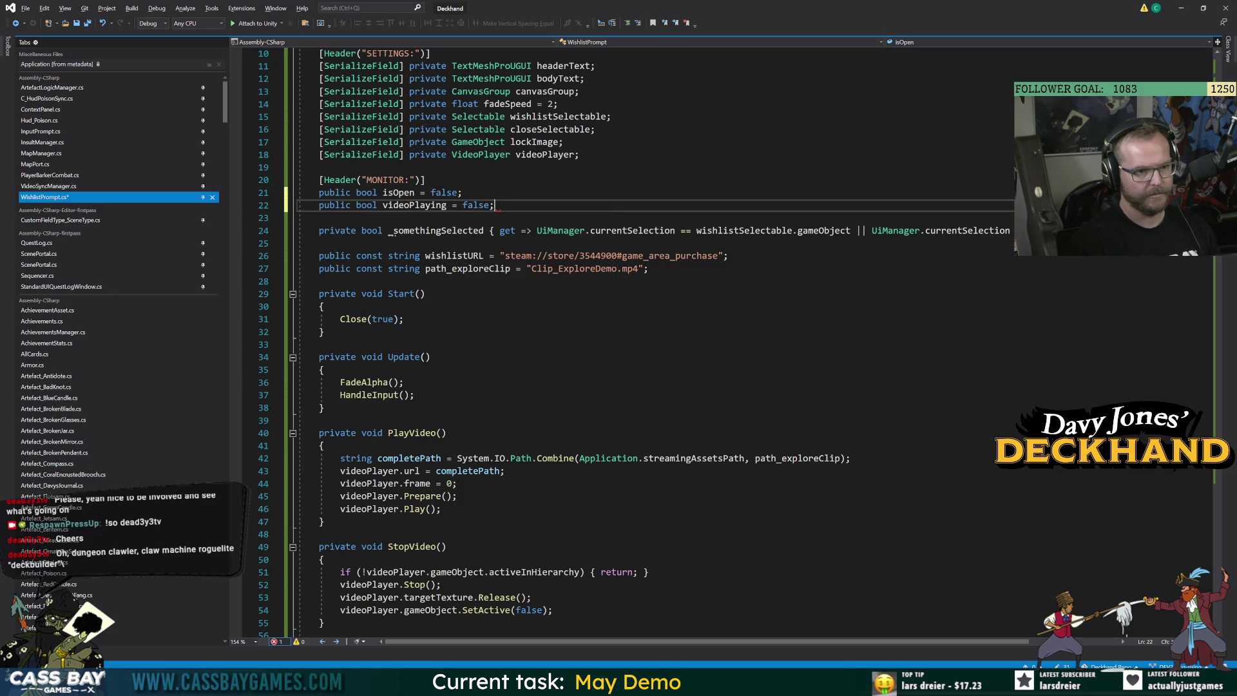
double_click(419, 208)
key("ctrl+c")
left_click(414, 395)
key("Return")
key("ctrl+v")
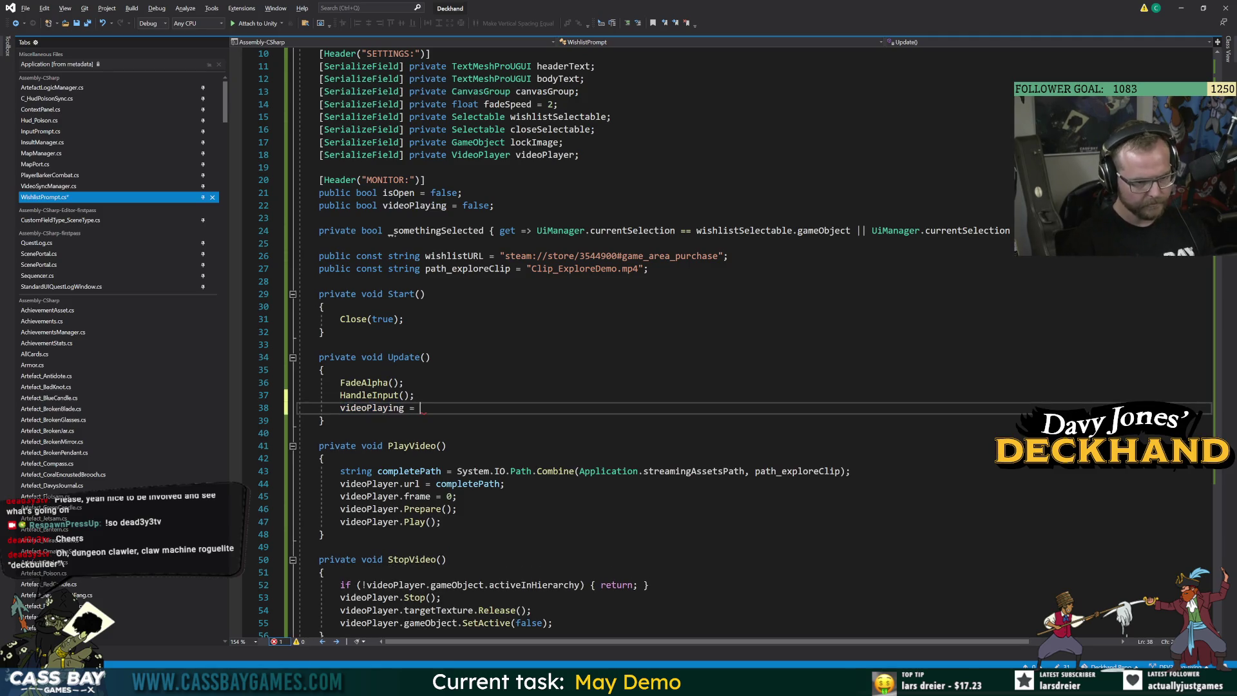
type("videoPlayer.")
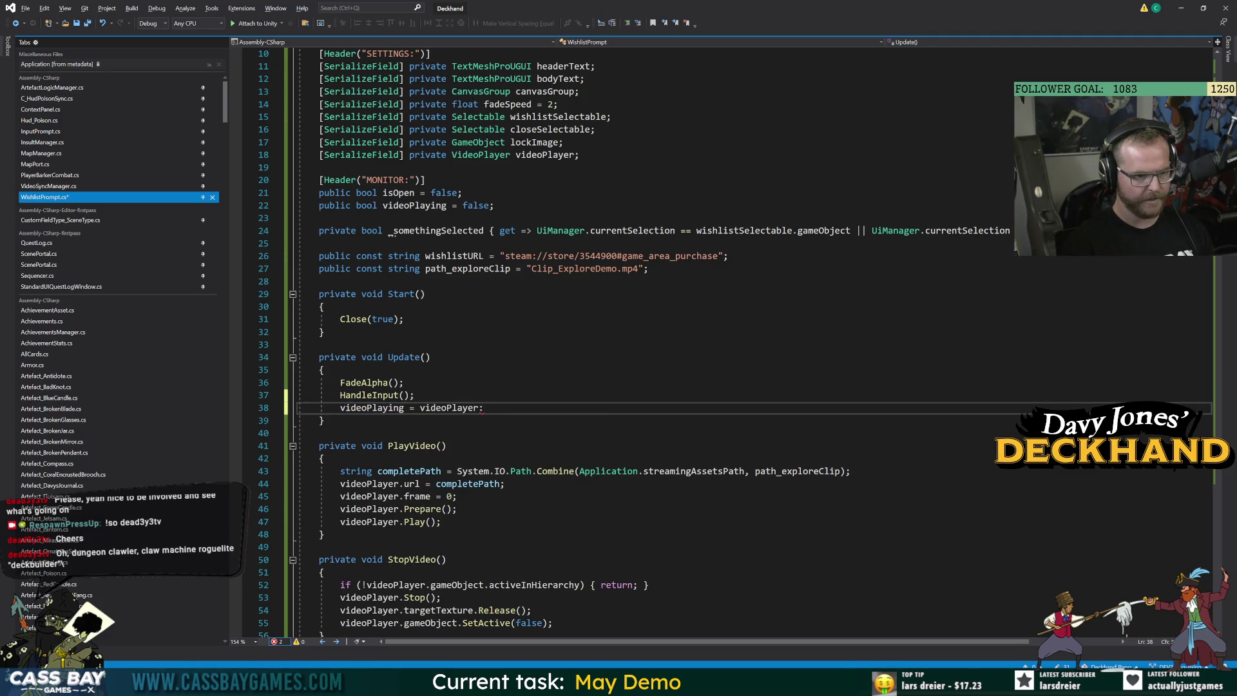
type("is")
key("Down")
key("Down")
key("Tab")
key("Up")
key("Up")
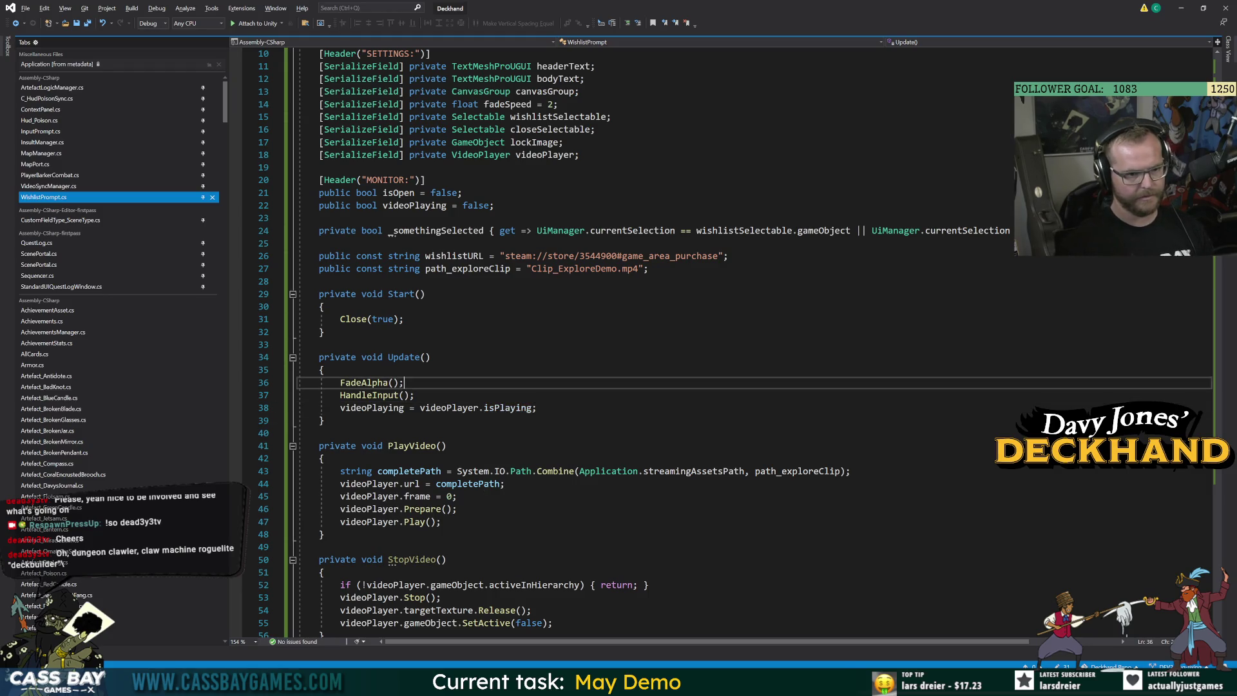
Add a public bool videoPrepared field set from videoPlayer.isPrepared in Update(), then recompile in Unity
left_click(493, 205)
key("Return")
type("public bool ")
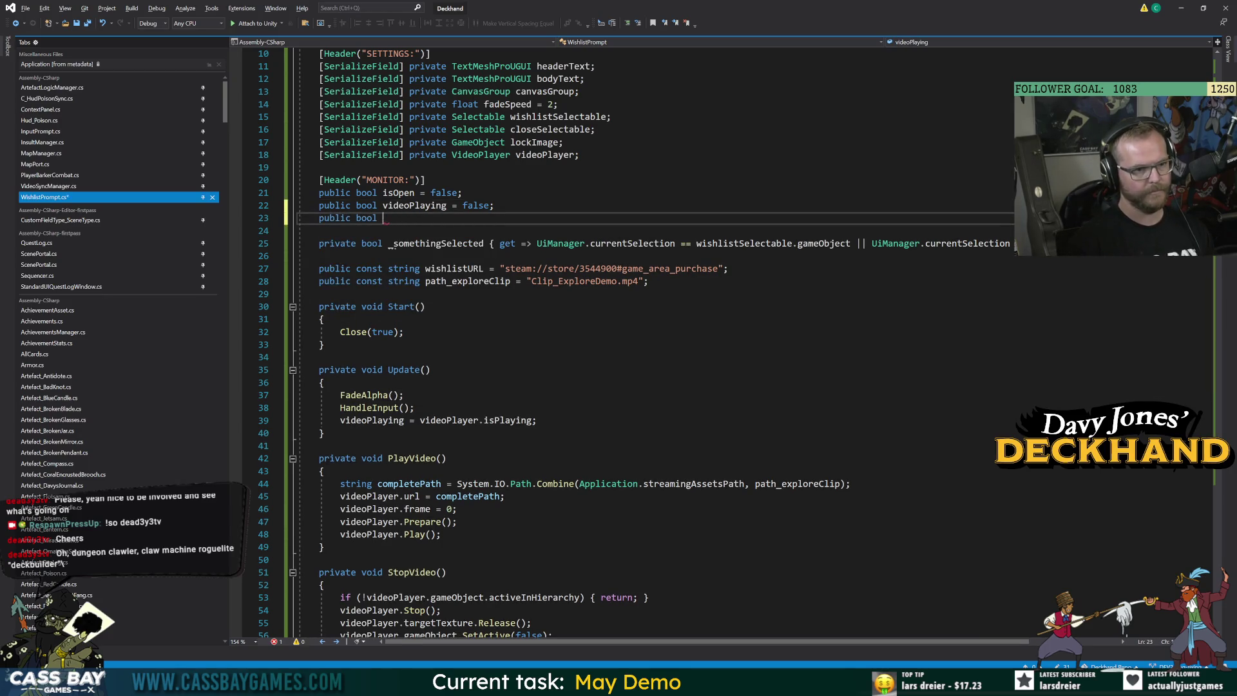
type("ivd = false;")
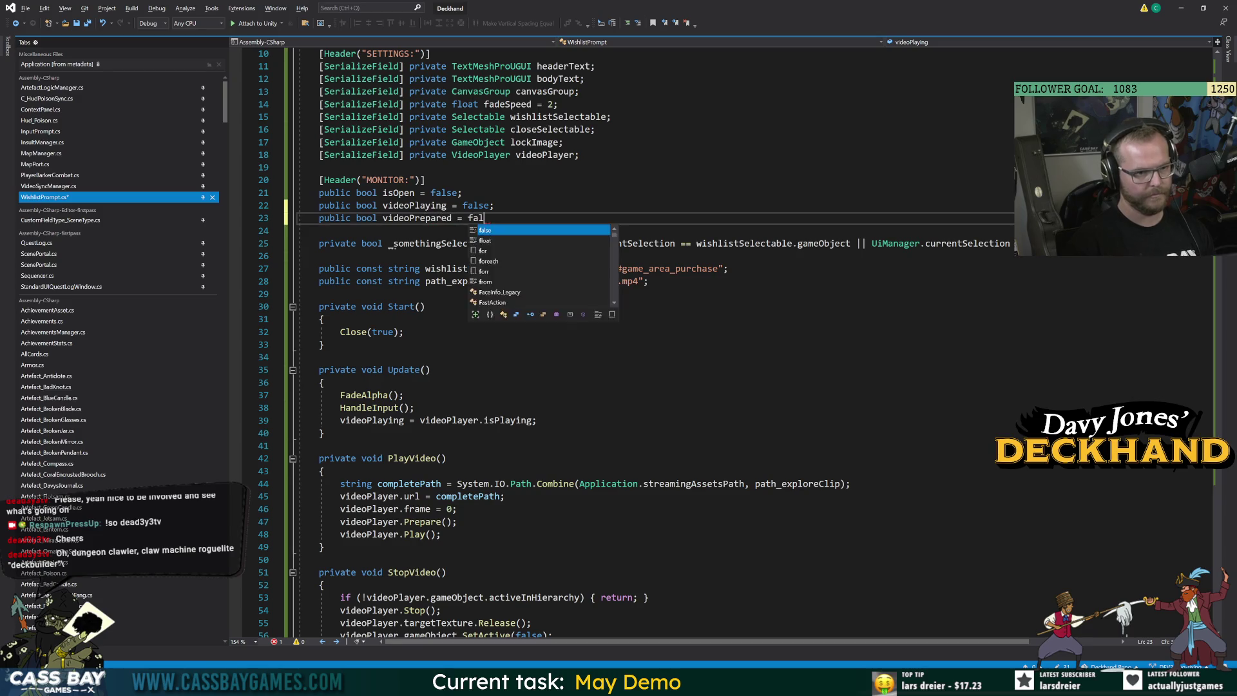
double_click(418, 218)
key("ctrl+c")
left_click(538, 420)
key("Return")
key("ctrl+v")
type("= videoPlayer.isPrepa")
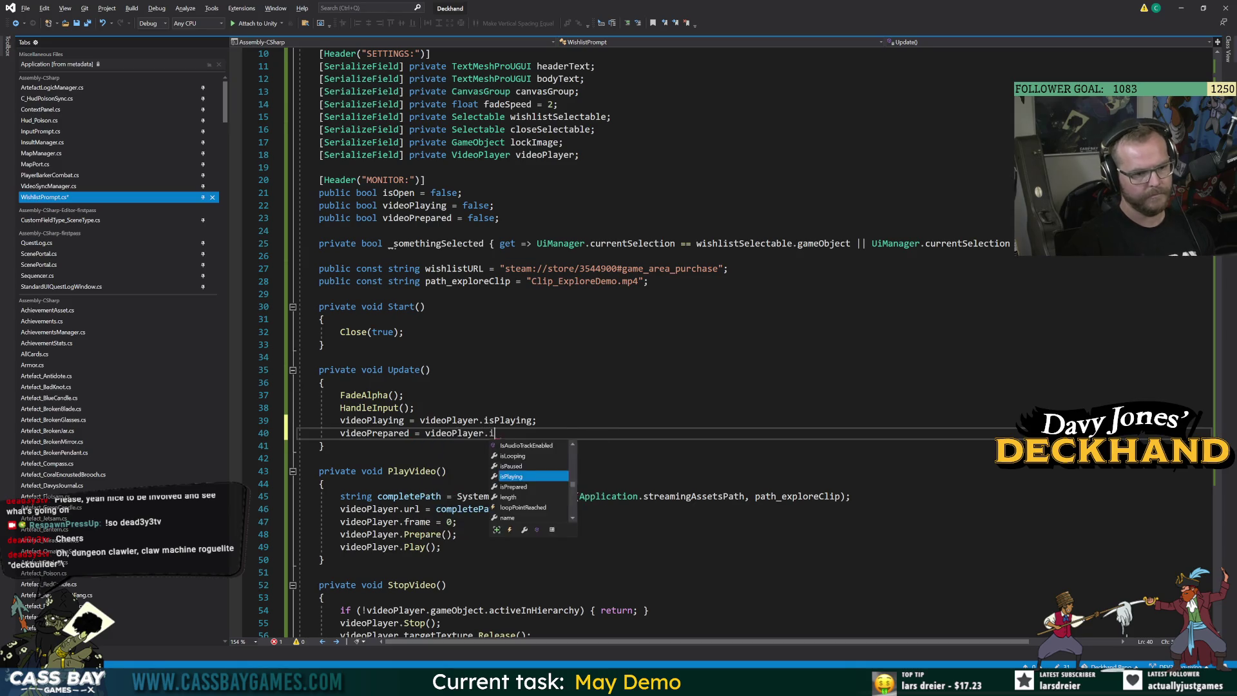
type("r")
key("Tab")
left_click(324, 382)
key("alt+Tab")
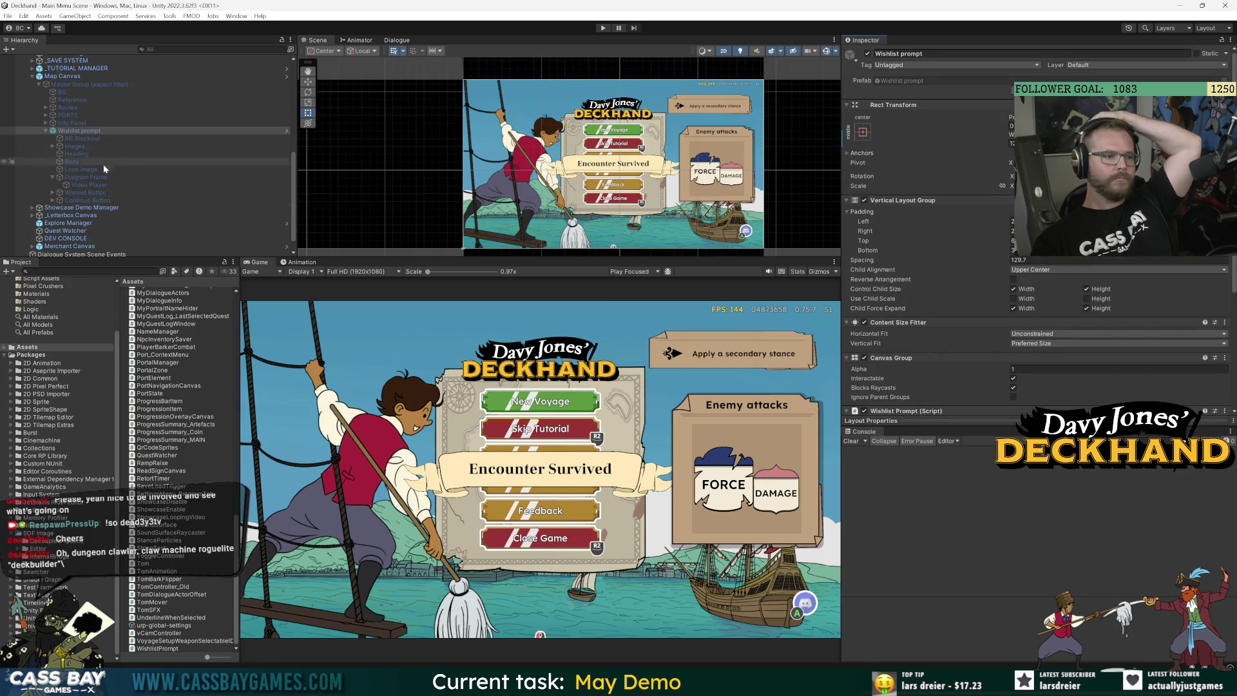
Check the prompt's Video Player Render Mode, keeping it on Render Texture
left_click(87, 184)
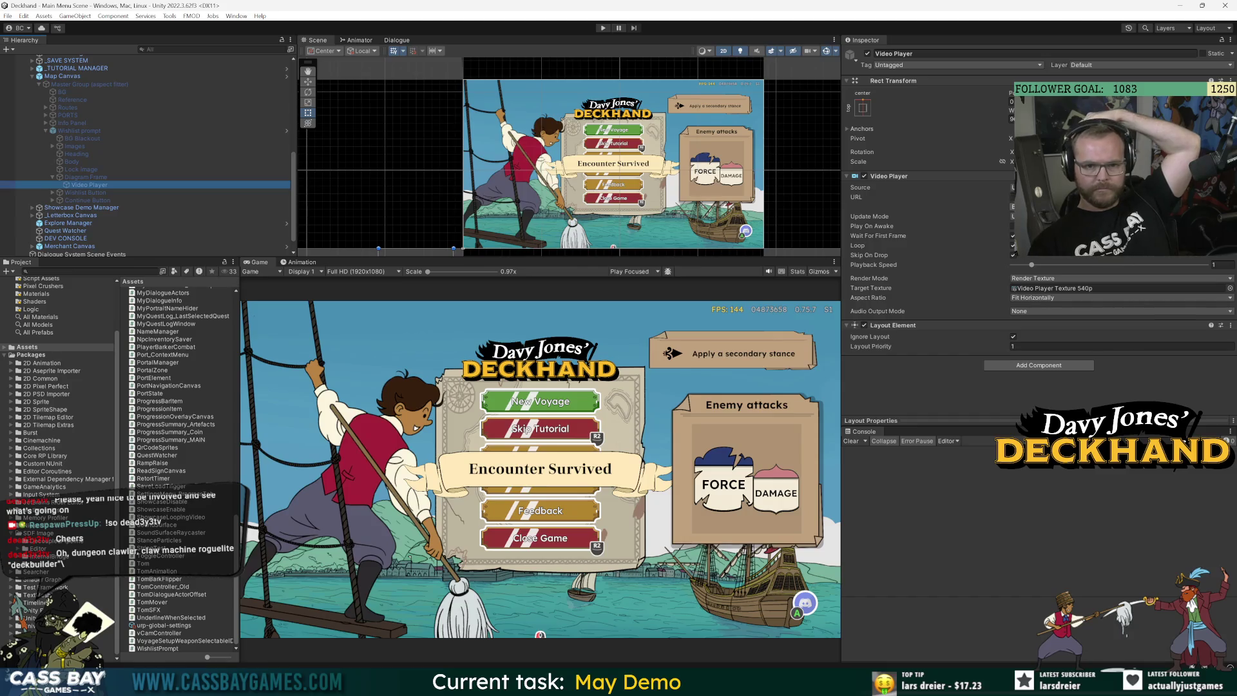
left_click(1038, 279)
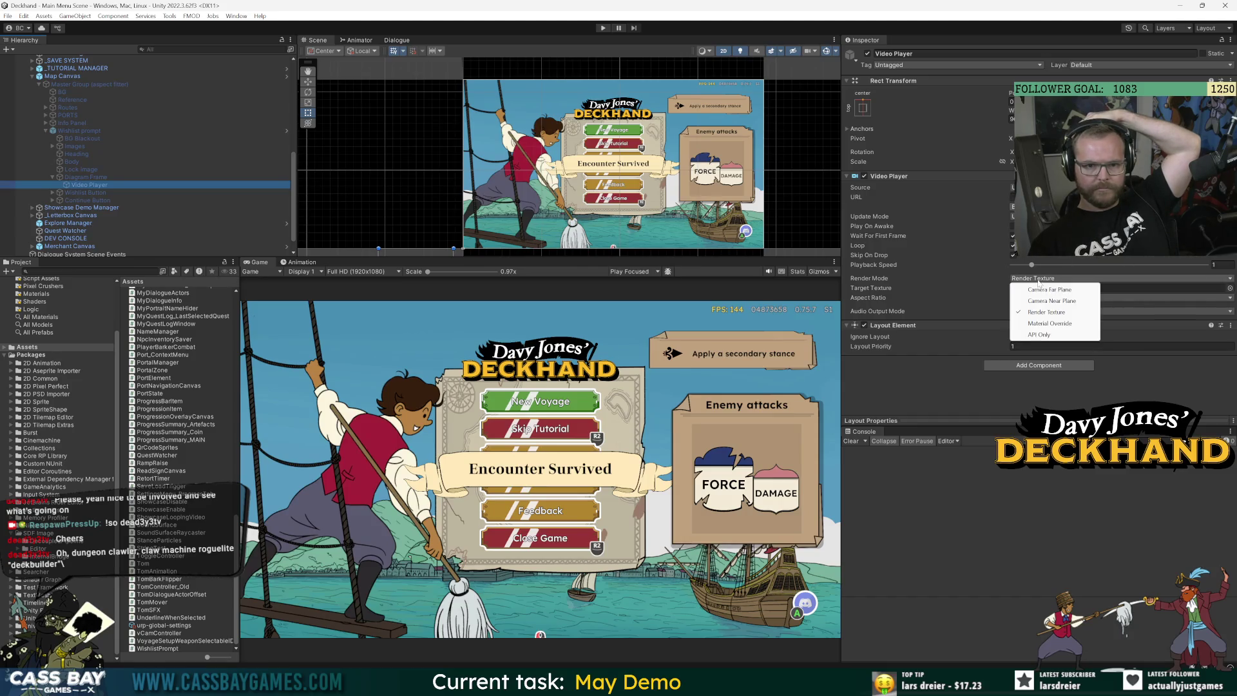
left_click(1037, 281)
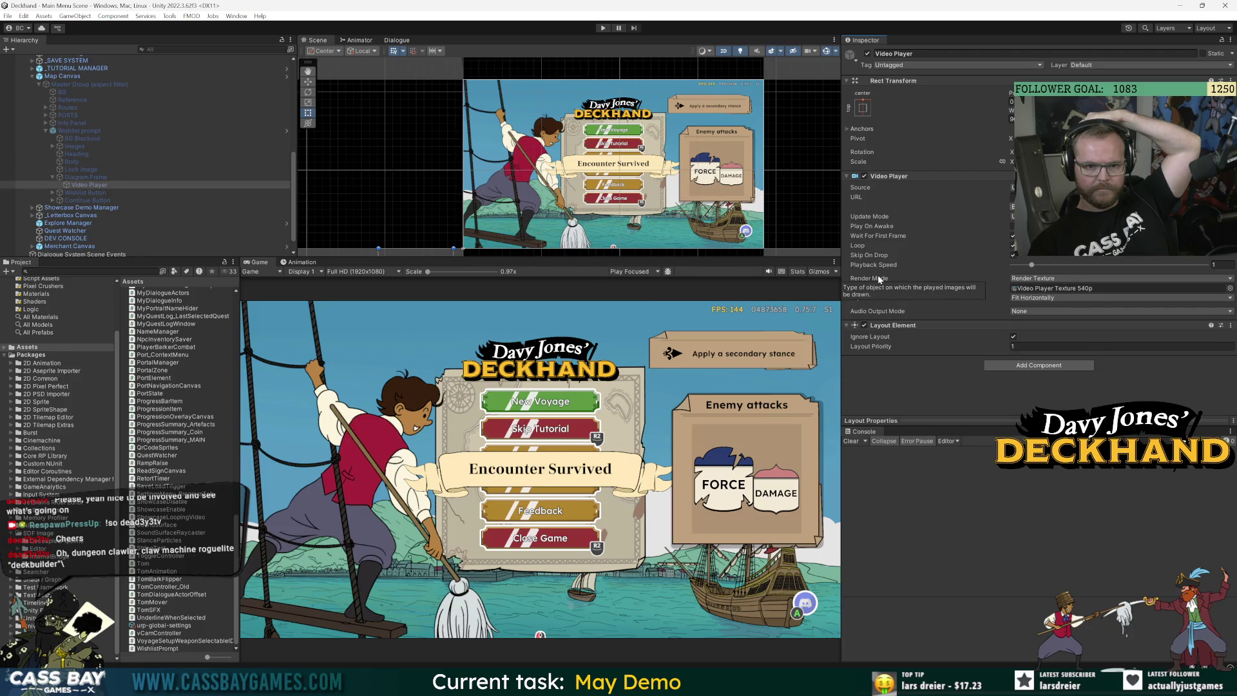
left_click(1058, 280)
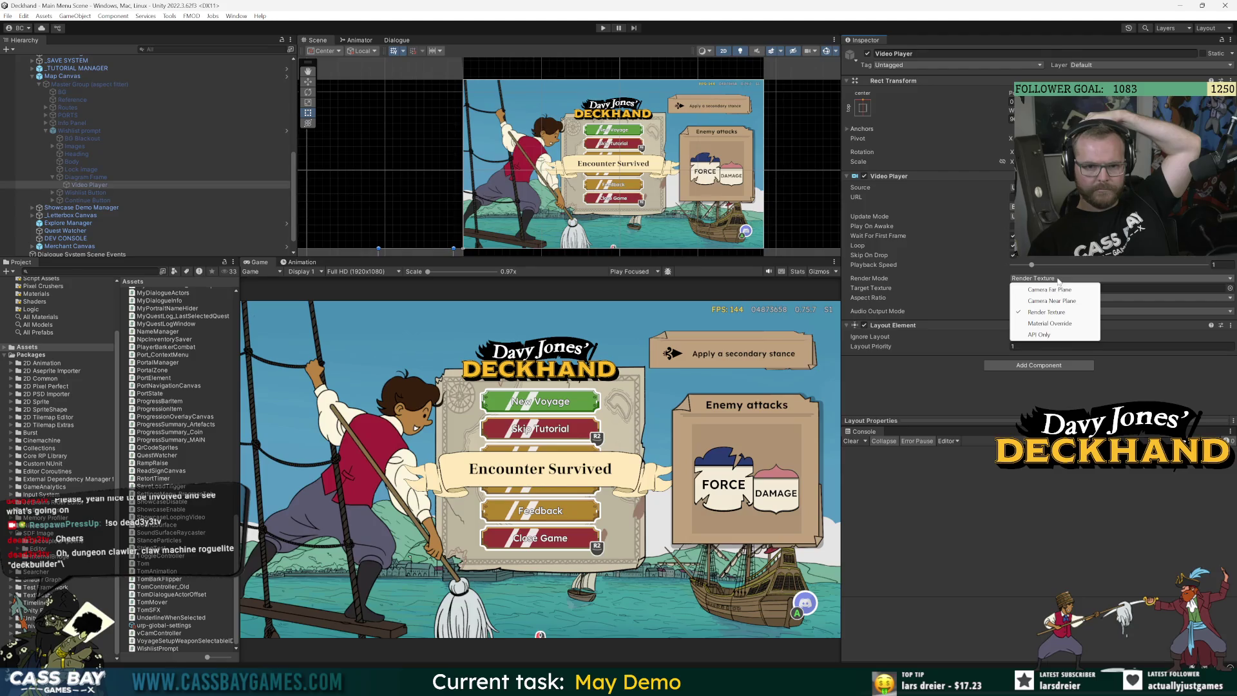
left_click(960, 391)
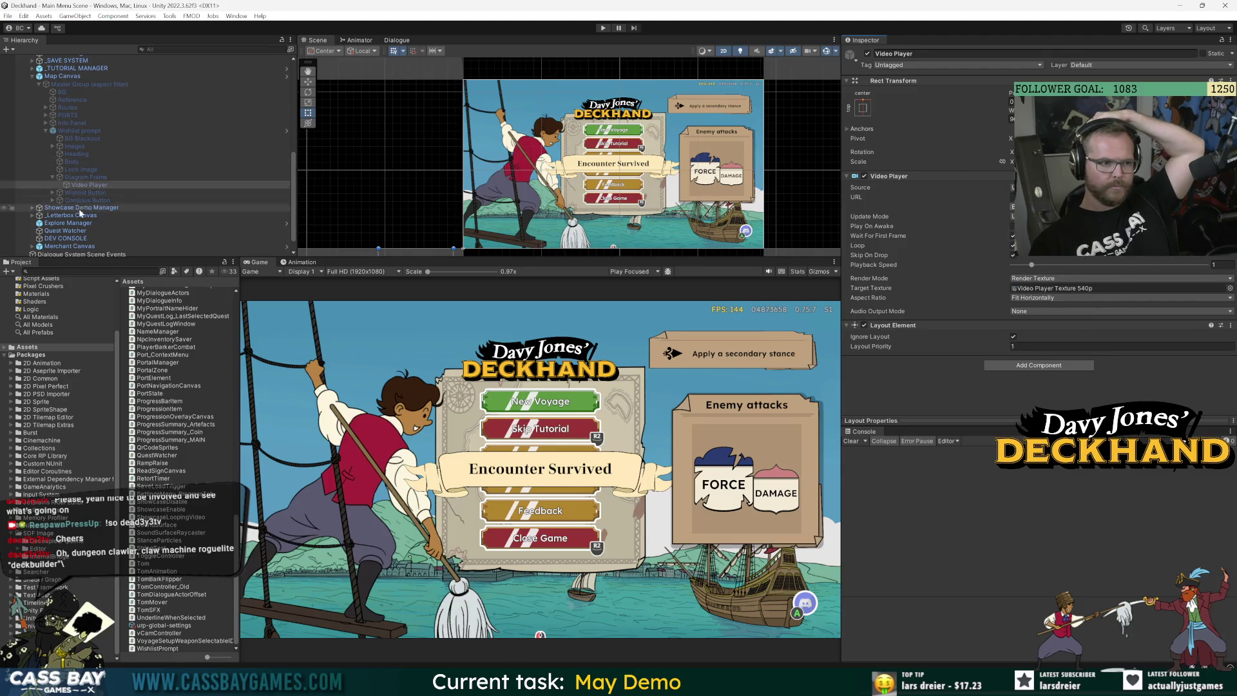
scroll(88, 147, "up", 3)
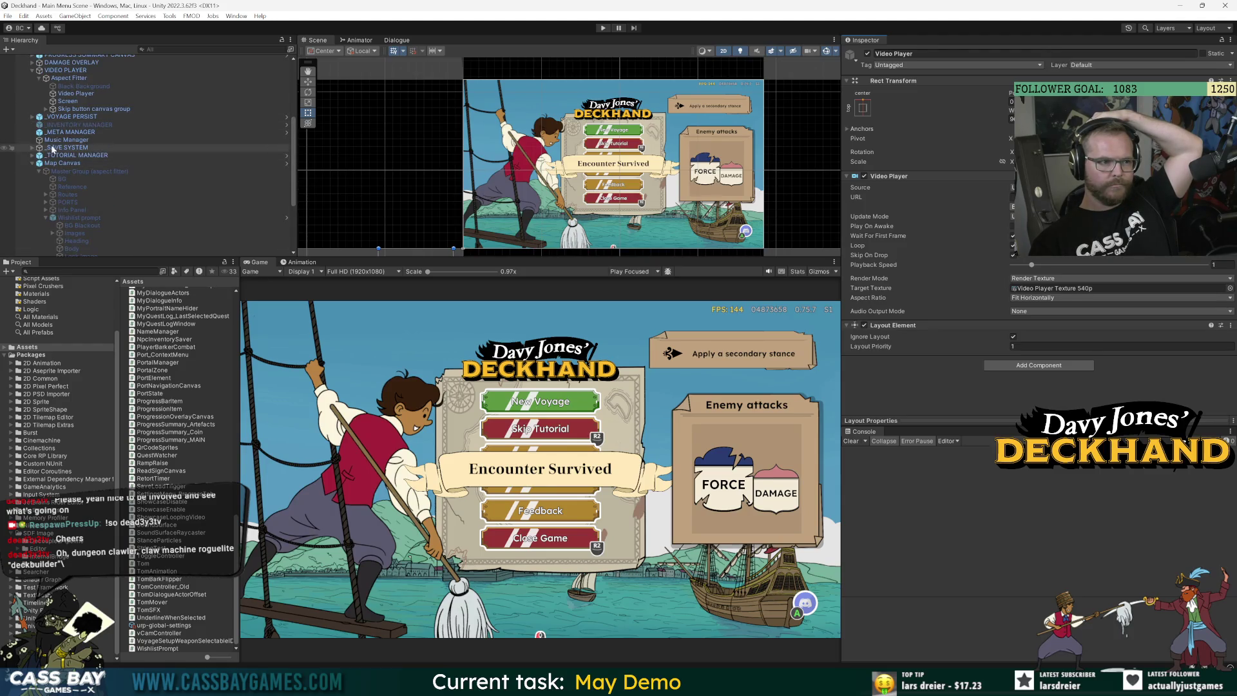
Compare the full-screen video player's target texture with the 540p texture, then start Play mode
left_click(73, 94)
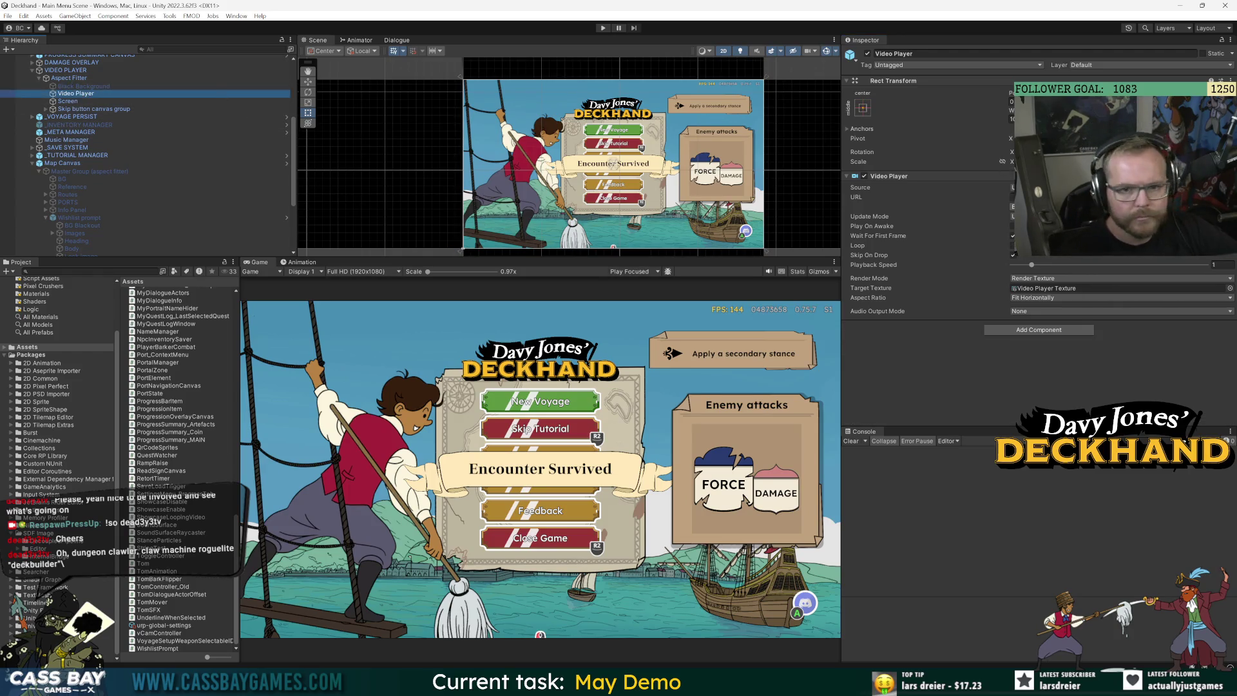
left_click(1056, 288)
scroll(174, 157, "down", 3)
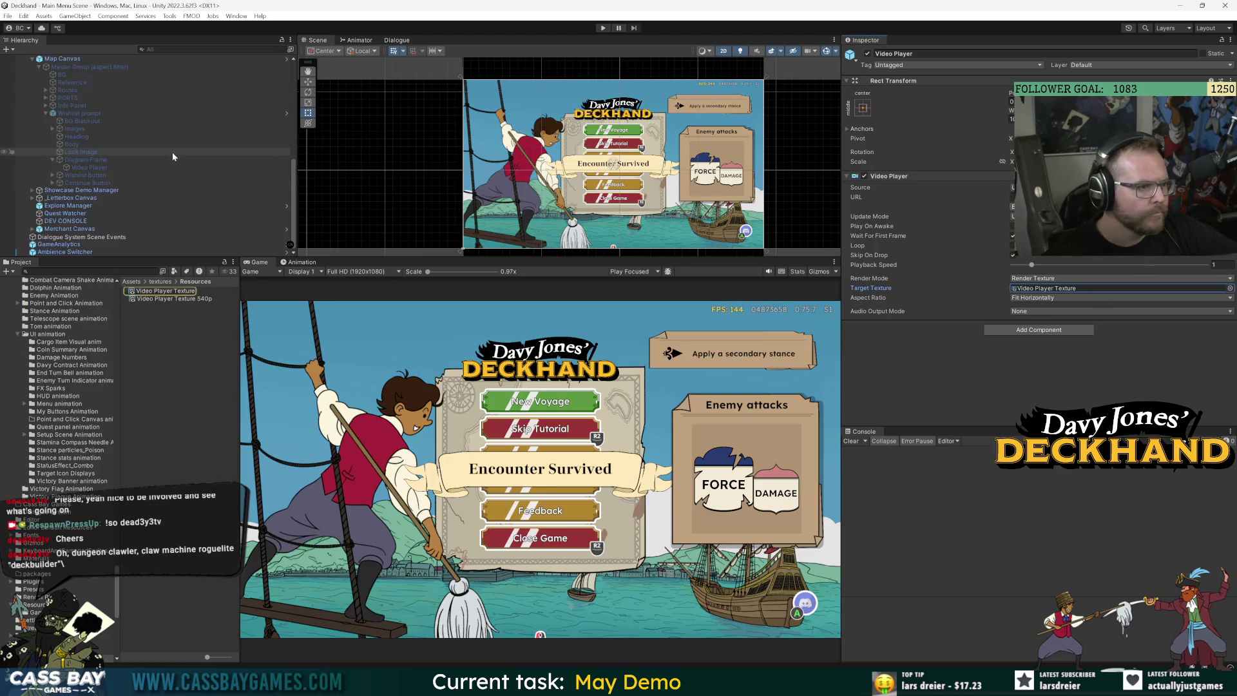
left_click(178, 291)
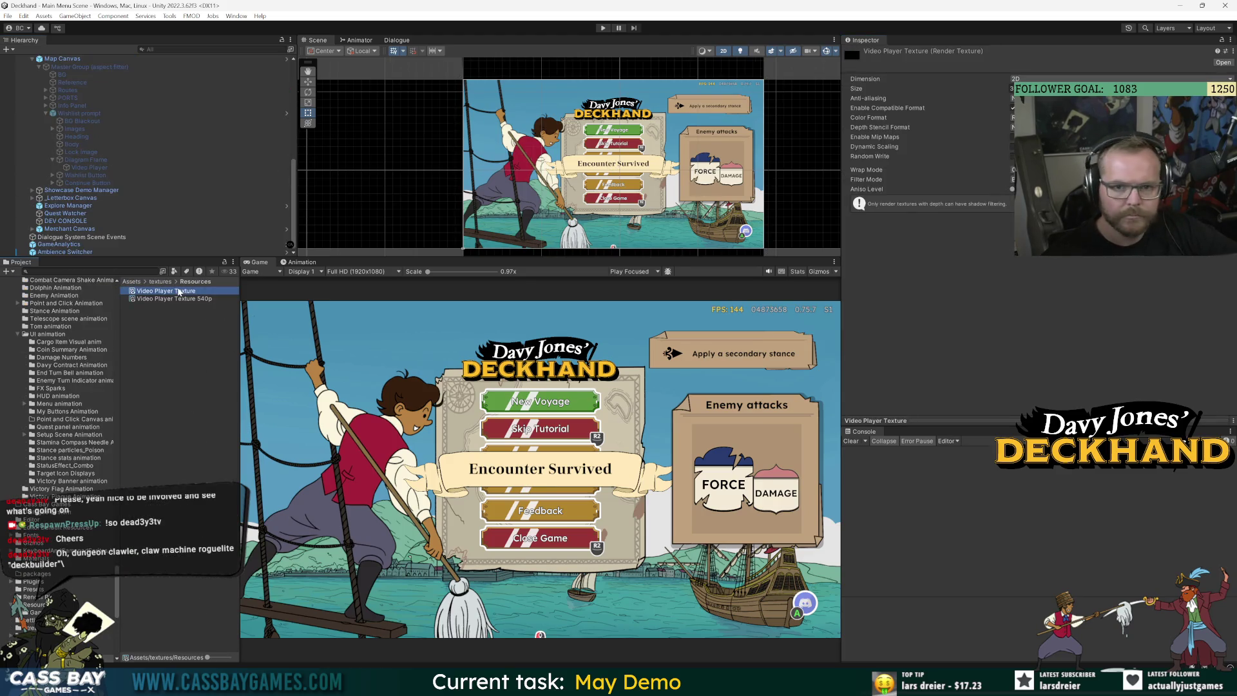
left_click(179, 300)
left_click(179, 291)
left_click(178, 300)
left_click(602, 28)
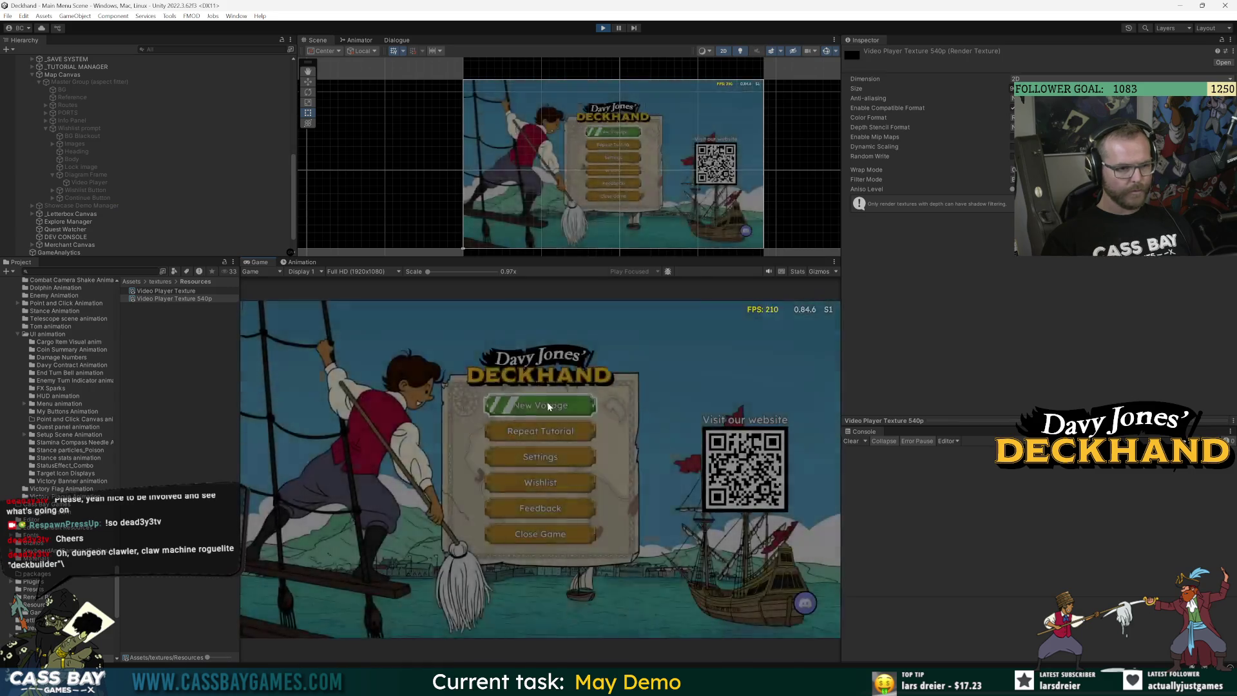
Start a new voyage, inspect Map Canvas and the Wishlist prompt, and open the locked island's 'Not available in demo' prompt
left_click(547, 405)
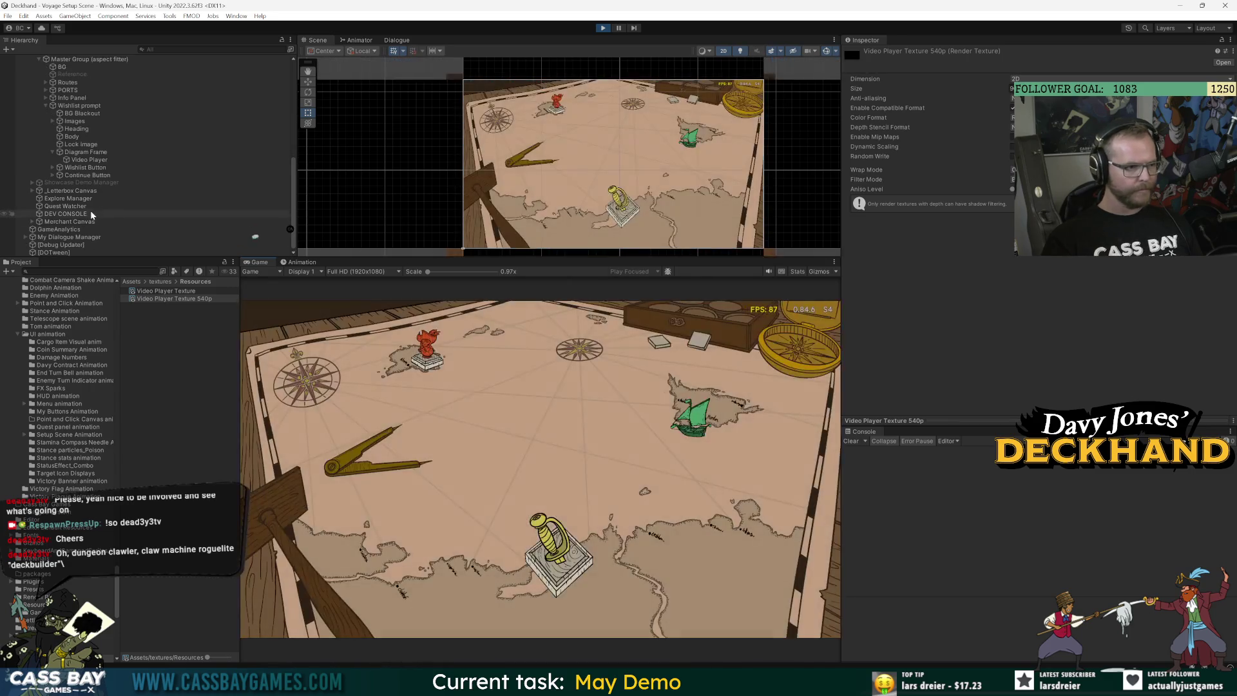
scroll(81, 217, "up", 5)
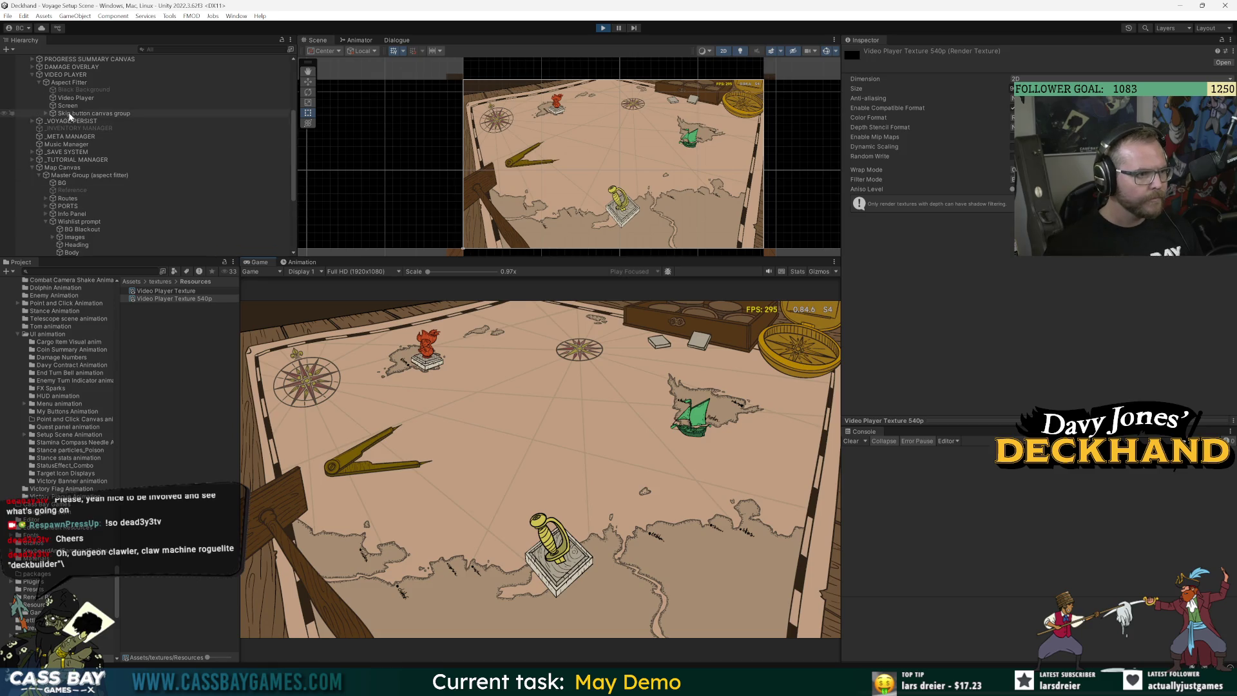
left_click(60, 169)
scroll(954, 270, "down", 3)
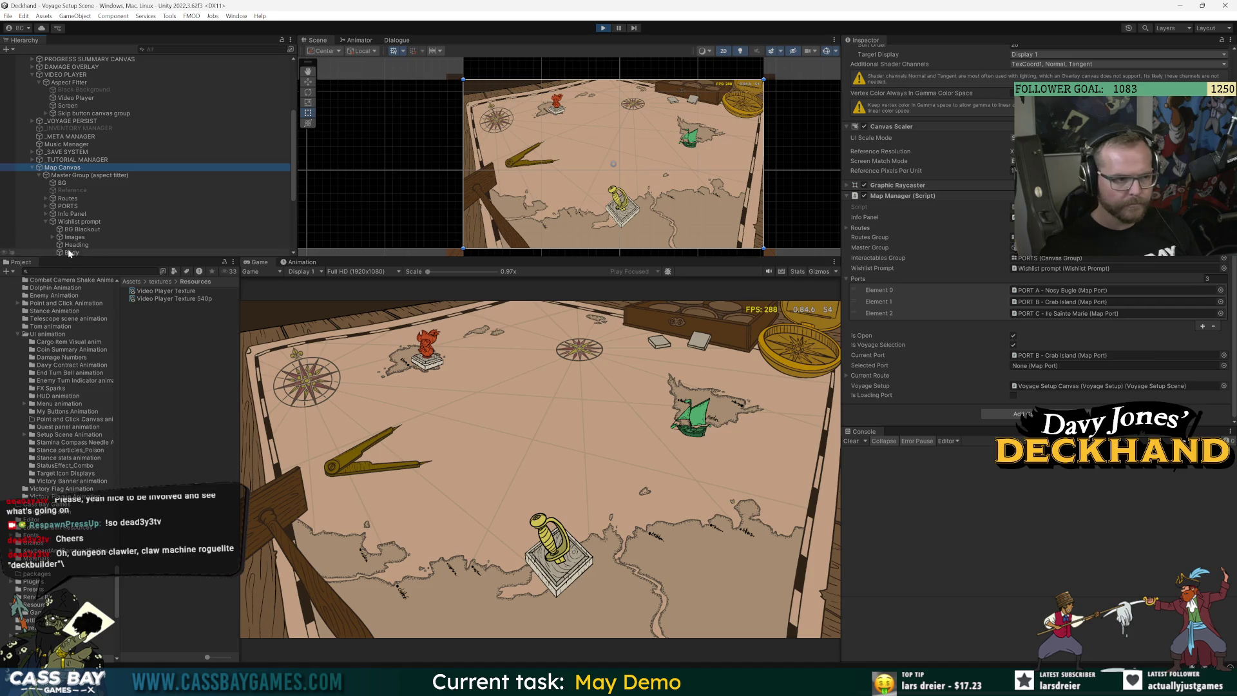
left_click(79, 221)
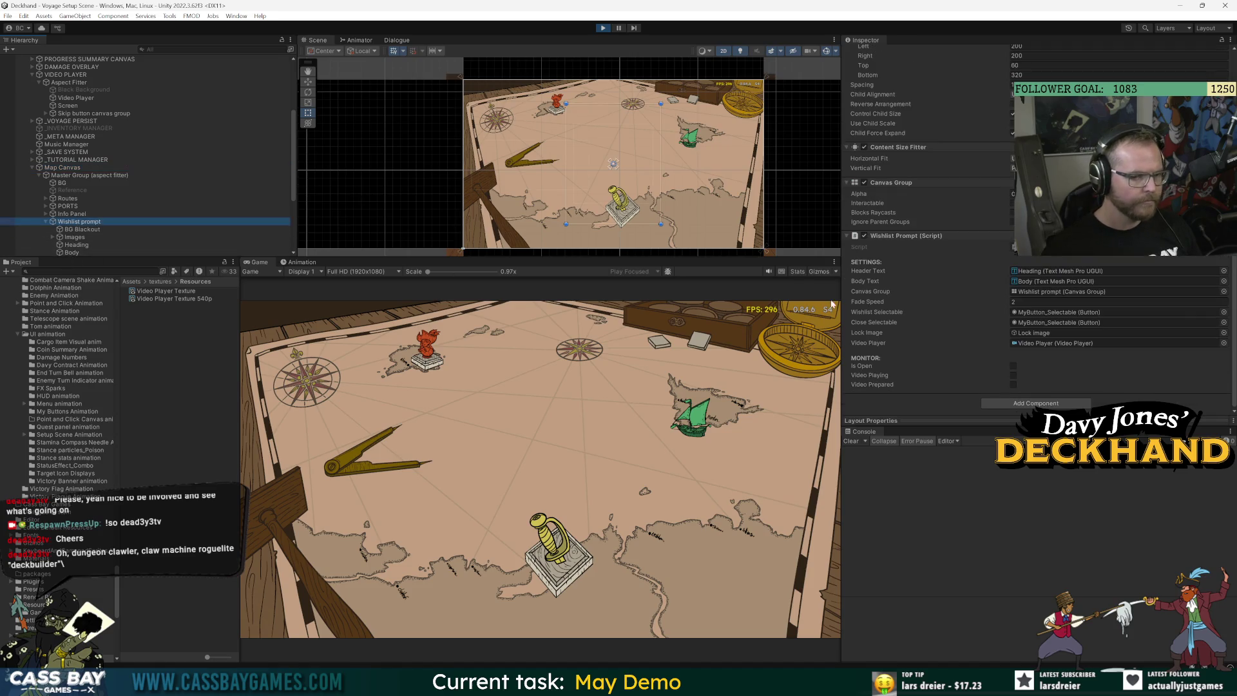
left_click(701, 430)
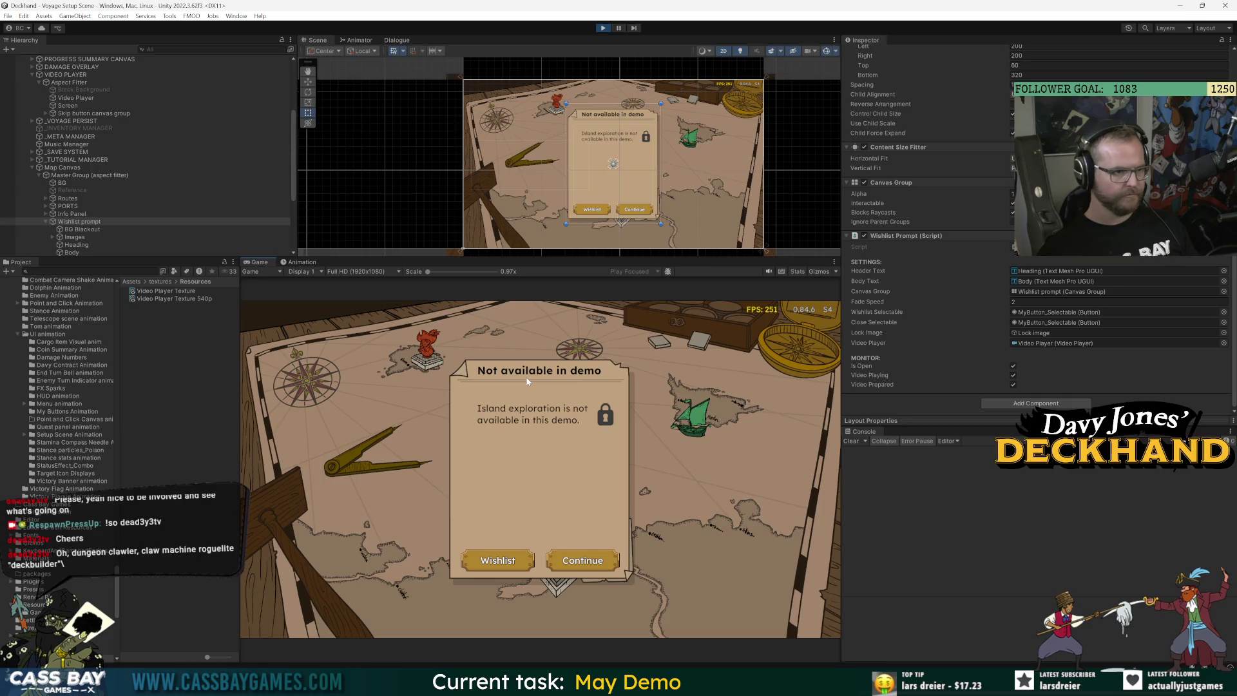
Review Video Player Texture 540p's Dynamic Scaling, Aniso Level and Dimension settings
scroll(100, 227, "down", 6)
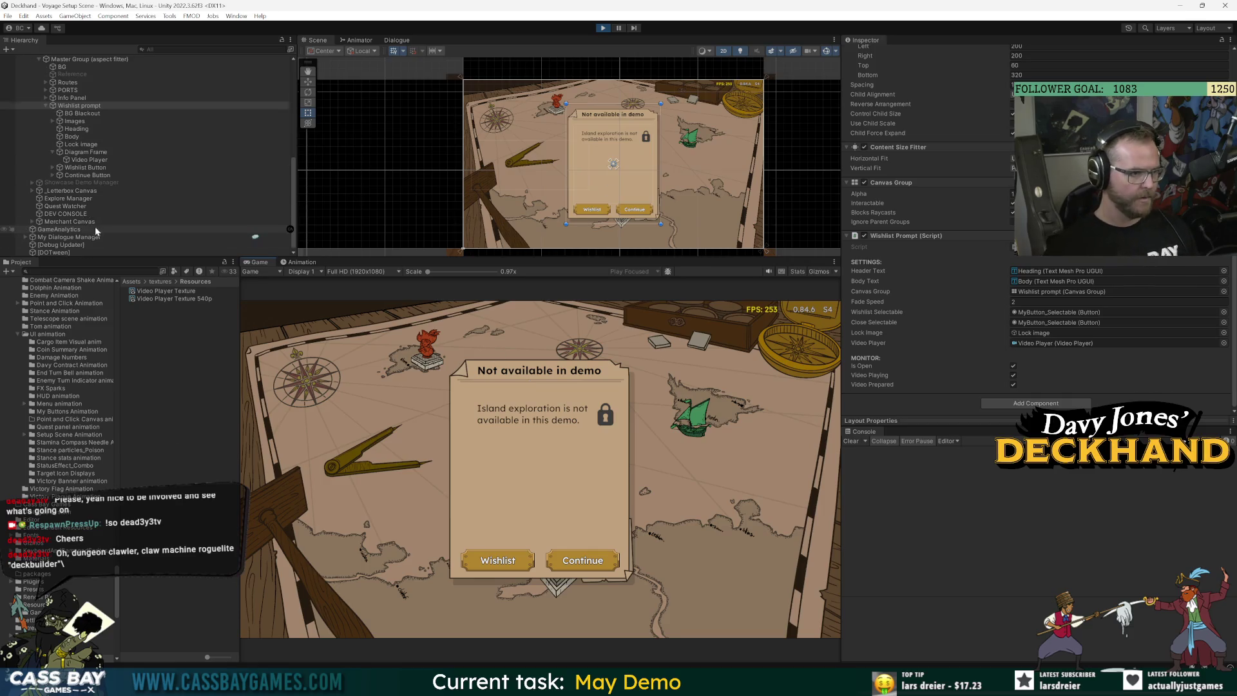
left_click(172, 298)
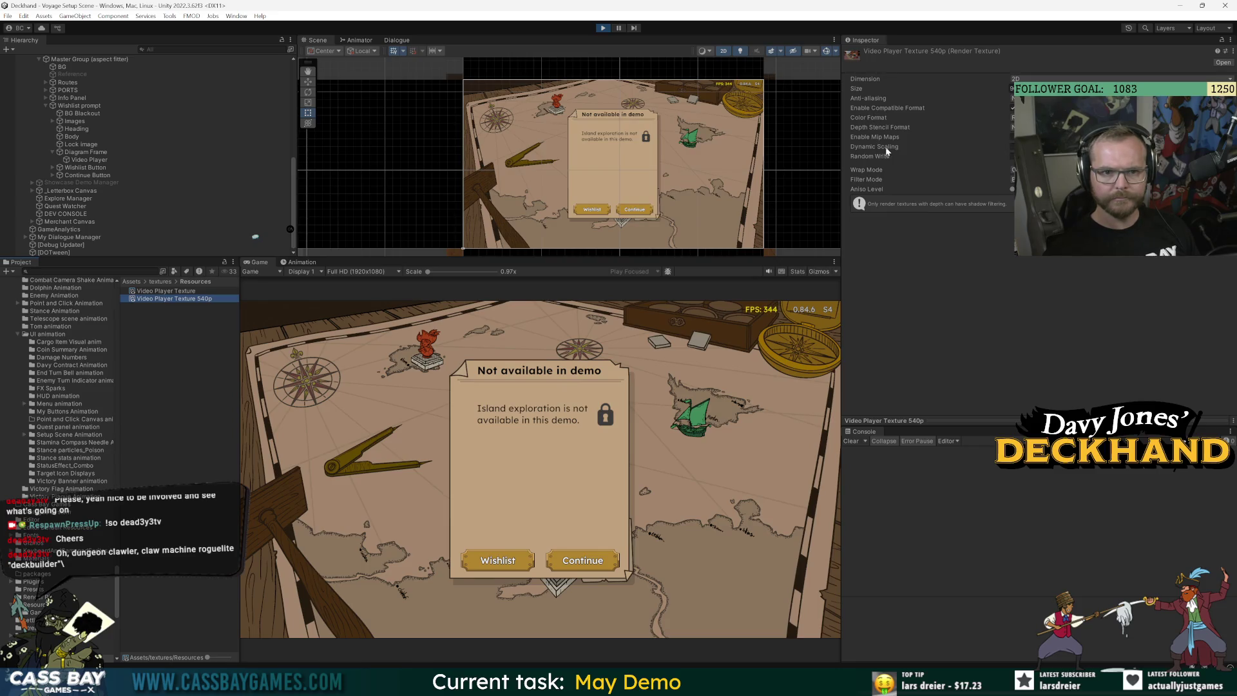
left_click(1012, 147)
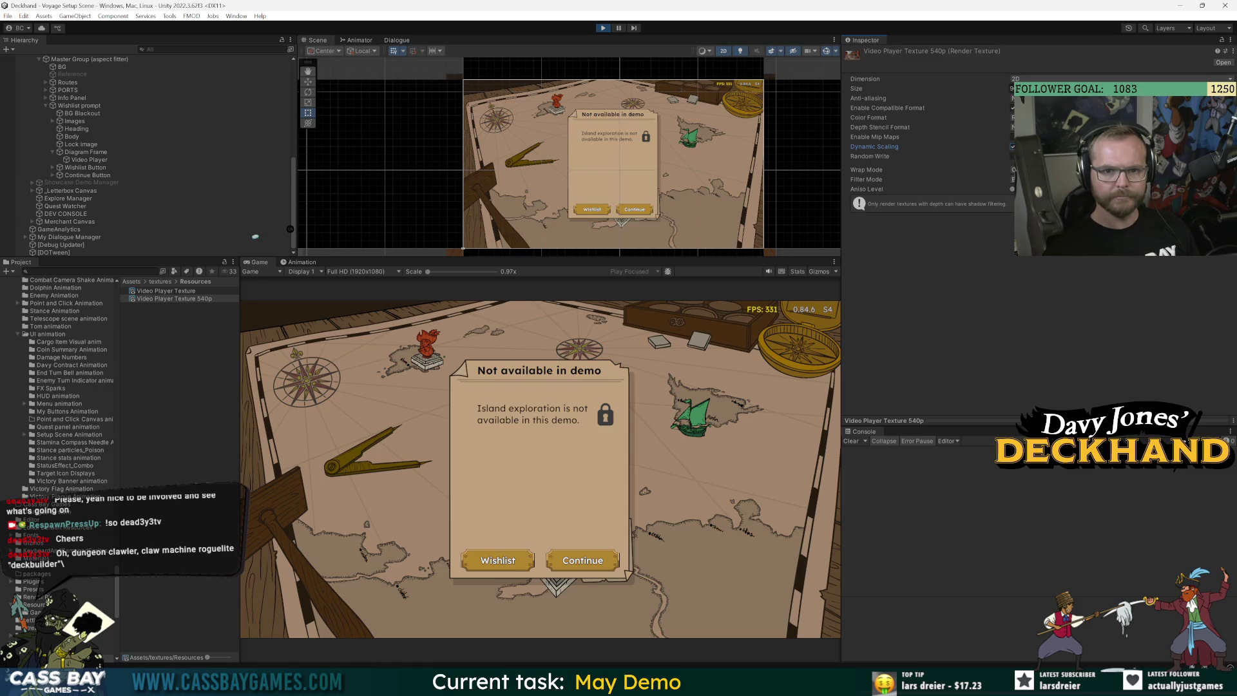
left_click(1012, 189)
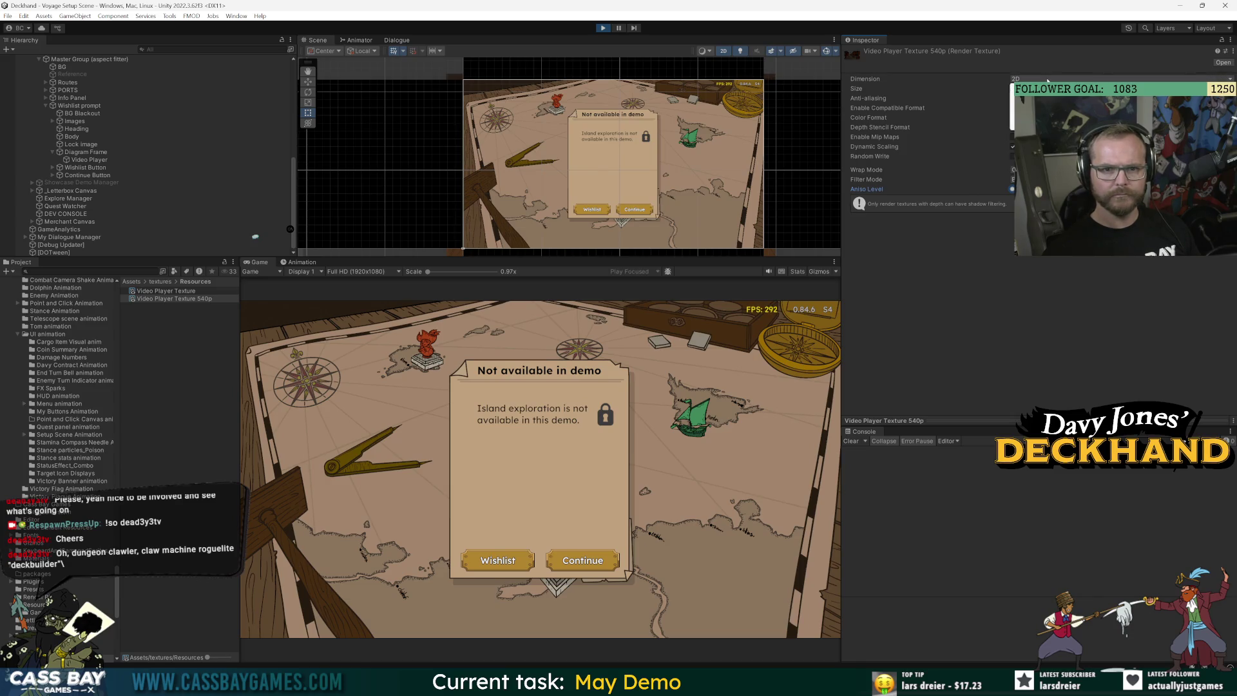
left_click(1015, 79)
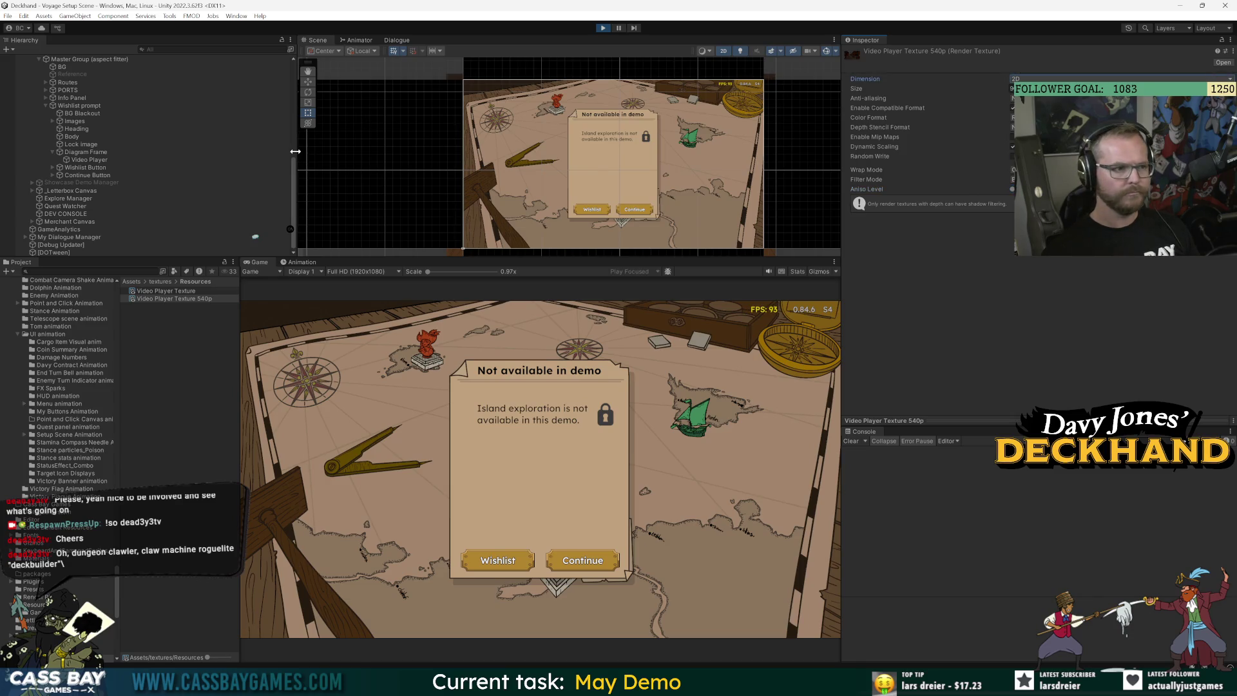
scroll(125, 173, "up", 10)
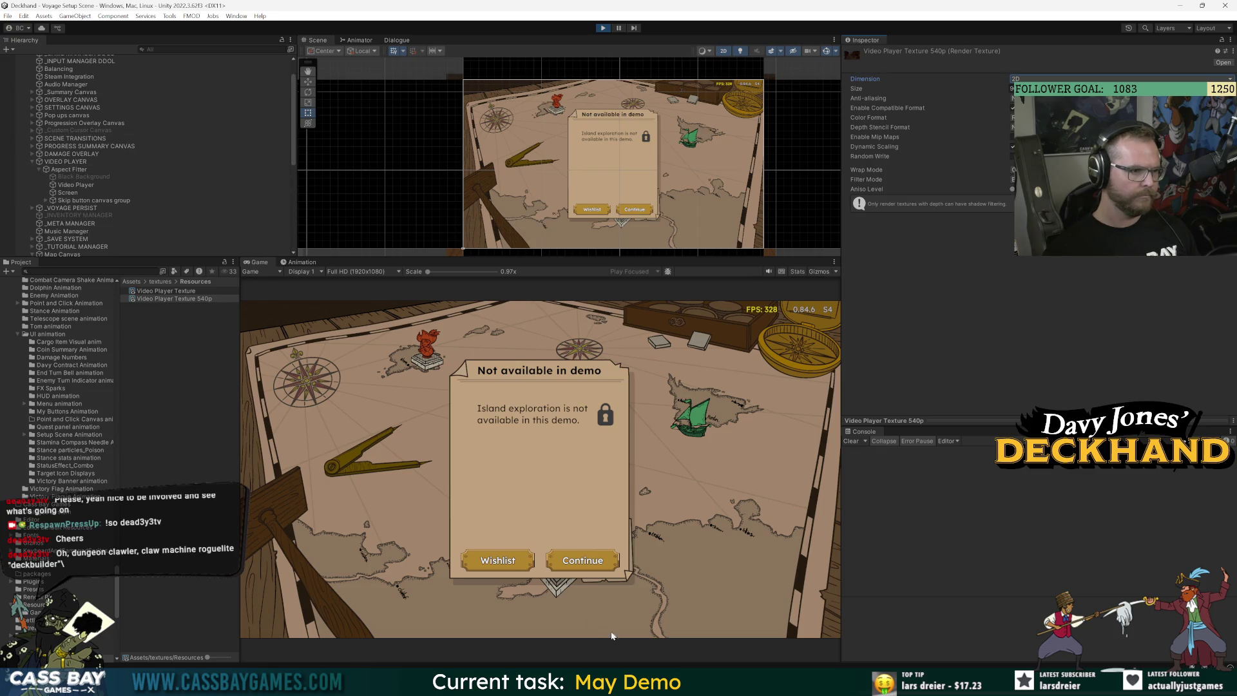
Search Chrome for 'unity can't see video texture' and read the expanded AI Overview
key("alt+Tab")
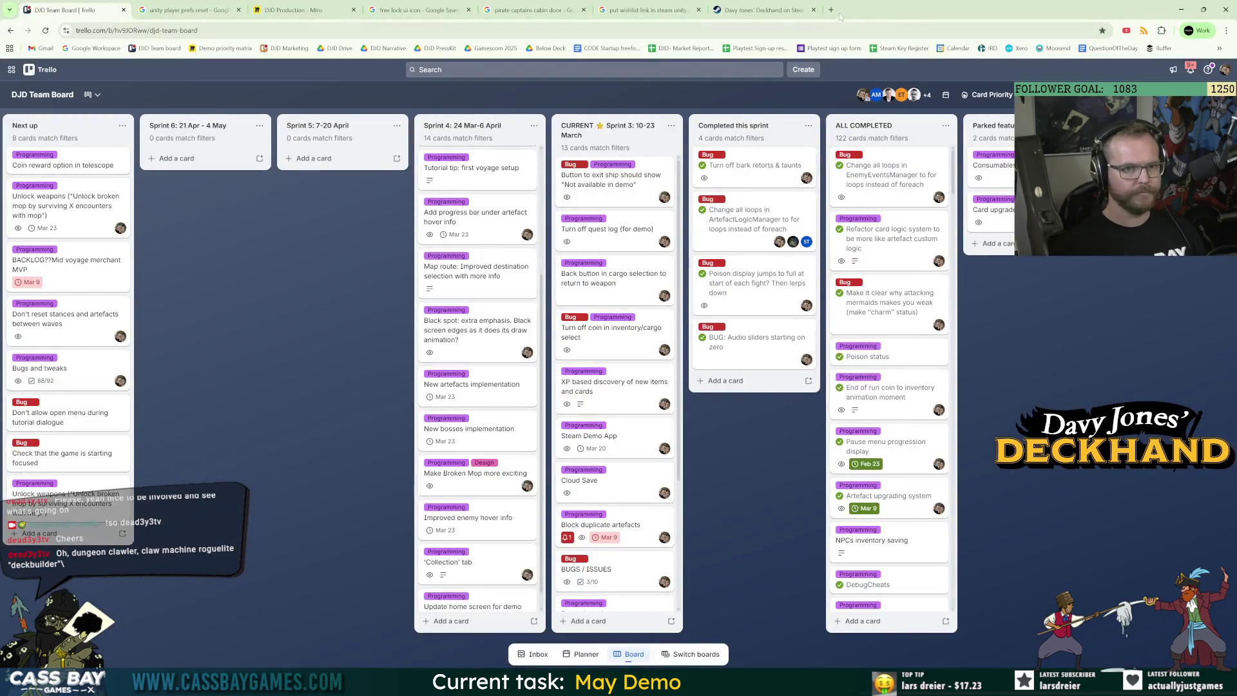
left_click(835, 13)
type("unity can't see")
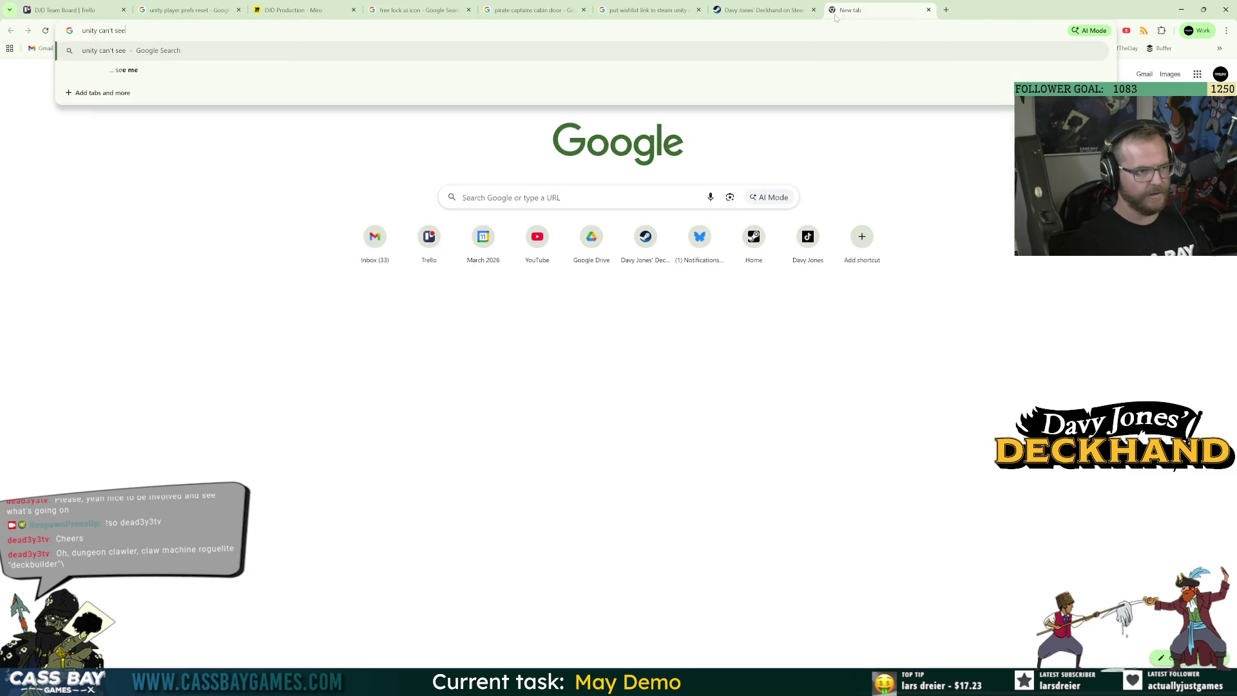
type(" video textur")
key("Return")
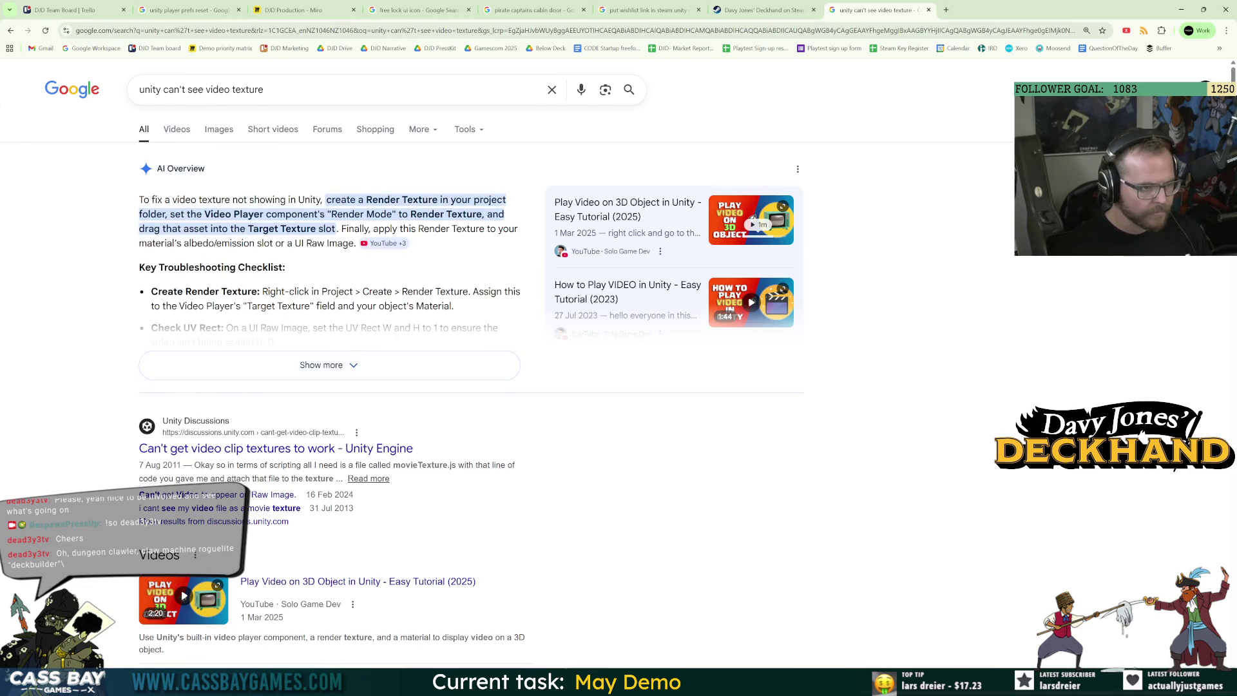
left_click(315, 374)
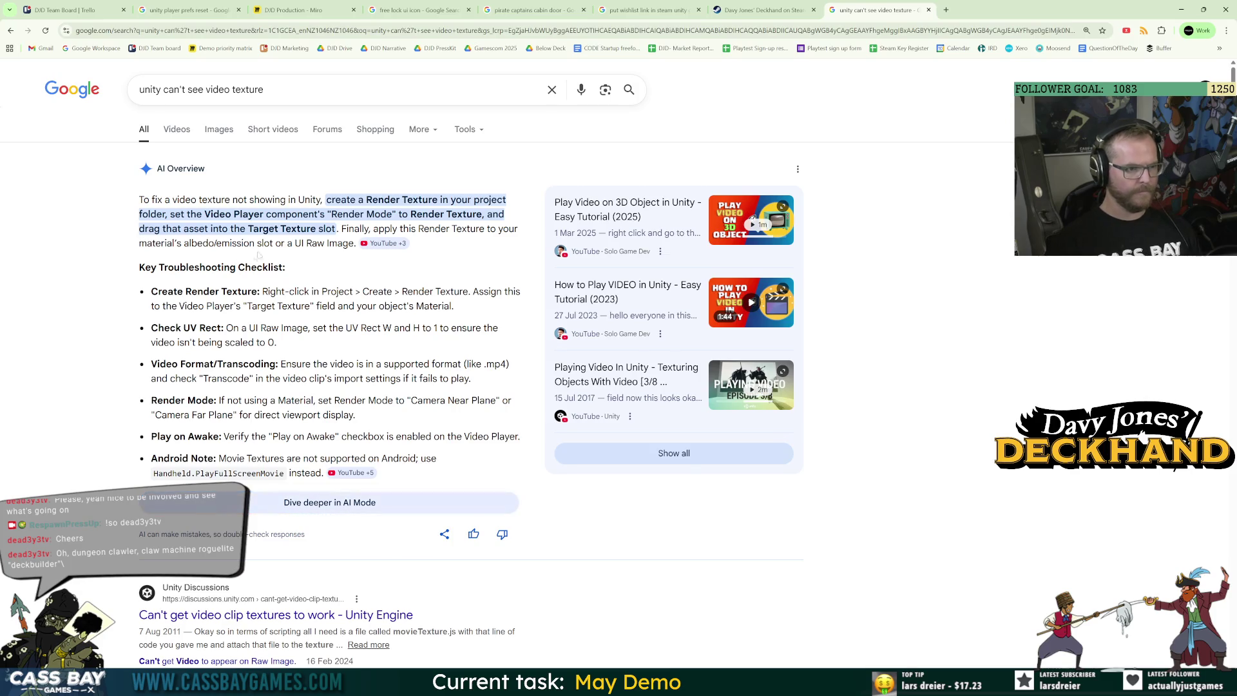
key("alt+Tab")
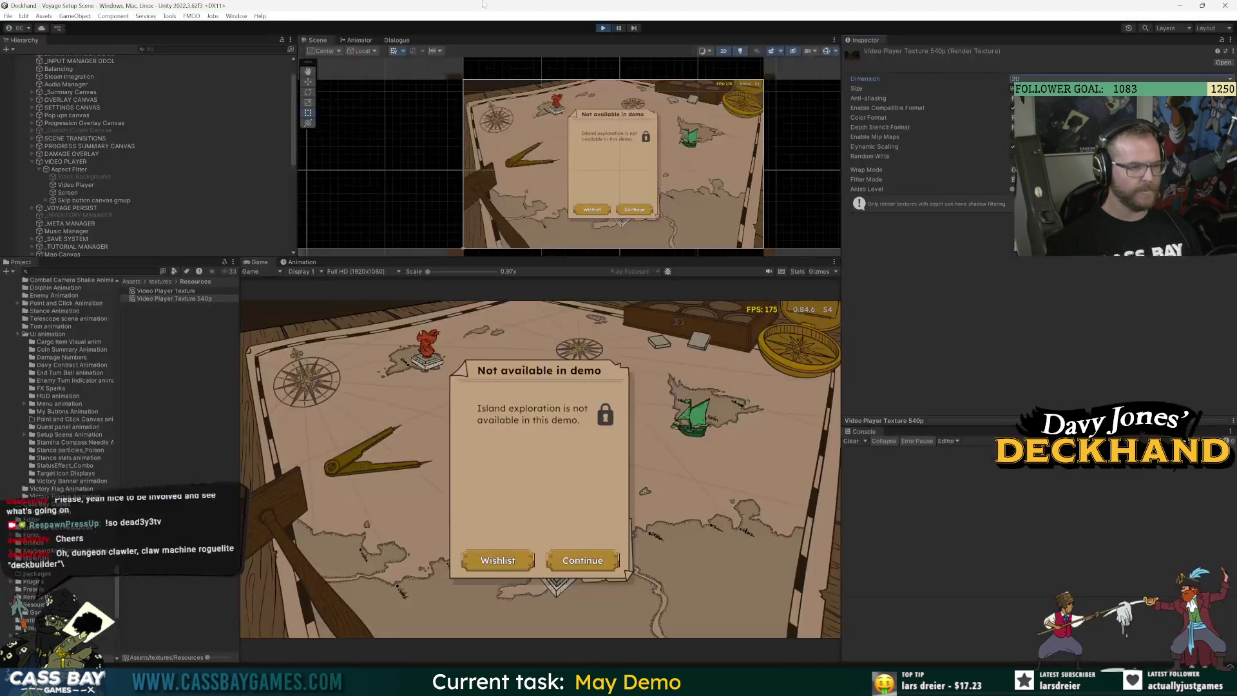
Stop the game and open the Wishlist prompt prefab, framing the 'Not available in demo' card
left_click(603, 29)
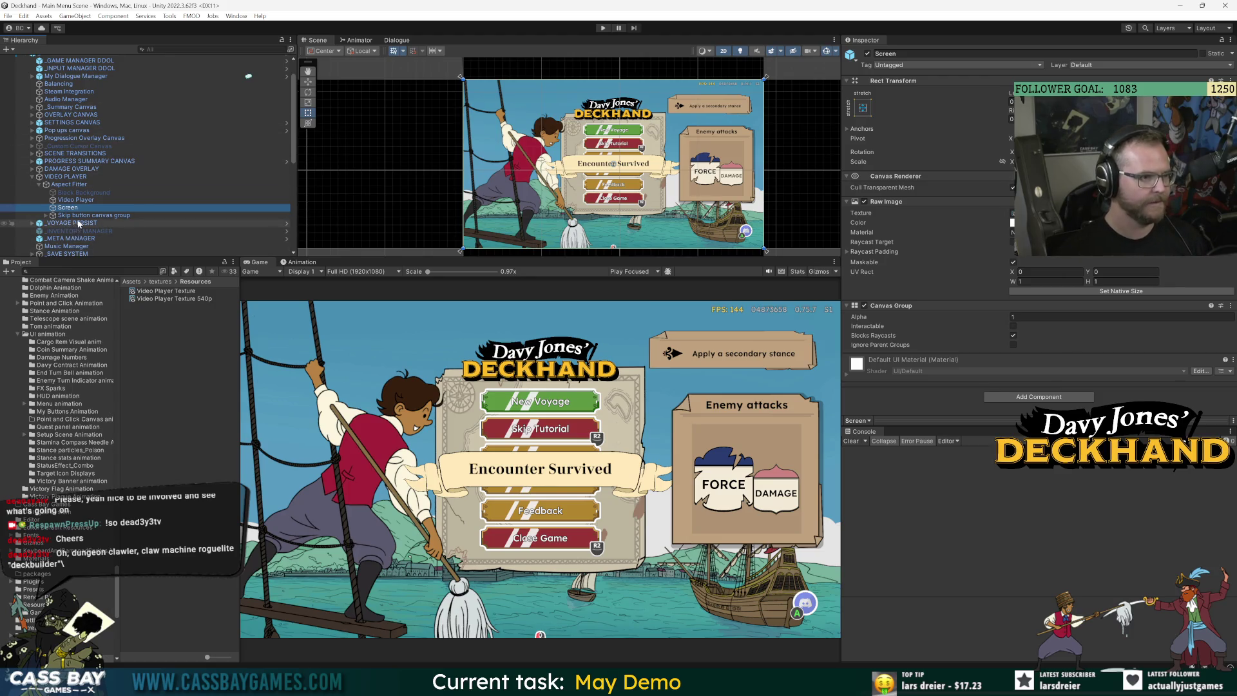
scroll(76, 219, "down", 5)
double_click(80, 150)
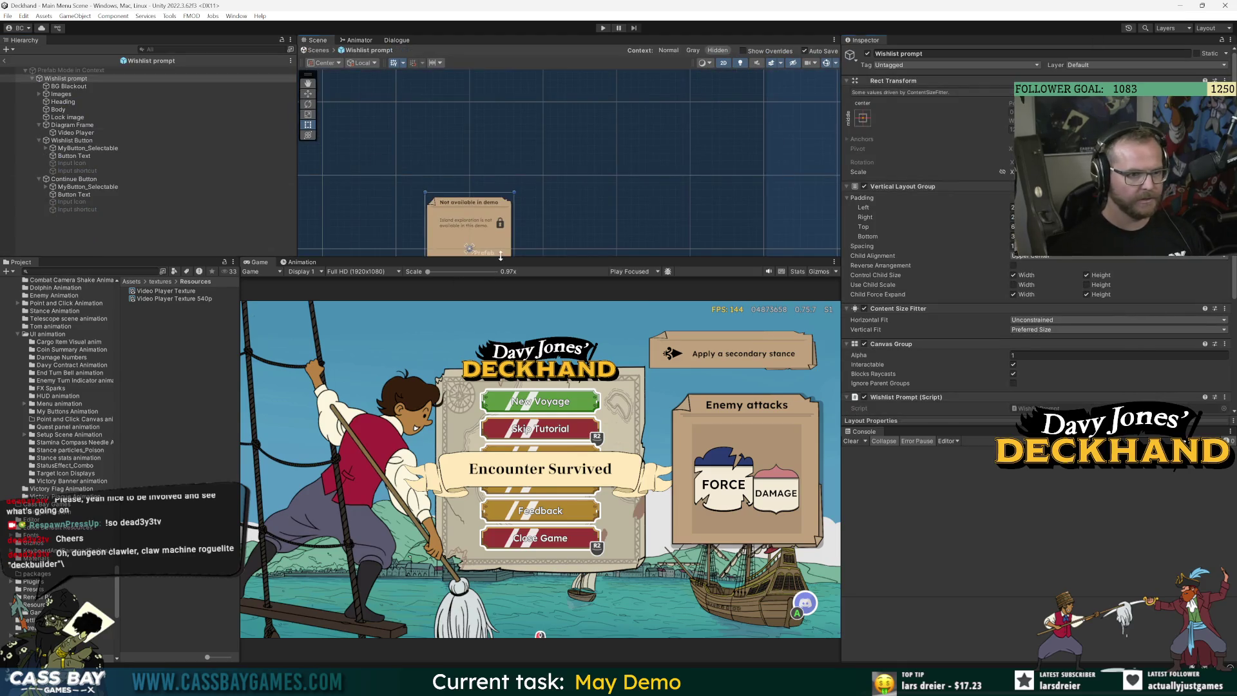
left_click_drag(487, 258, 464, 460)
key("f")
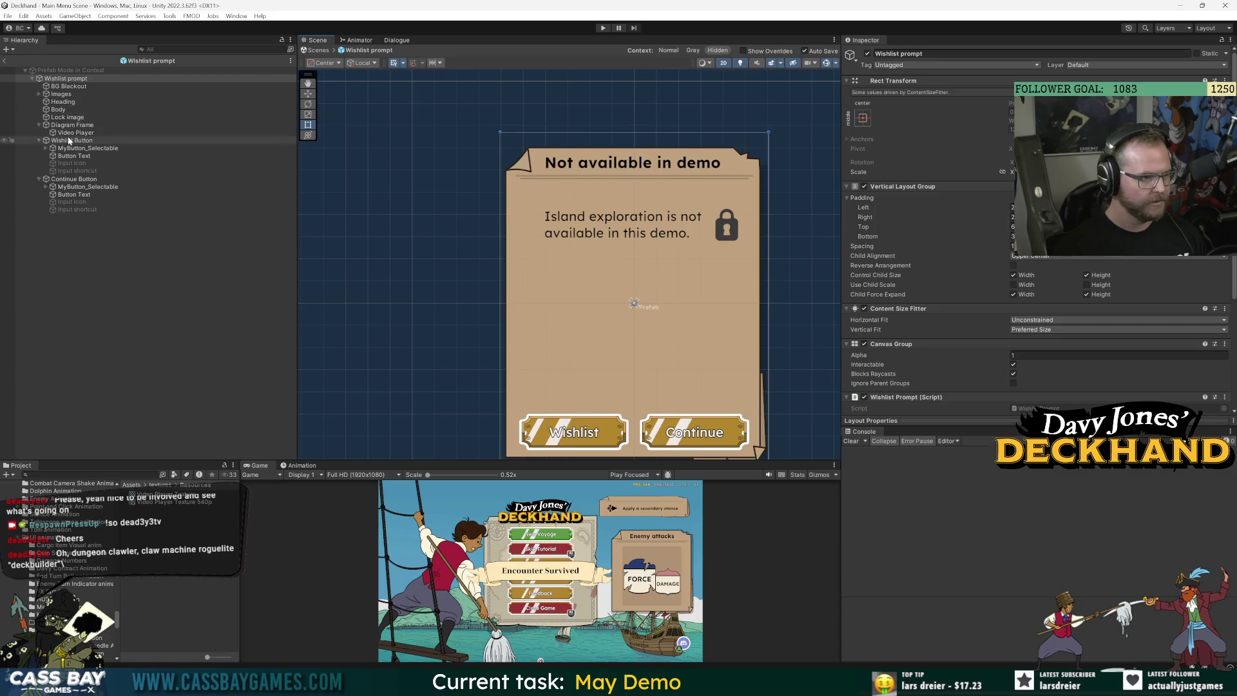
Paste the Screen raw image under Video Player and set its Texture to Video Player Texture
left_click(76, 133)
key("ctrl+shift+v")
left_click_drag(67, 140, 76, 132)
left_click(75, 141)
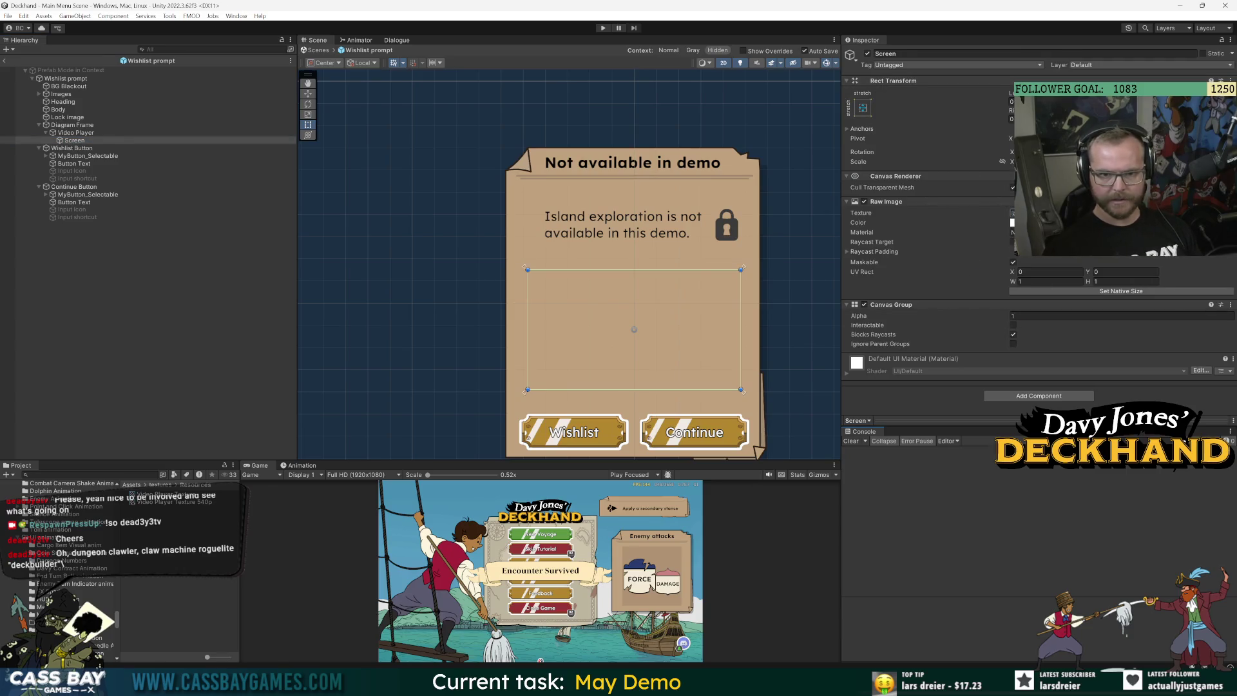
left_click(1227, 212)
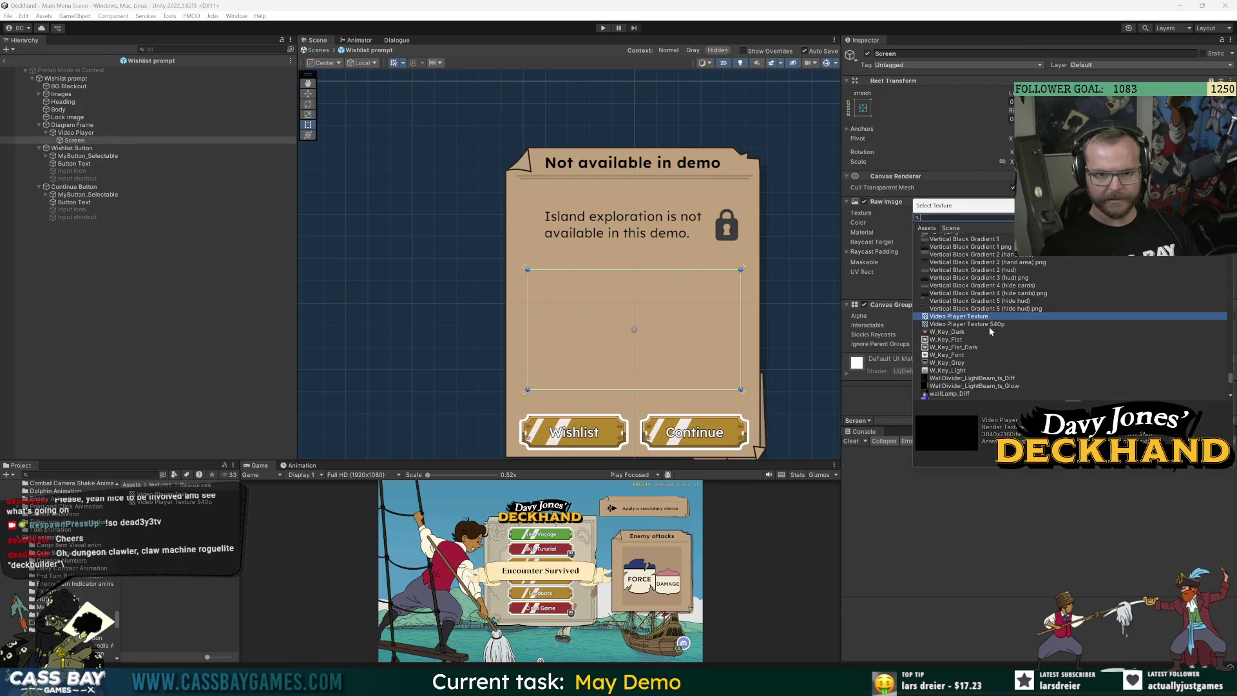
double_click(989, 326)
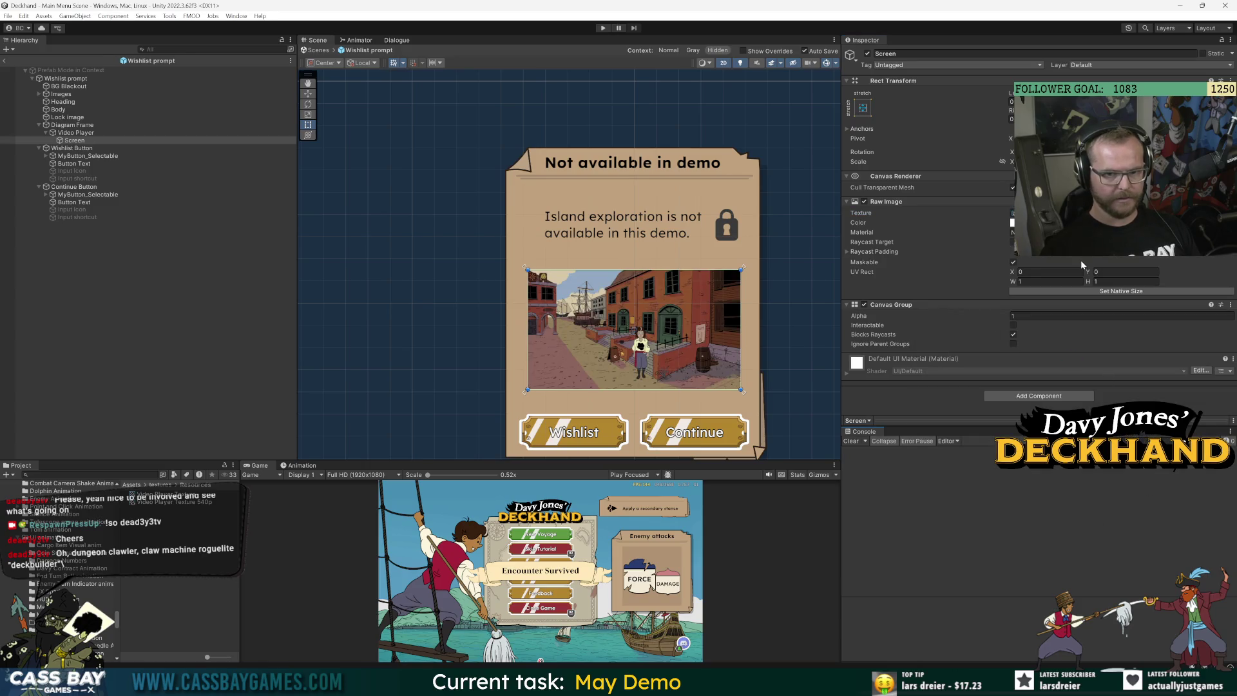
left_click(147, 345)
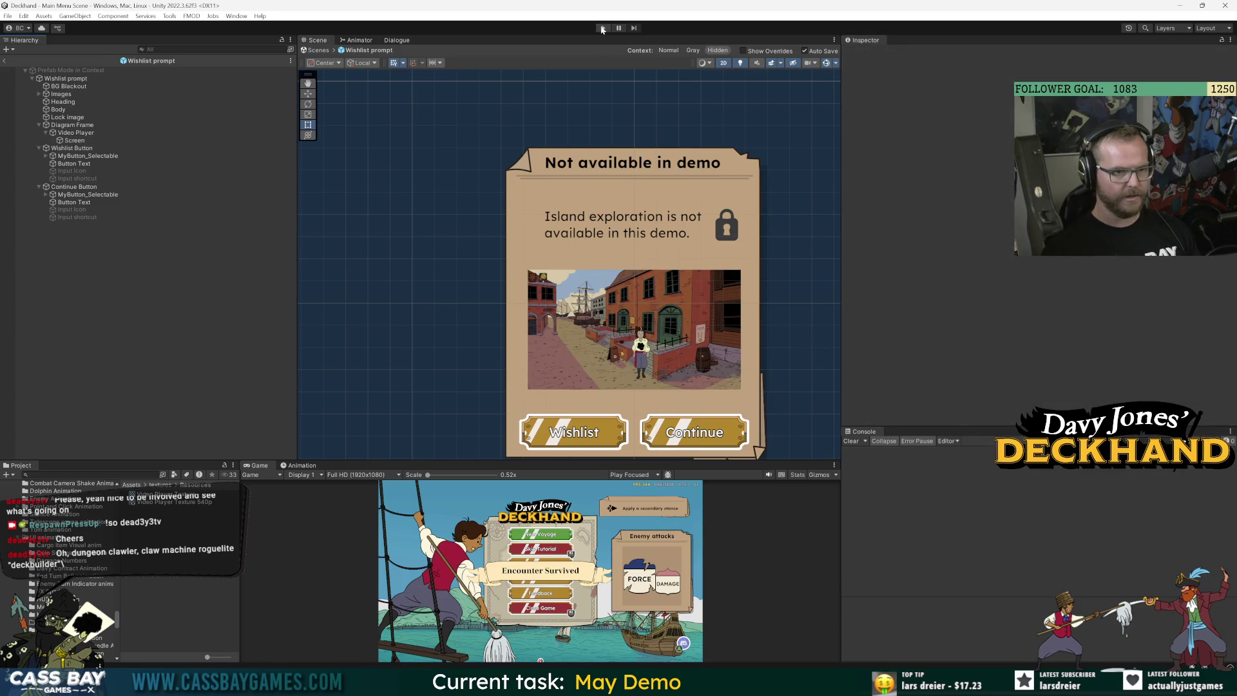
Run the game, exit prefab editing, and start a new voyage to test the prompt
left_click(602, 28)
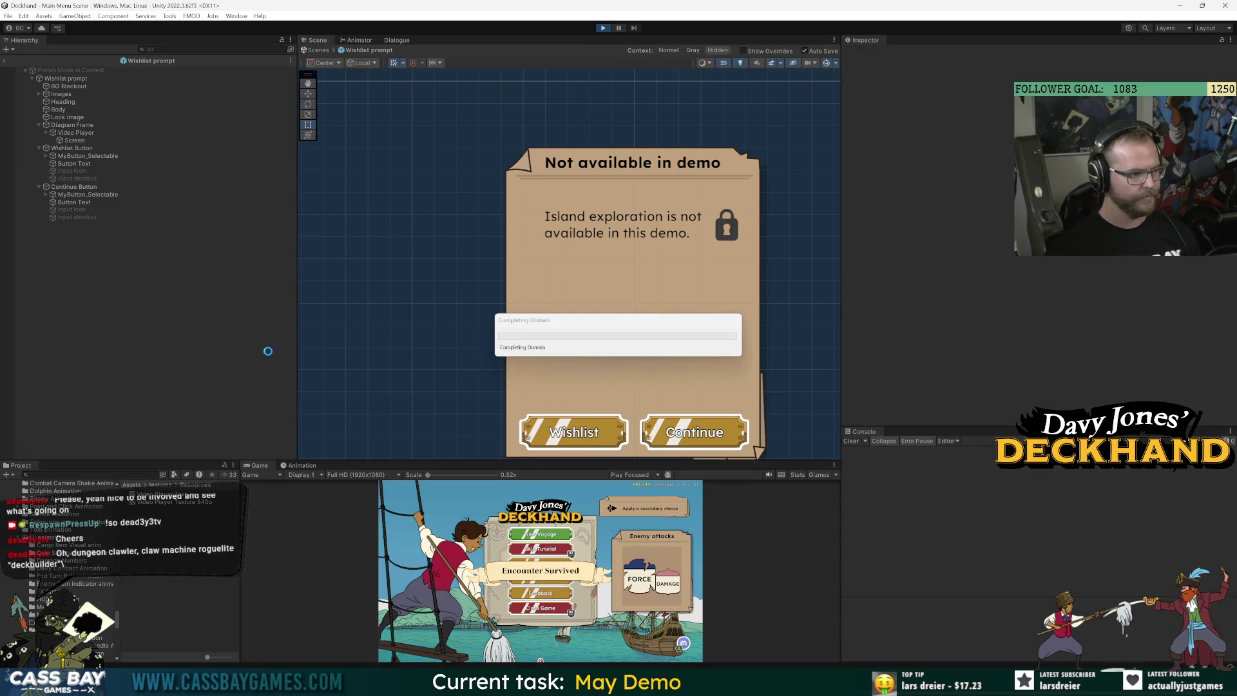
left_click(6, 62)
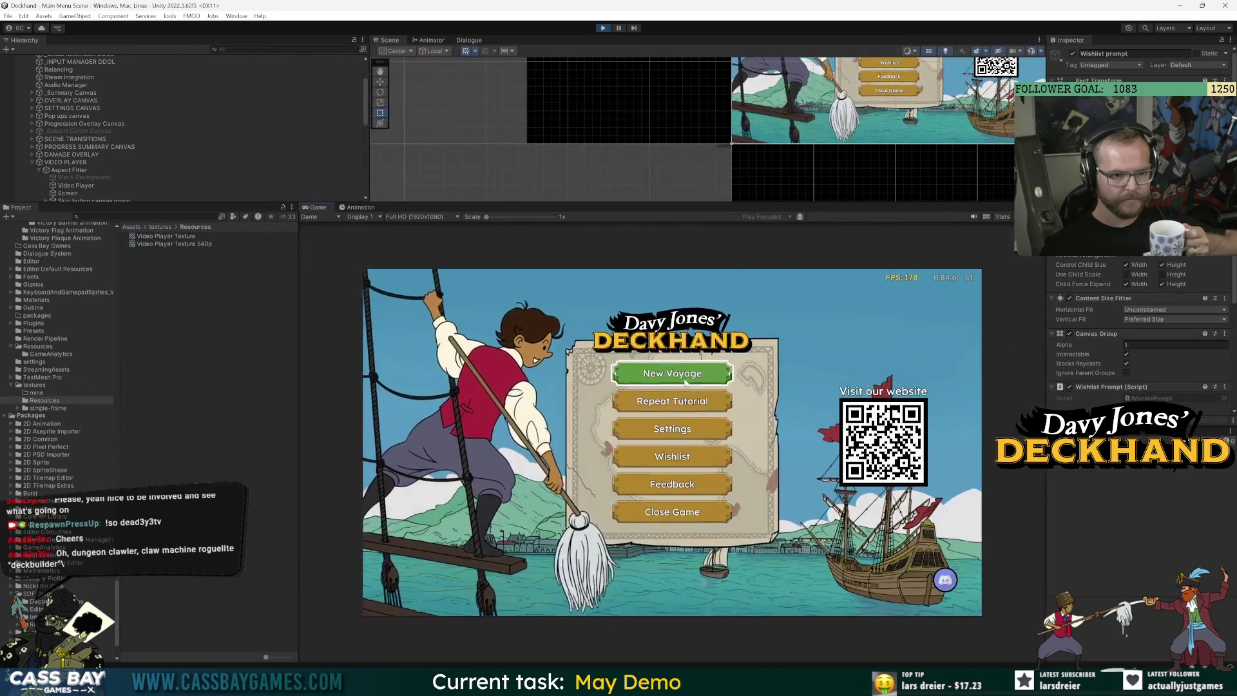
left_click(684, 381)
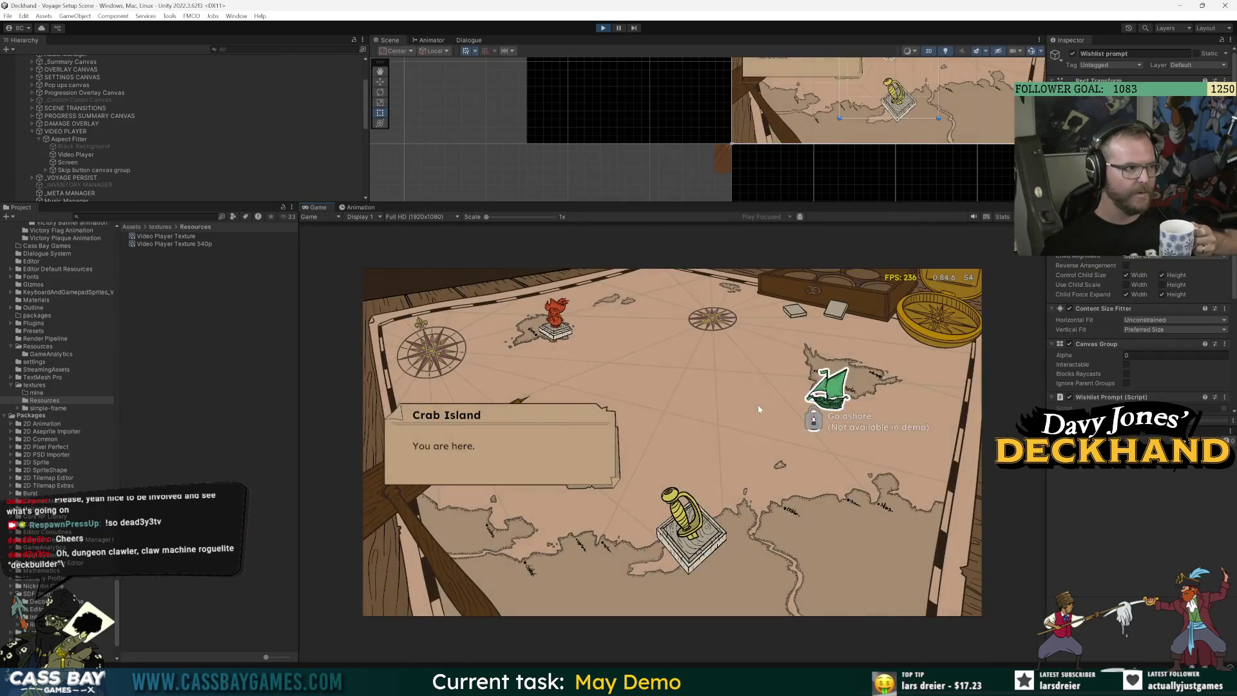
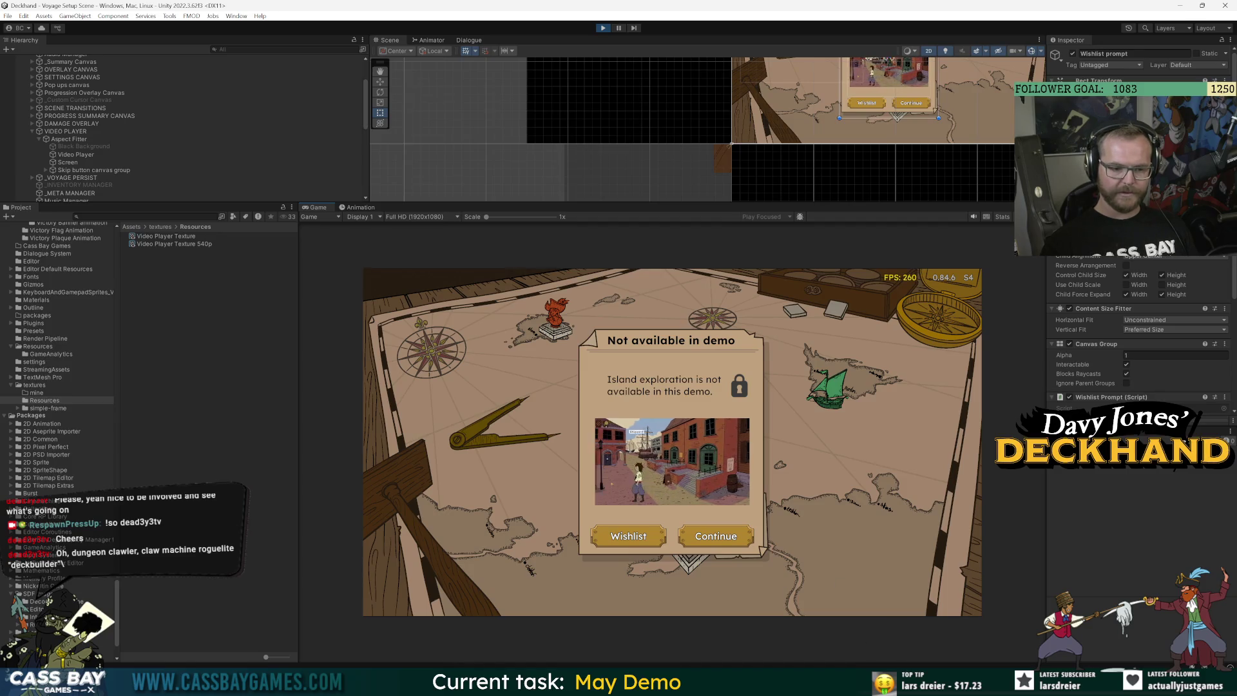
Bring up the Premiere Pro Explore Demo Clip edit and park the playhead near 00:00:08:14
key("alt+Tab")
left_click_drag(744, 370, 550, 395)
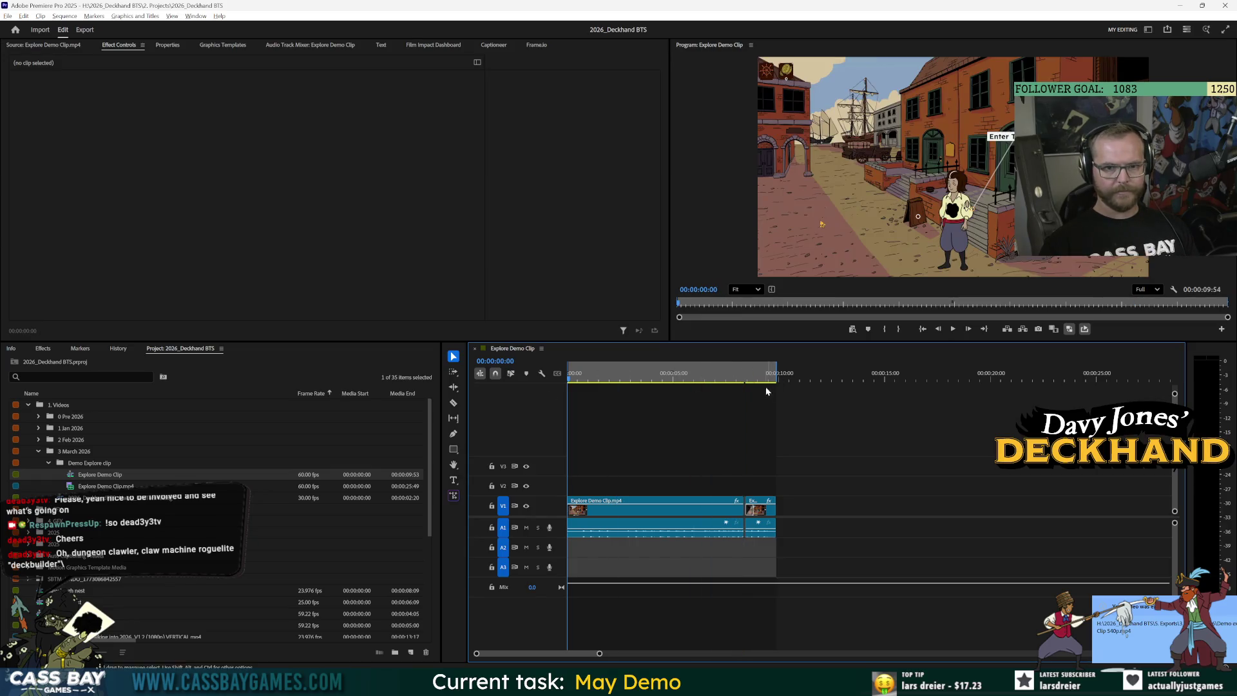
Preview about two seconds of the explore sequence, then return to Unity
key("space")
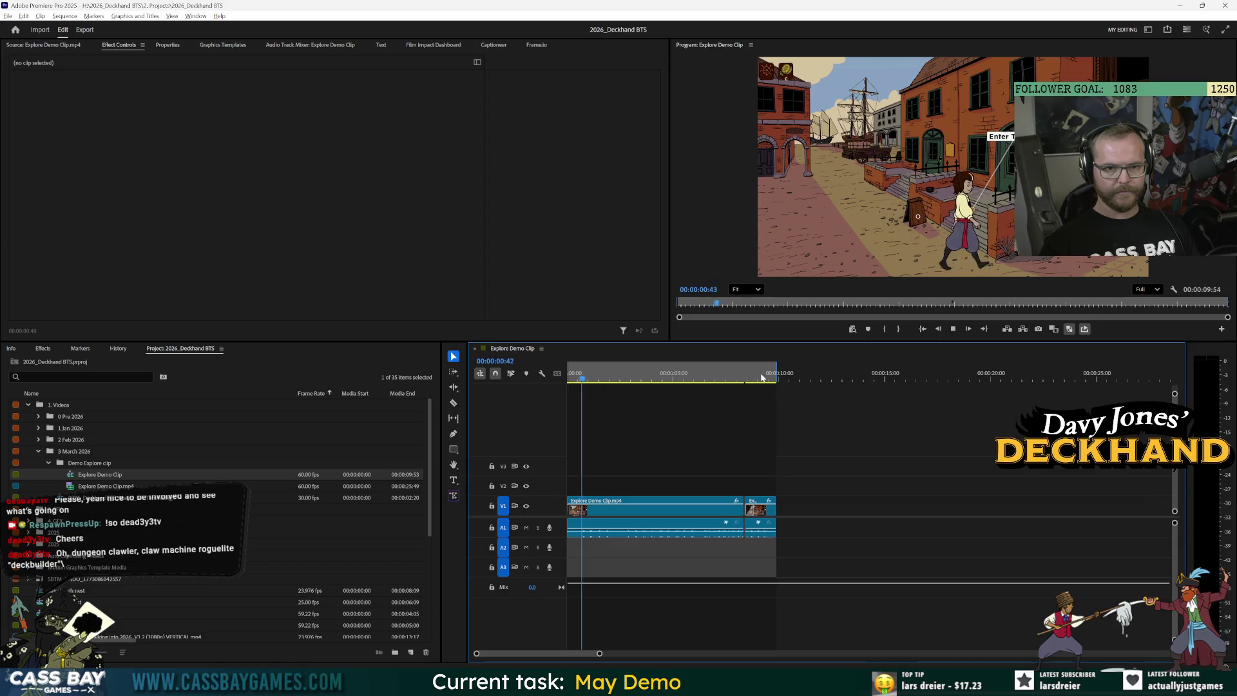
key("space")
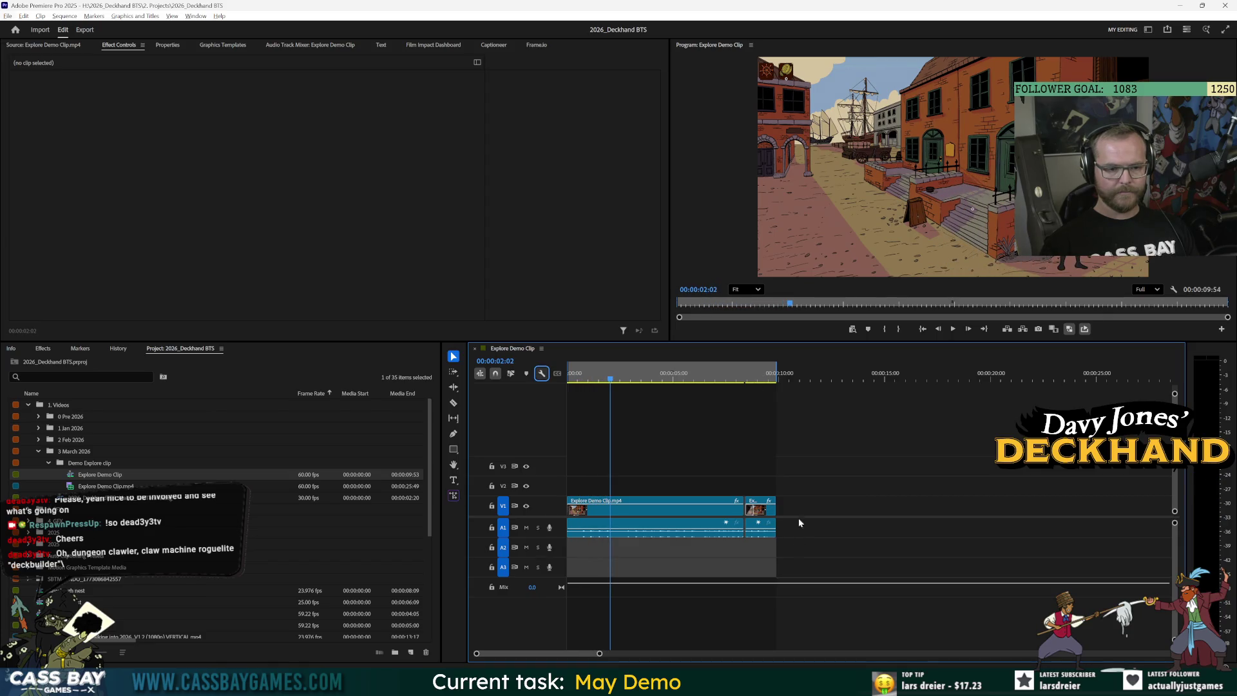
key("alt+Tab")
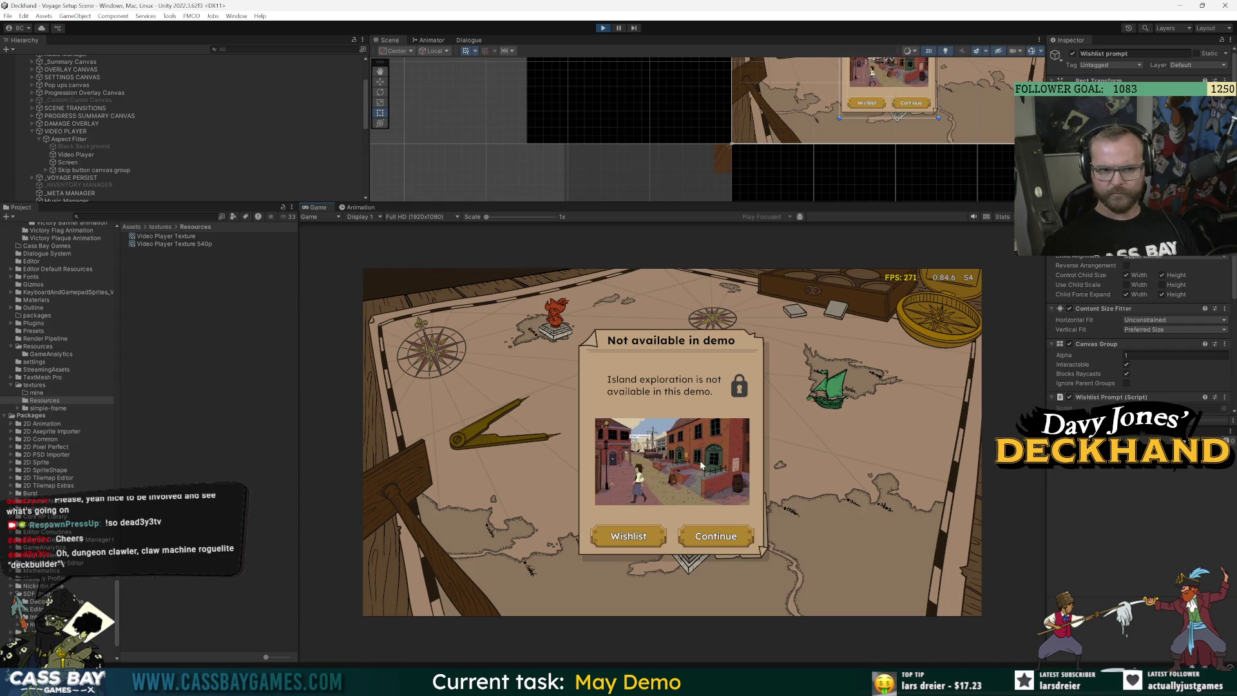
Inspect the Video Player Texture 540p asset and the VIDEO PLAYER object's components
left_click(171, 243)
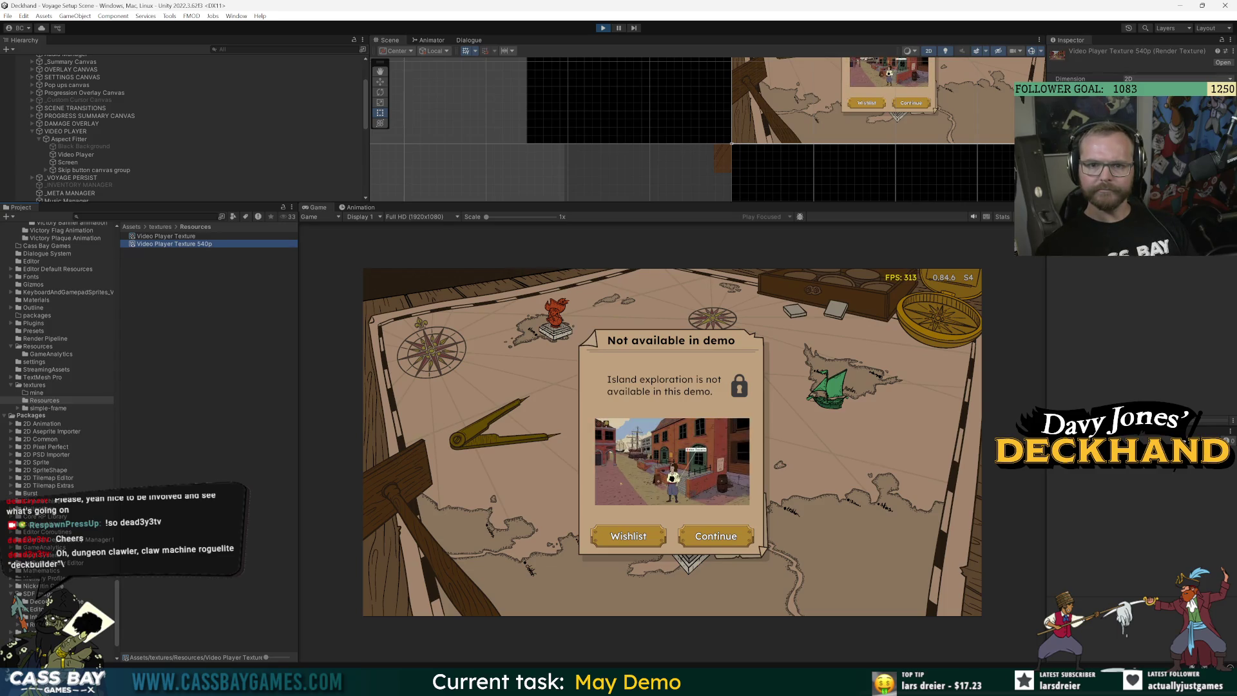
left_click(1166, 335)
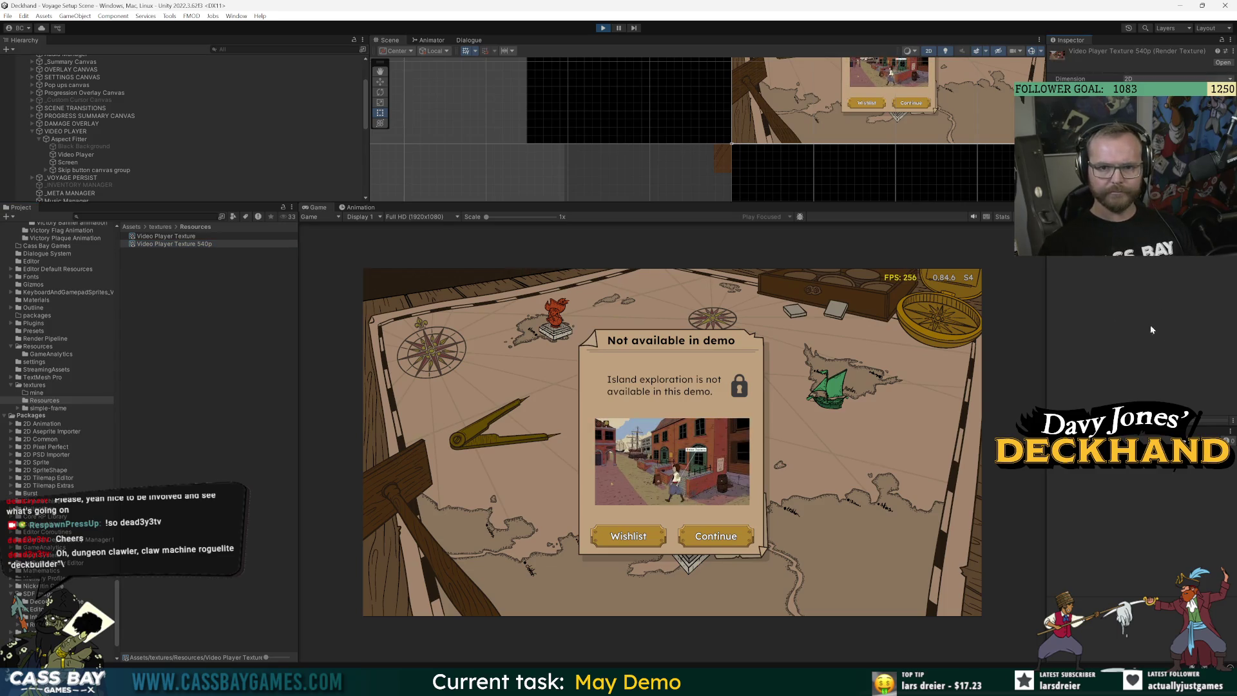
left_click(65, 131)
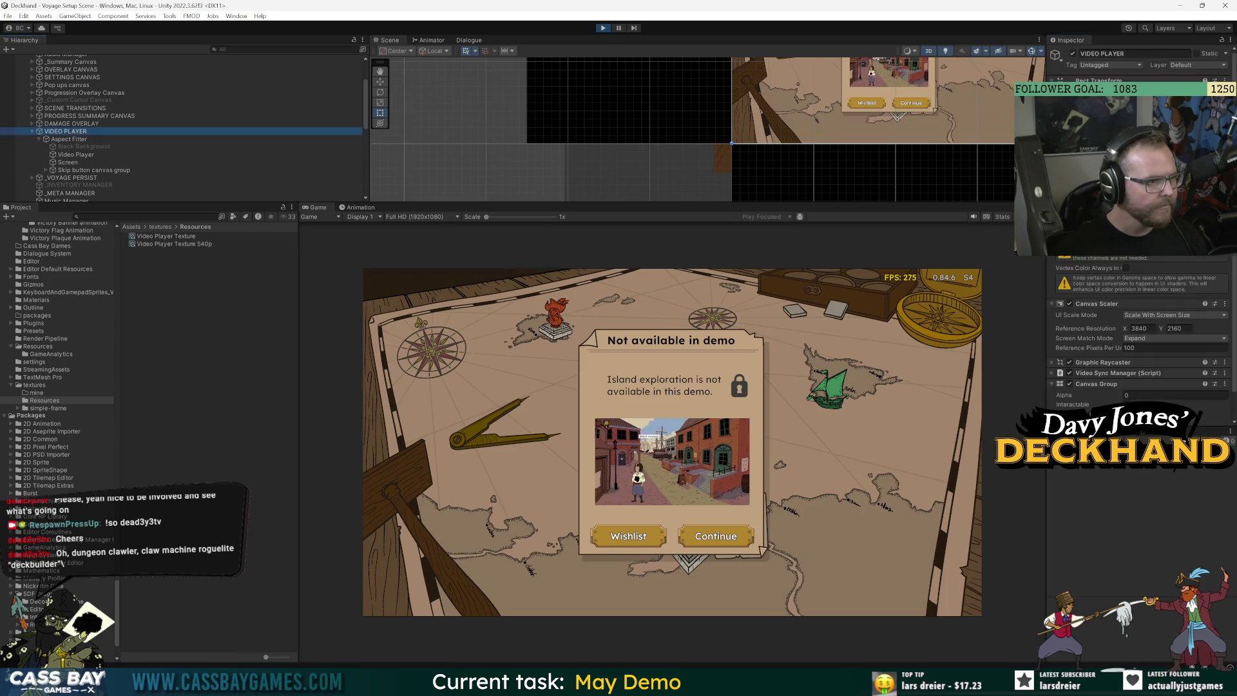
scroll(1077, 372, "down", 1)
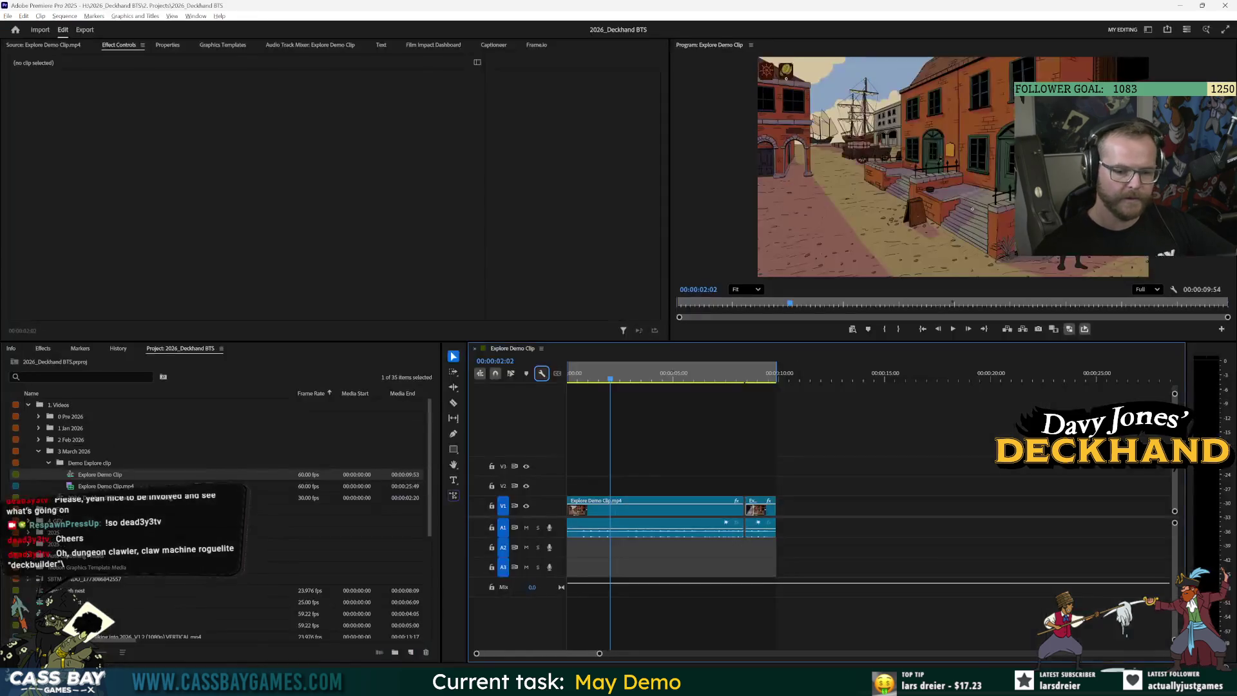
Rearrange and trim the explore timeline to a single clip, deleting the leftover second clip
left_click_drag(607, 508, 841, 512)
left_click(748, 465)
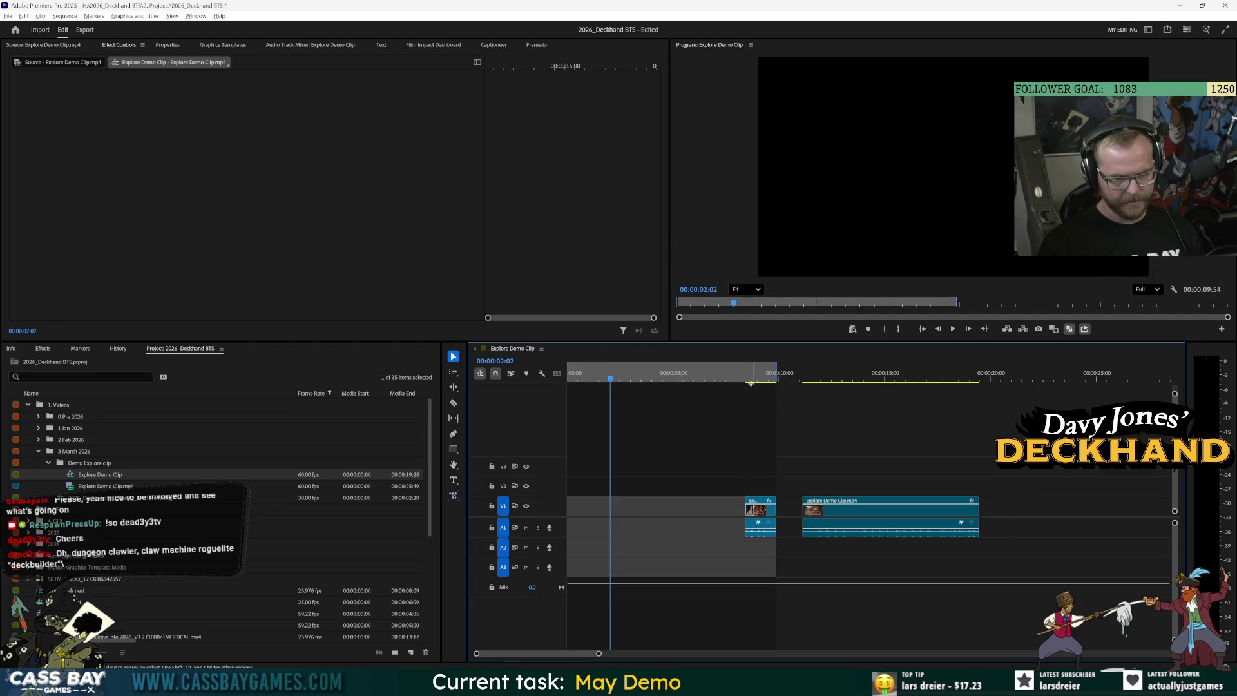
left_click(743, 379)
mouse_move(773, 535)
left_mouse_down()
mouse_move(583, 529)
mouse_move(776, 495)
left_mouse_up()
left_click(800, 424)
key("space")
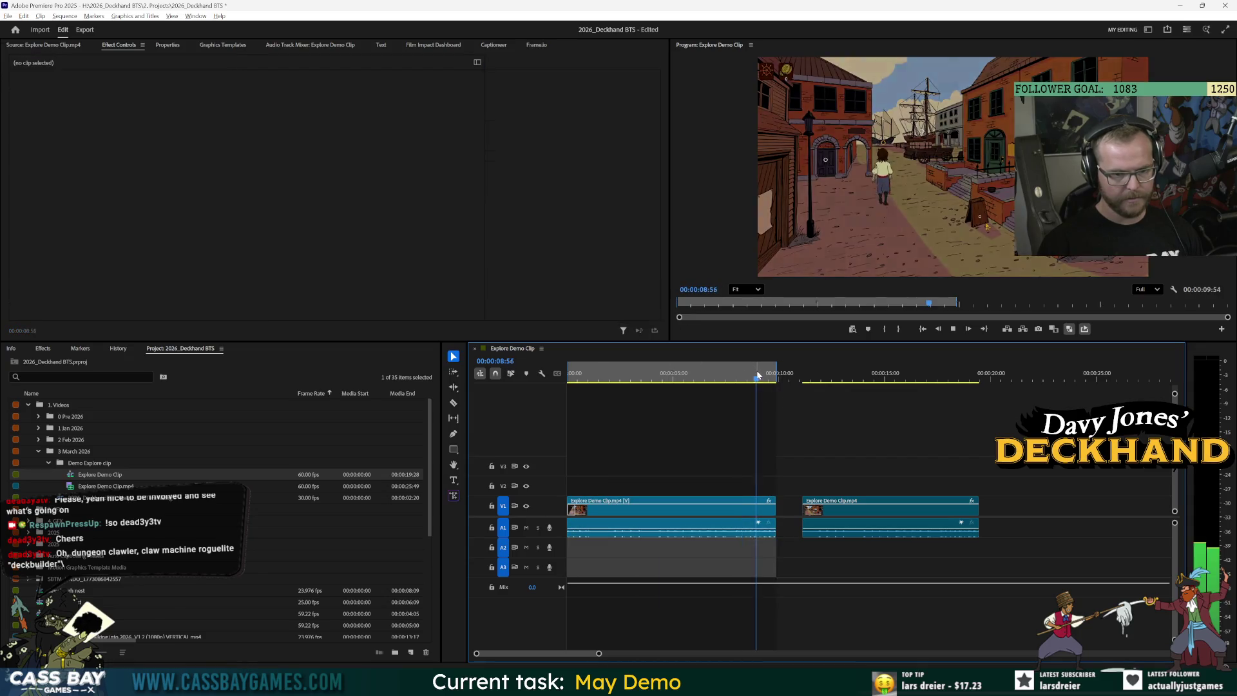
left_click_drag(859, 454, 910, 601)
key("Delete")
Export the sequence over Explore Demo Clip 540p, confirming the file replacement
key("ctrl+m")
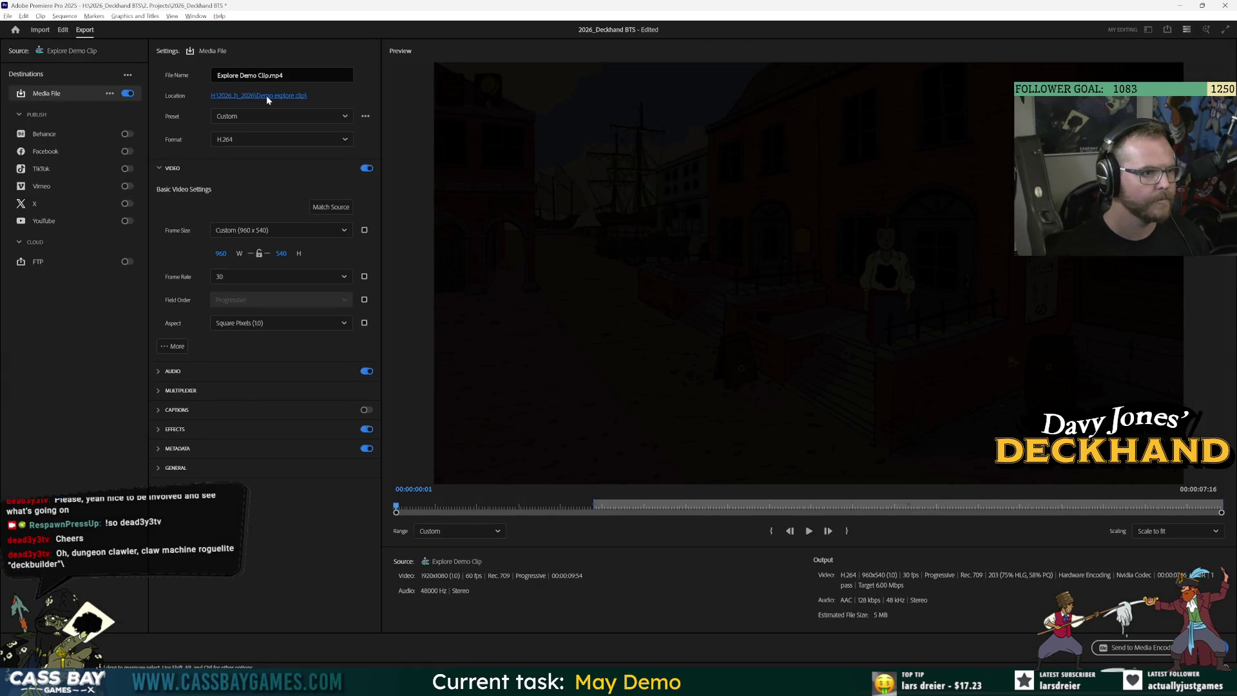
left_click(267, 98)
double_click(527, 169)
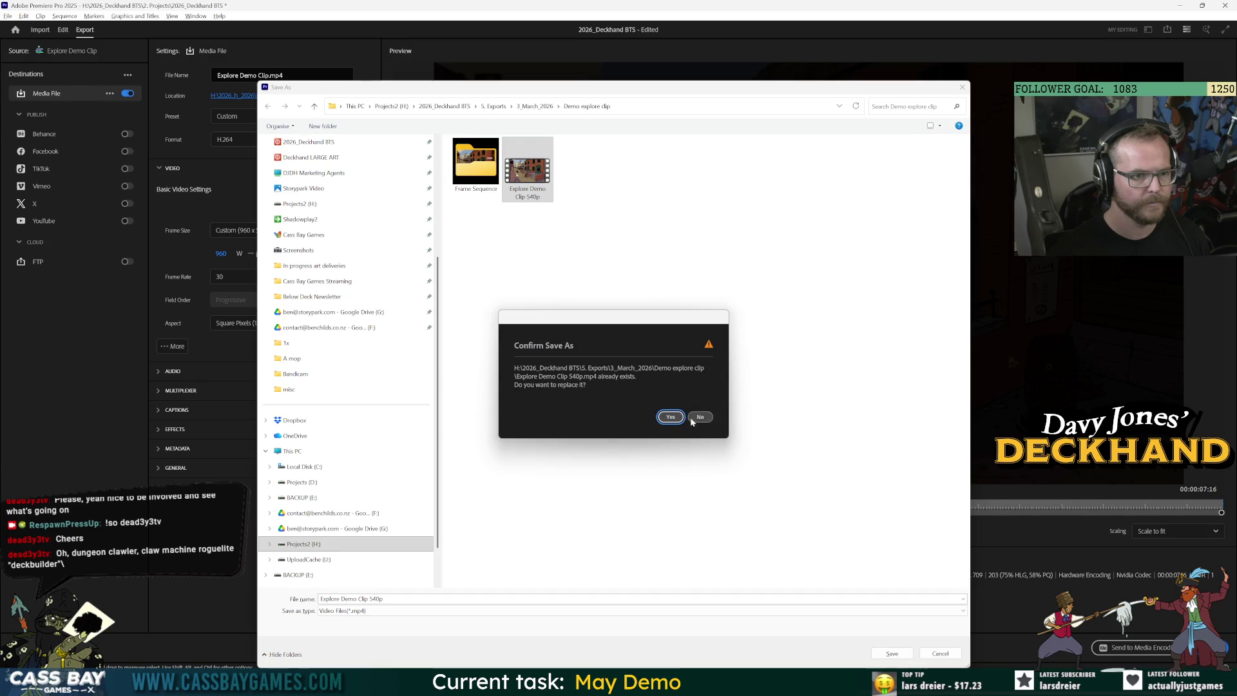
left_click(670, 417)
left_click(1203, 647)
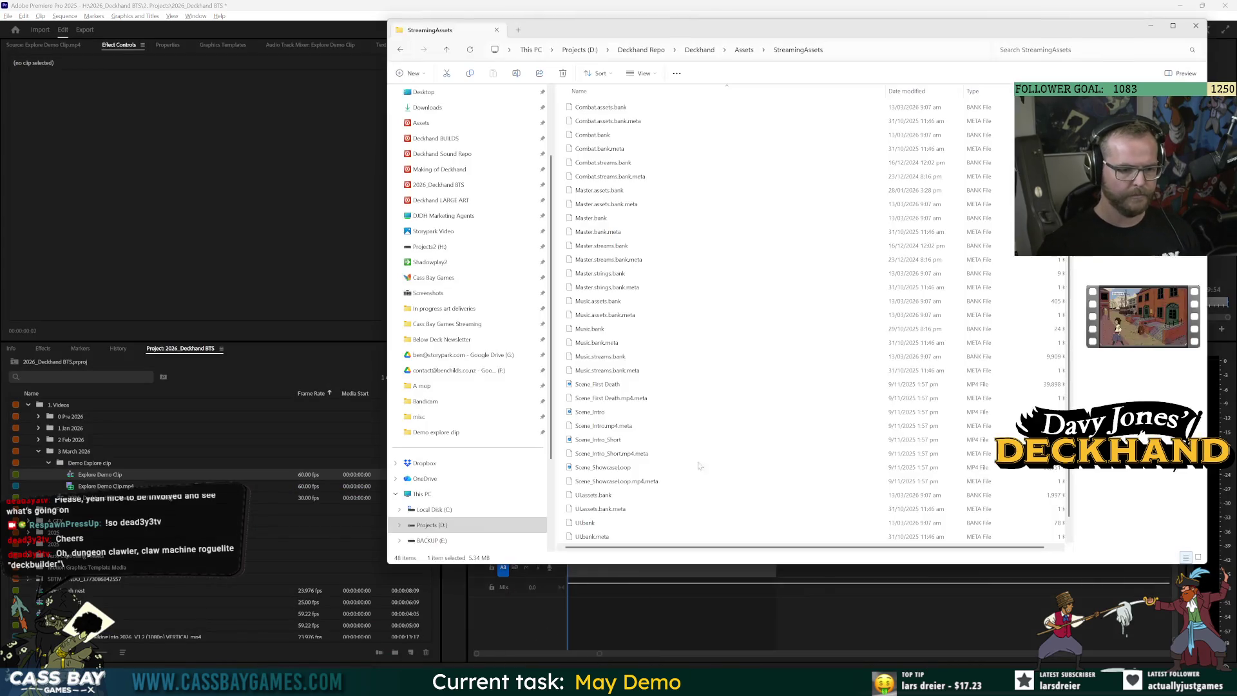
Bring up the StreamingAssets folder window in File Explorer
left_click(576, 628)
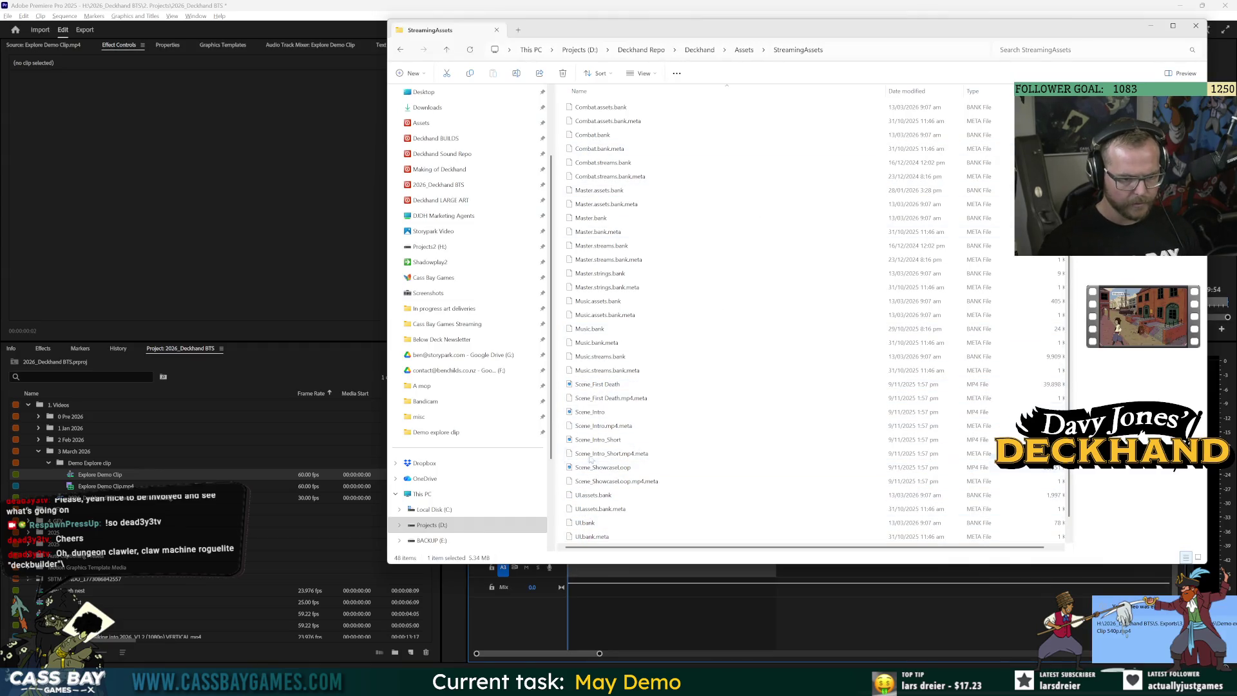
scroll(620, 413, "up", 5)
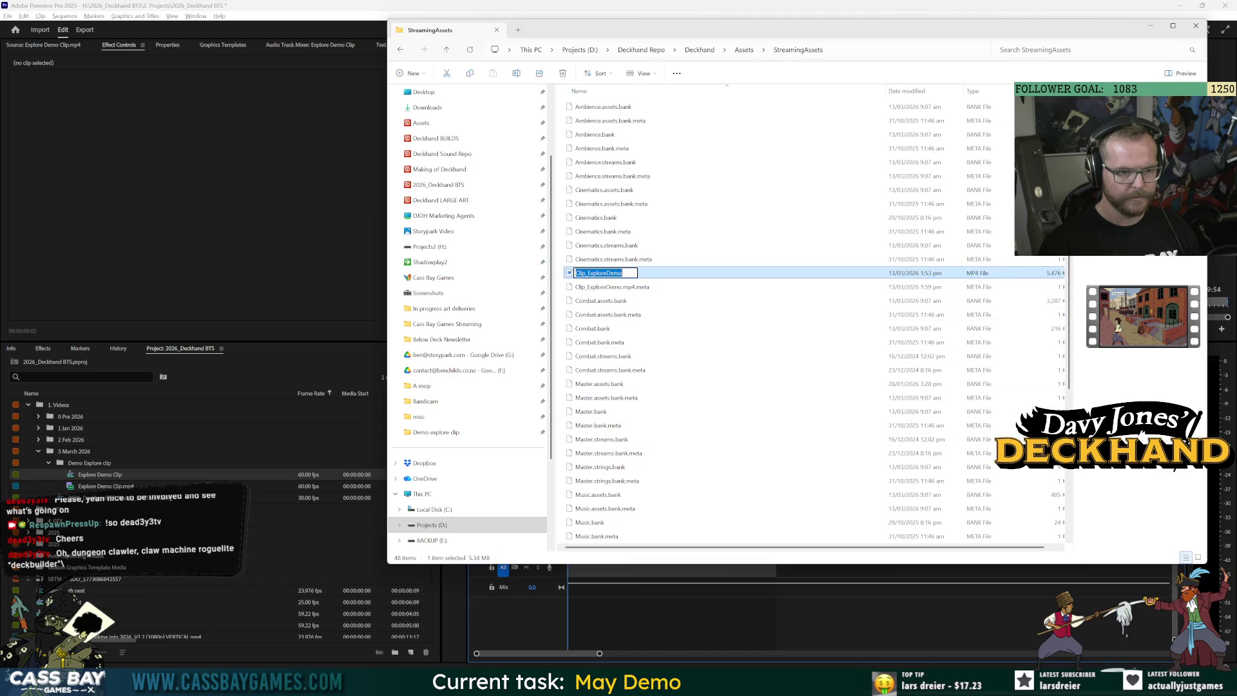
key("alt+Tab")
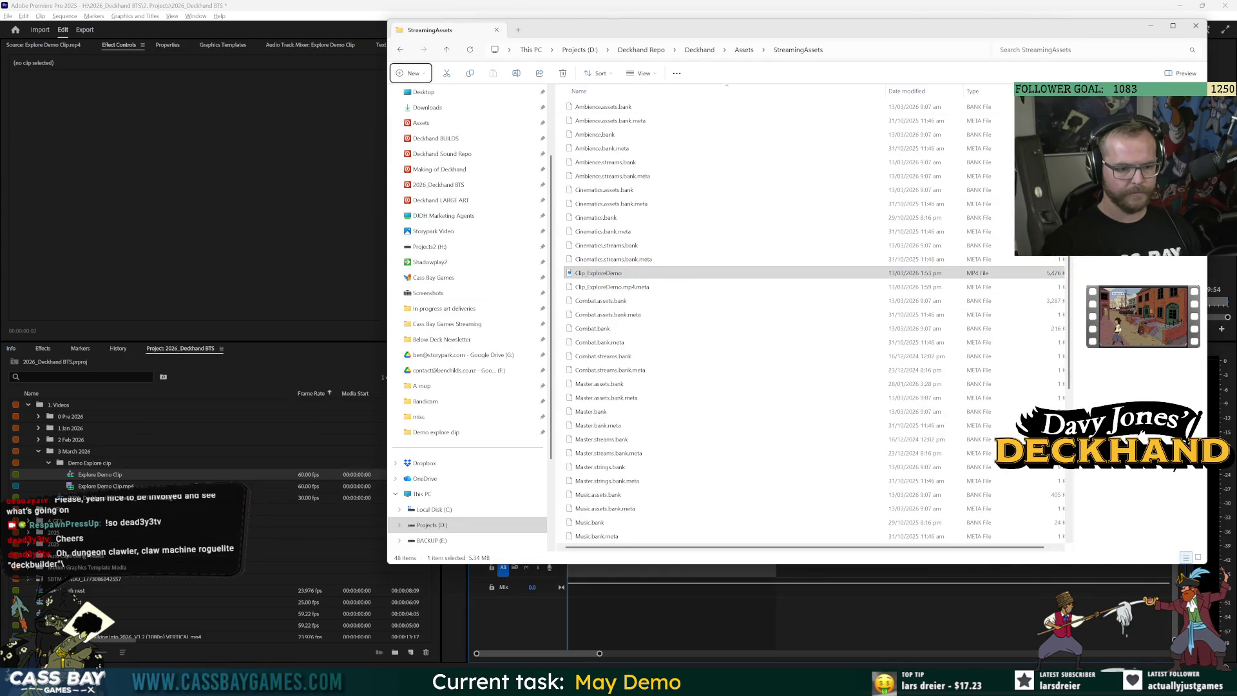
left_click(578, 685)
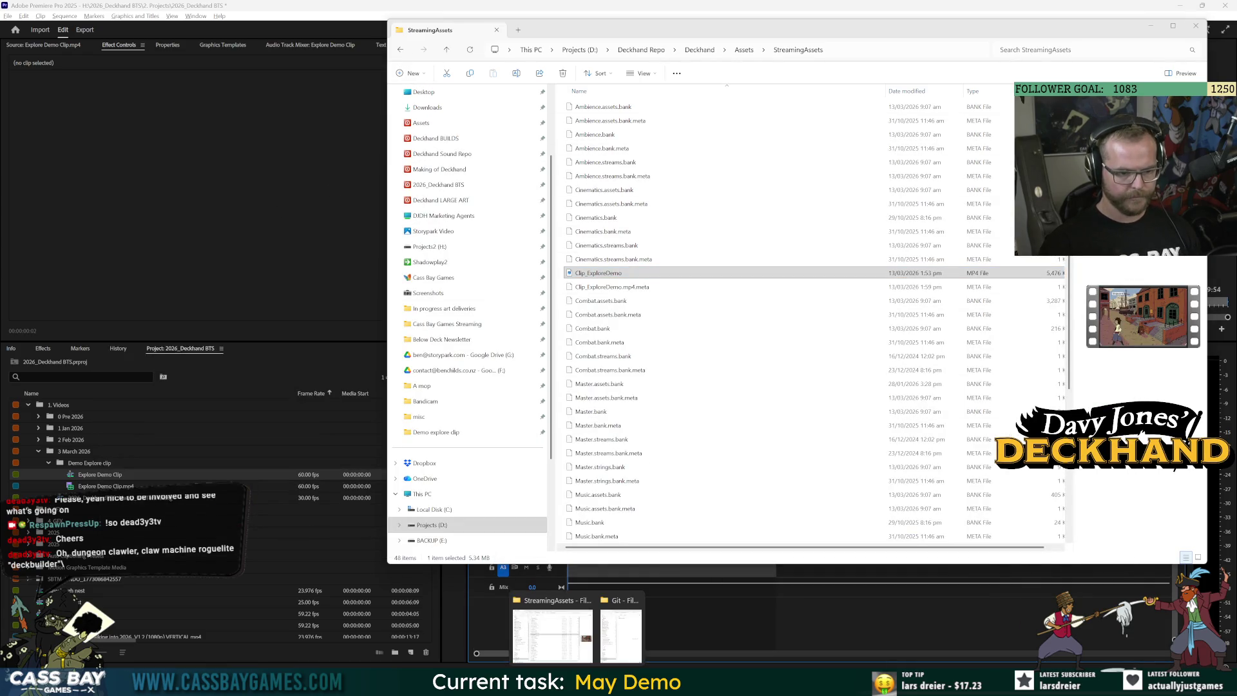
Open a second Explorer window at 5. Exports > 3_March_2026 > Demo explore clip
key("ctrl+n")
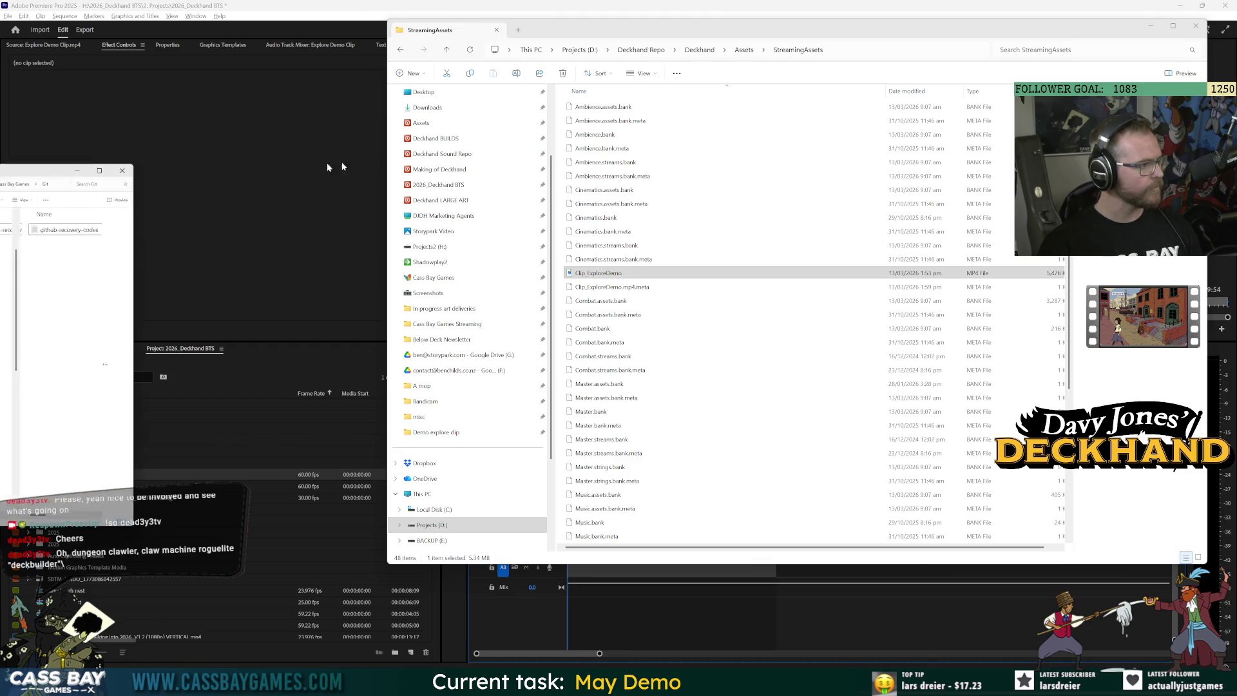
left_click(664, 193)
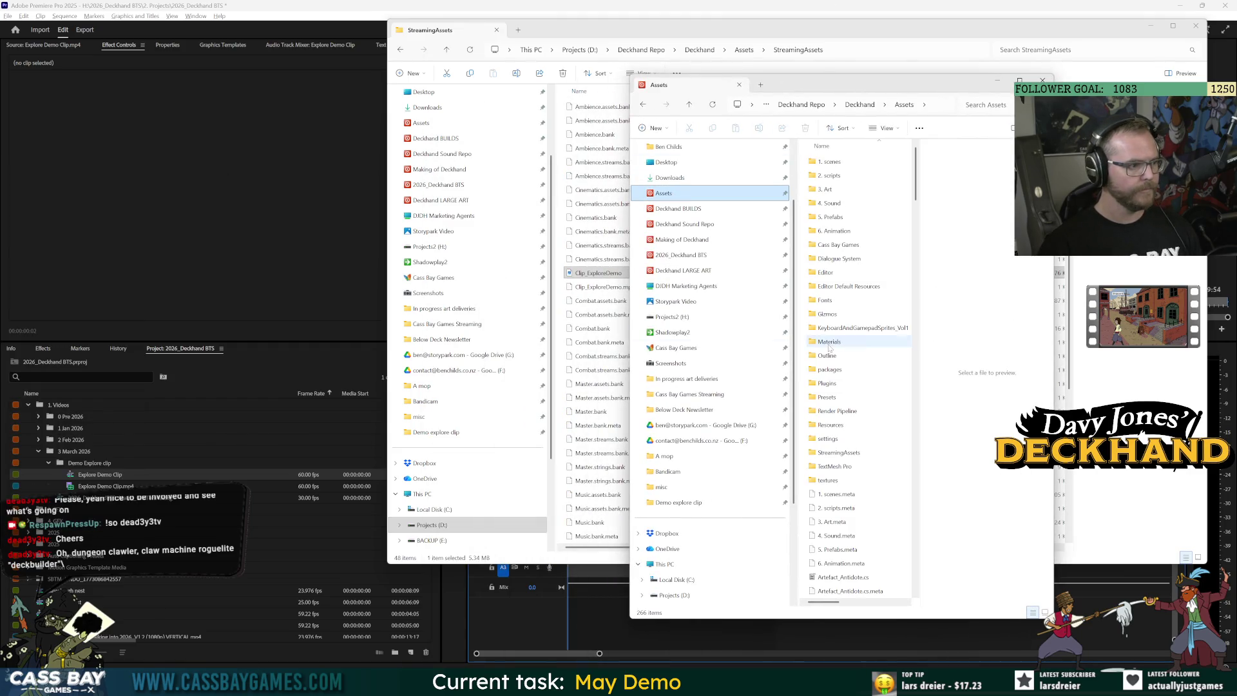
double_click(825, 189)
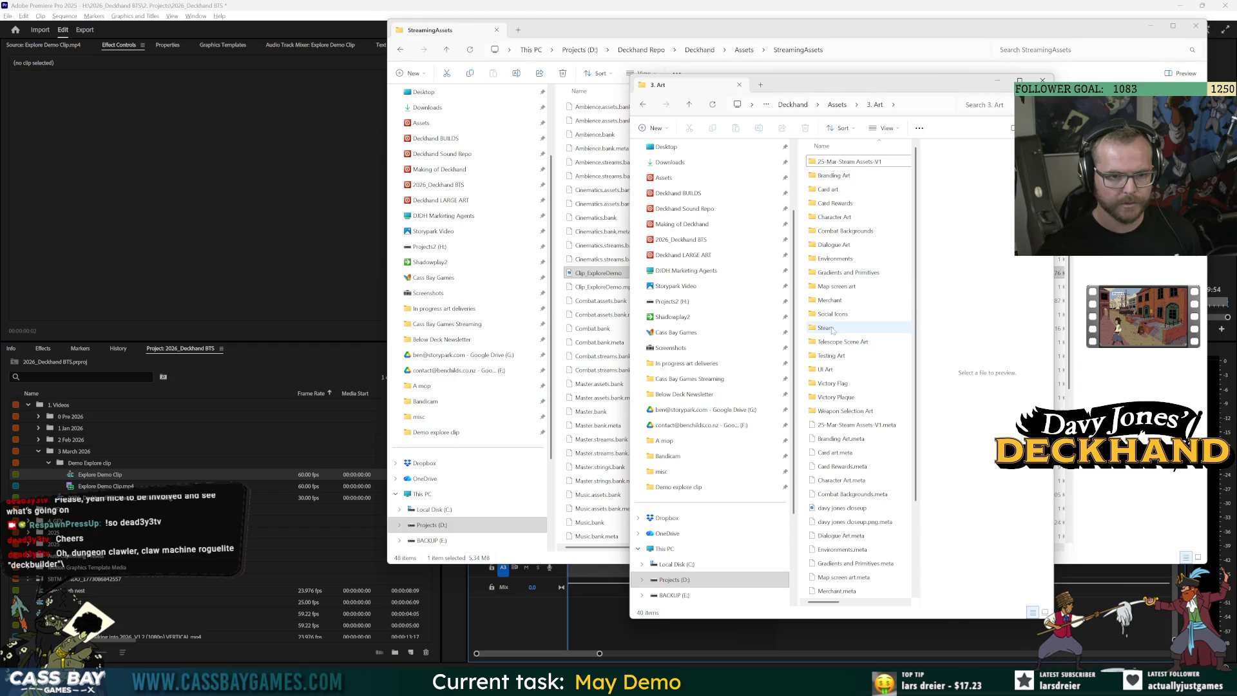
left_click(836, 104)
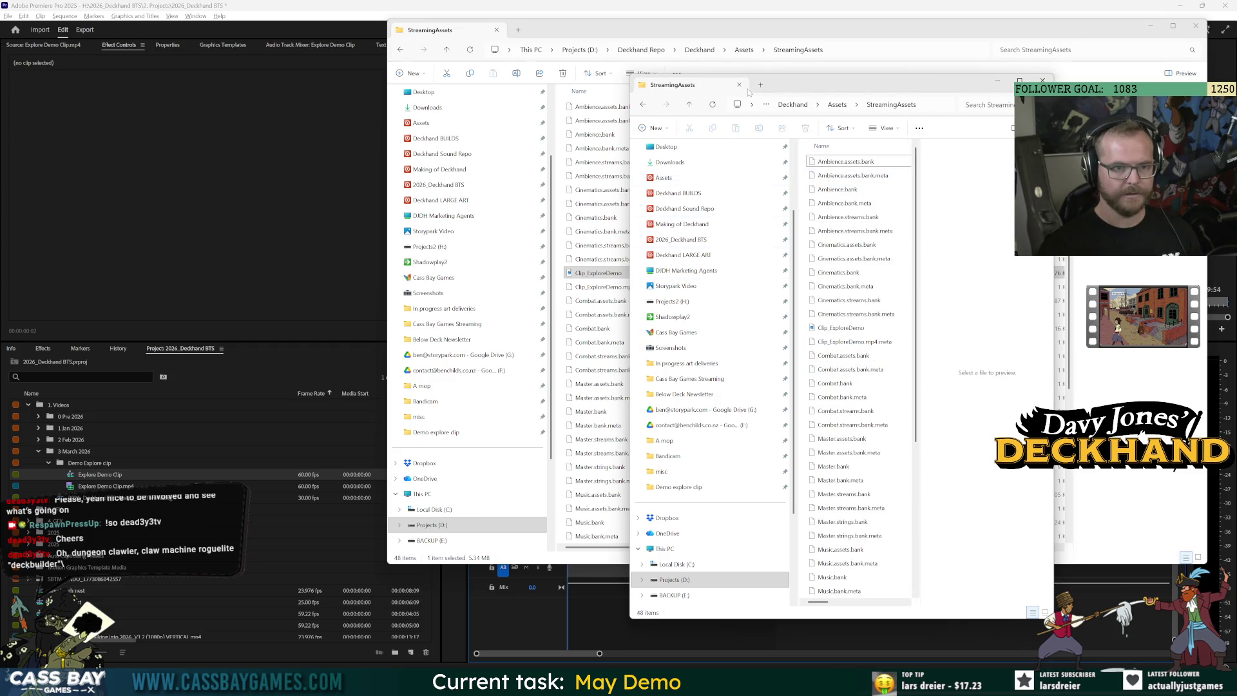
left_click(683, 239)
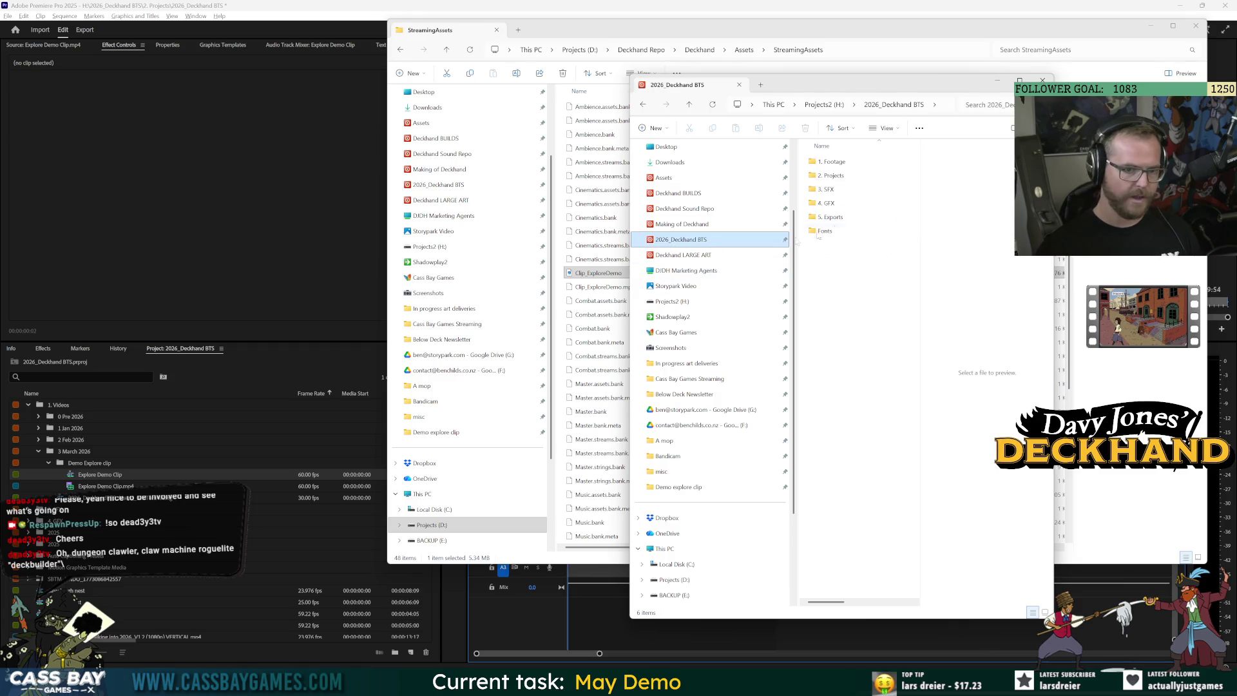
double_click(834, 218)
double_click(834, 203)
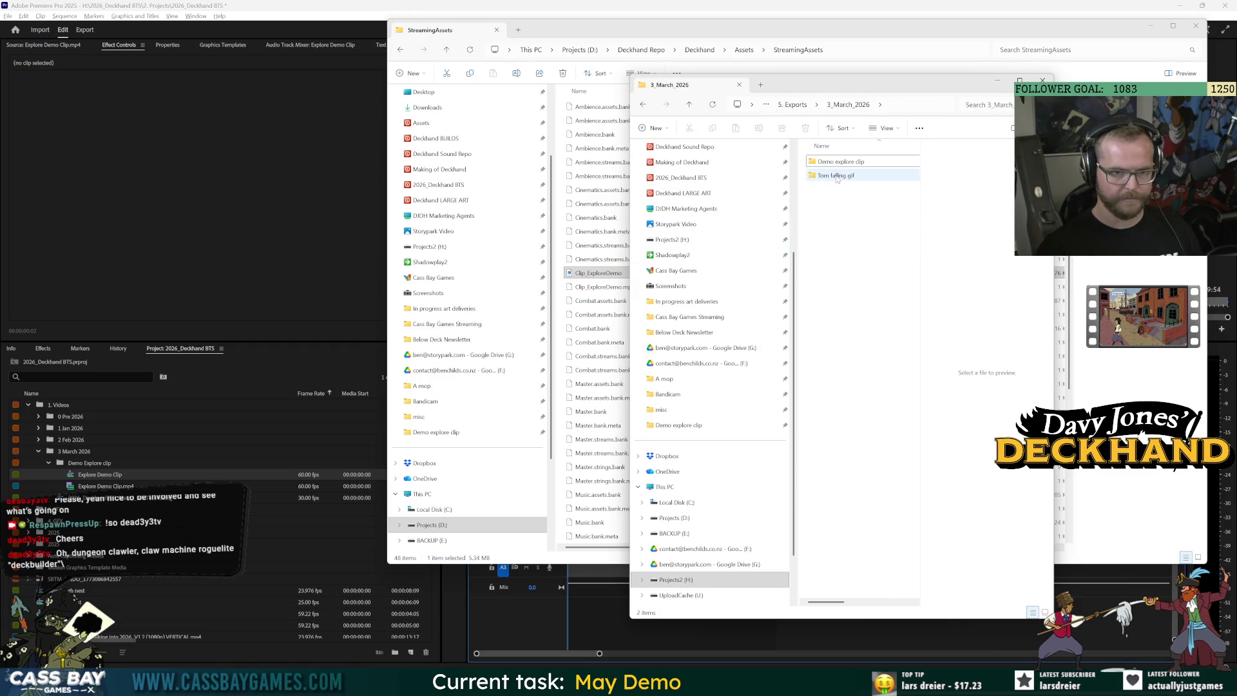
double_click(839, 161)
Copy Explore Demo Clip 540p into StreamingAssets, delete the old Clip_ExploreDemo, and rename the copy Clip_ExploreDemo
left_click_drag(888, 173, 585, 236)
left_click(604, 273)
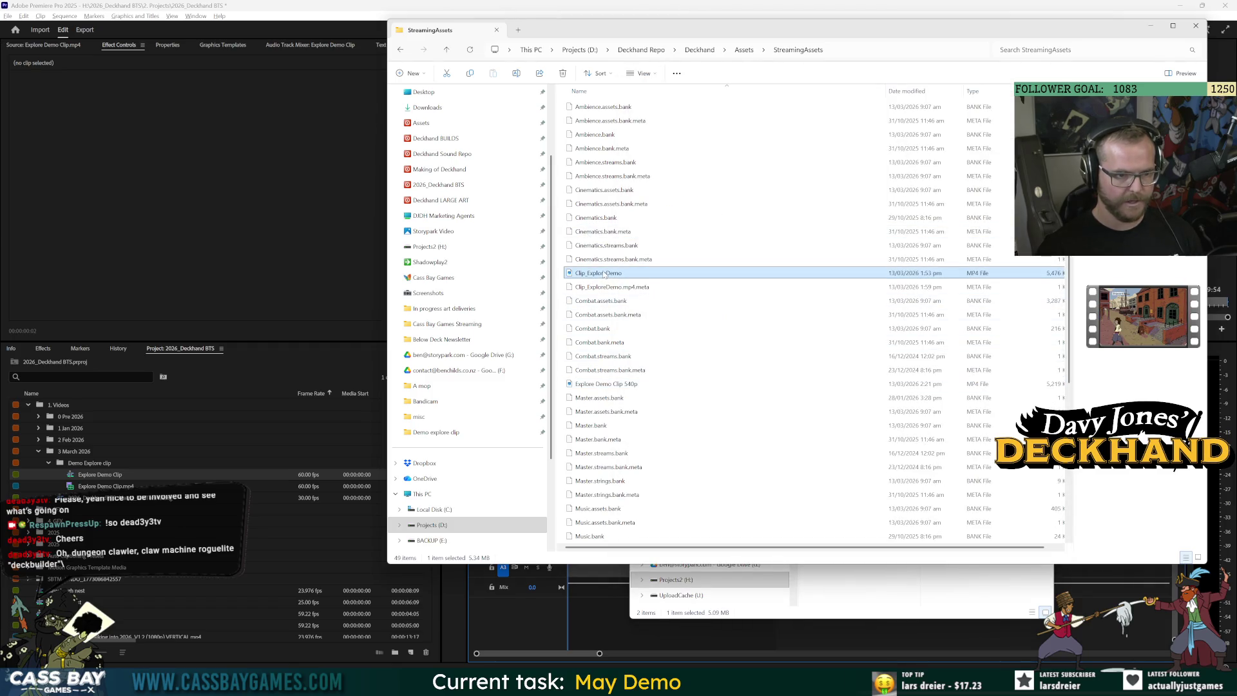
key("Delete")
left_click(609, 371)
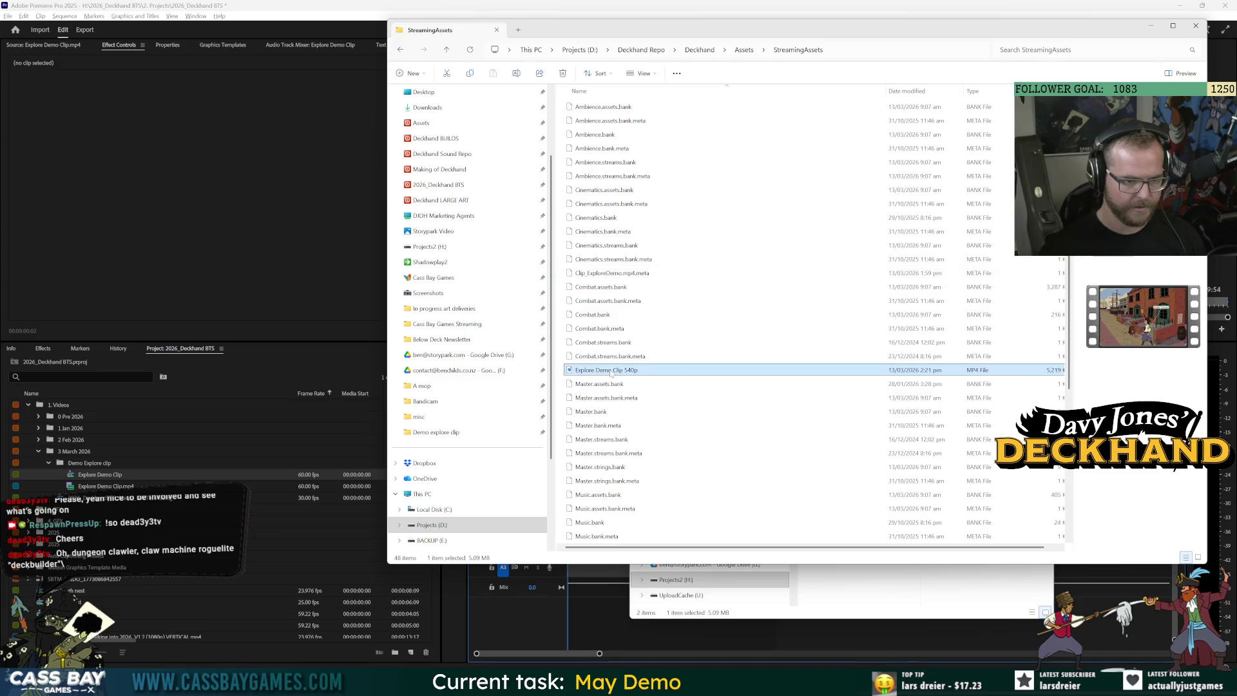
type("Clip_")
key("Return")
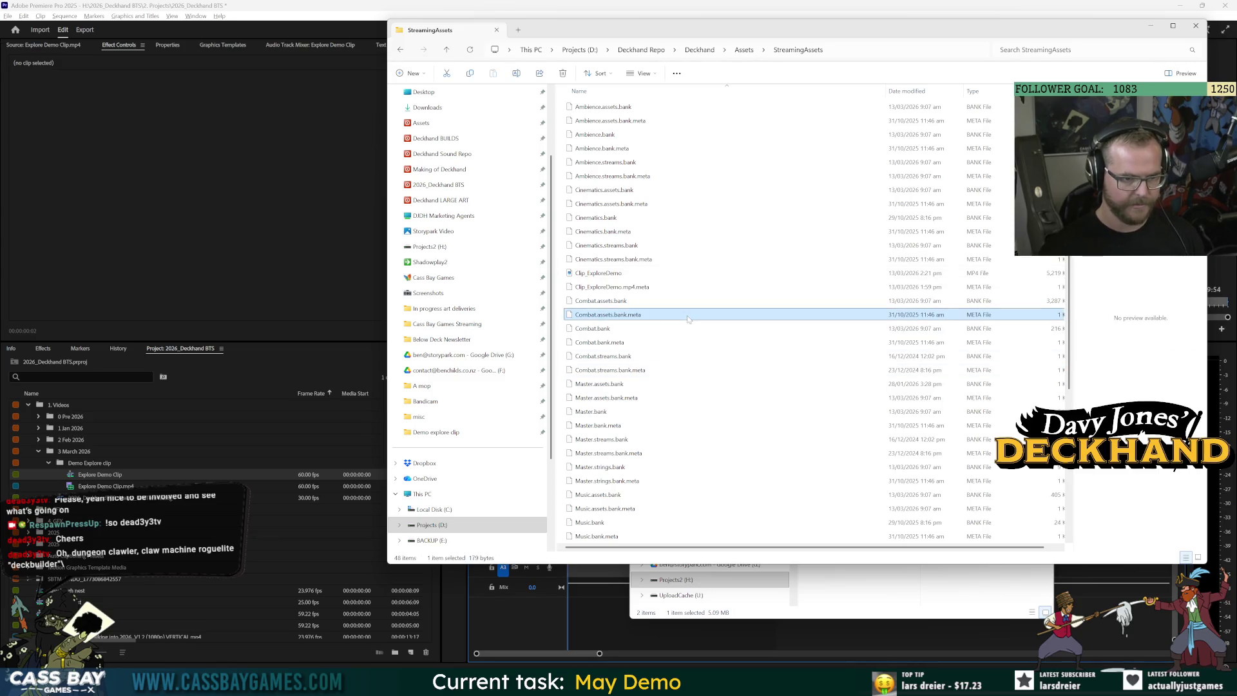
left_click(207, 182)
key("alt+Tab")
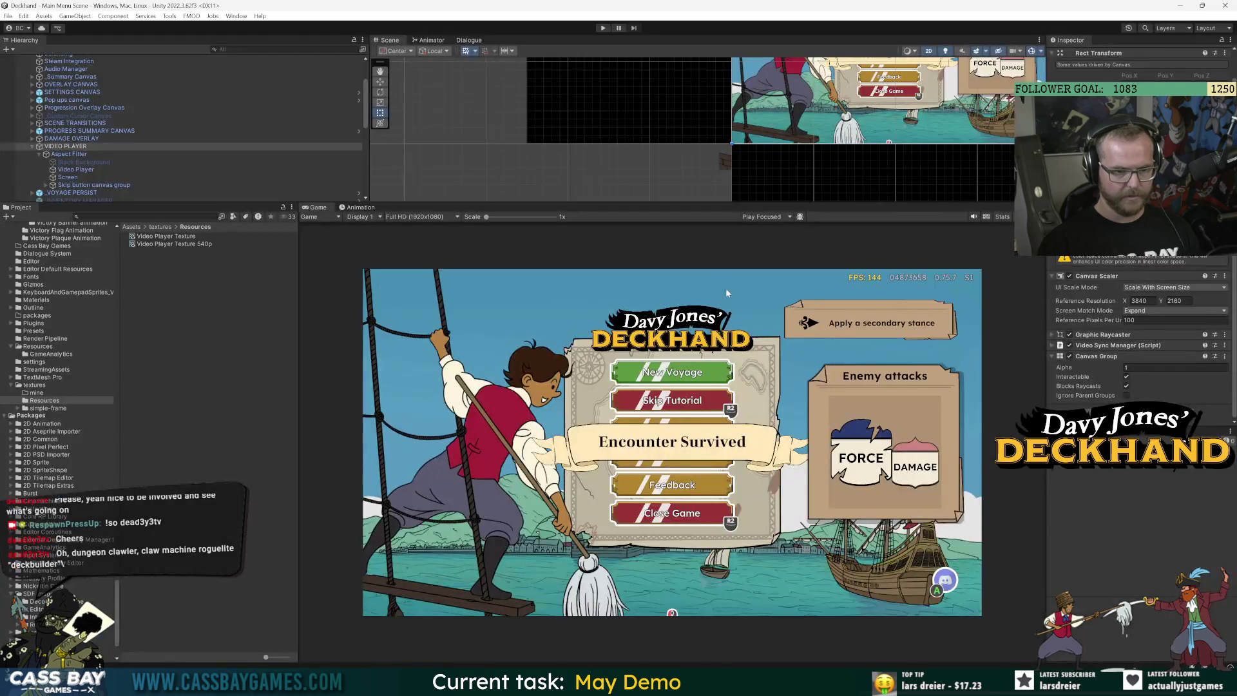
Test-run the game, then inspect the scene's Video Player and its aspect fitter
left_click(610, 28)
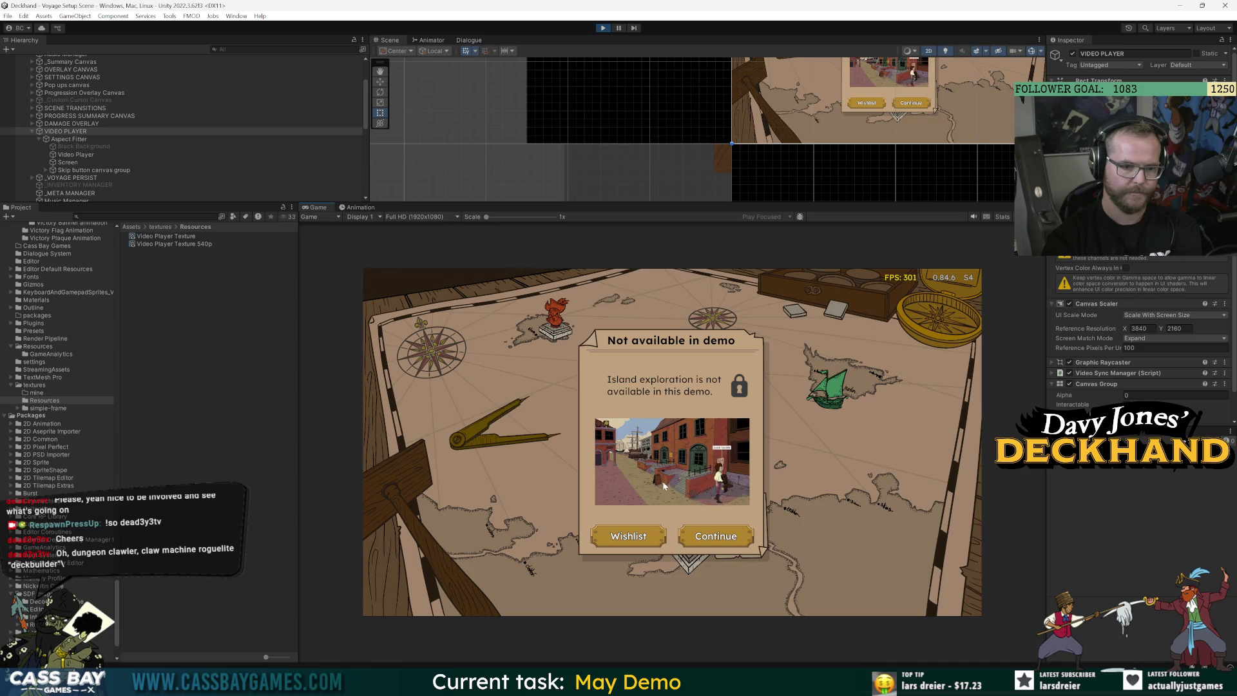
left_click(604, 29)
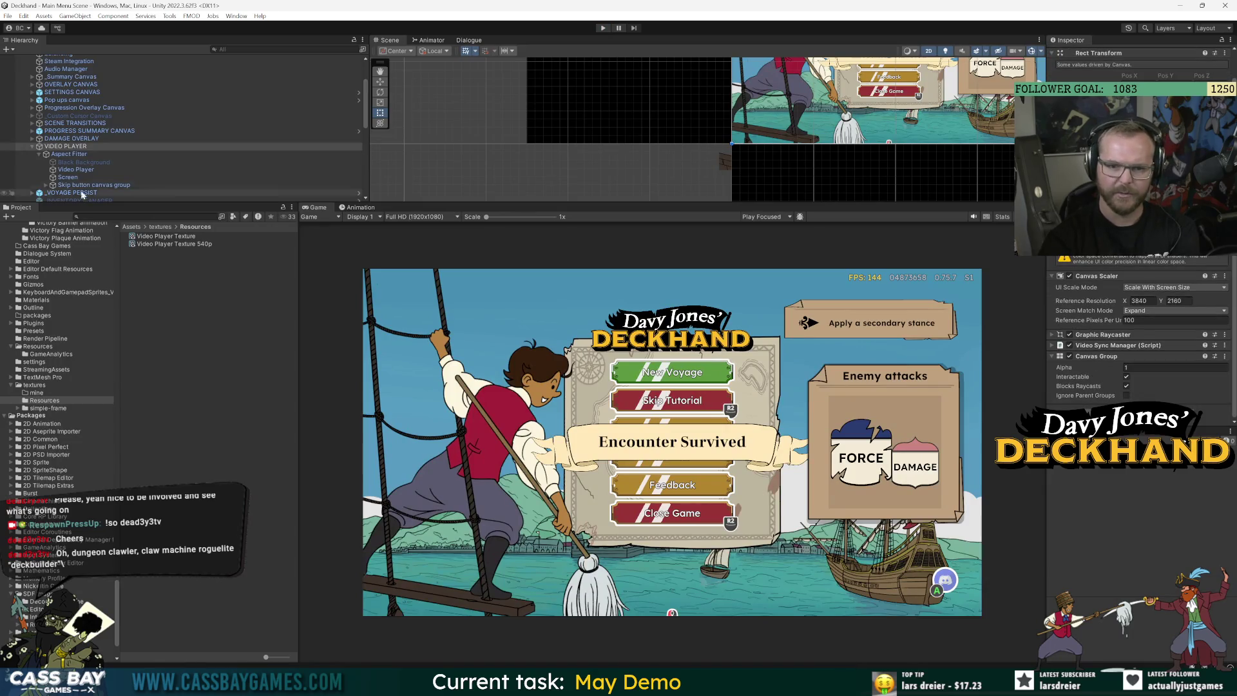
left_click(82, 170)
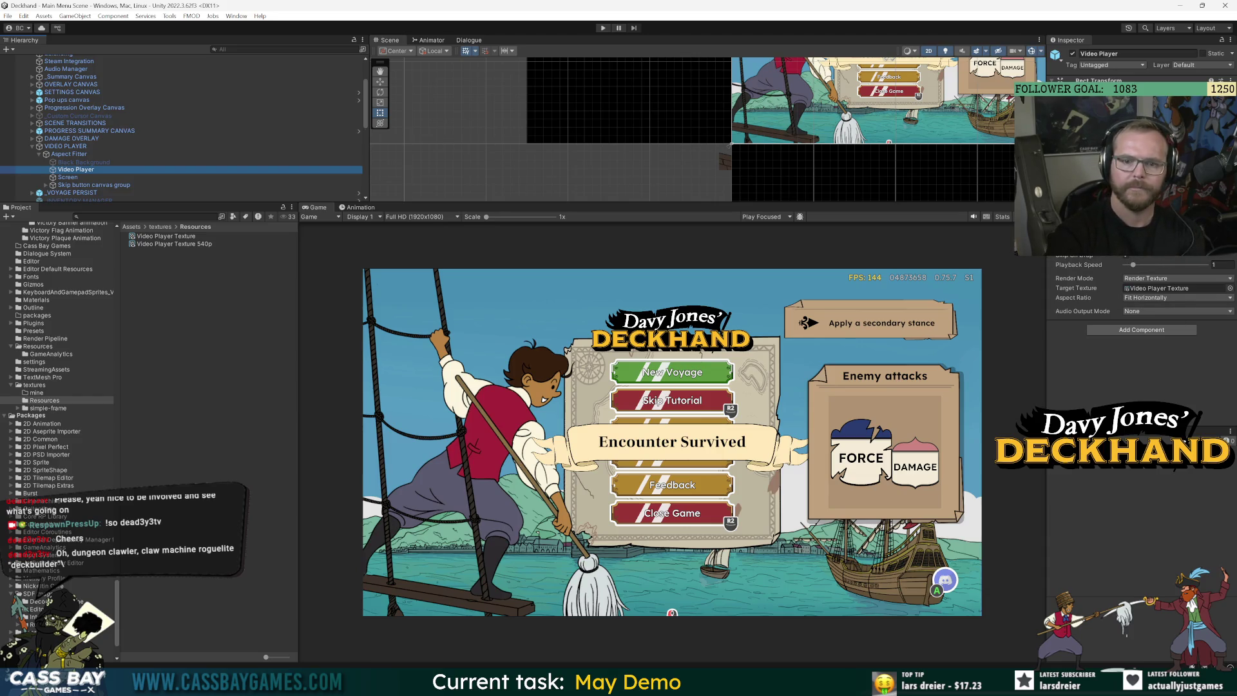
left_click(65, 155)
left_click(32, 147)
scroll(77, 155, "down", 3)
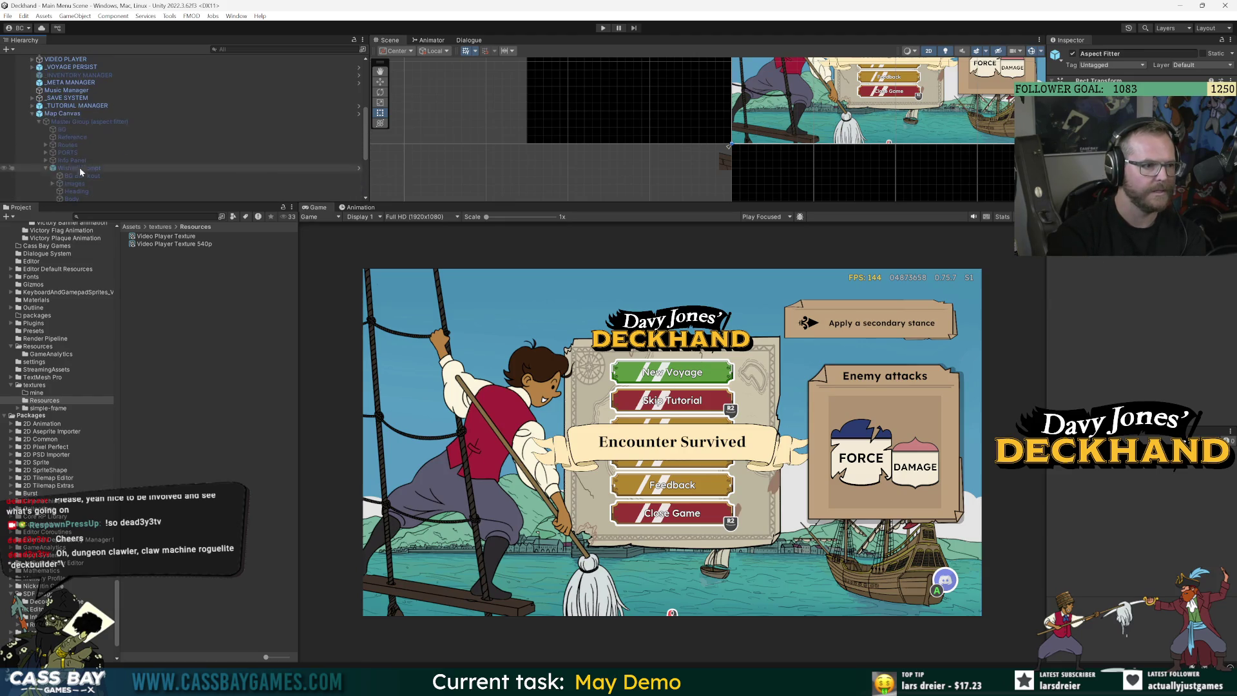
Open the Wishlist prompt prefab, check its Video Player Target Texture, and enter Play mode
double_click(83, 168)
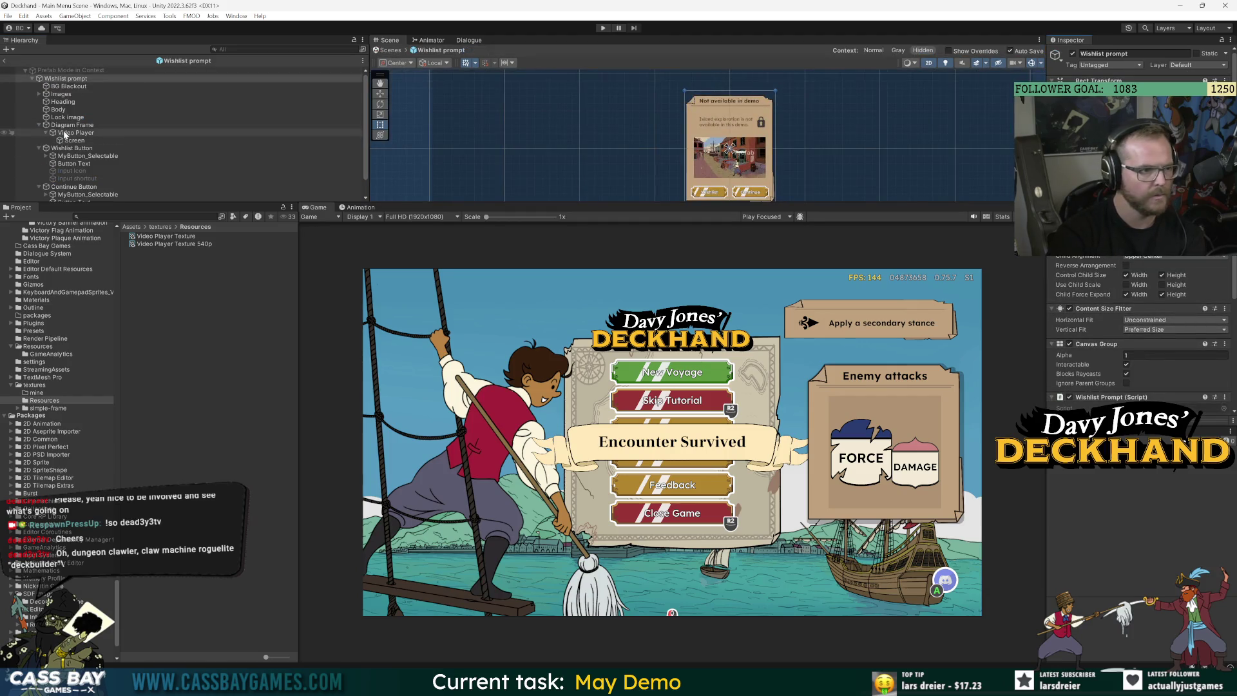
left_click(76, 132)
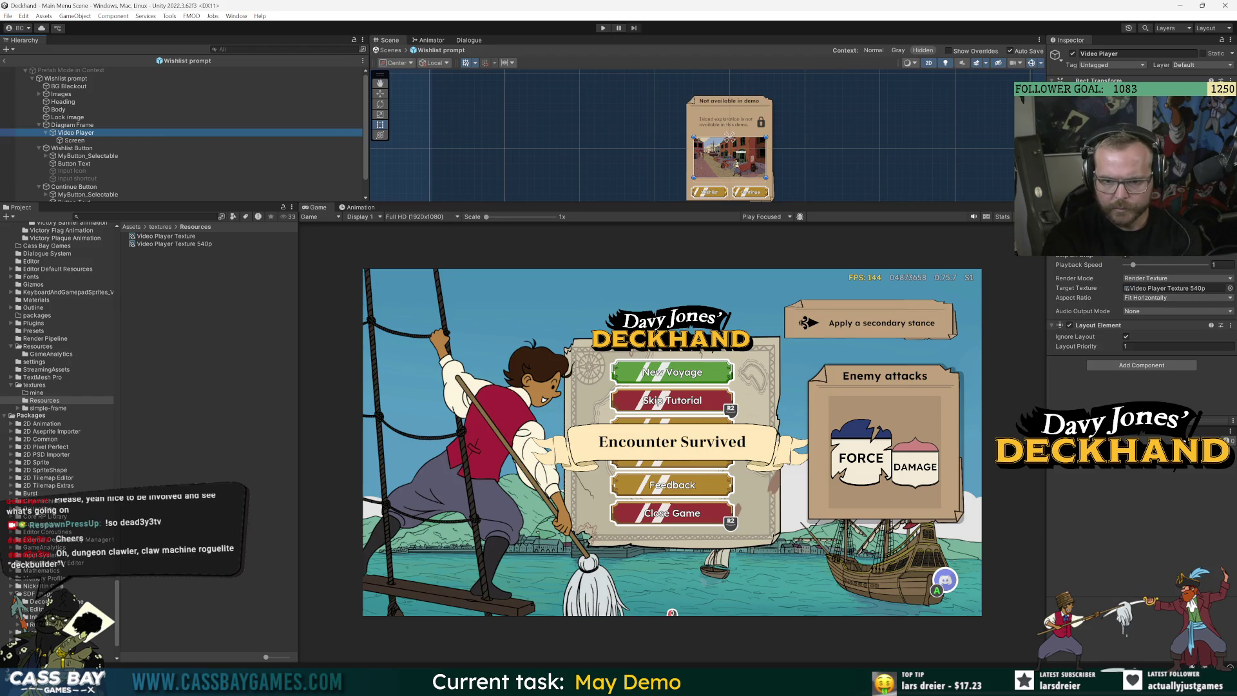
left_click(1126, 258)
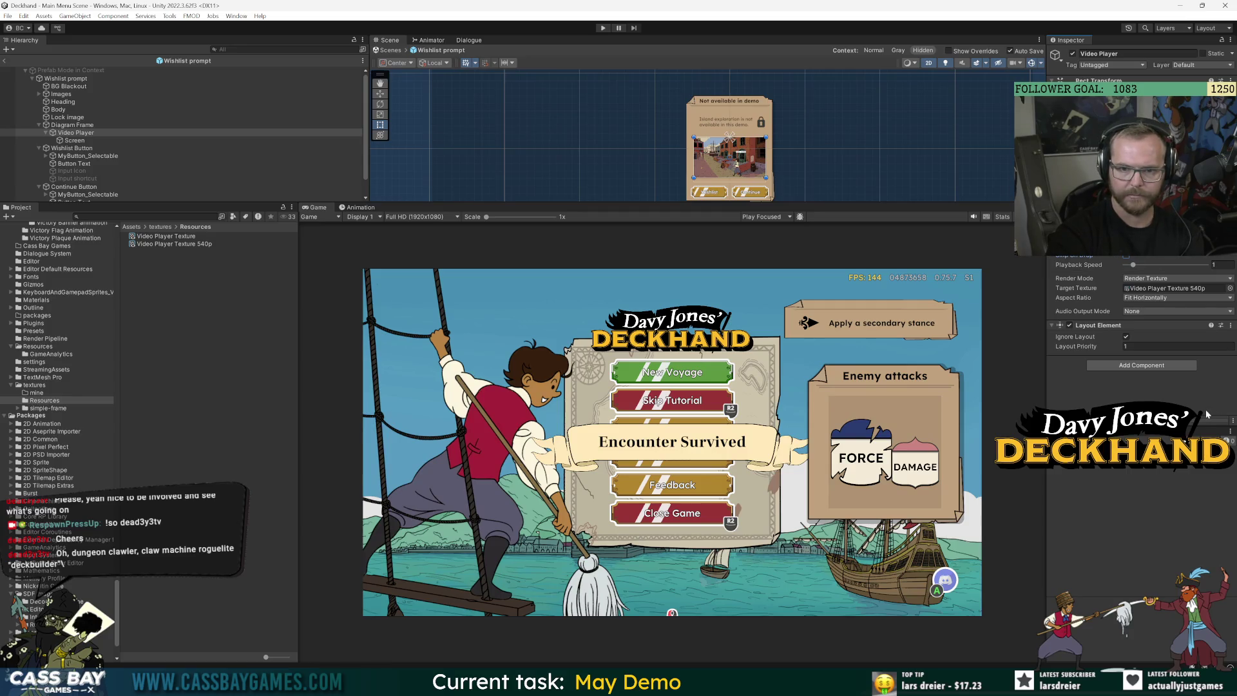
left_click(603, 29)
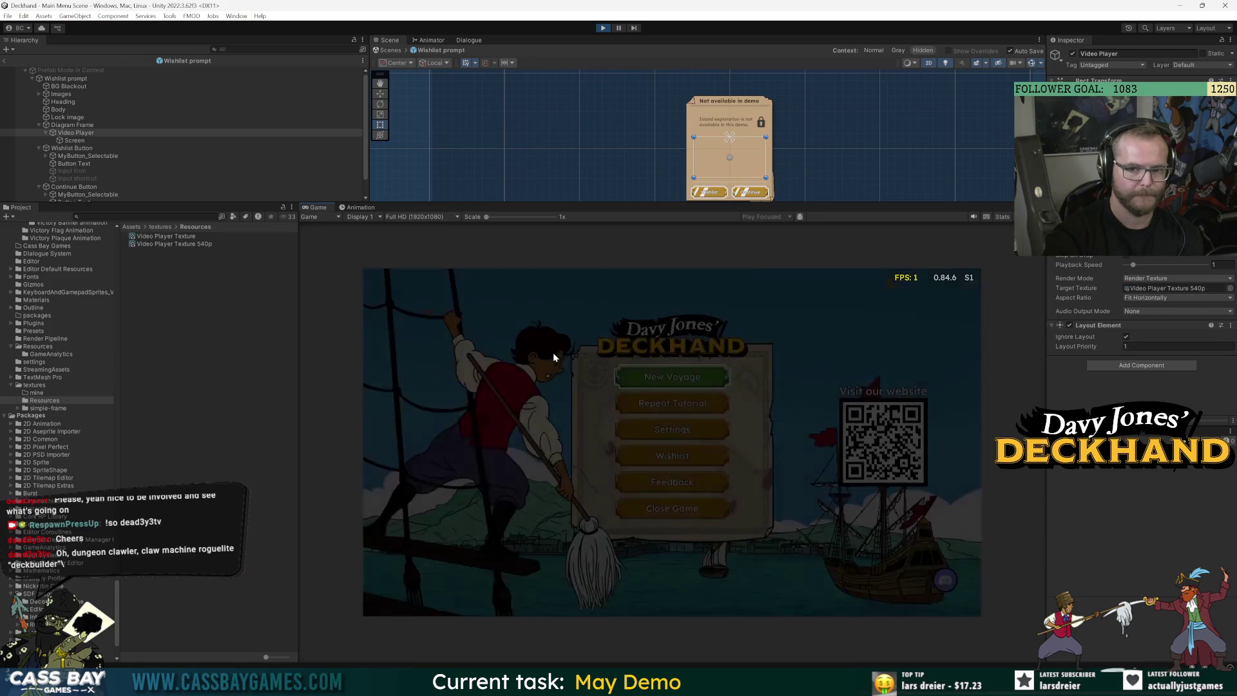
Start a New Voyage and go ashore to trigger the 'Not available in demo' explore video
left_click(694, 379)
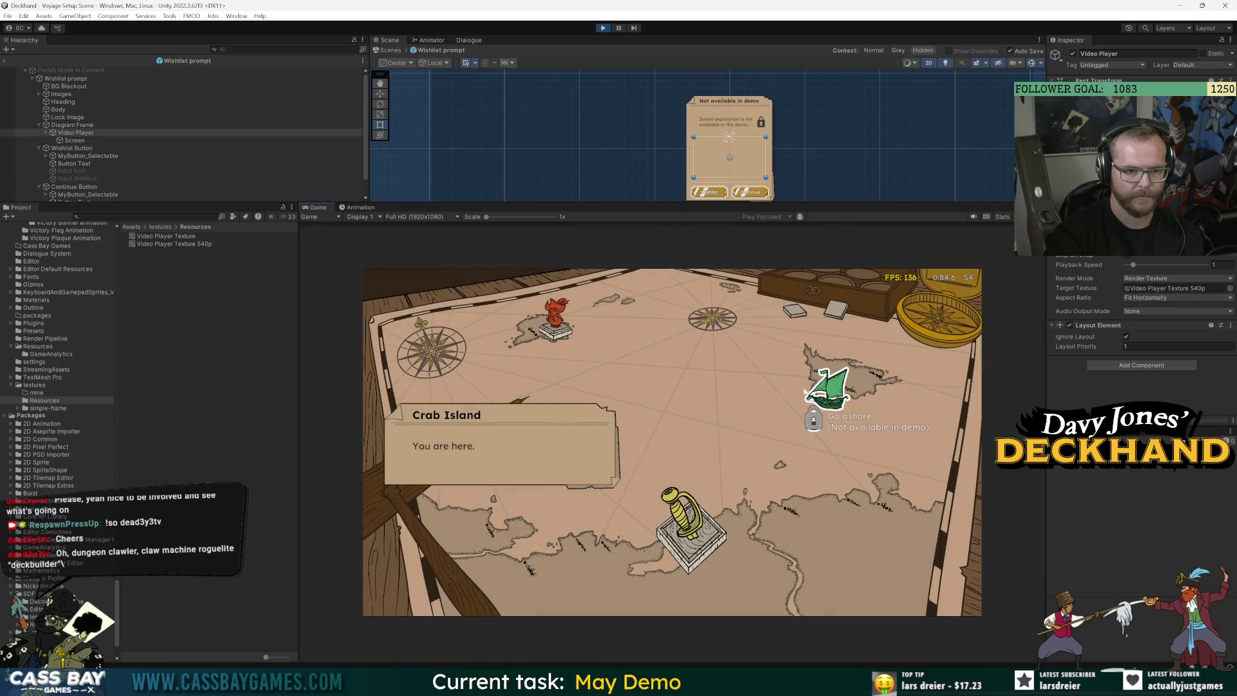
left_click(828, 394)
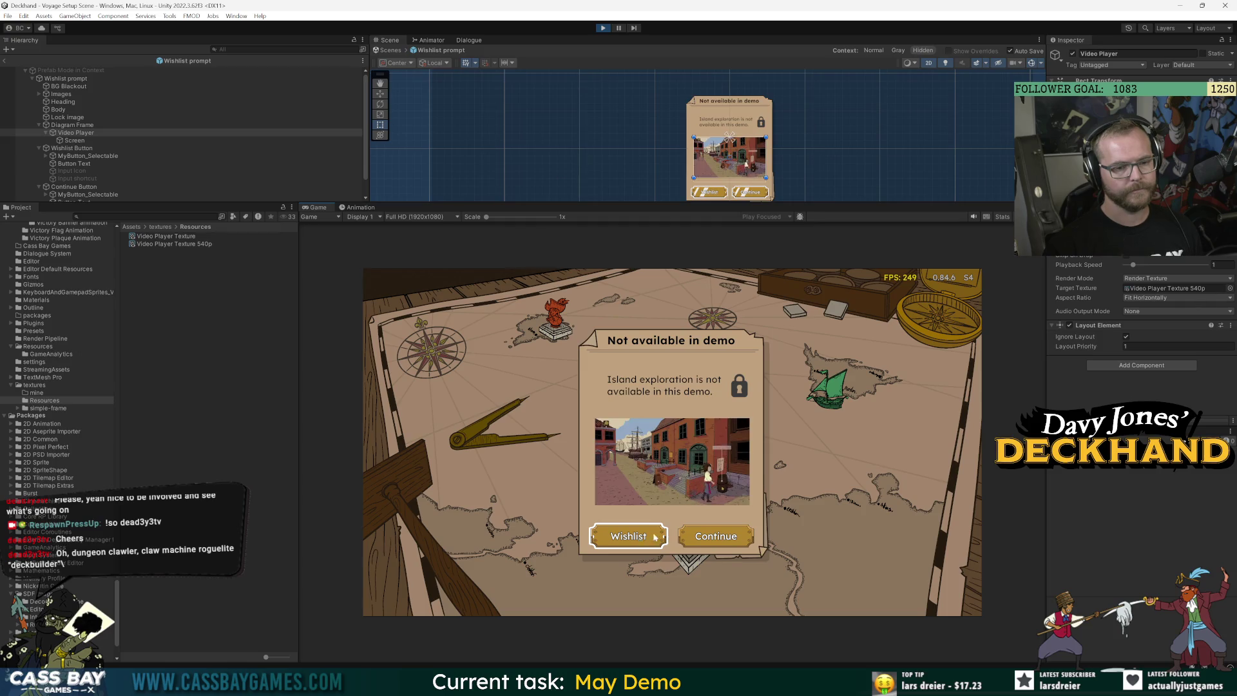
key("alt+Tab")
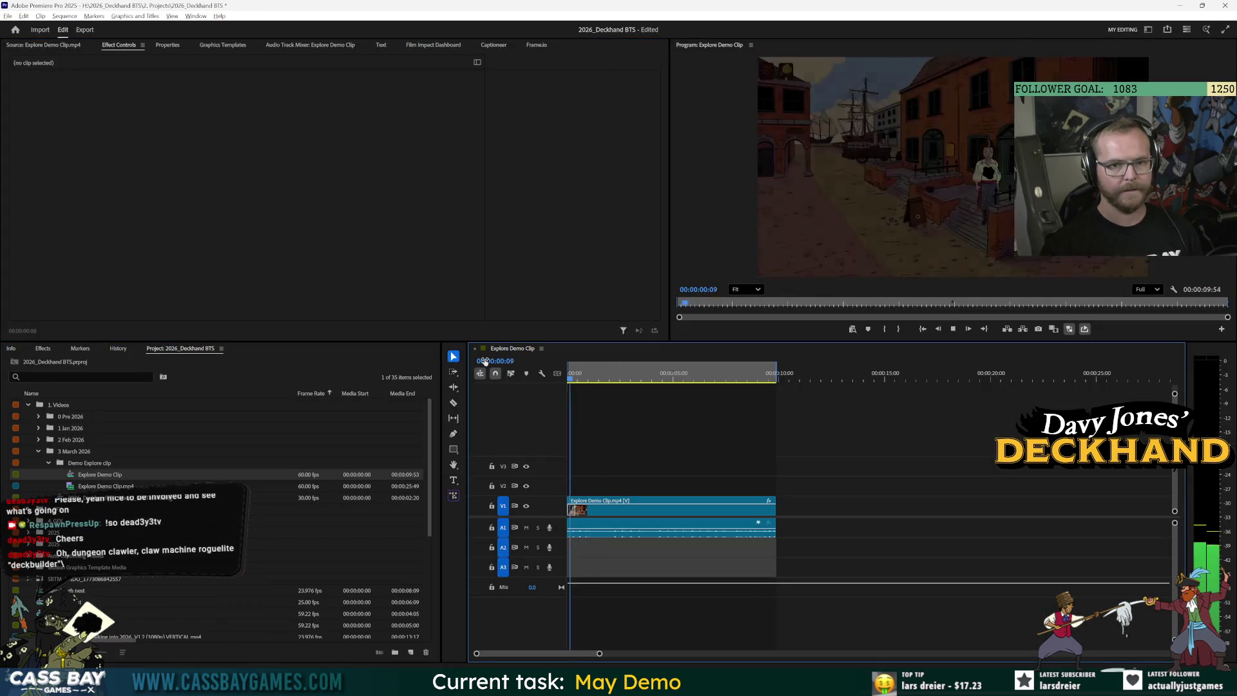
Shift the V1 explore clip 25 frames later and put the playhead at its new end
key("space")
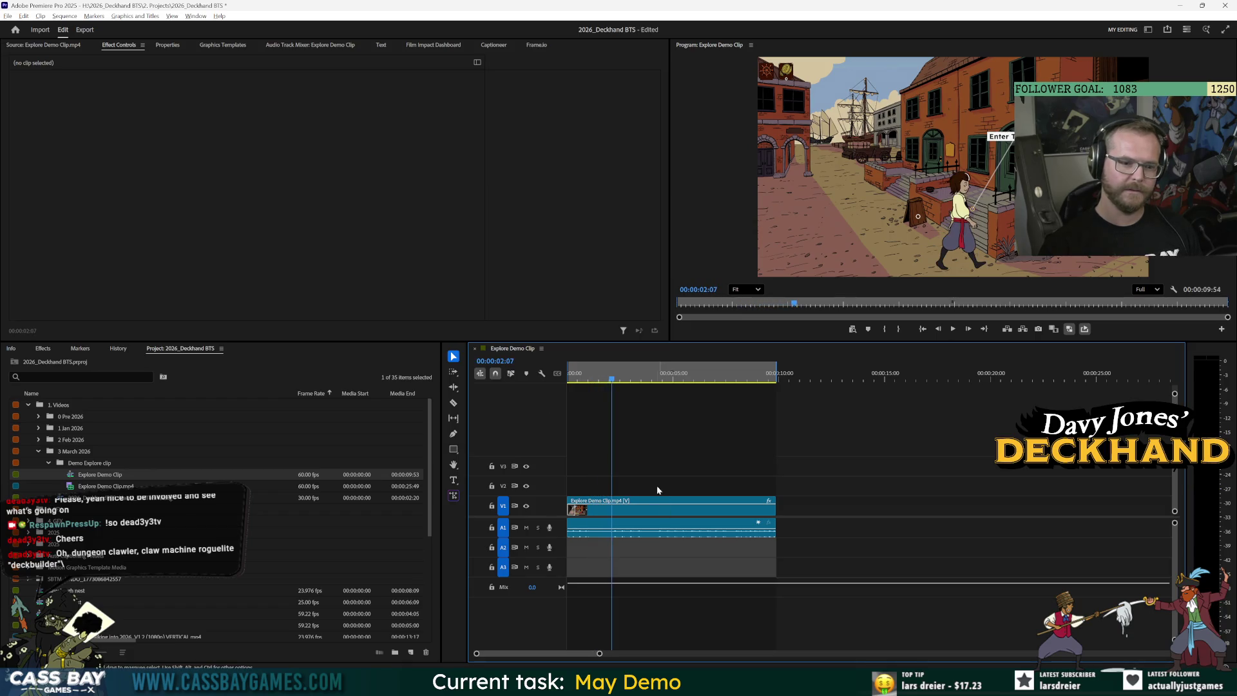
key("alt+Tab")
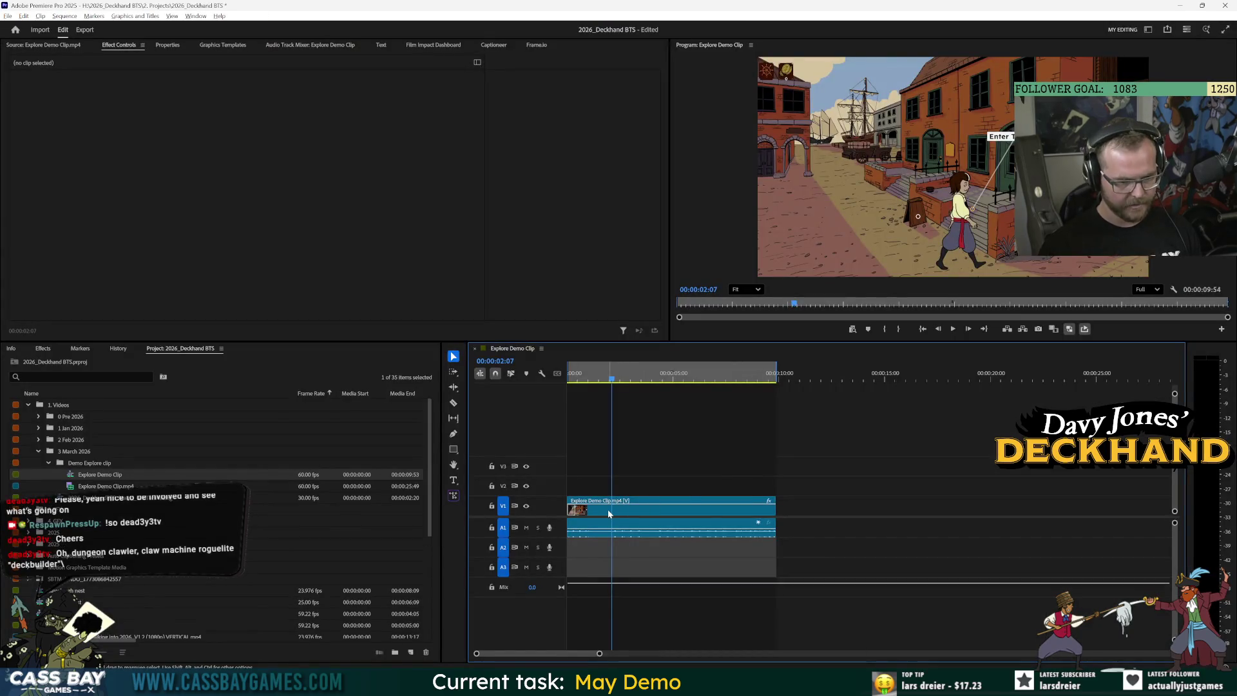
left_click(609, 510)
mouse_move(612, 514)
left_mouse_down()
mouse_move(601, 509)
mouse_move(658, 513)
left_mouse_up()
left_click(784, 492)
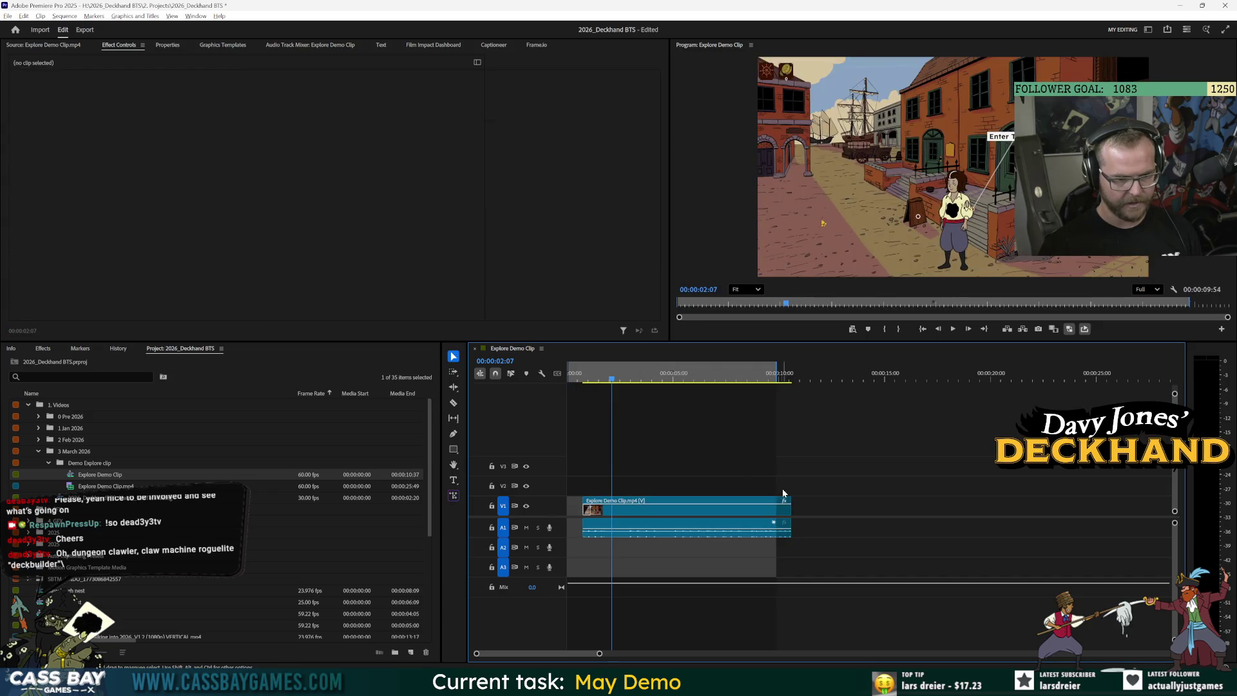
left_click(791, 373)
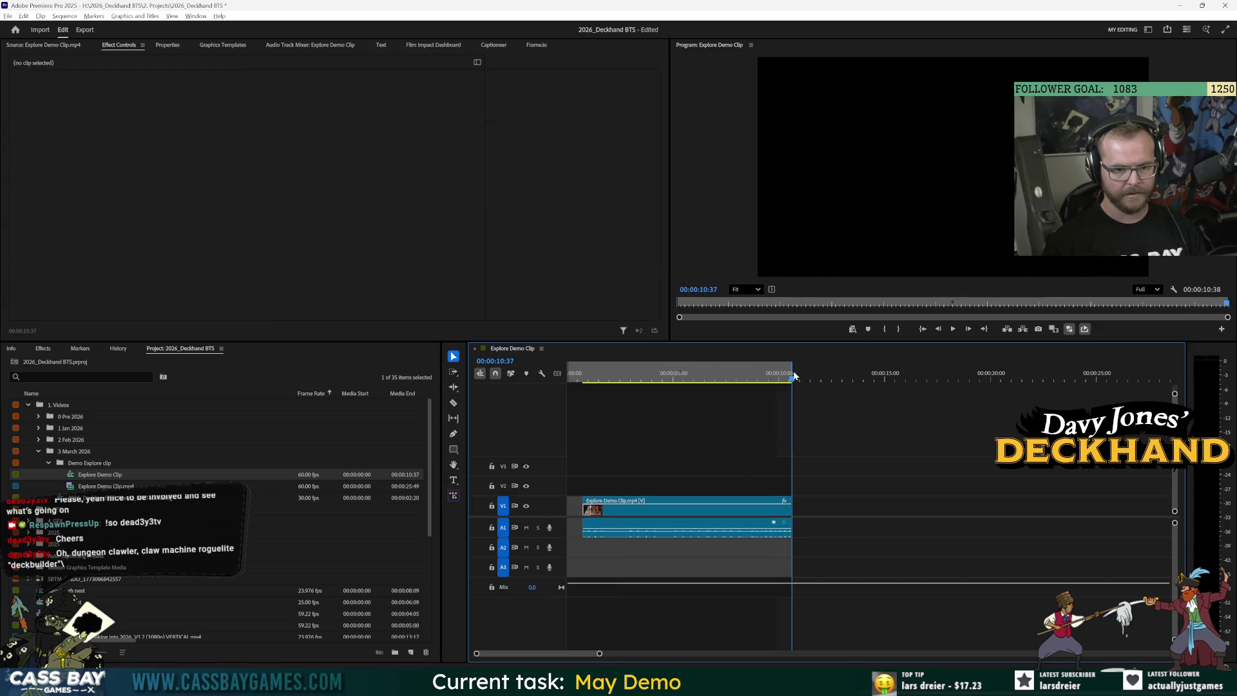
Save the project, re-export over Explore Demo Clip 540p, and bring up the Demo explore clip folder
key("ctrl+s")
key("ctrl+m")
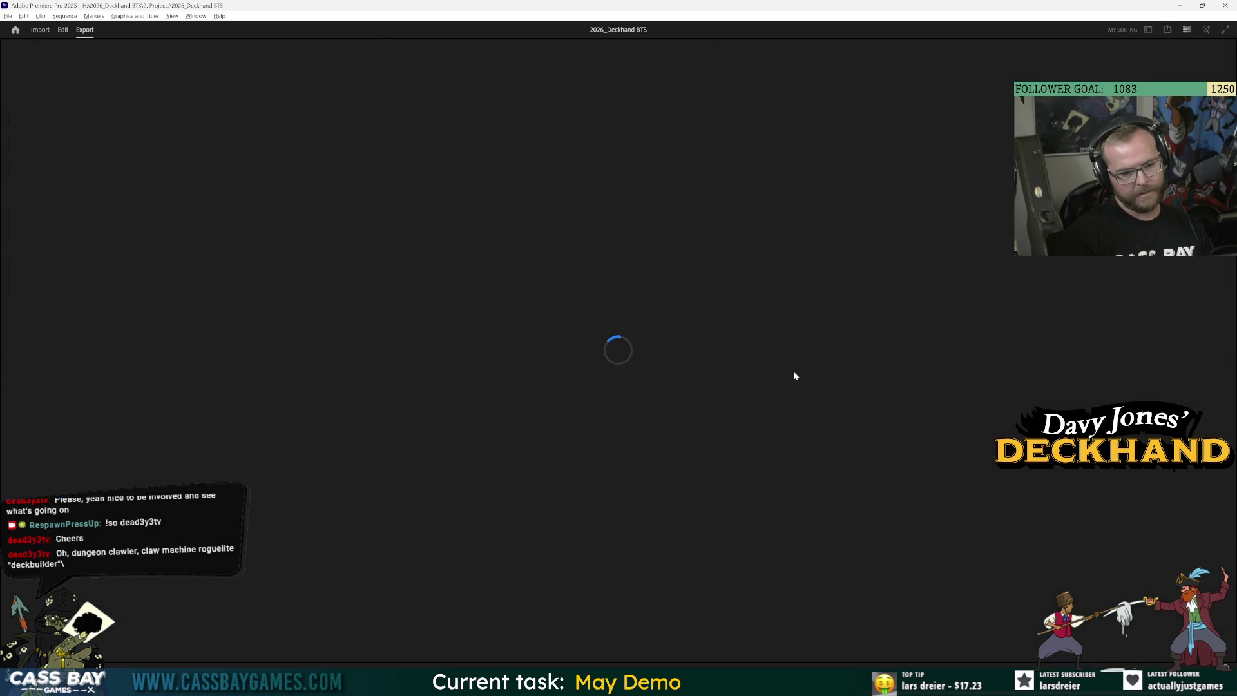
left_click(234, 95)
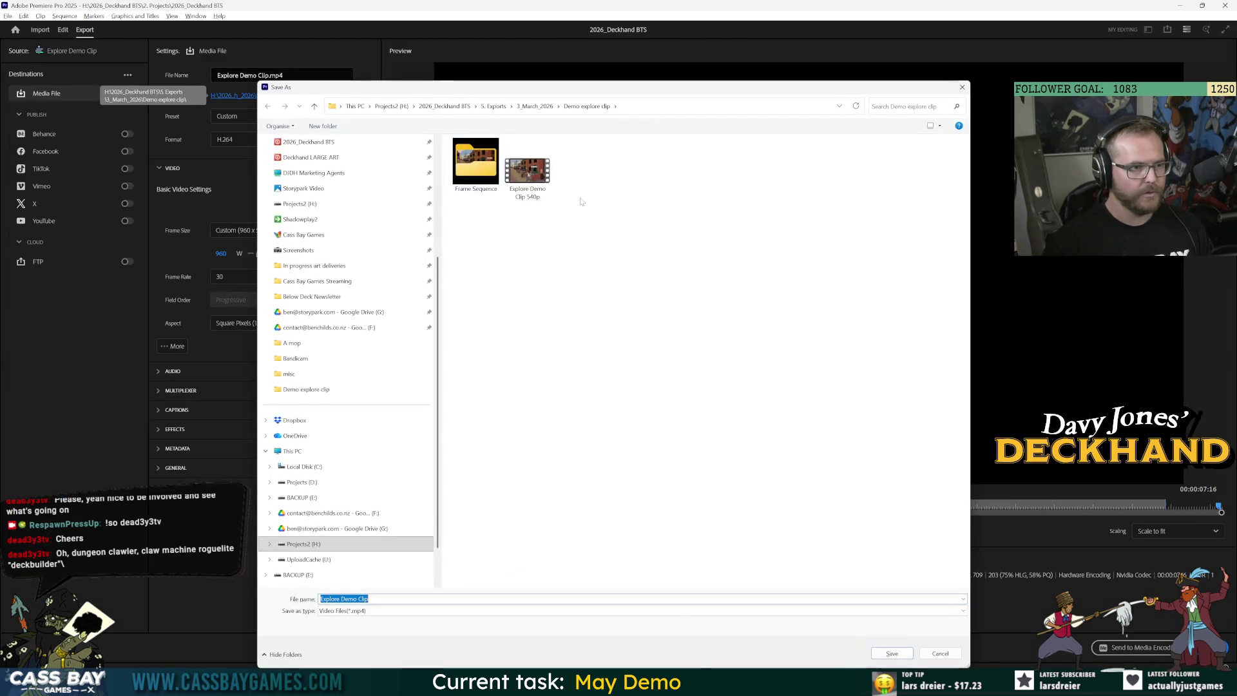
double_click(527, 169)
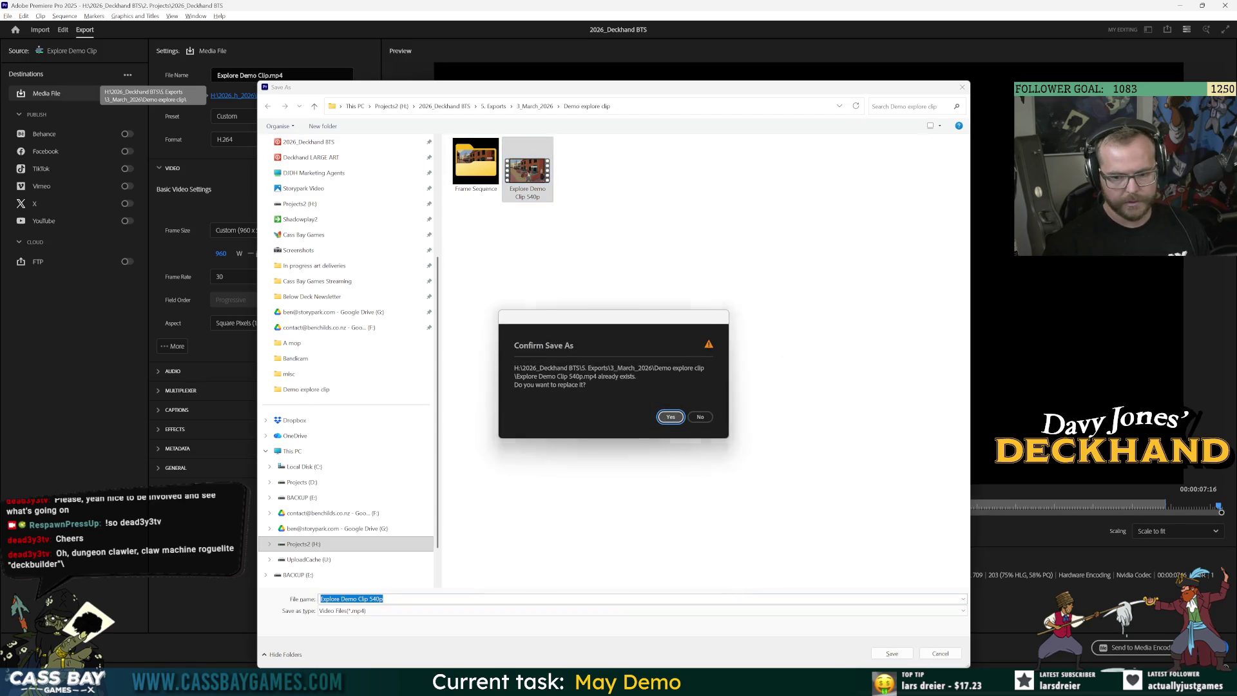
key("Return")
key("Return")
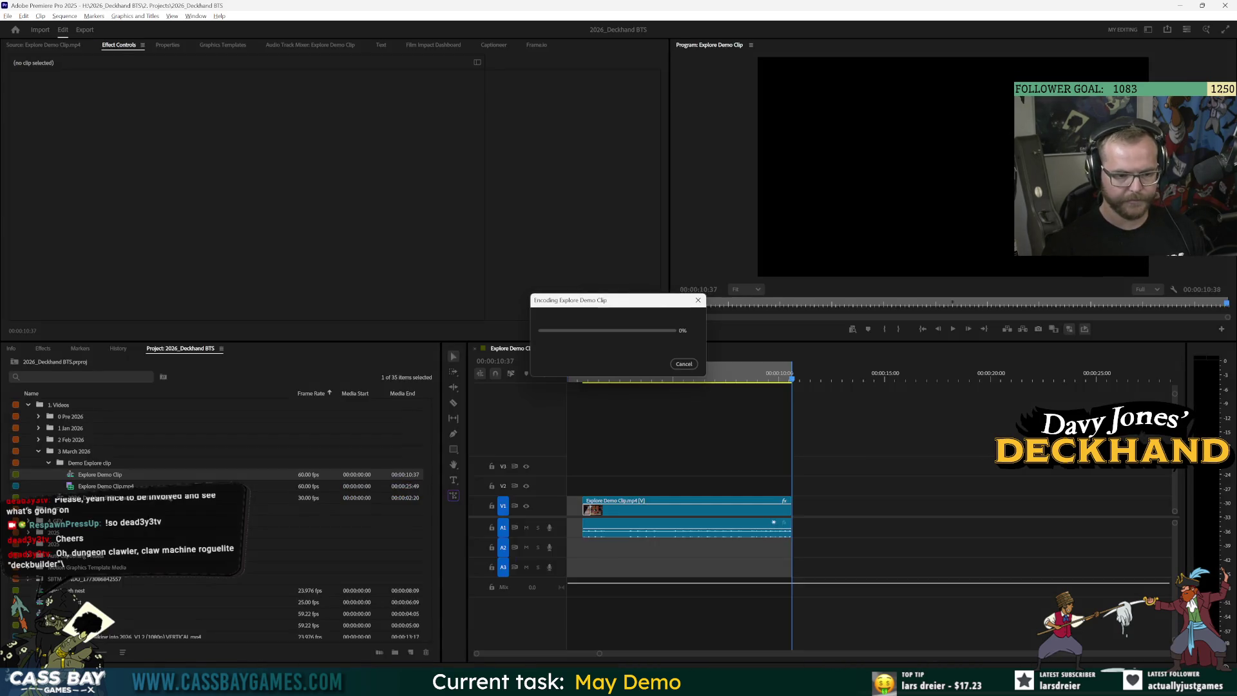
mouse_move(567, 684)
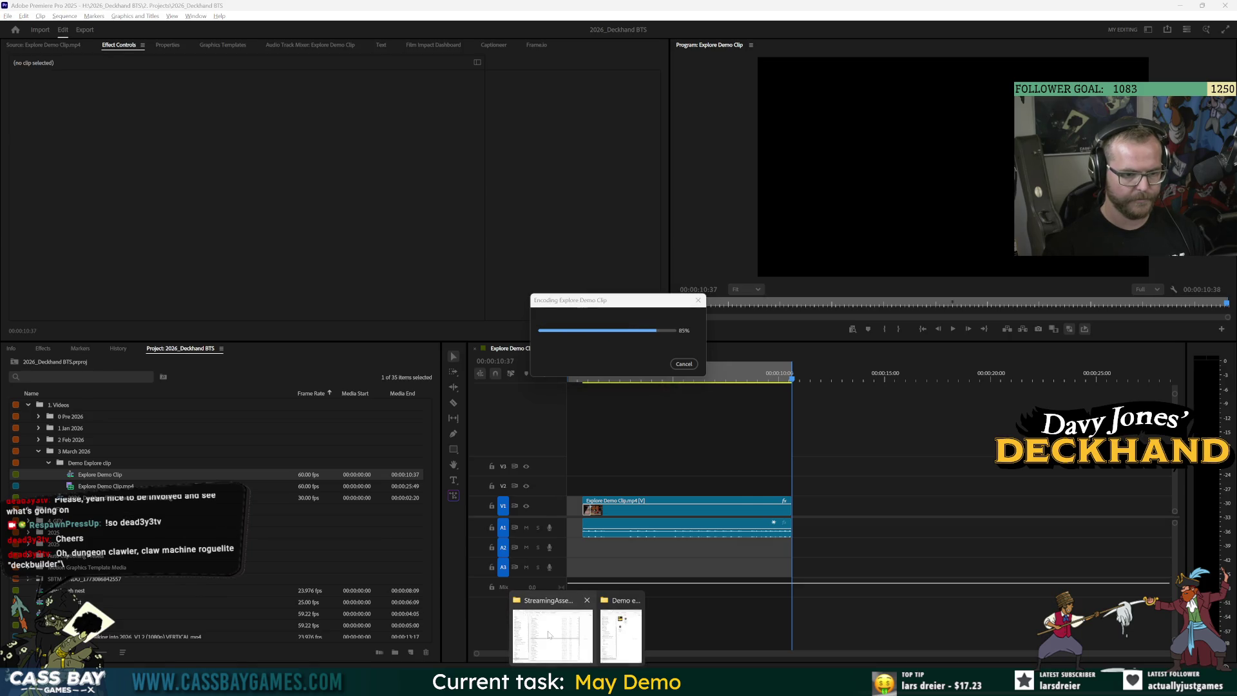
left_click(613, 634)
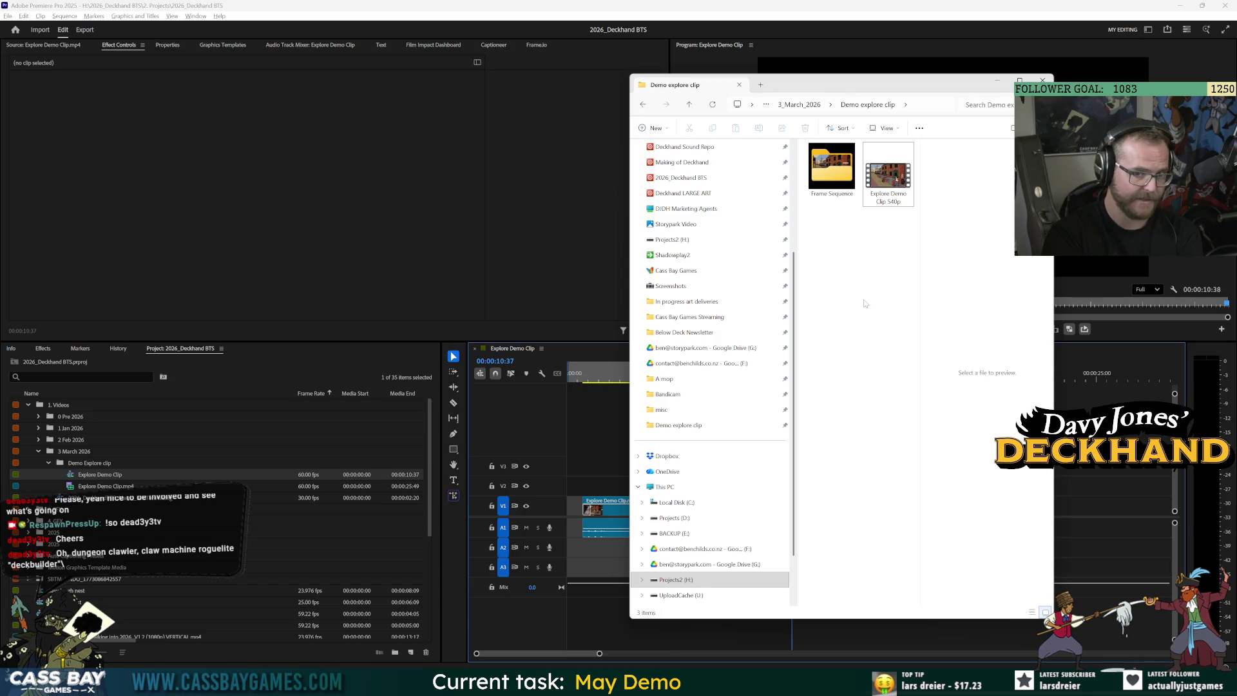
Copy the re-exported Explore Demo Clip 540p into the StreamingAssets folder
mouse_move(616, 667)
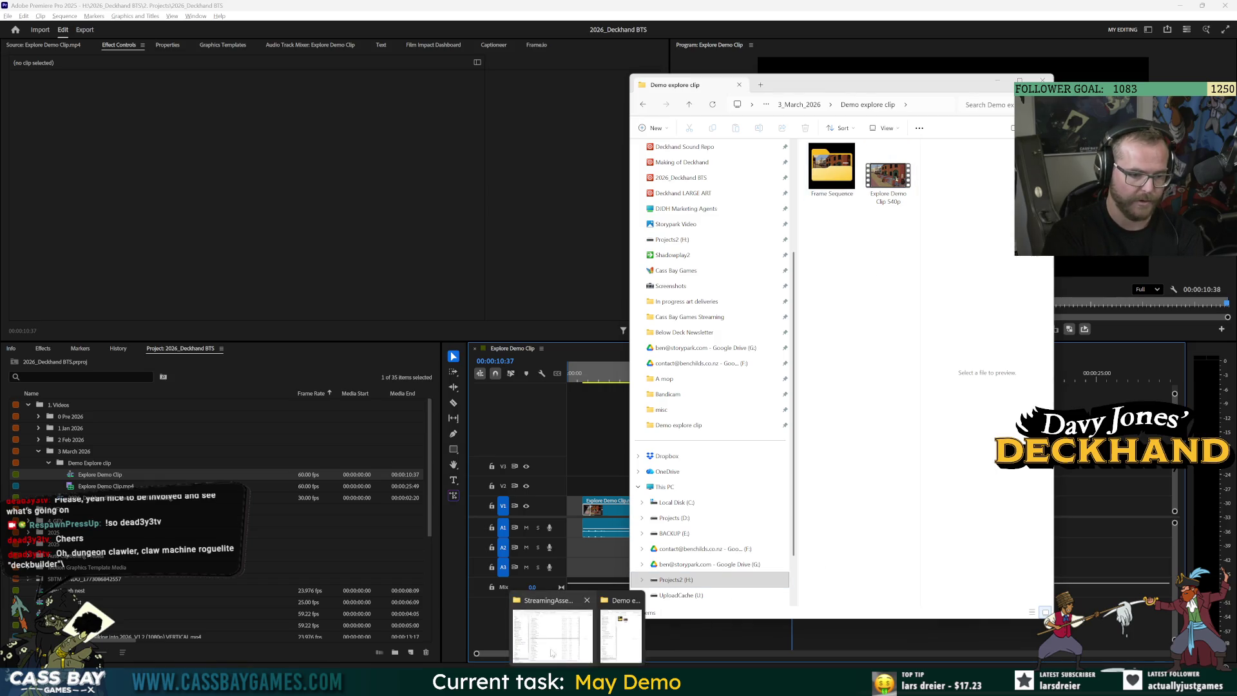
left_click(559, 642)
left_click(600, 274)
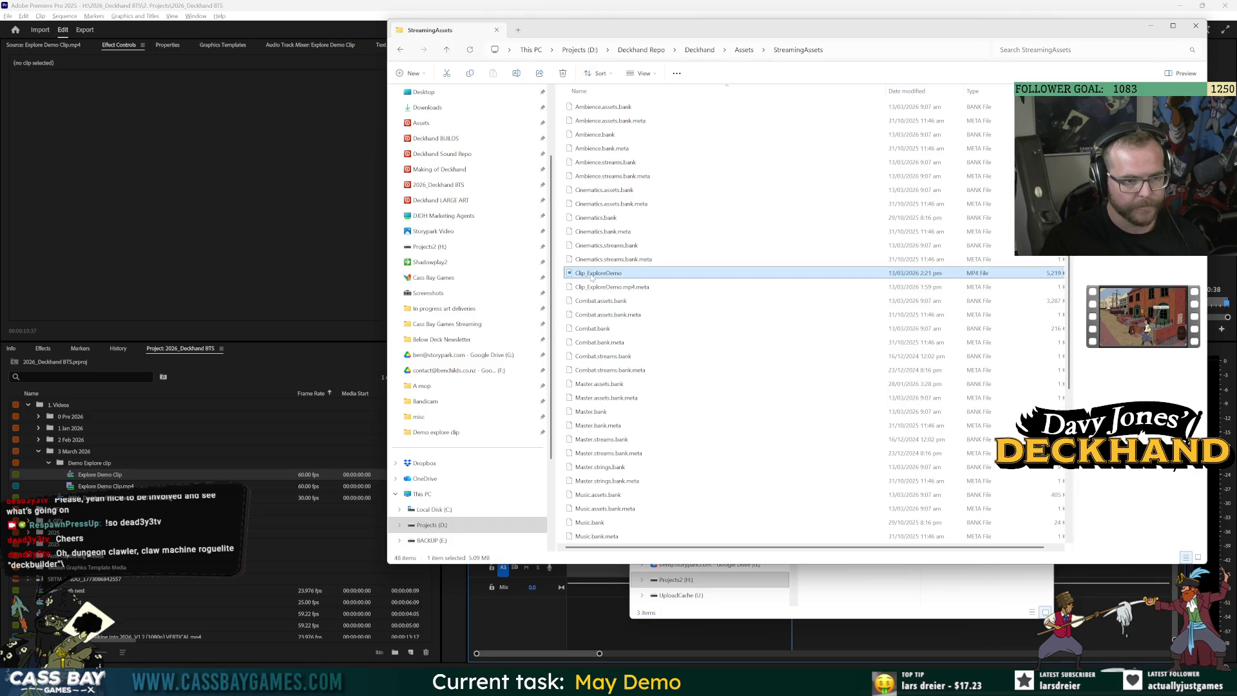
left_click(837, 593)
left_click(883, 173)
mouse_move(883, 173)
left_mouse_down()
mouse_move(599, 257)
mouse_move(608, 370)
left_mouse_up()
Delete the old Clip_ExploreDemo, rename the new copy Clip_ExploreDemo, and run the game in Unity
left_click(603, 272)
key("Delete")
left_click(591, 370)
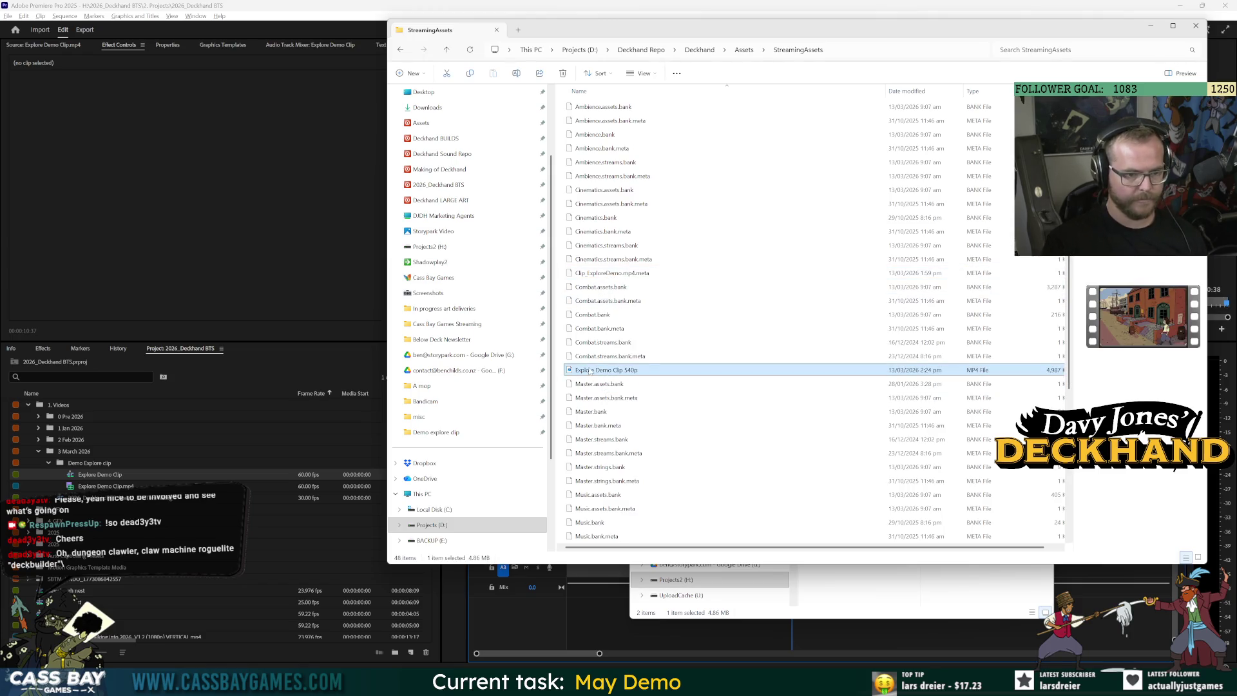
key("Return")
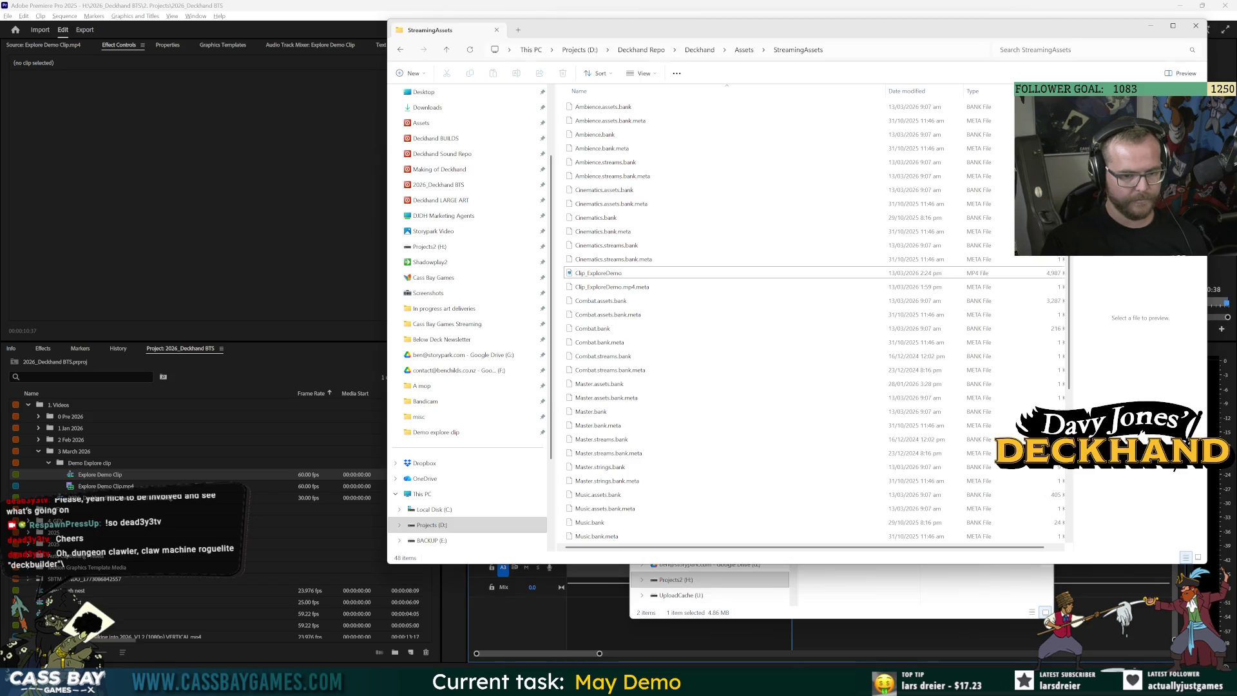
key("alt+Tab")
left_click(602, 28)
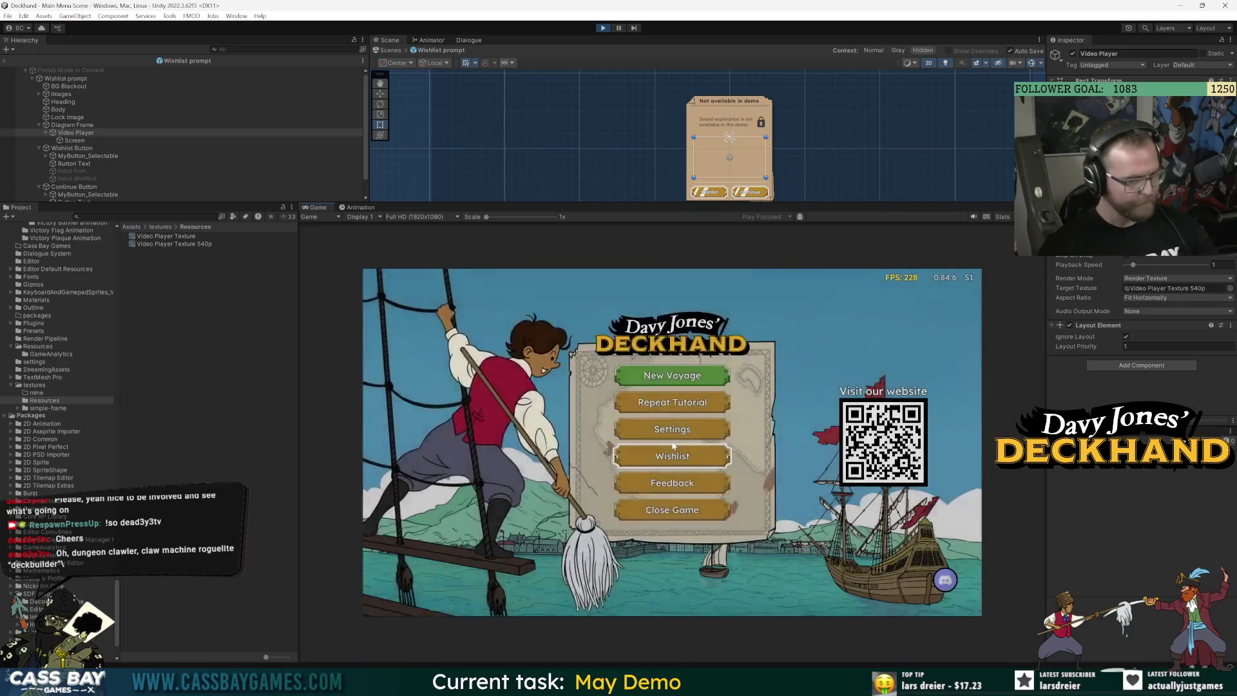
Start a New Voyage and go ashore to watch the updated explore clip in the demo popup
left_click(670, 373)
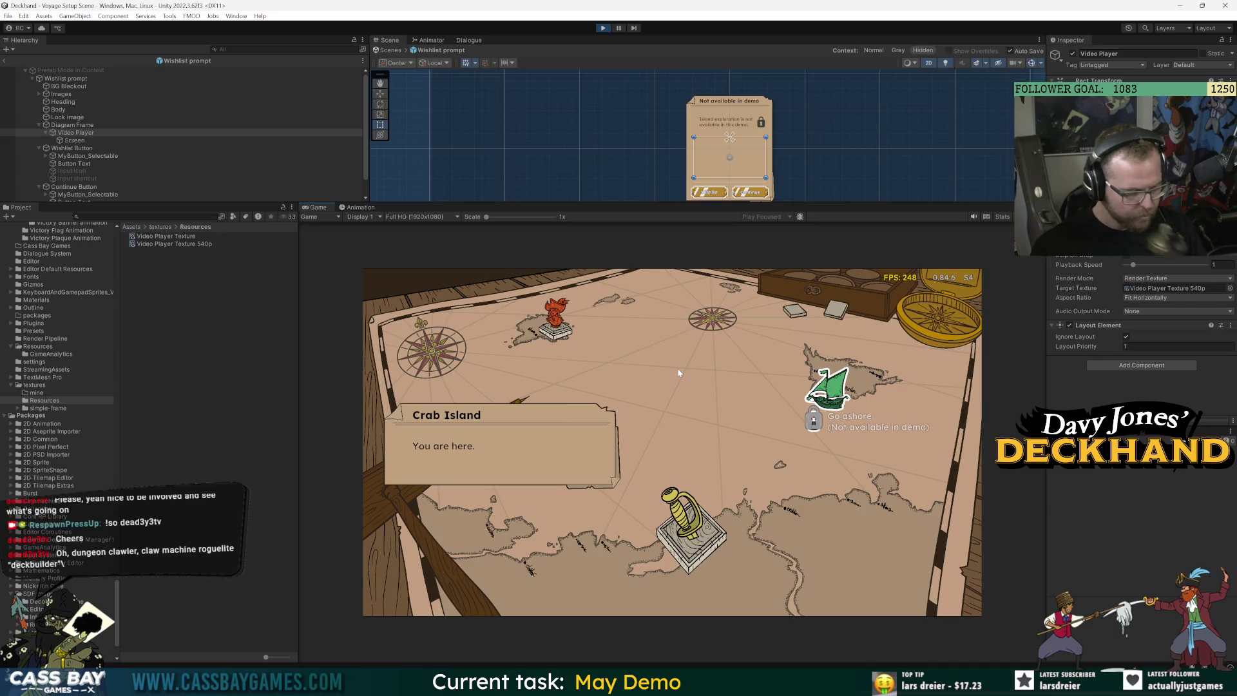
left_click(835, 404)
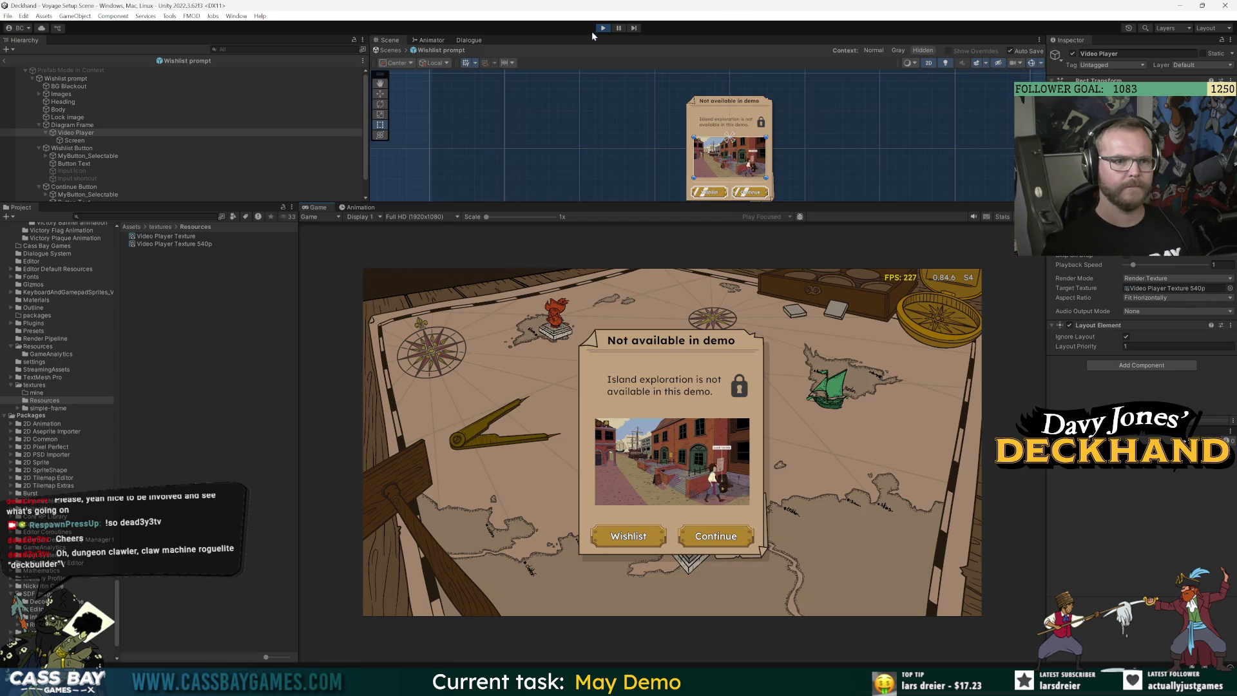
key("alt+Tab")
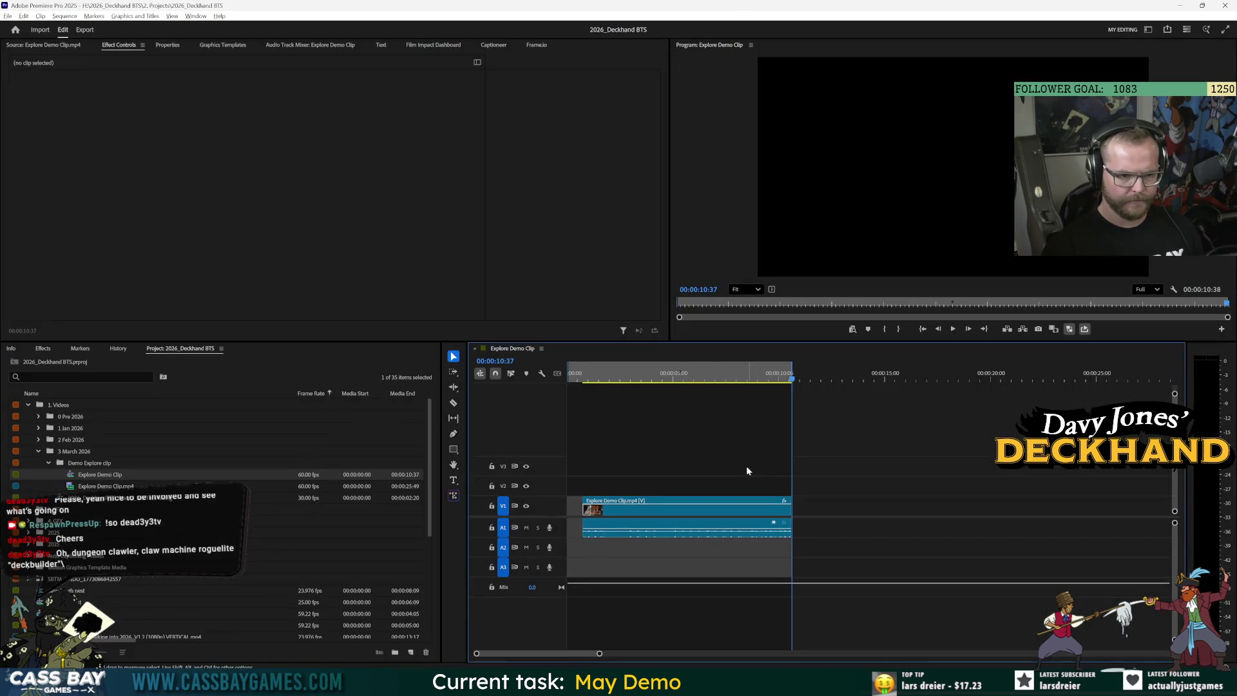
Reposition the explore clip to start at the playhead and save the project
left_click_drag(749, 506, 775, 505)
left_click(810, 386)
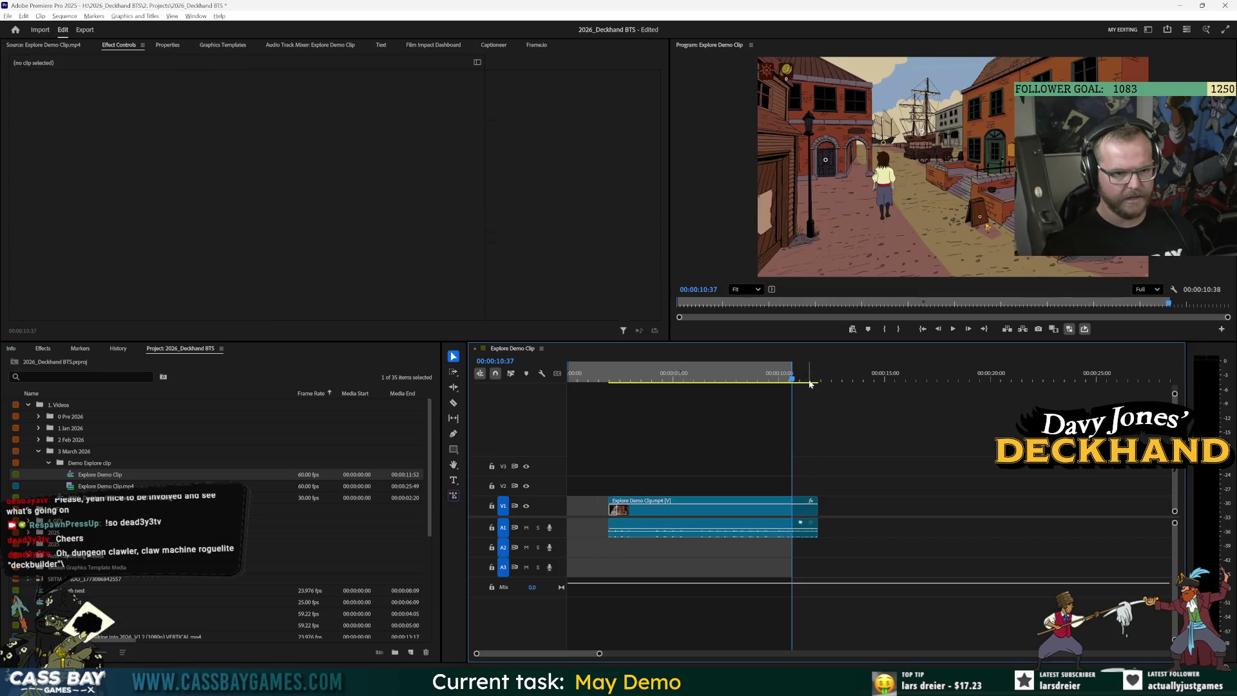
left_click_drag(810, 385, 836, 381)
key("ctrl+s")
key("space")
key("space")
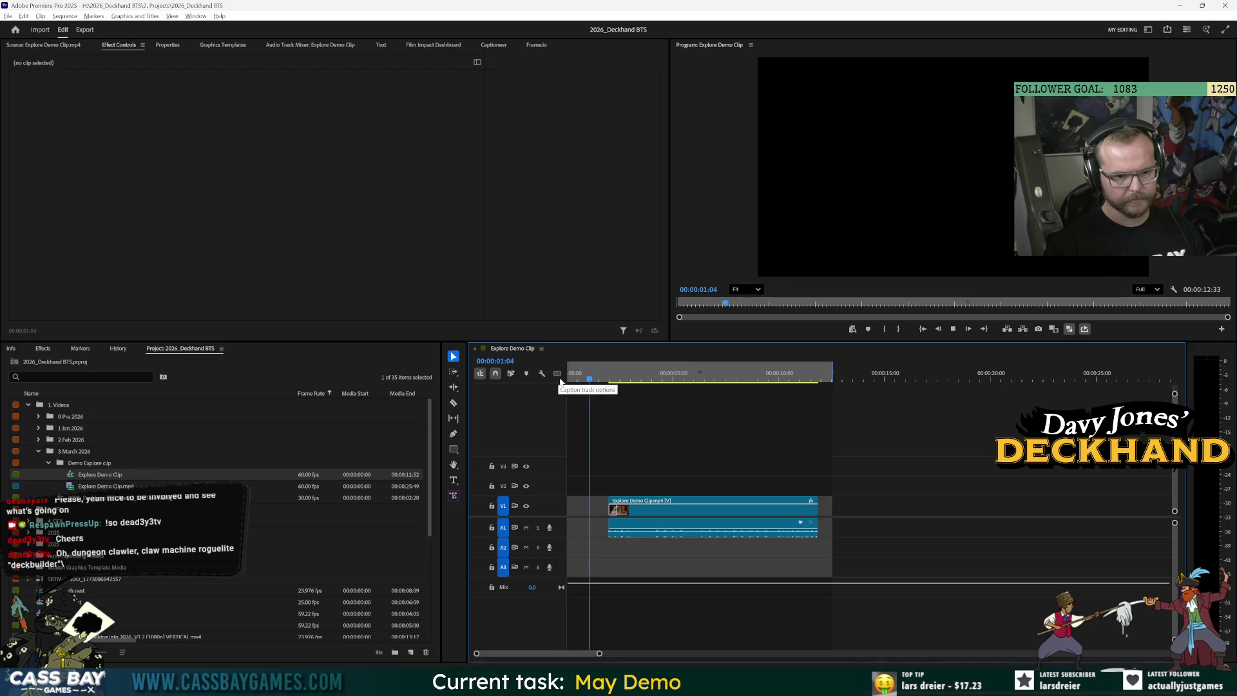
left_click(666, 504)
left_click_drag(666, 504, 646, 505)
left_click(789, 388)
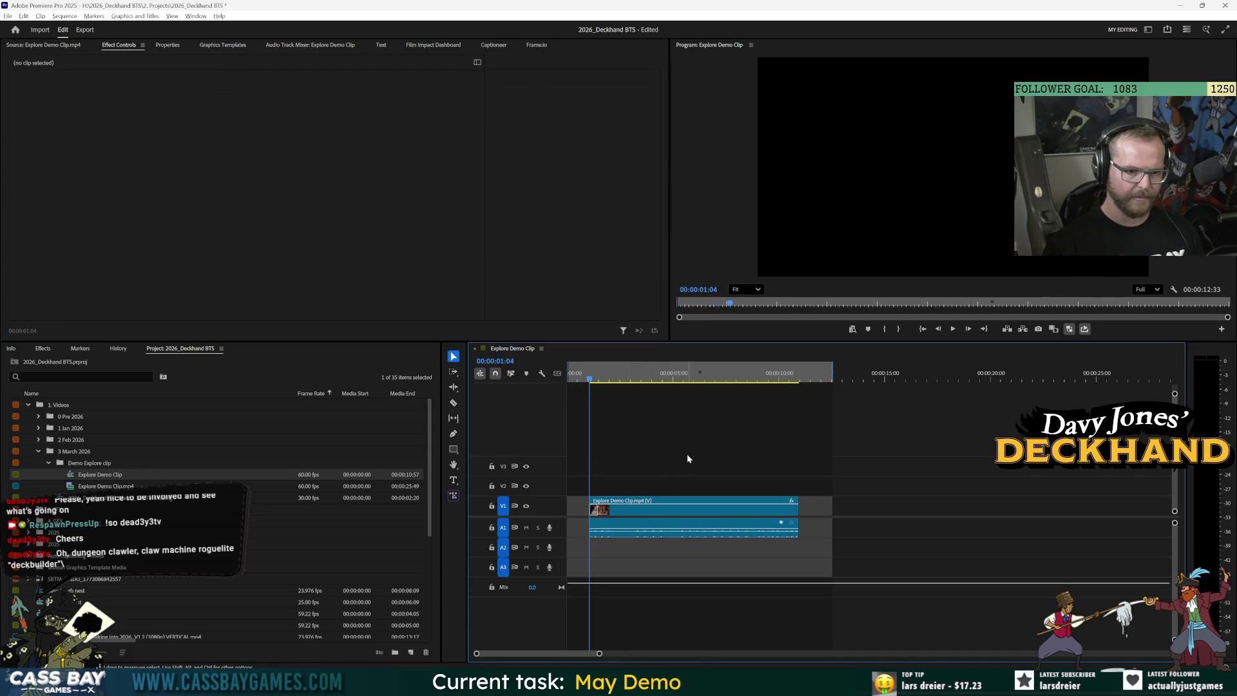
left_click(814, 380)
left_click_drag(815, 380, 820, 381)
key("ctrl+s")
Export the sequence as Explore Demo Clip 540p, overwriting the existing file
key("ctrl+m")
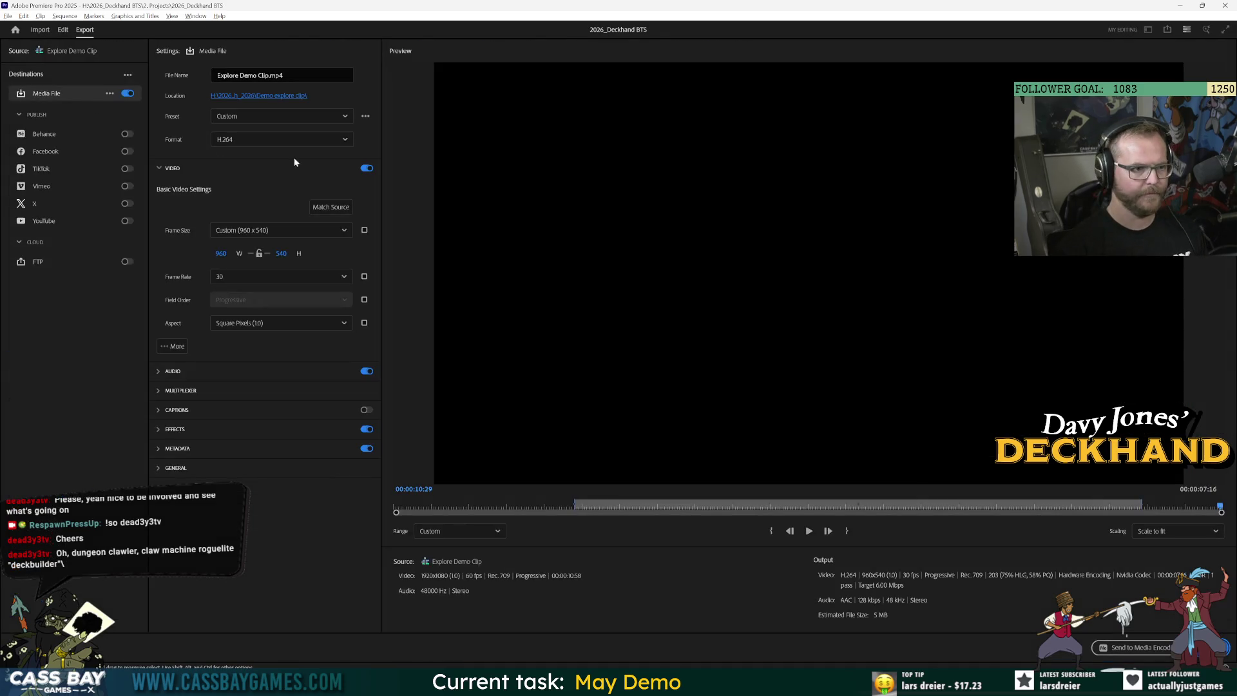
left_click(239, 95)
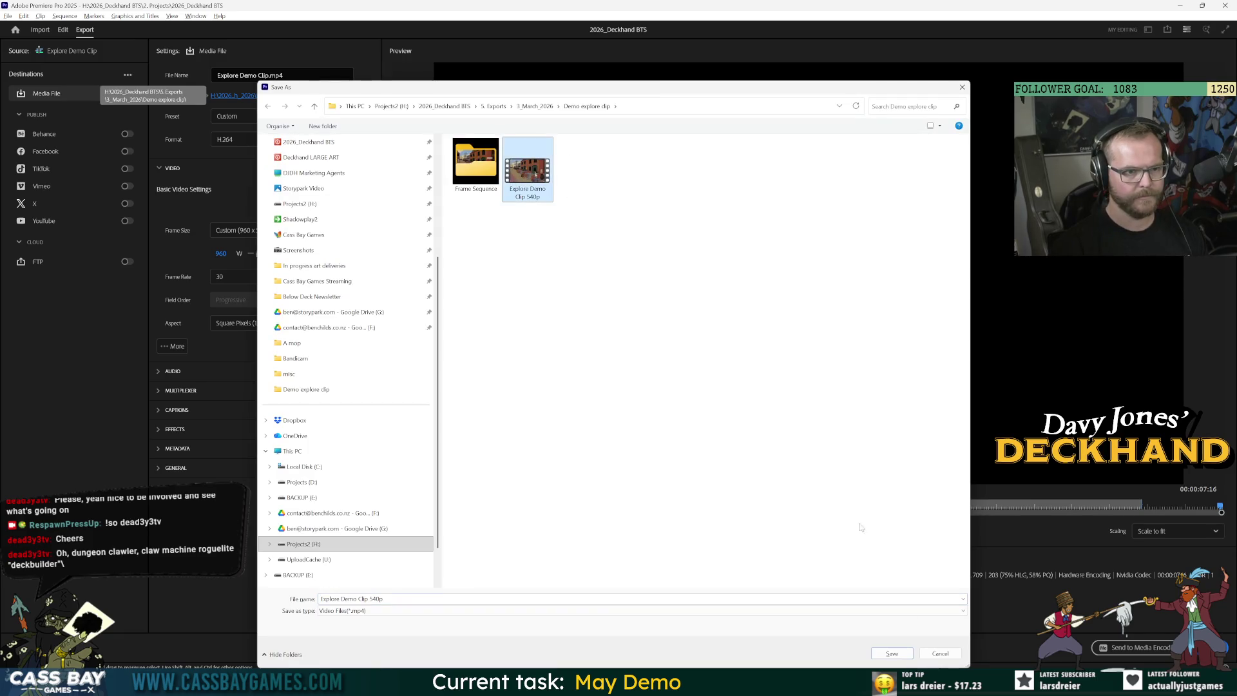
left_click(892, 653)
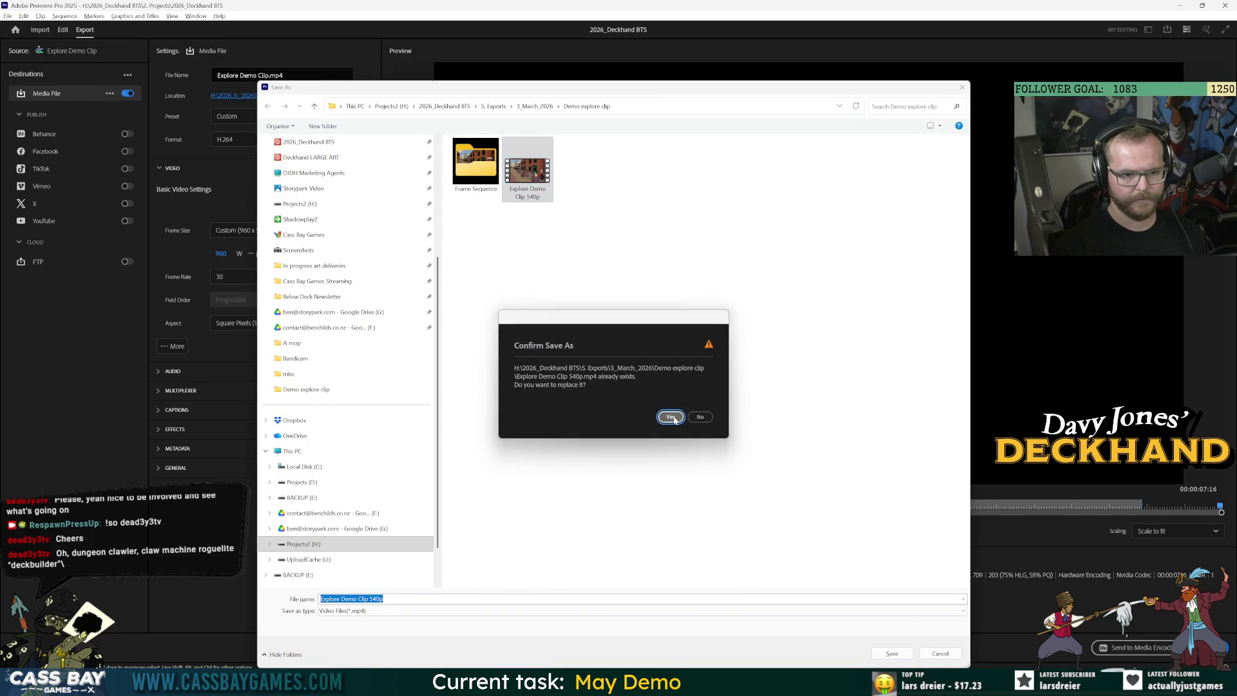
key("Return")
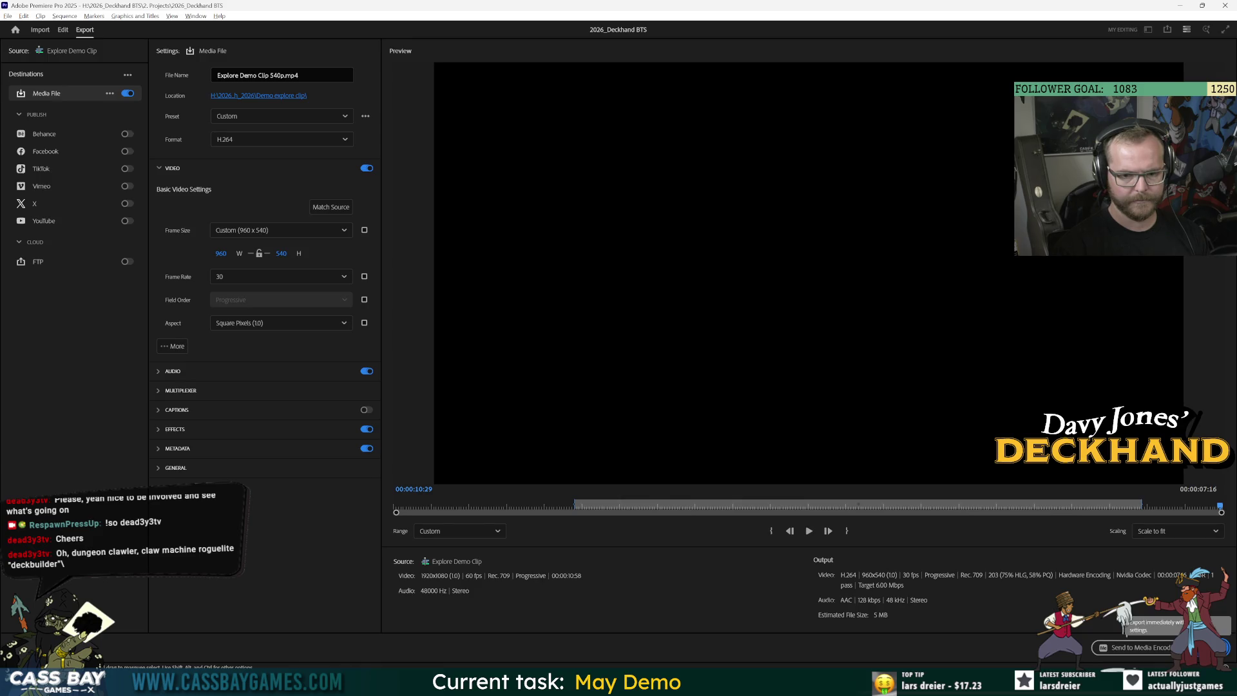
left_click(1204, 648)
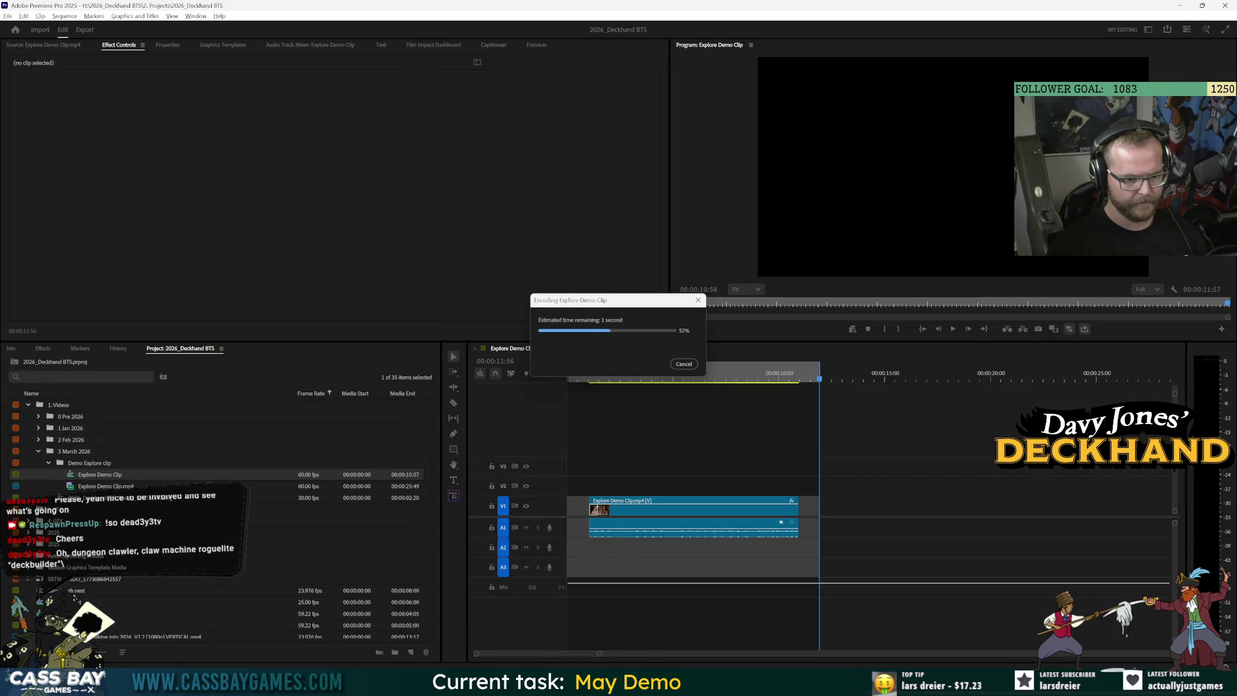
left_click(567, 618)
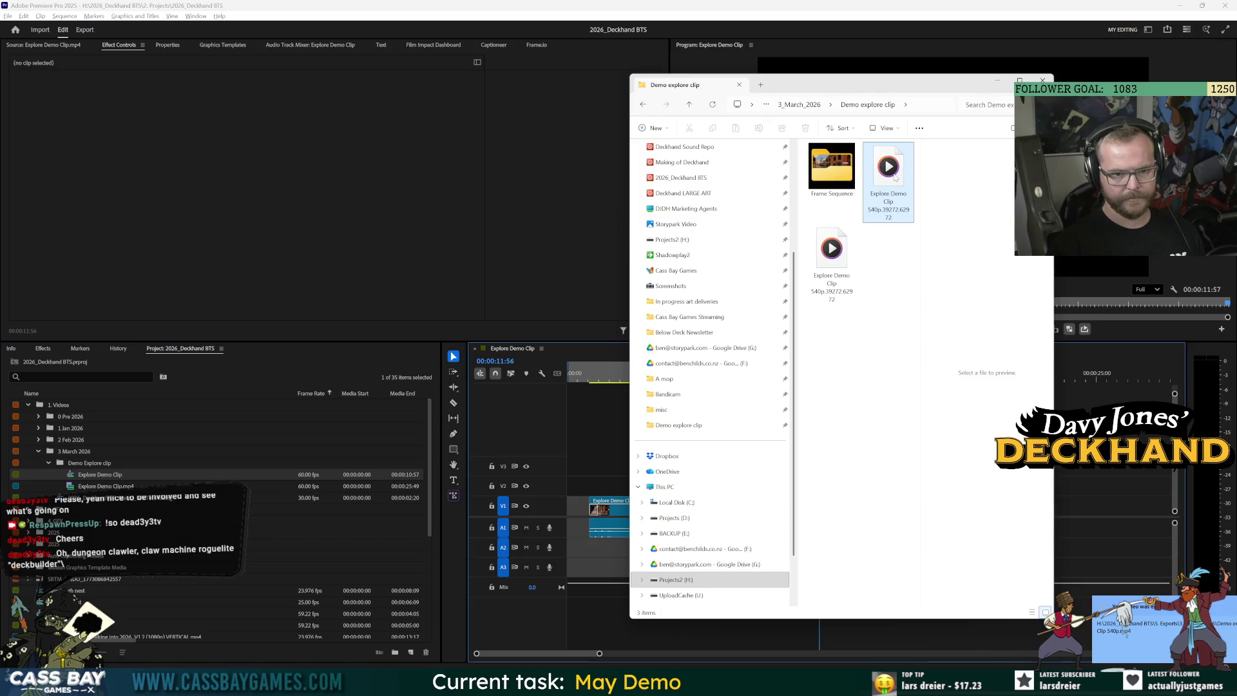
Copy Explore Demo Clip 540p into StreamingAssets and delete the old Clip_ExploreDemo video
key("alt+Tab")
key("Tab")
key("Tab")
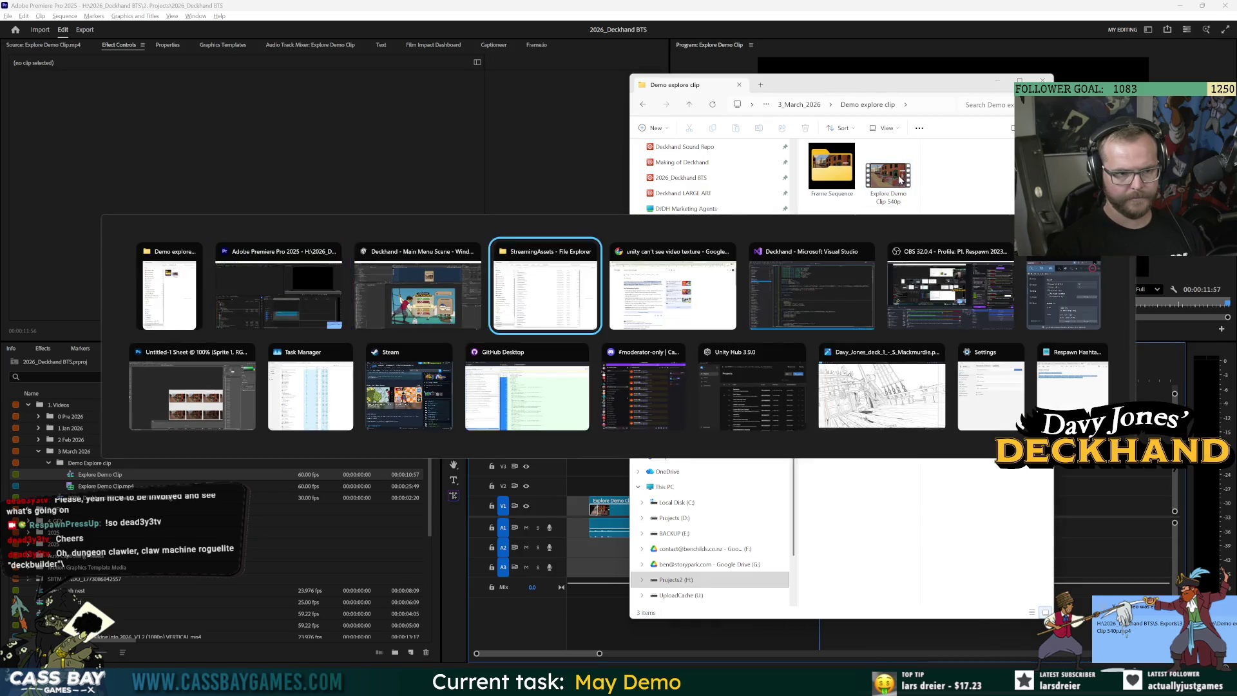
key("alt+Tab")
mouse_move(889, 170)
left_mouse_down()
mouse_move(989, 373)
mouse_move(1031, 373)
left_mouse_up()
left_click(611, 276)
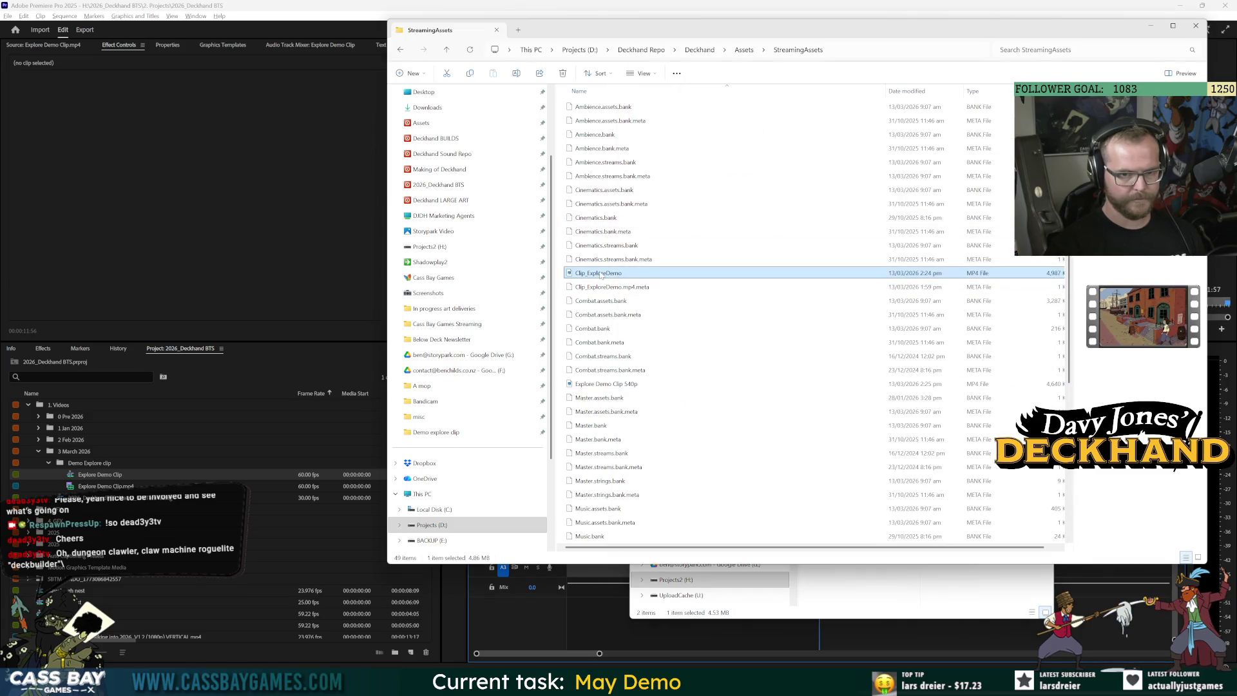
key("Delete")
Preview the new 540p clip, then return to Premiere Pro's timeline
left_click(601, 383)
double_click(600, 372)
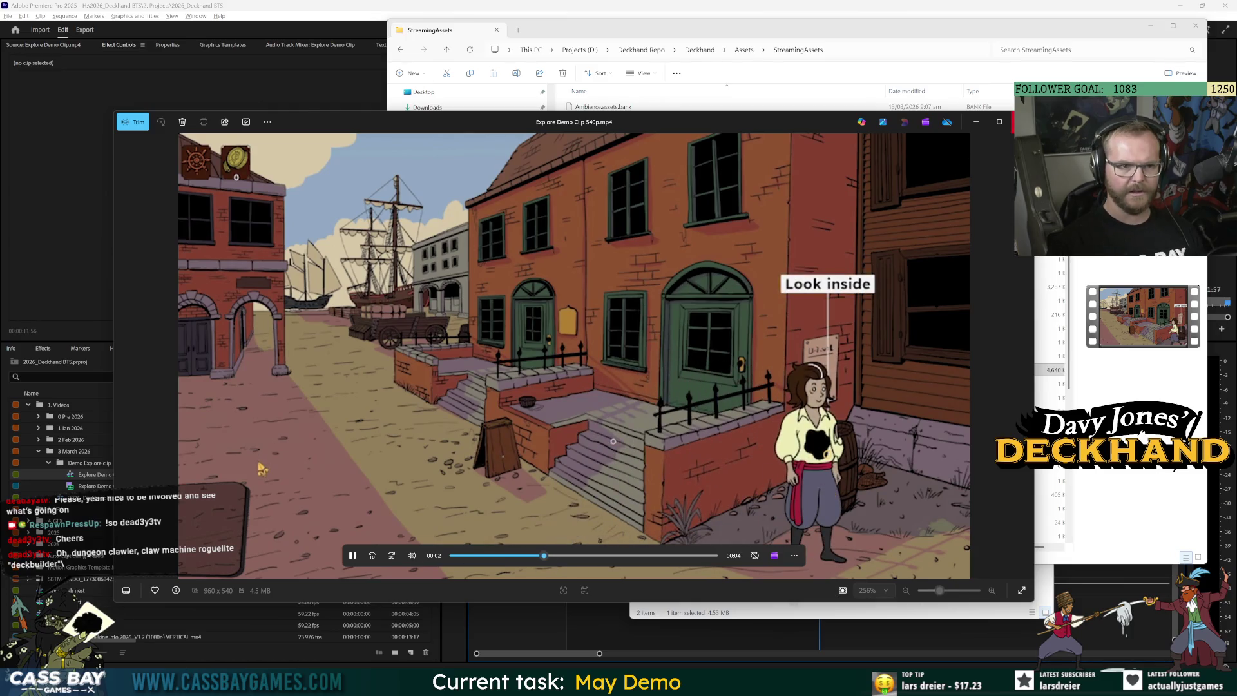
left_click(1023, 121)
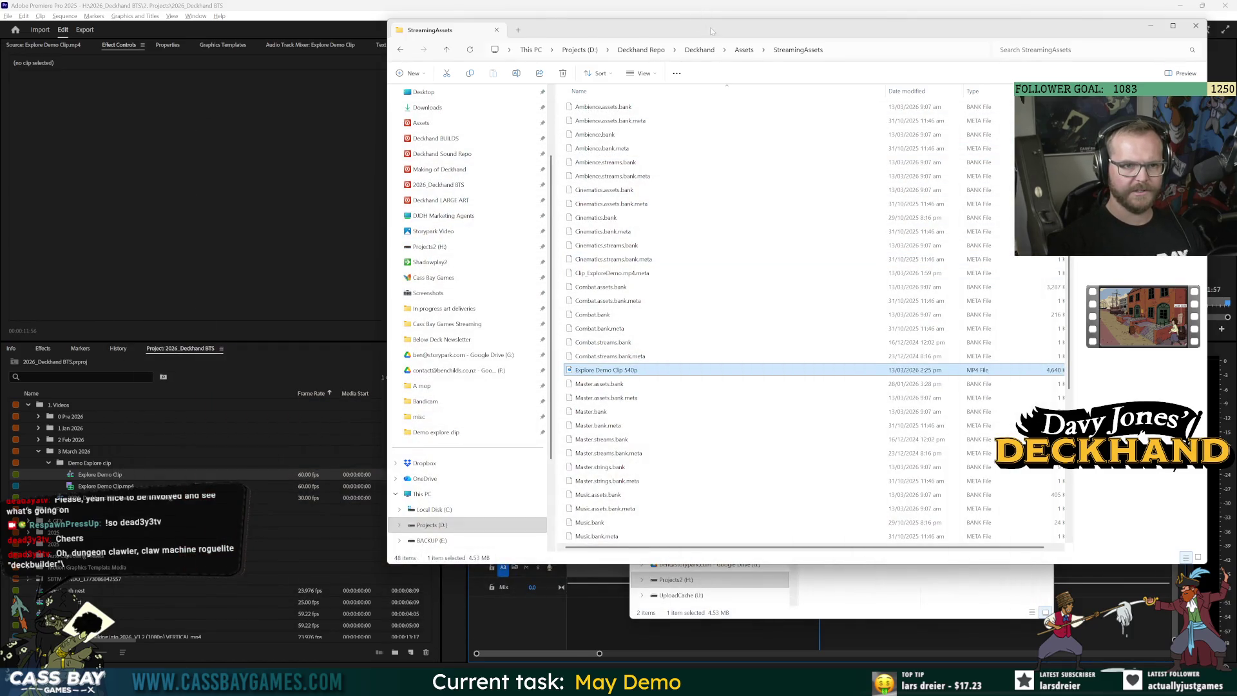
left_click_drag(710, 26, 441, 51)
left_click(874, 361)
Review the clip and extend the export range to the full clip, Out point near the end
left_click(570, 374)
key("space")
key("ctrl+m")
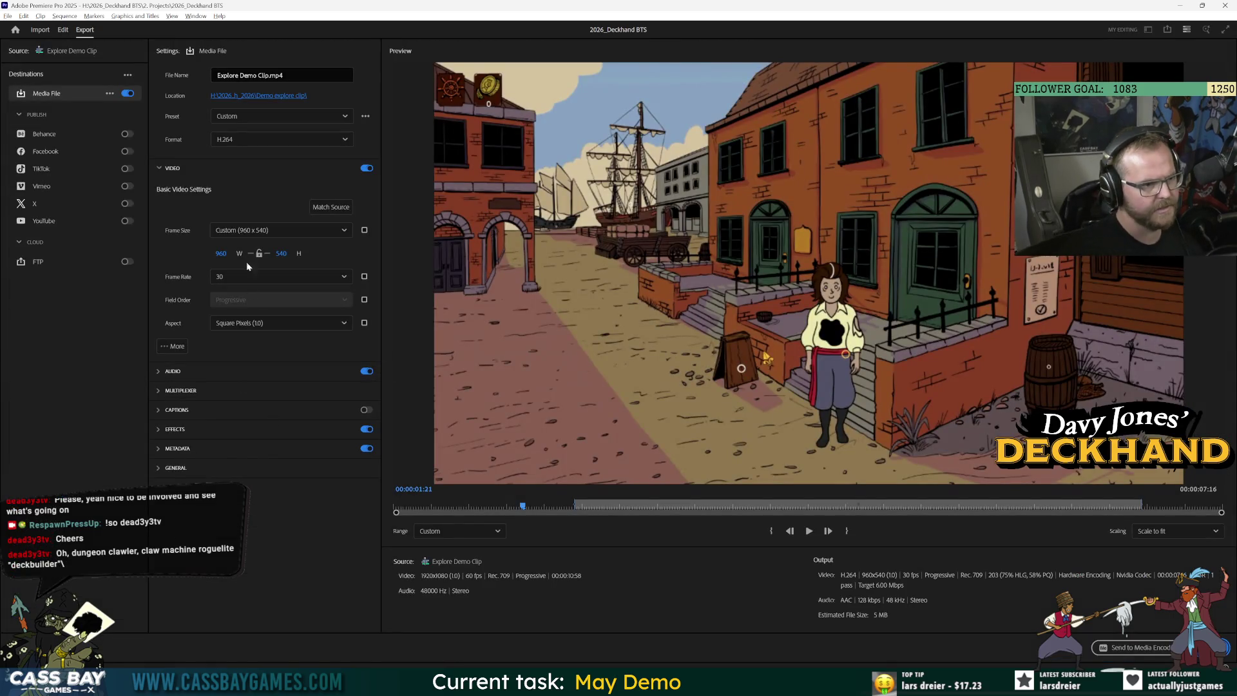
mouse_move(611, 502)
left_mouse_down()
mouse_move(621, 506)
mouse_move(357, 522)
left_mouse_up()
key("ctrl+shift+x")
mouse_move(902, 508)
left_mouse_down()
mouse_move(1233, 520)
mouse_move(1143, 503)
mouse_move(424, 512)
mouse_move(498, 509)
mouse_move(474, 509)
left_mouse_up()
key("o")
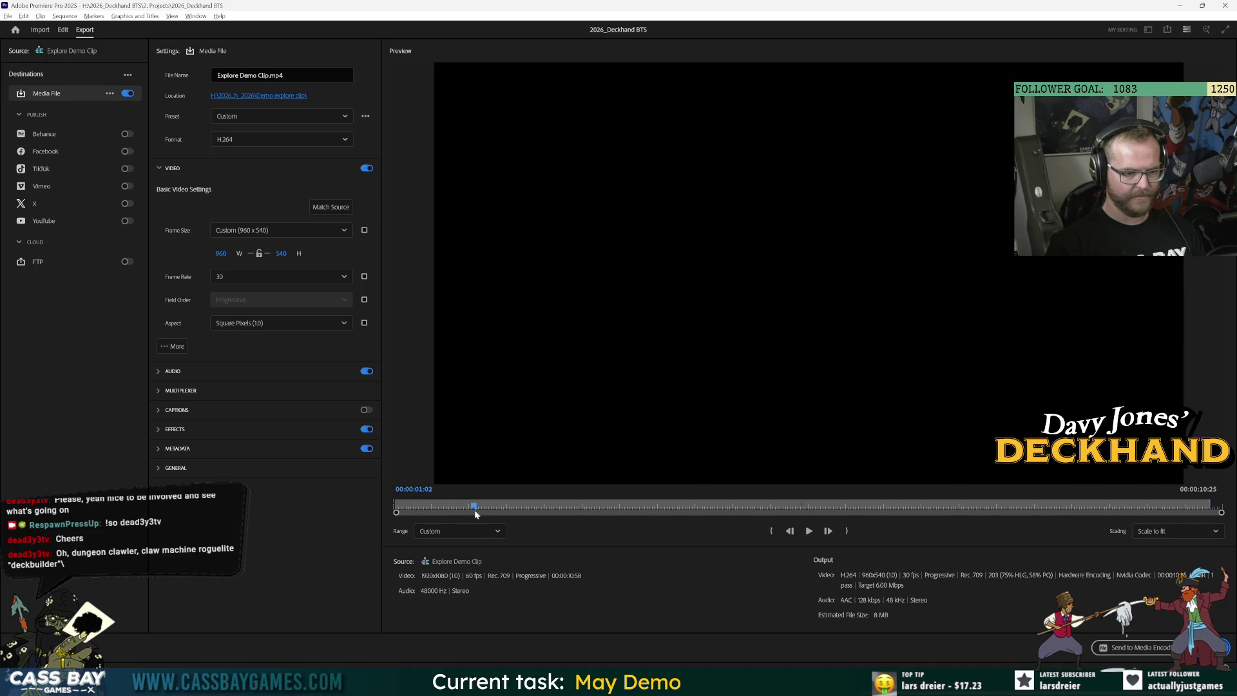
Set the In point at 00:00:01:02 and export Explore Demo Clip.mp4
key("i")
left_click(1199, 648)
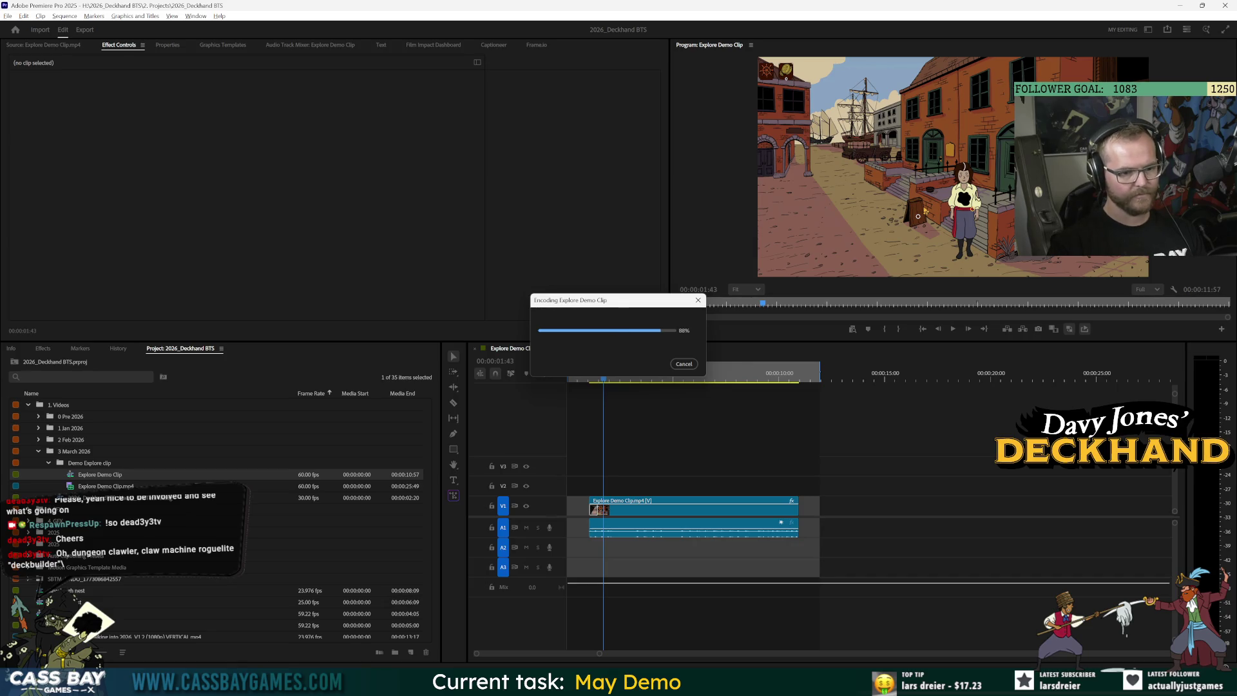
left_click(612, 644)
left_click(889, 177)
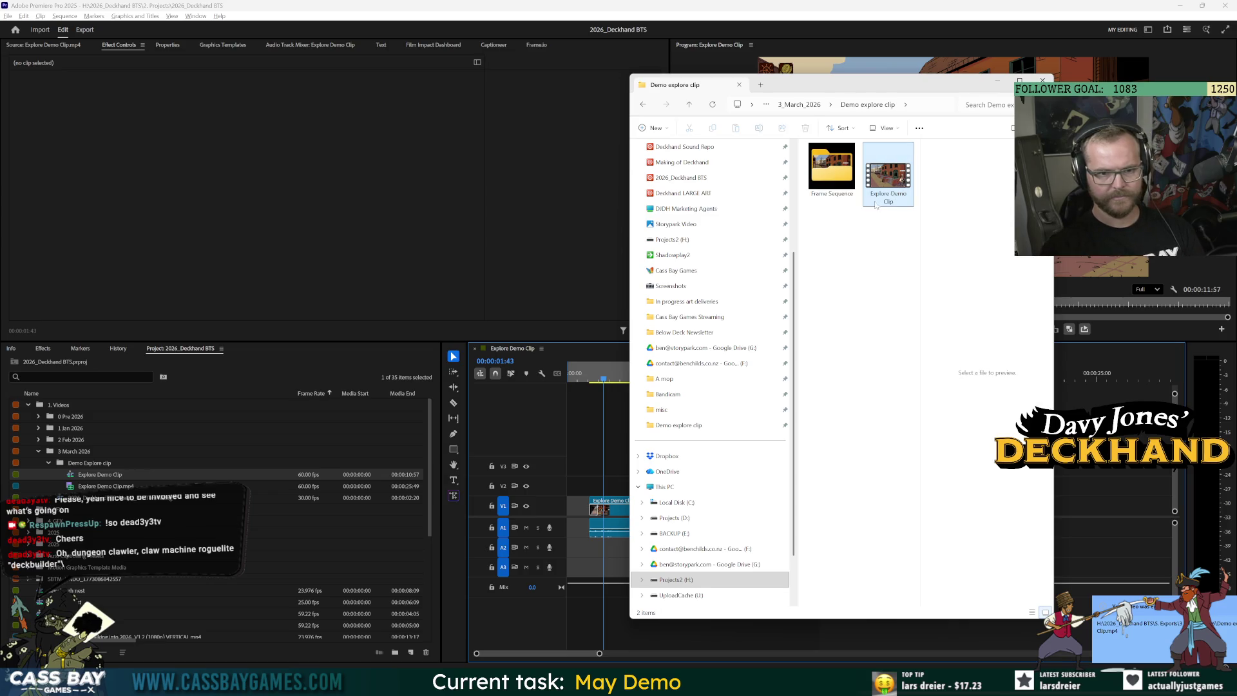
Move Explore Demo Clip into StreamingAssets and delete the 540p copy there
key("ctrl+x")
key("alt+Tab")
key("ctrl+v")
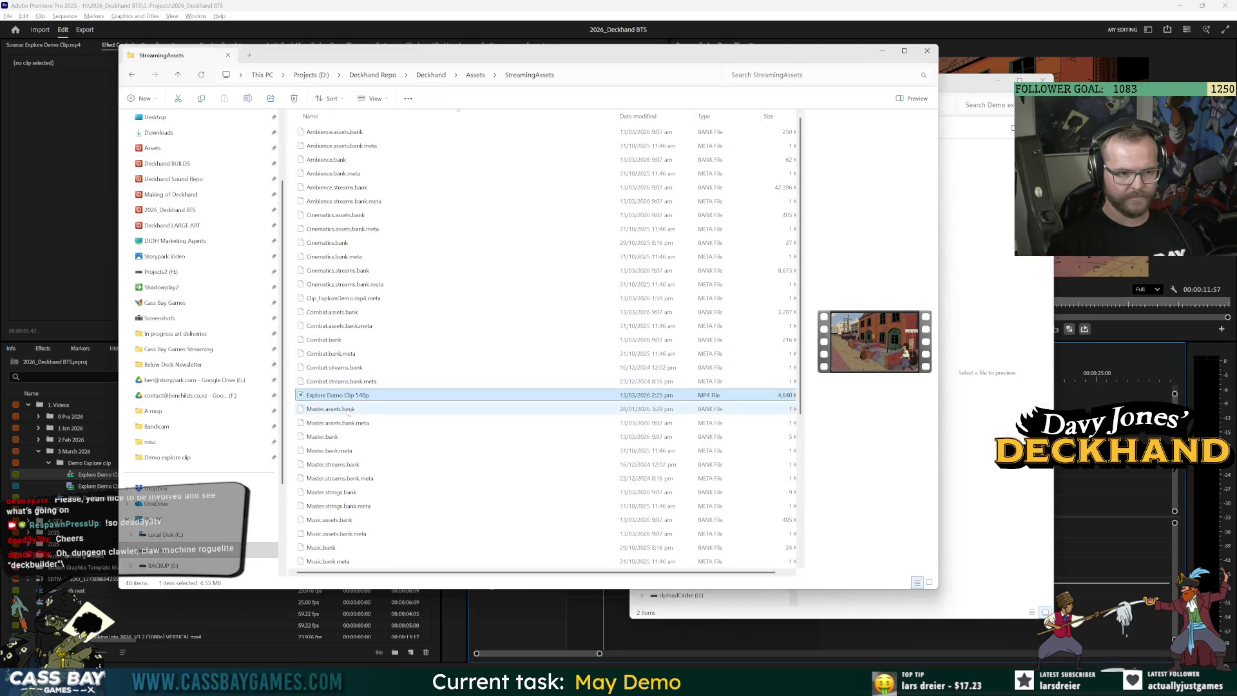
key("alt+Tab")
mouse_move(827, 164)
left_mouse_down()
mouse_move(403, 306)
mouse_move(428, 354)
left_mouse_up()
left_click(348, 395)
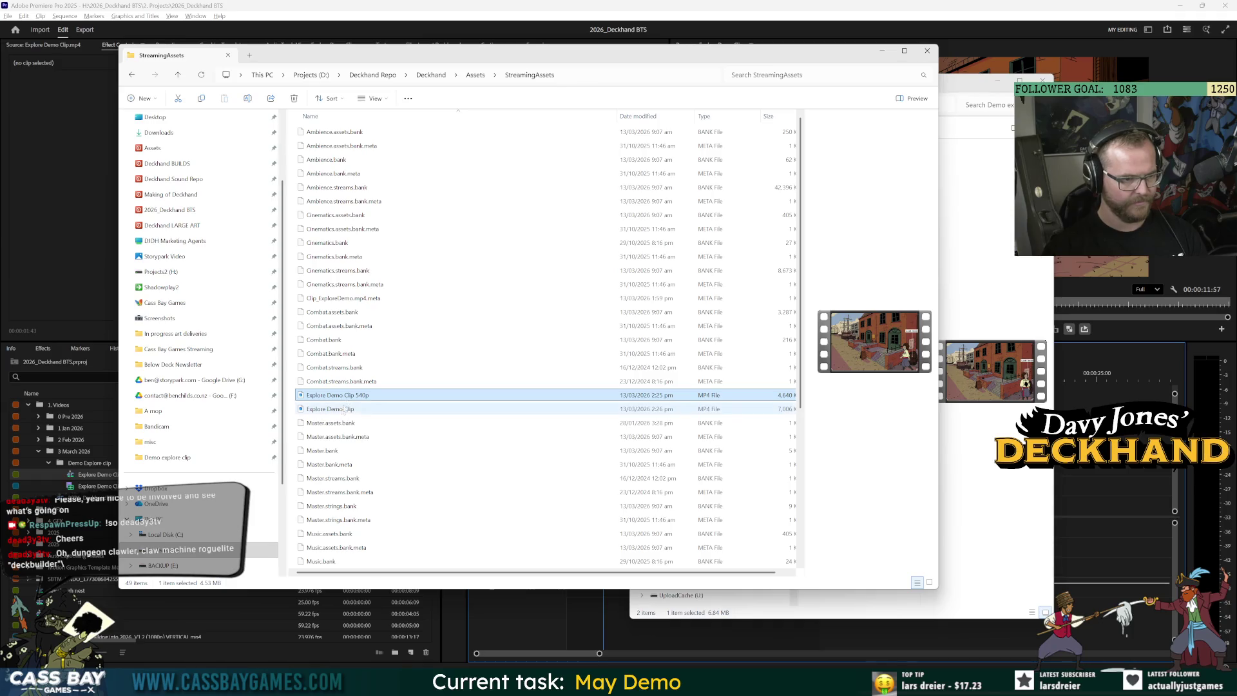
key("Delete")
Rename the new clip in StreamingAssets to Clip_ExploreDemo
left_click(308, 398)
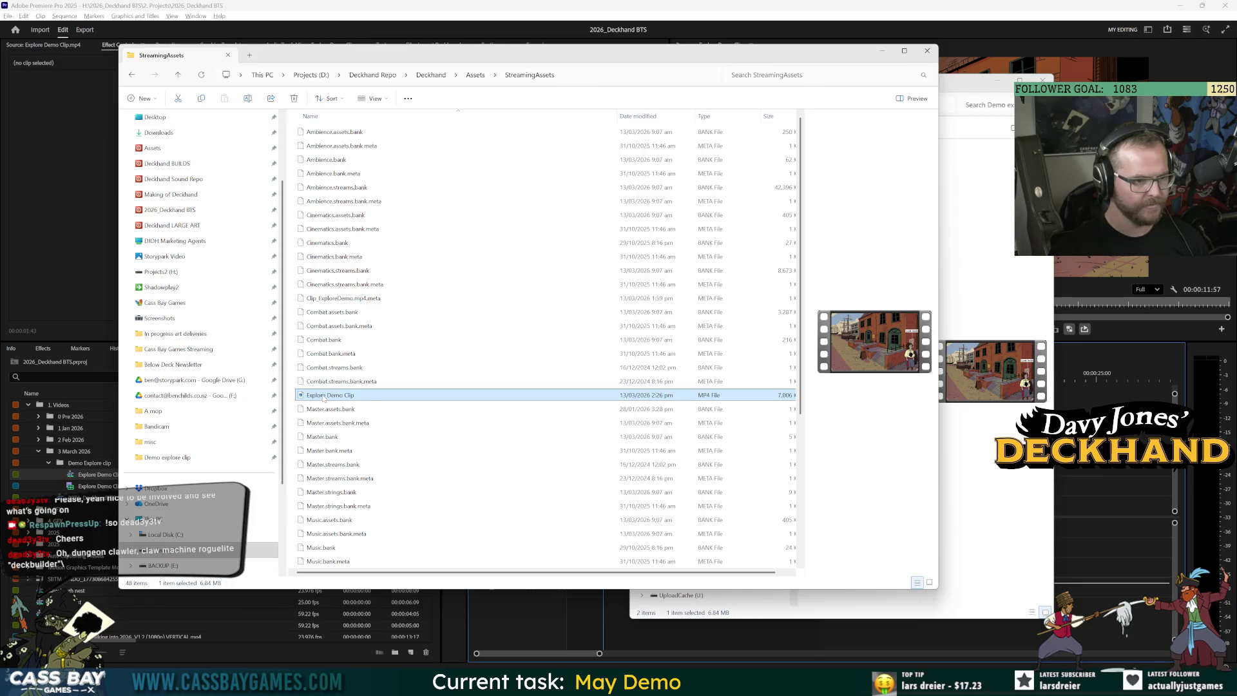
key("Escape")
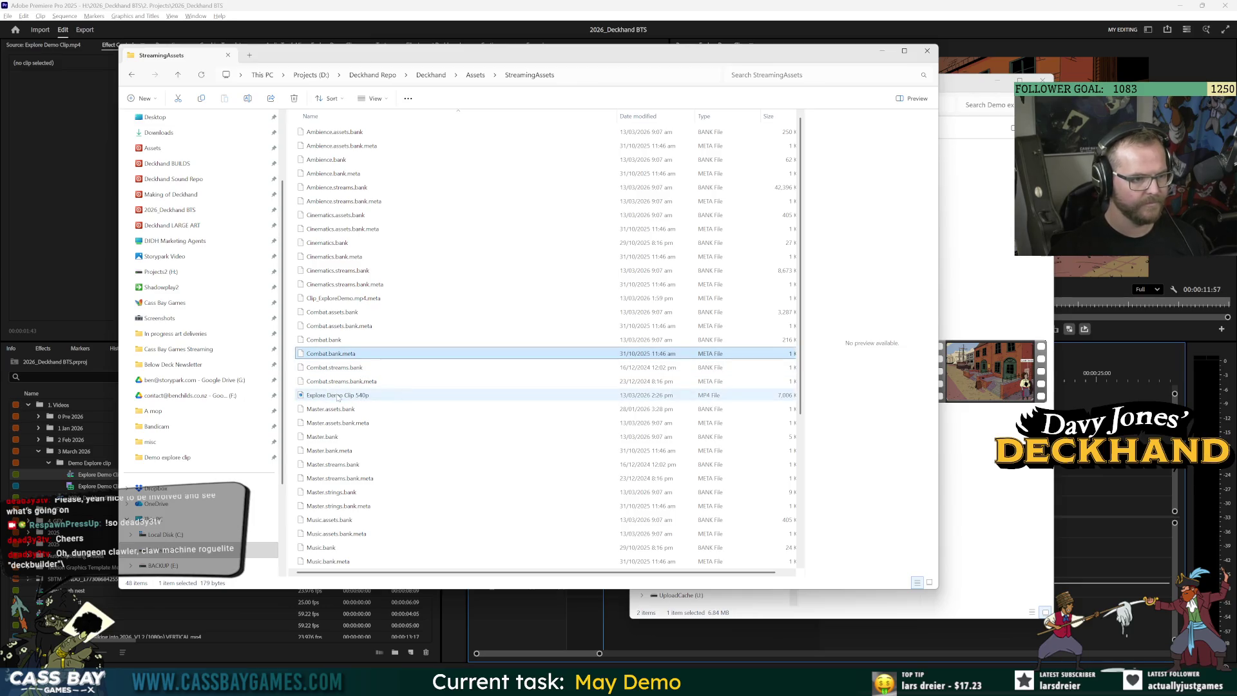
left_click(332, 398)
left_click(332, 399)
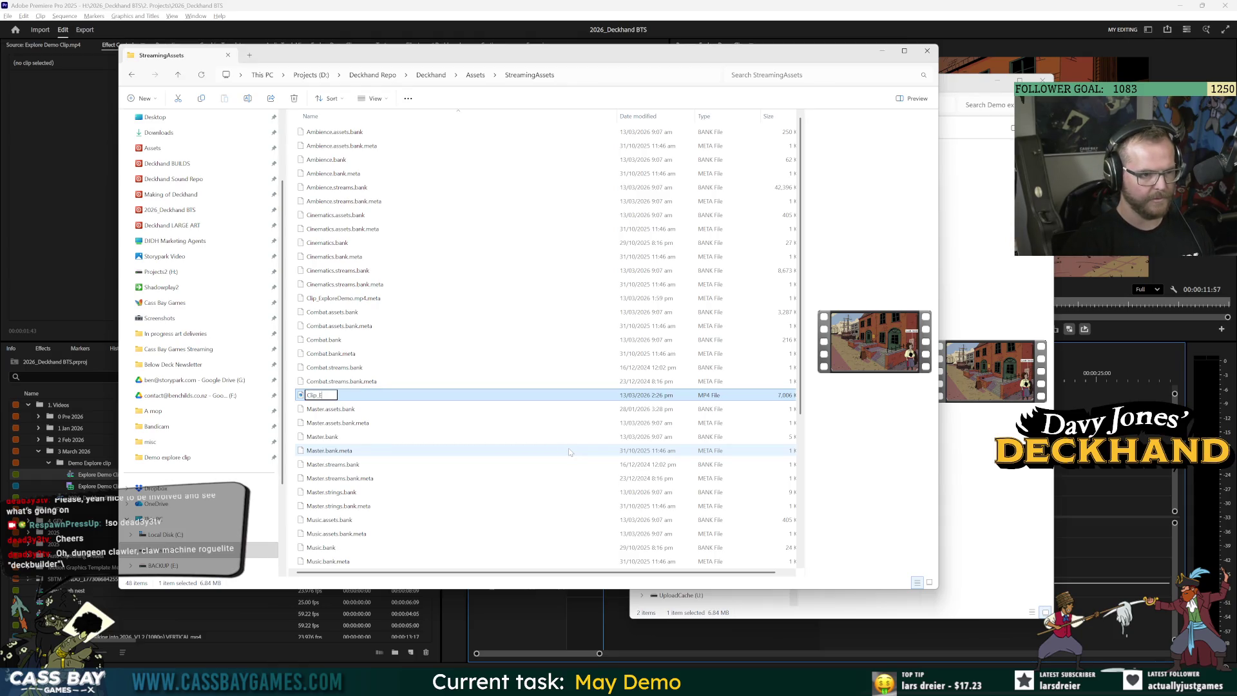
type("xploreDem")
key("Return")
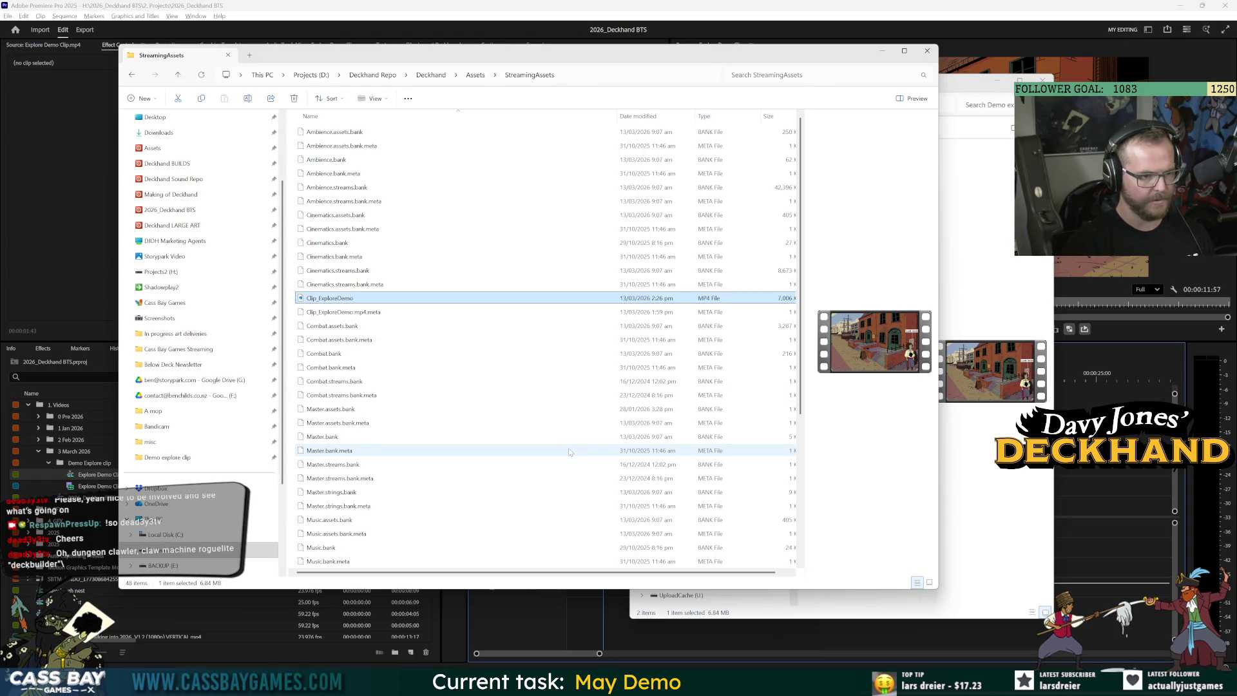
In Unity's StreamingAssets folder, copy the Clip_ExploreDemo asset path
left_click(1136, 530)
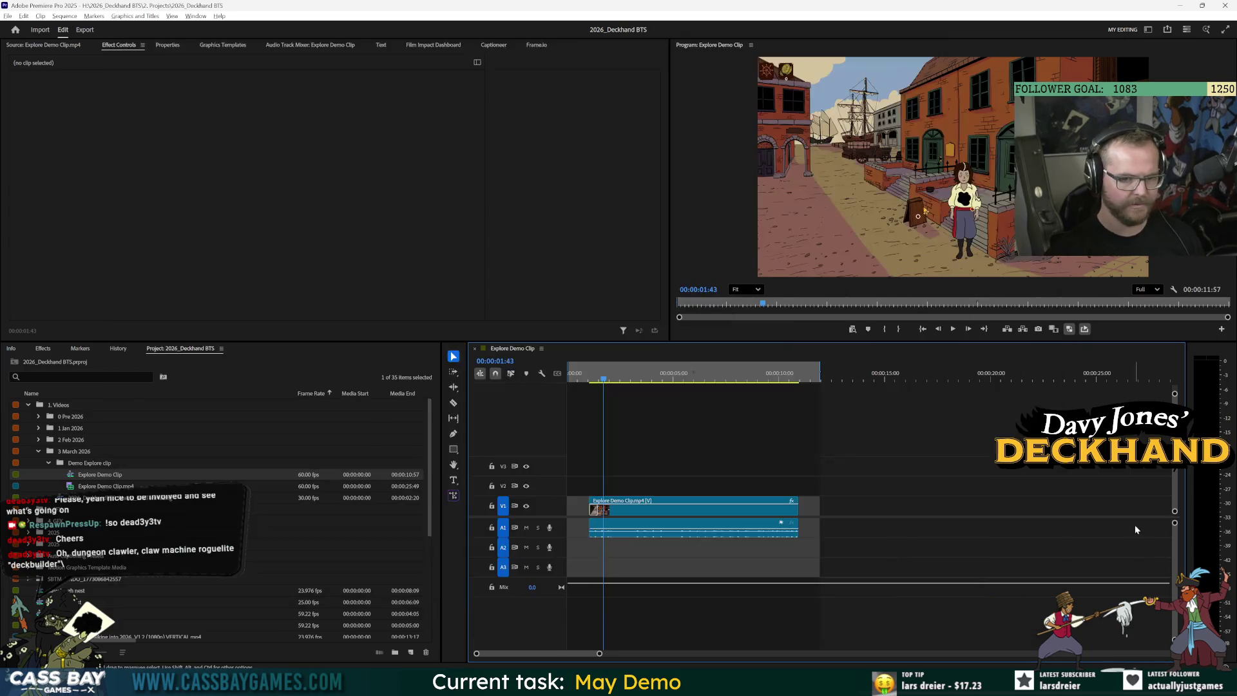
key("alt+Tab")
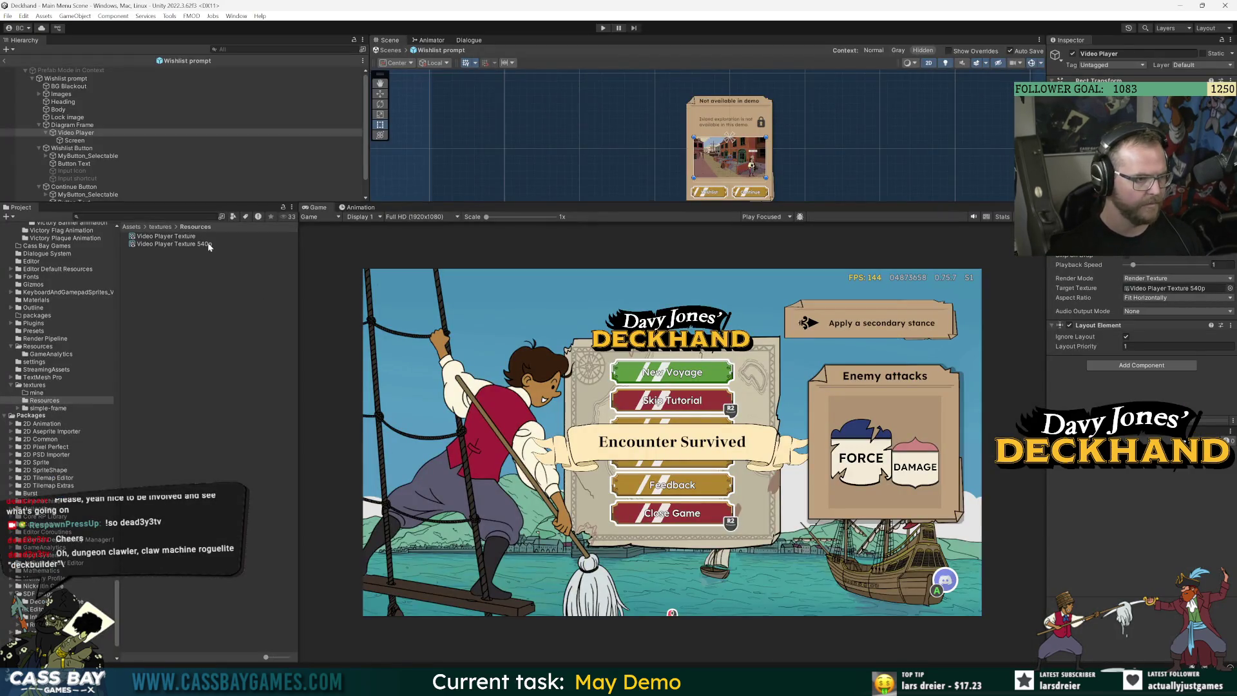
left_click(132, 227)
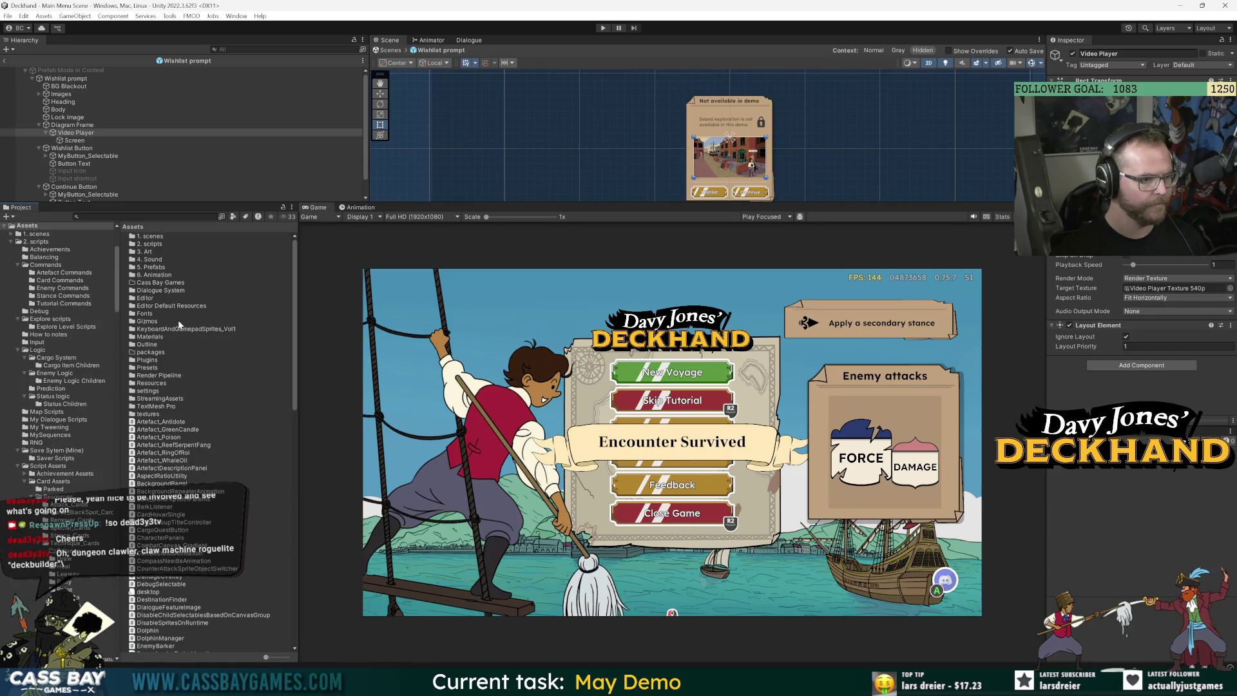
double_click(165, 397)
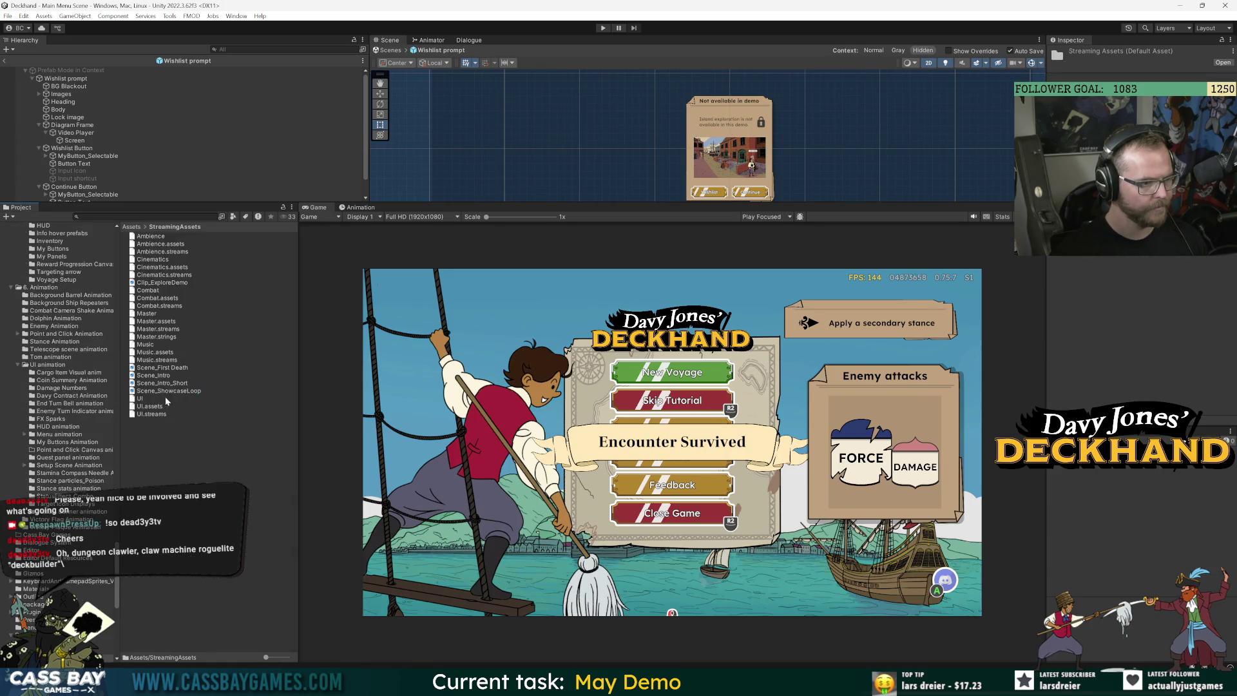
right_click(158, 283)
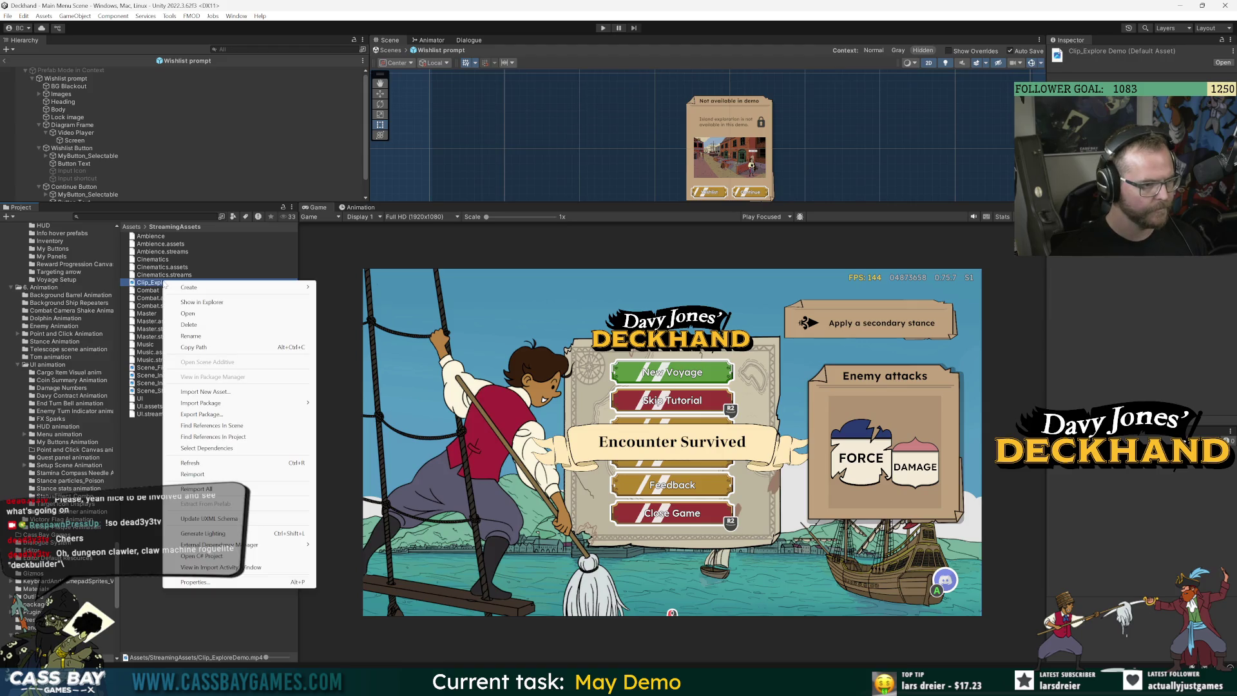
left_click(204, 348)
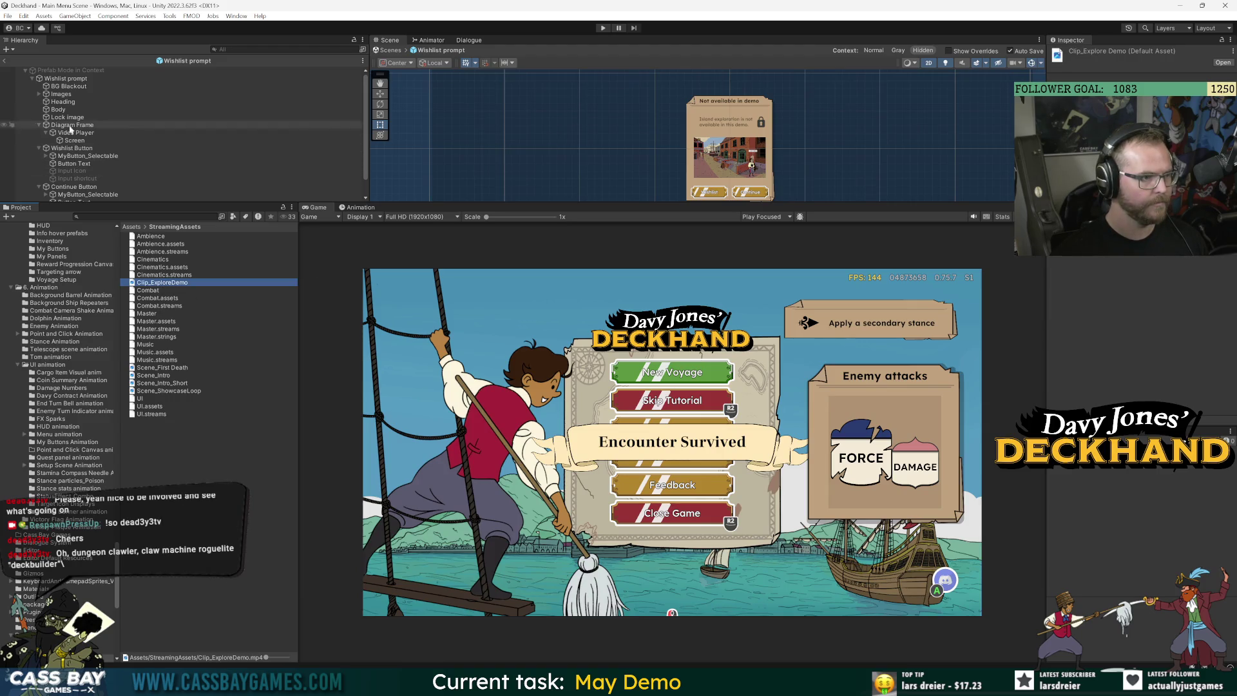
key("alt+Tab")
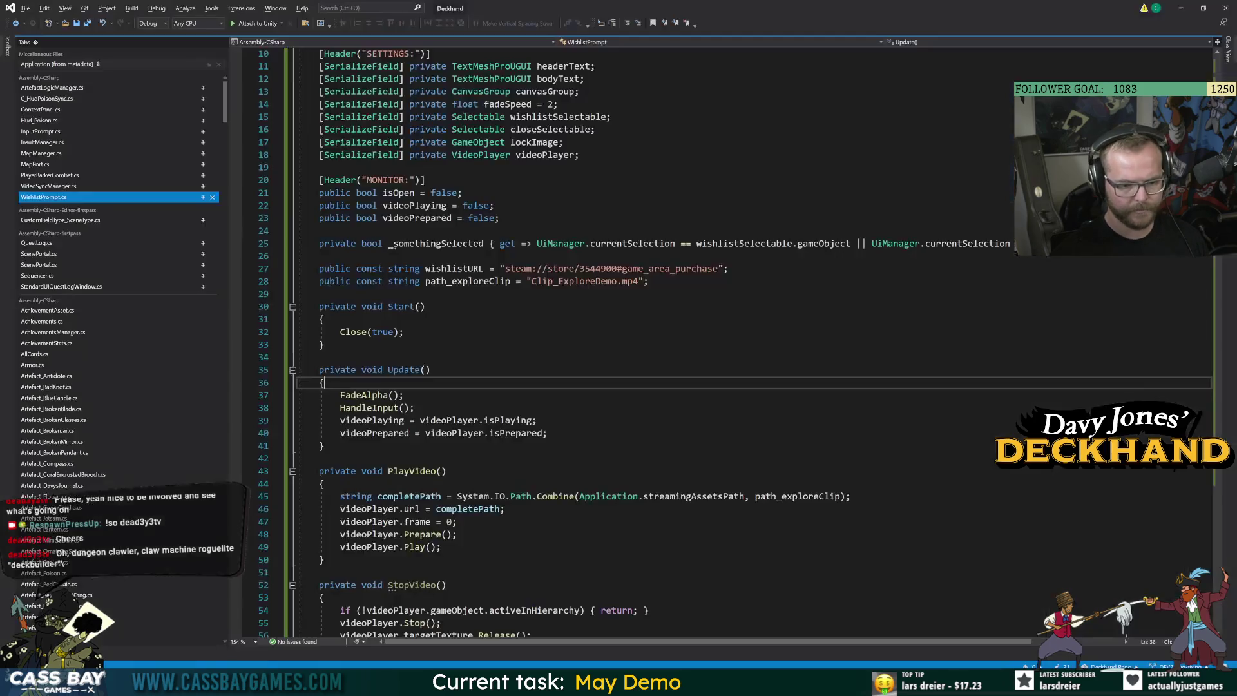
mouse_move(638, 281)
left_mouse_down()
mouse_move(554, 291)
mouse_move(536, 281)
left_mouse_up()
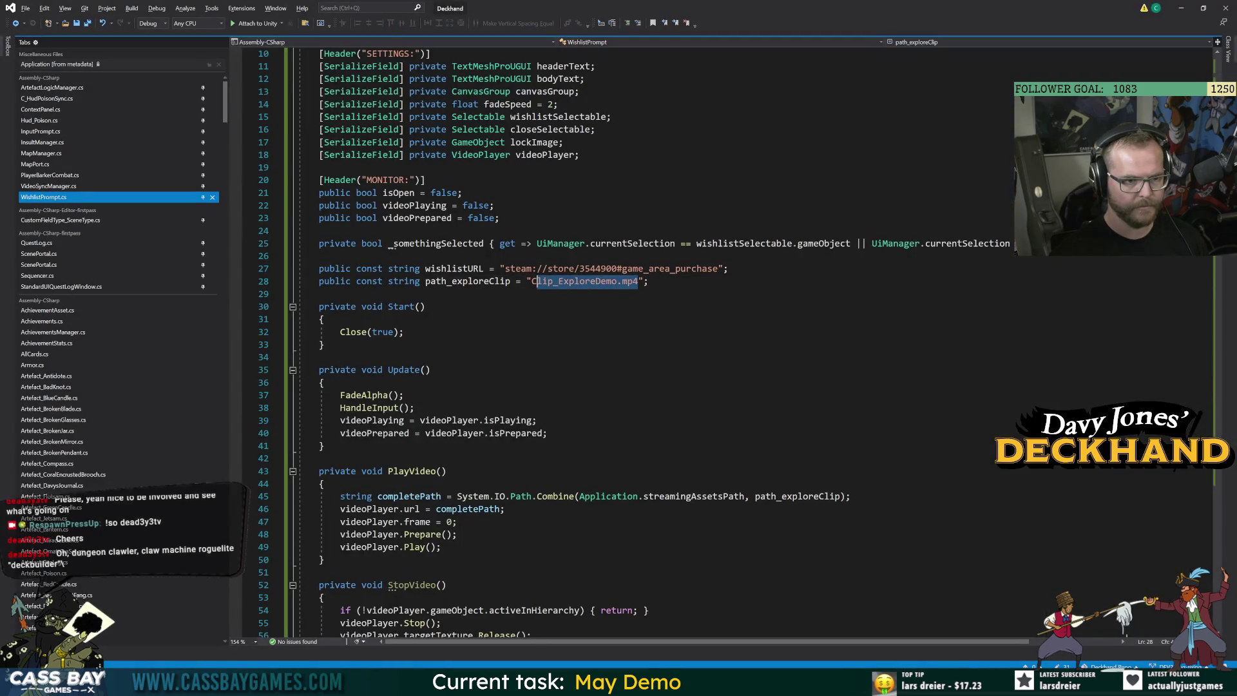
type("Assets/StreamingAssets/Clip_ExploreDemo.mp4")
left_click_drag(653, 281, 532, 281)
key("Delete")
key("Down")
key("Down")
key("Down")
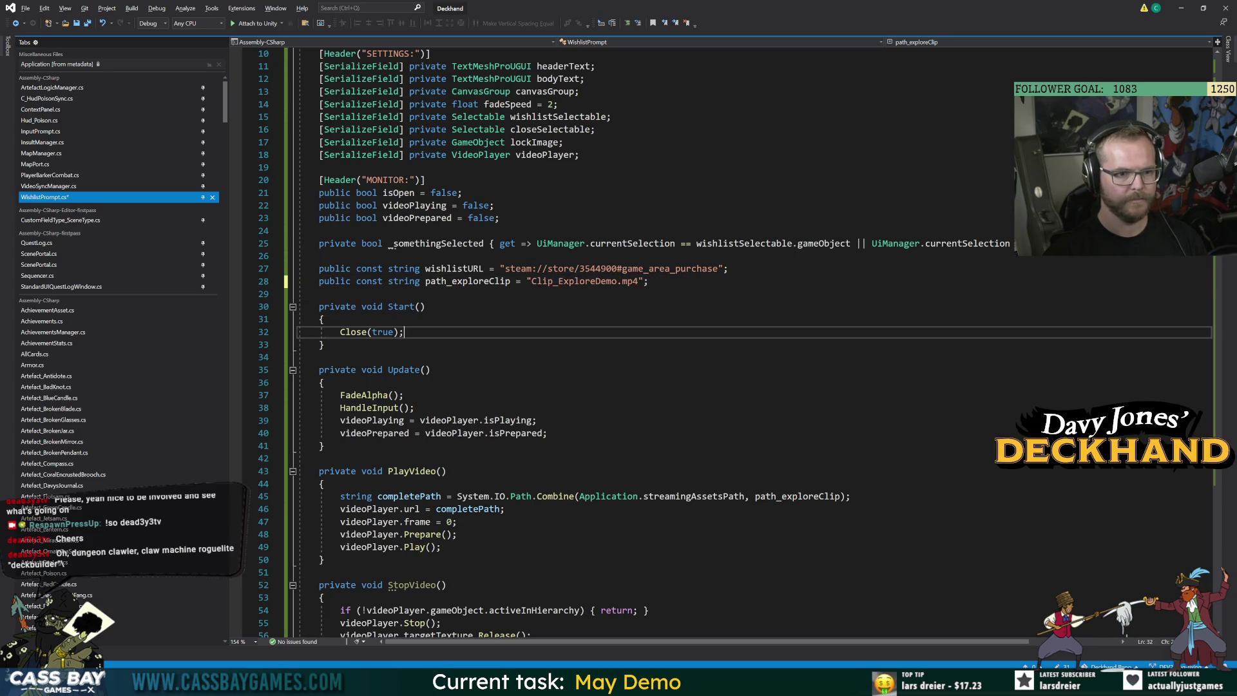
key("alt+Tab")
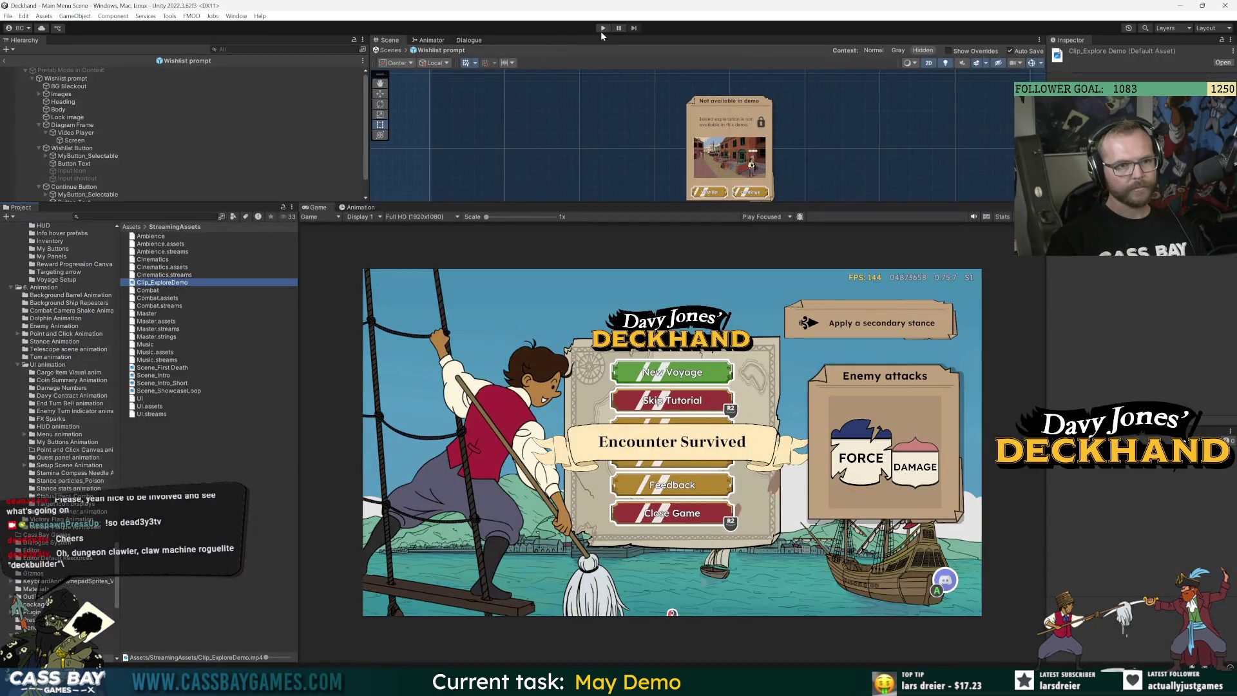
left_click(602, 29)
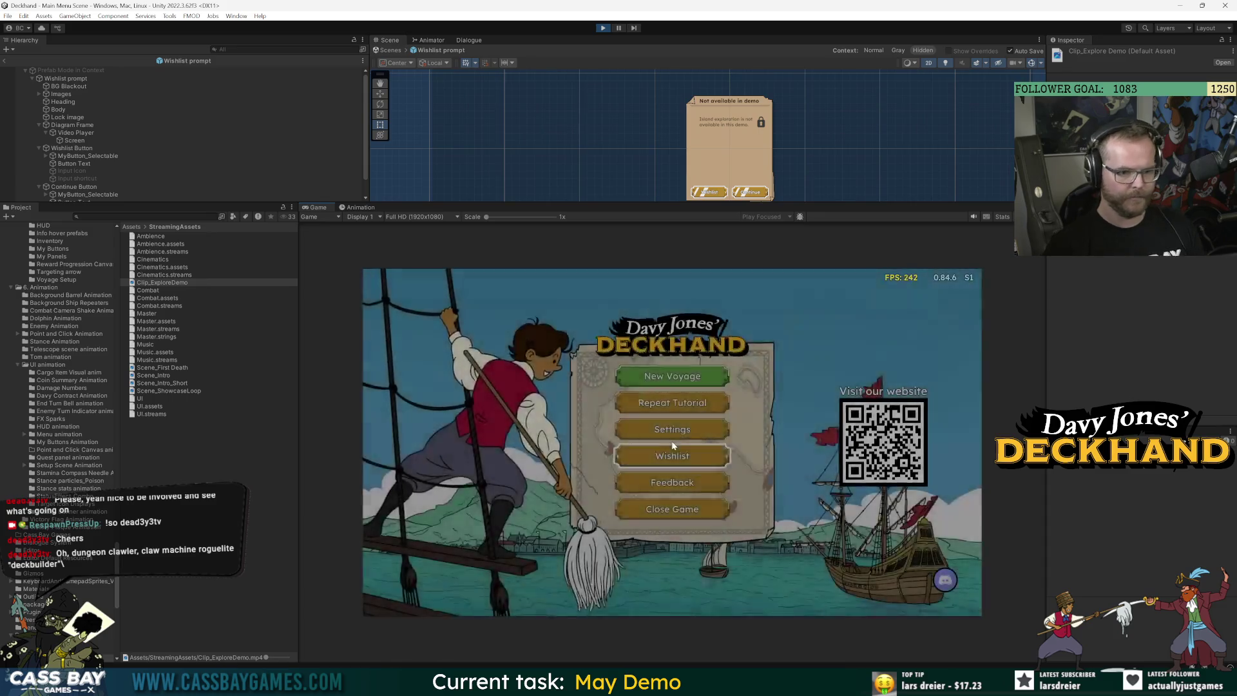
Start a New Voyage and go ashore twice, watching the explore clip in the demo popup each time
left_click(694, 370)
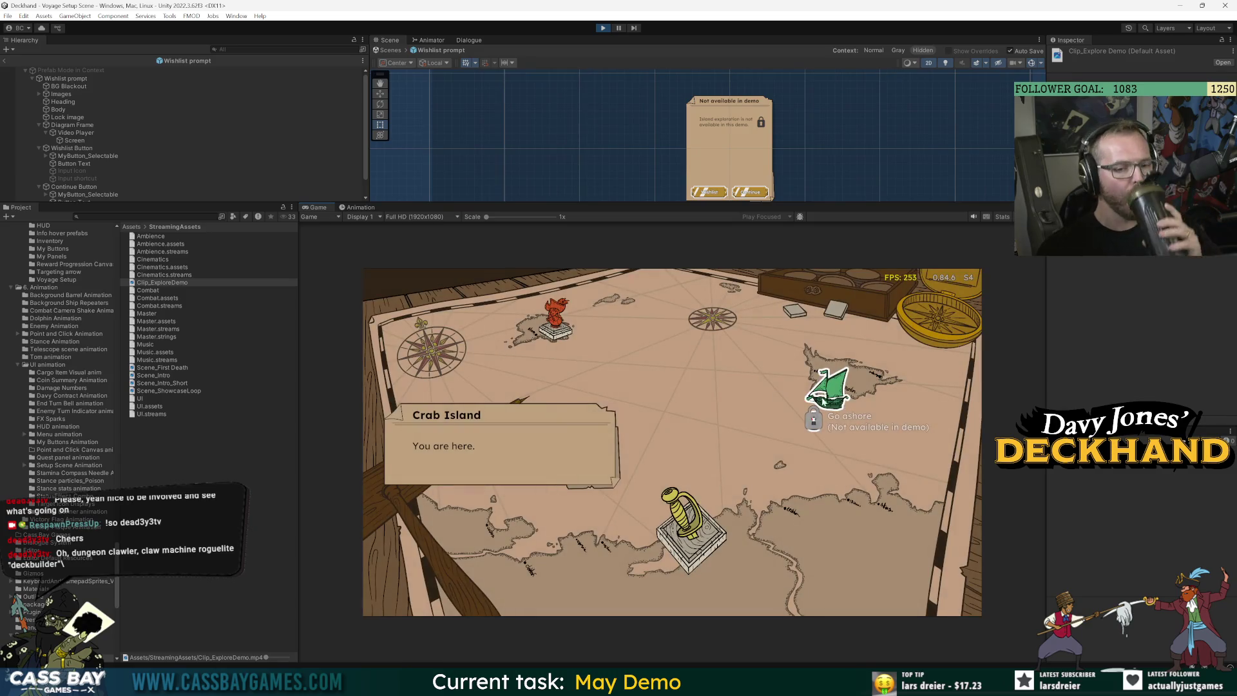
left_click(823, 400)
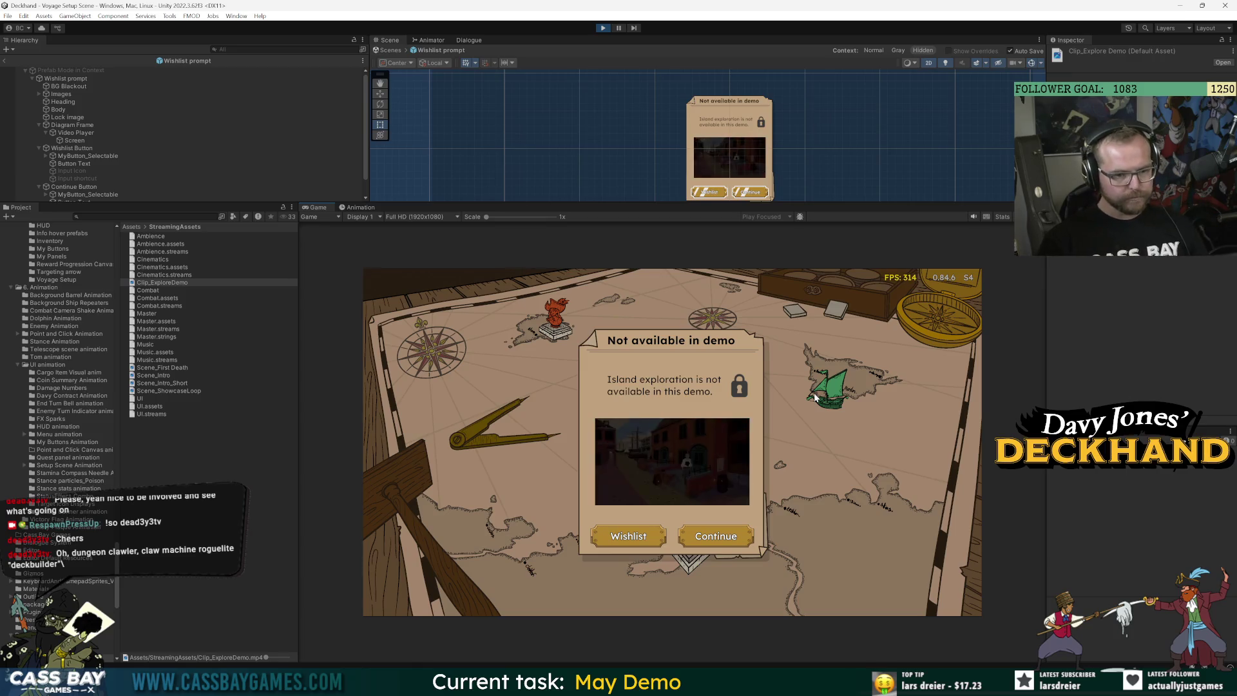
left_click(716, 536)
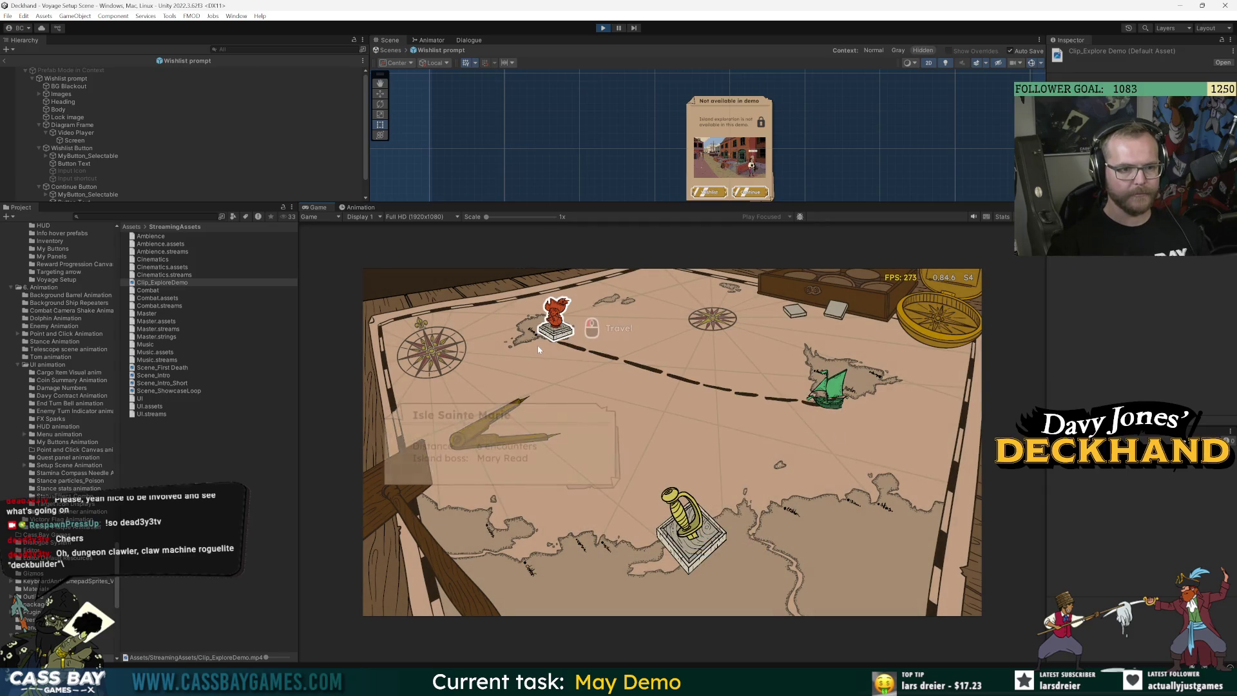
left_click(833, 395)
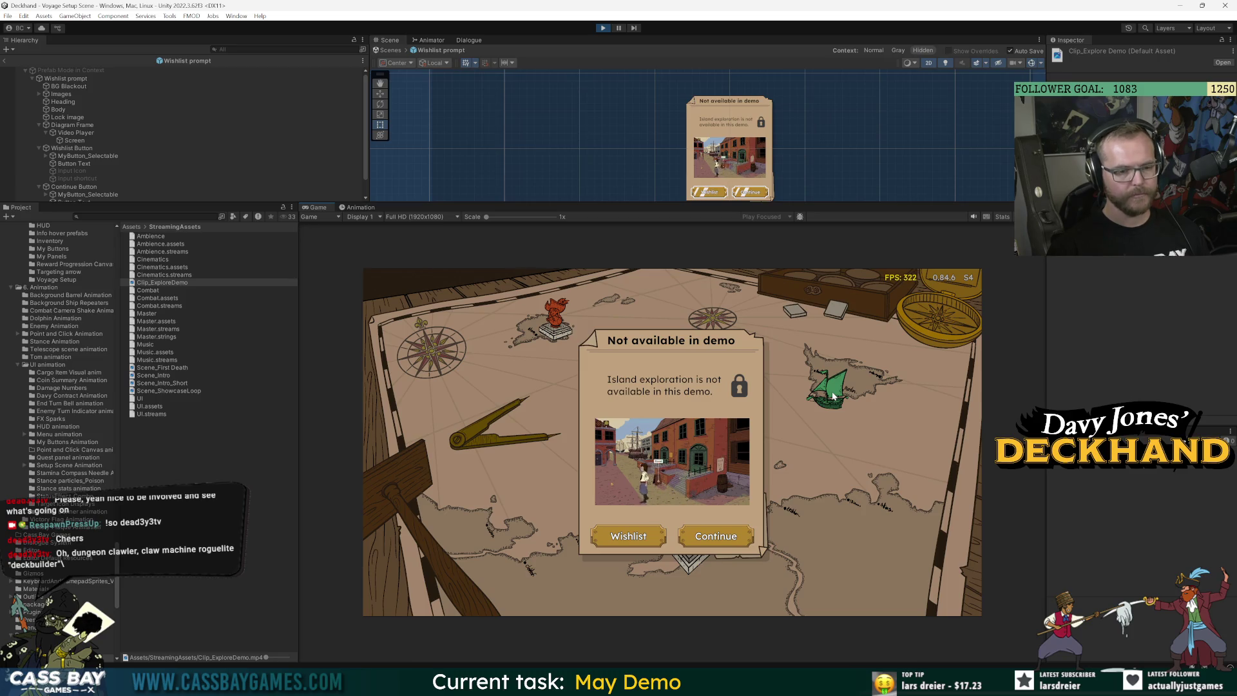
left_click(716, 536)
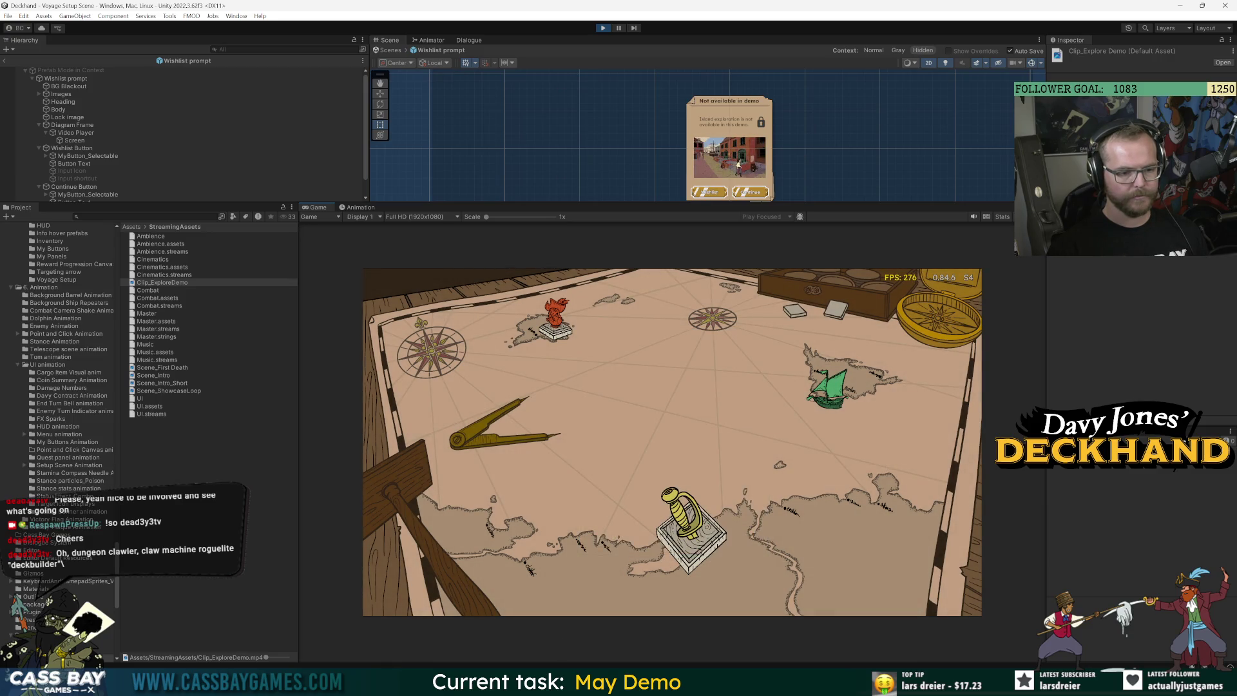
key("Escape")
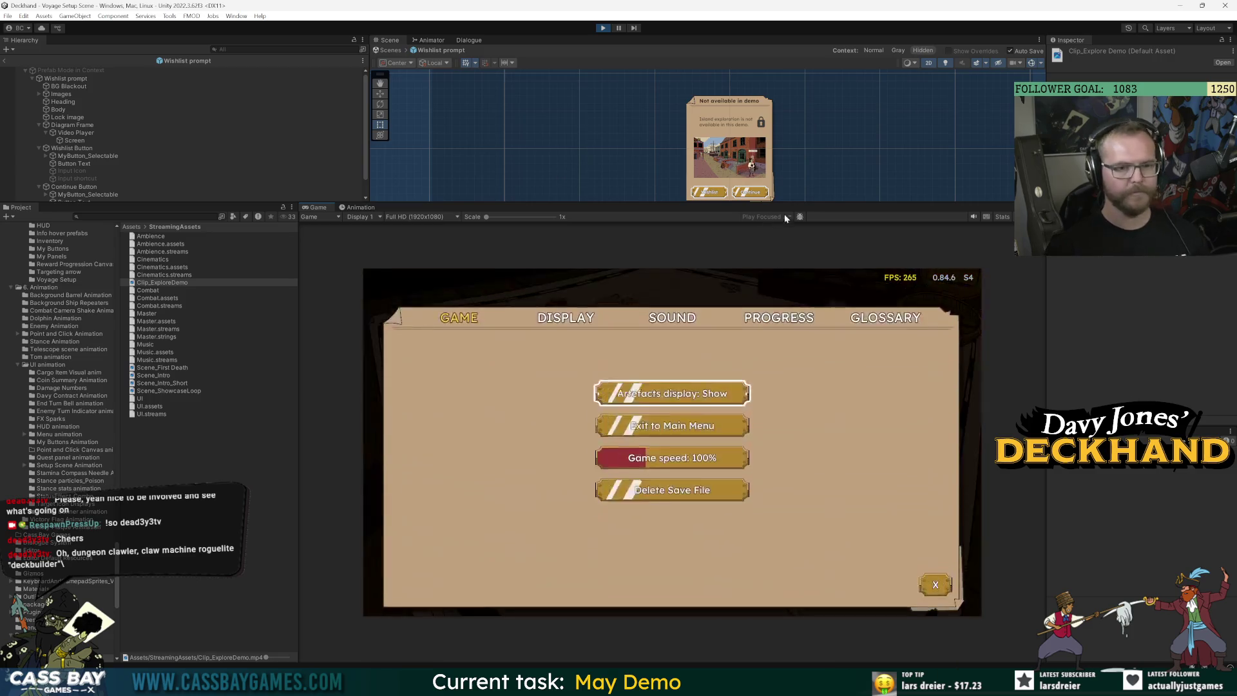
Raise the Music slider in the SOUND options and close the options panel
left_click(709, 308)
left_click(640, 443)
left_click_drag(641, 444, 672, 443)
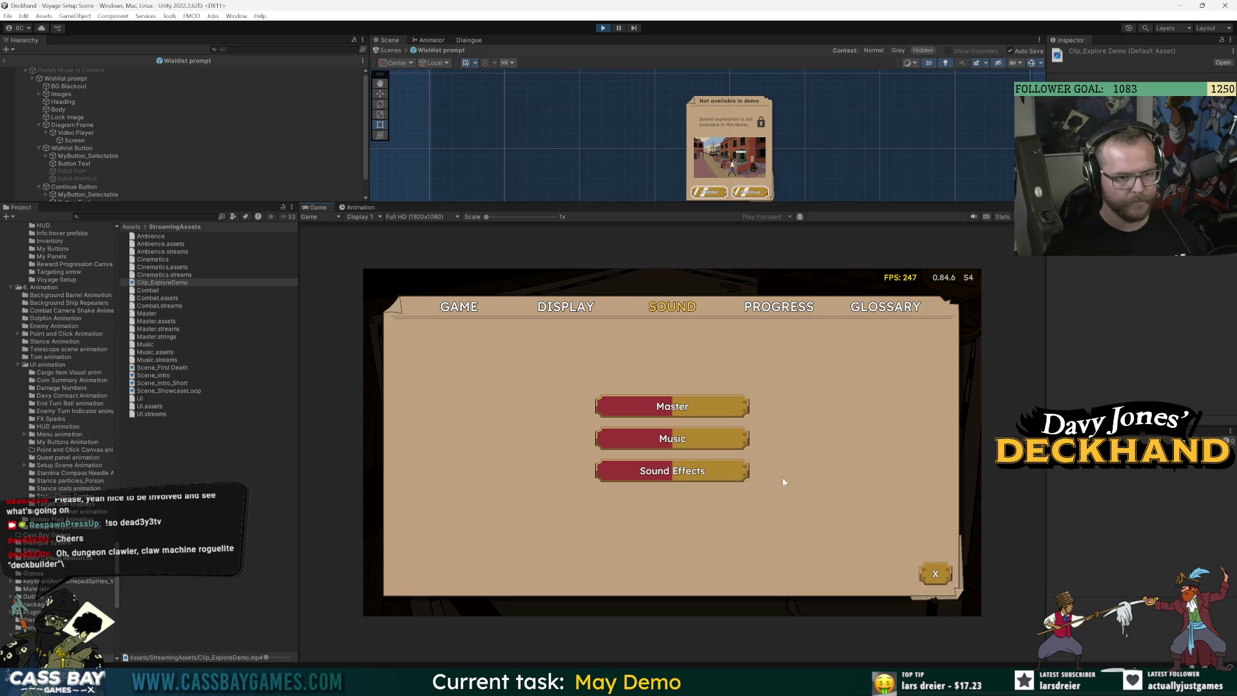
mouse_move(673, 439)
left_mouse_down()
mouse_move(747, 439)
mouse_move(721, 441)
left_mouse_up()
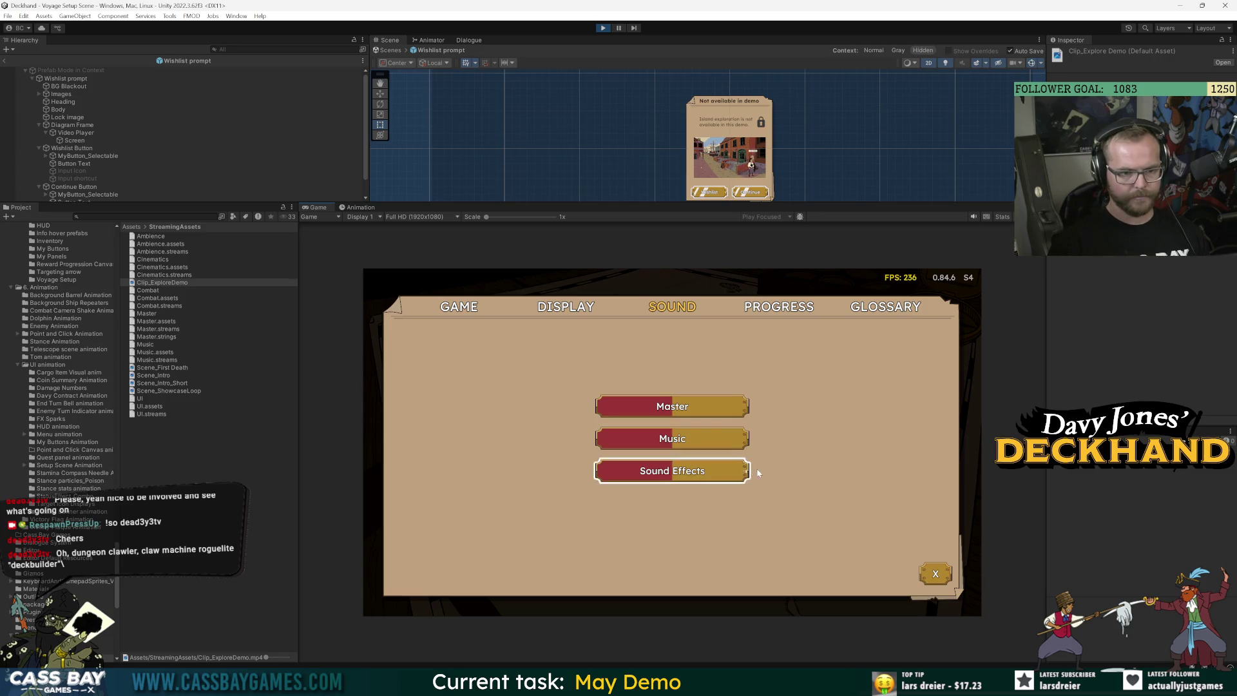
left_click(935, 573)
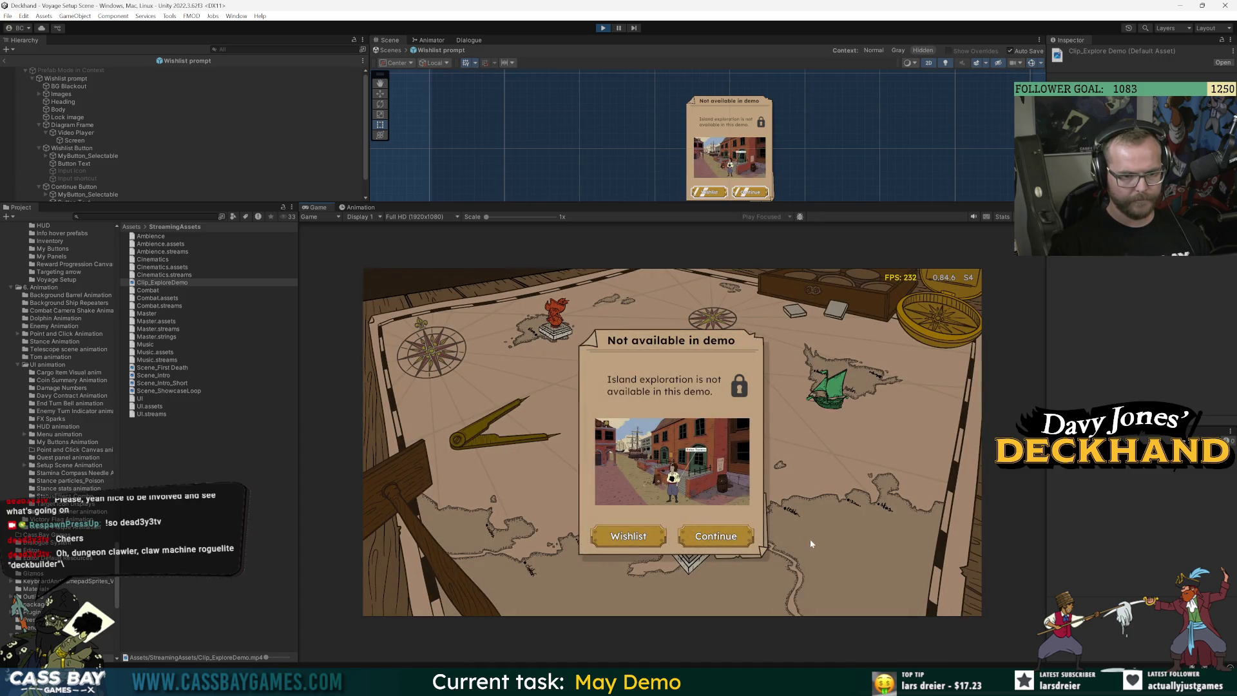
Go ashore again to replay the explore clip popup, then dismiss it
left_click(796, 536)
left_click(831, 393)
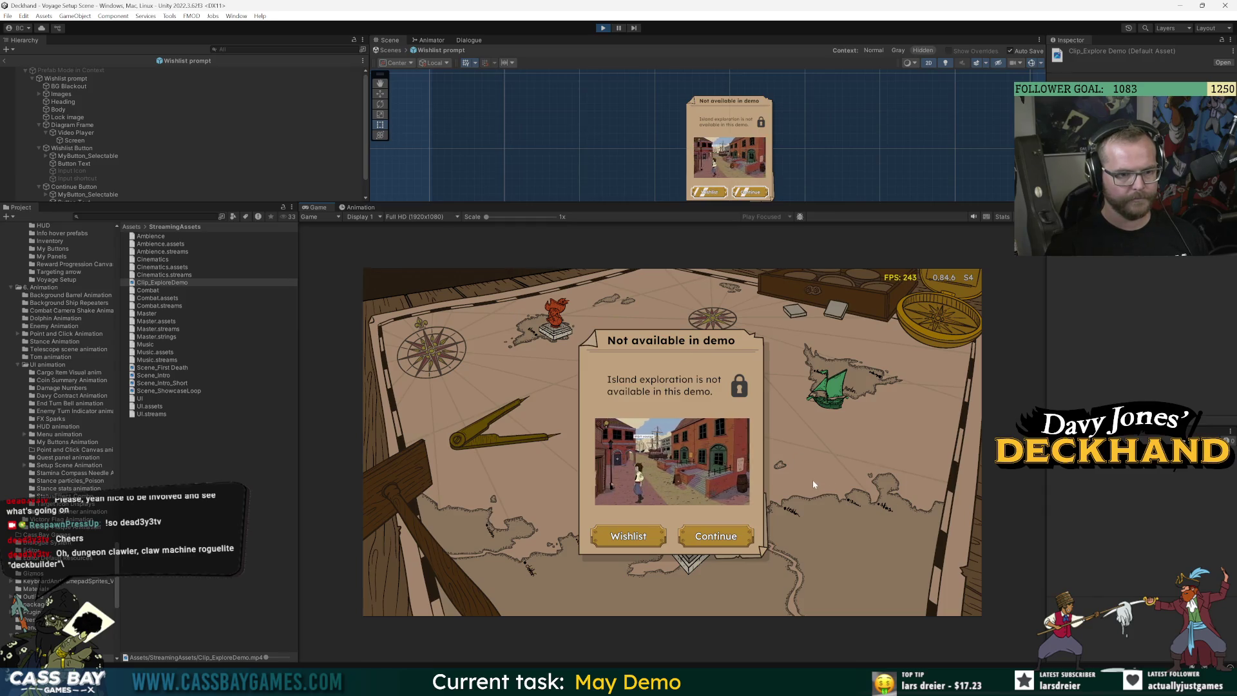
key("Escape")
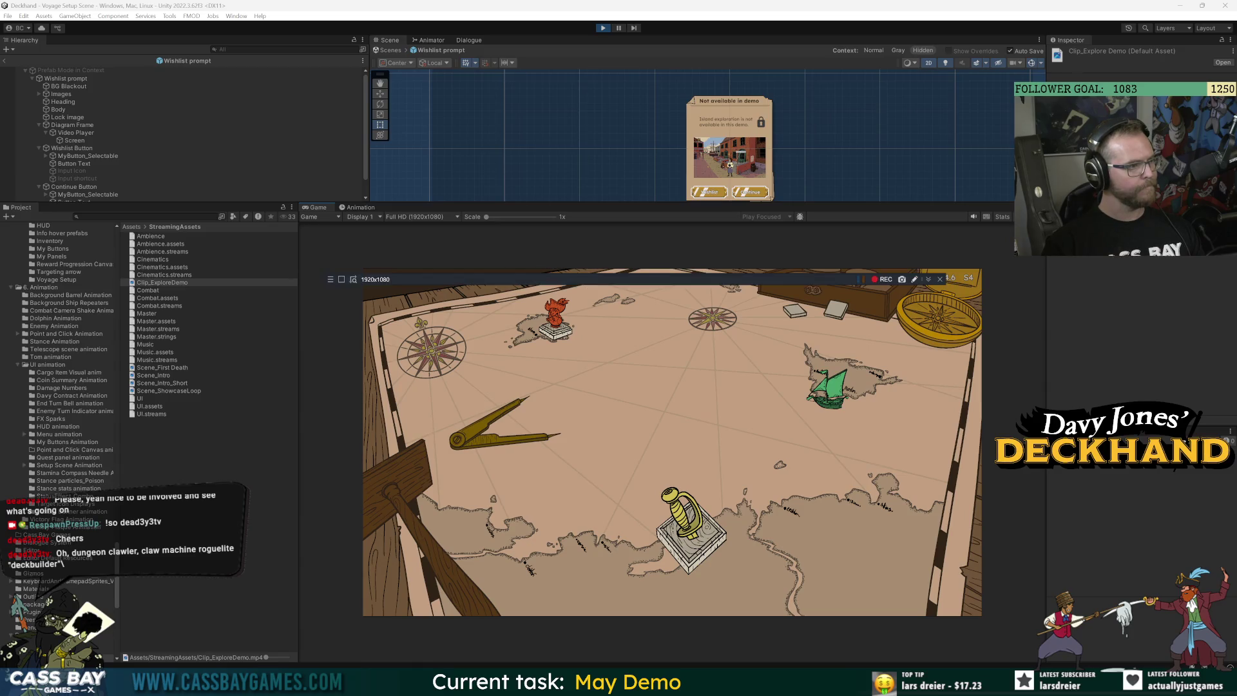
Record the game view in Bandicam while going ashore, continuing past the popup, and picking Isle Sainte Marie
left_click_drag(540, 255, 544, 264)
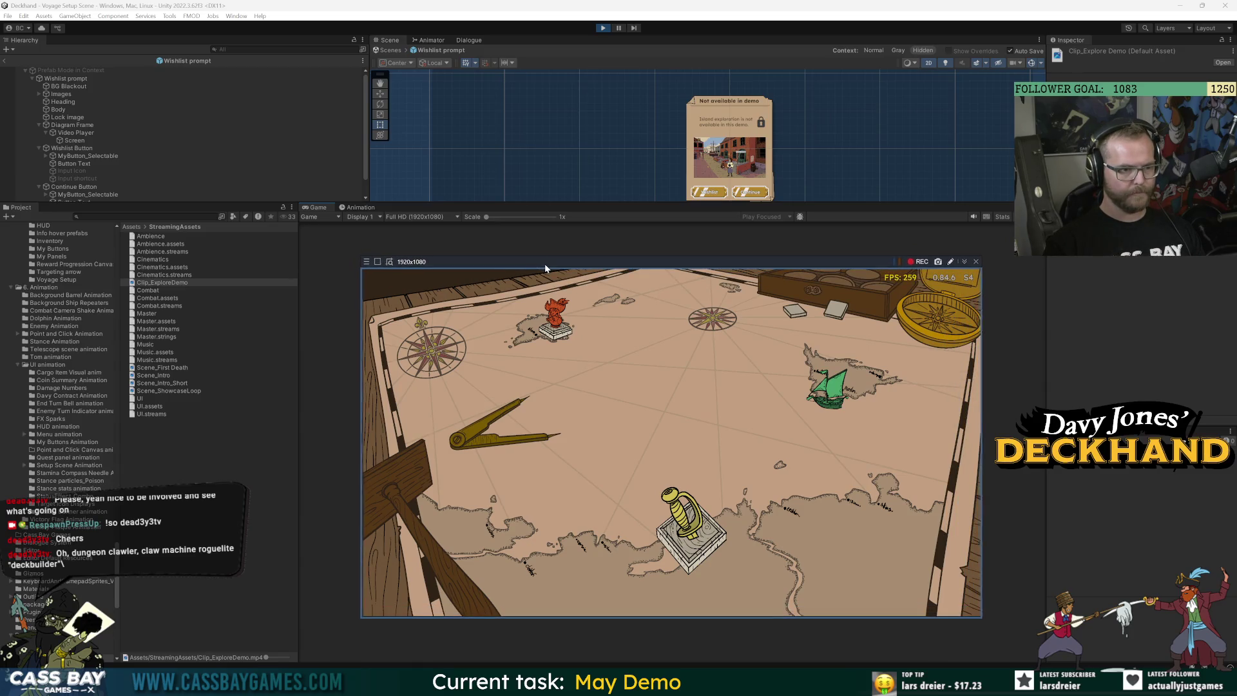
left_click(915, 261)
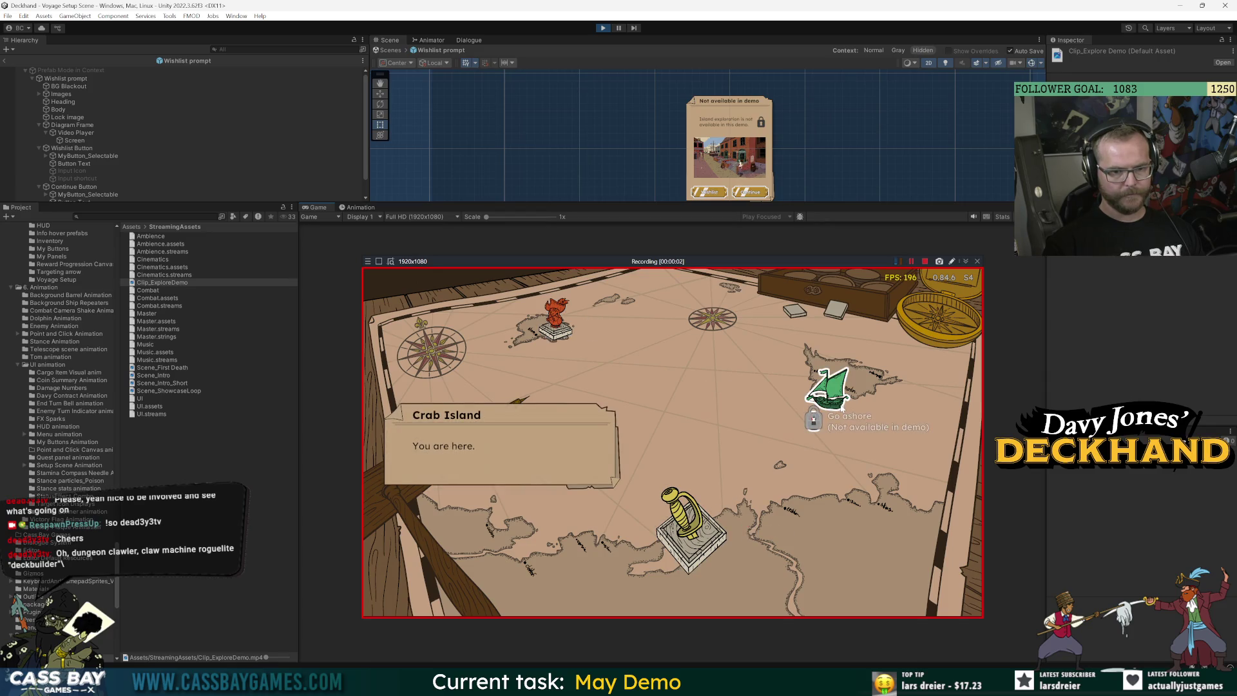
left_click(828, 389)
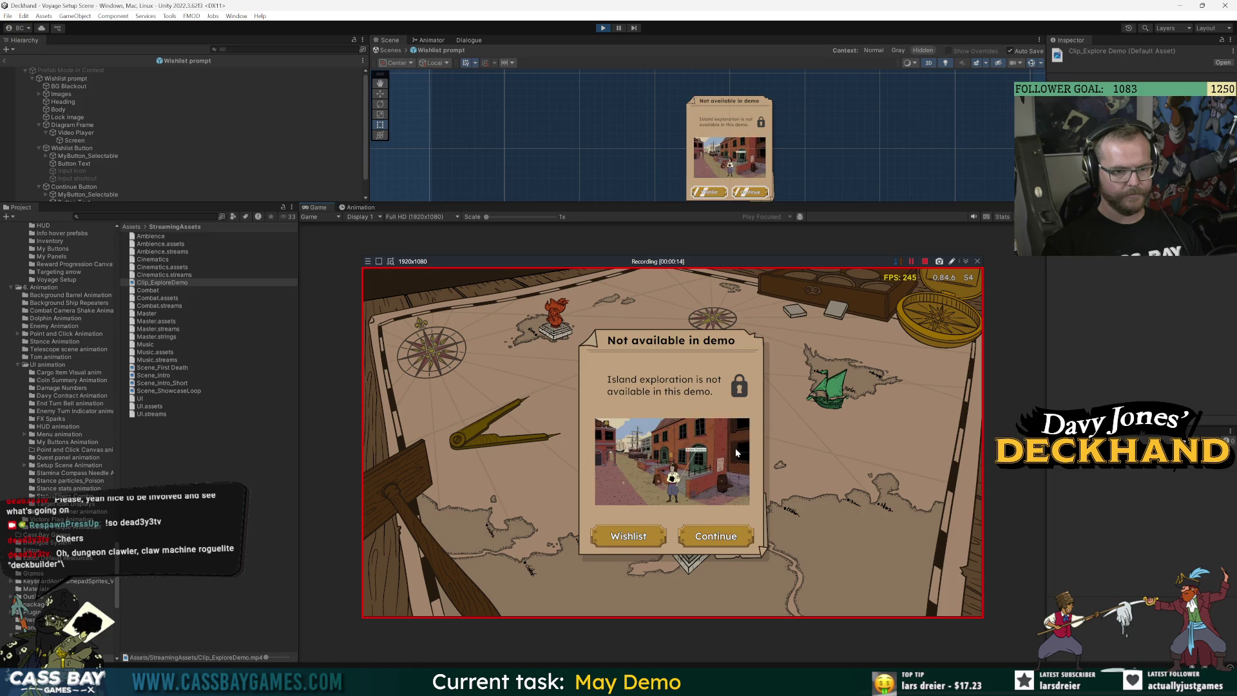
left_click(713, 540)
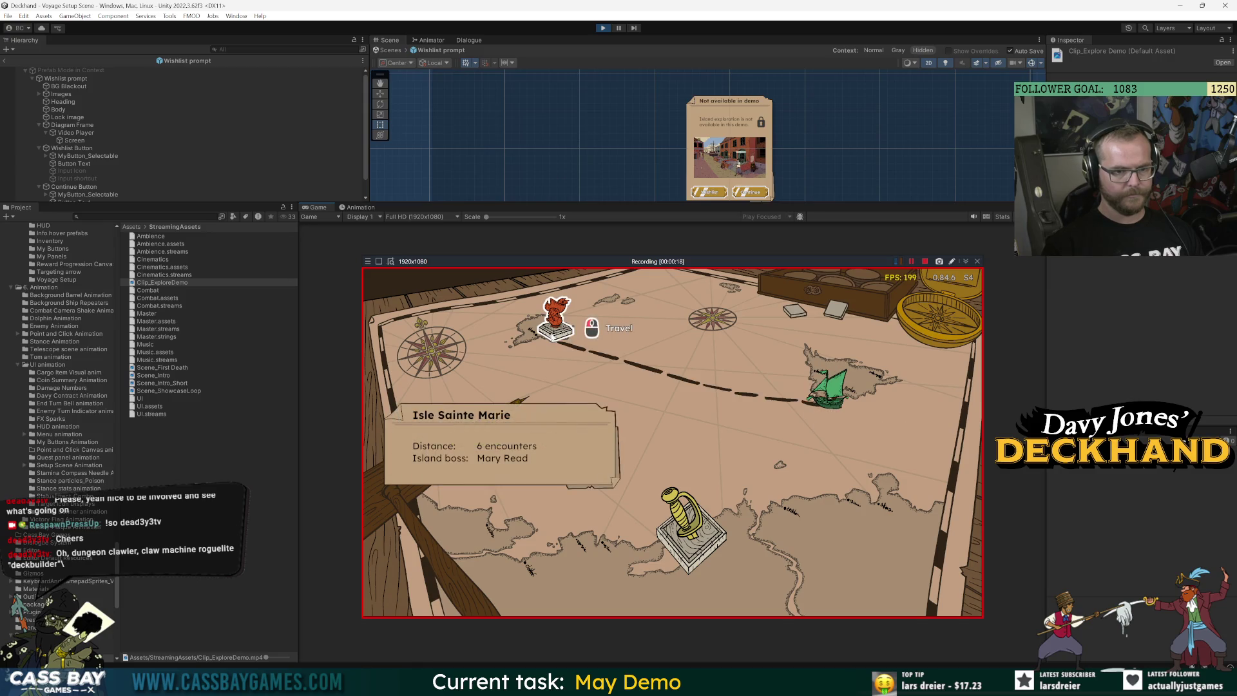
left_click(550, 333)
left_click(924, 261)
Return to the sea map and save the PNG to Downloads
key("Down")
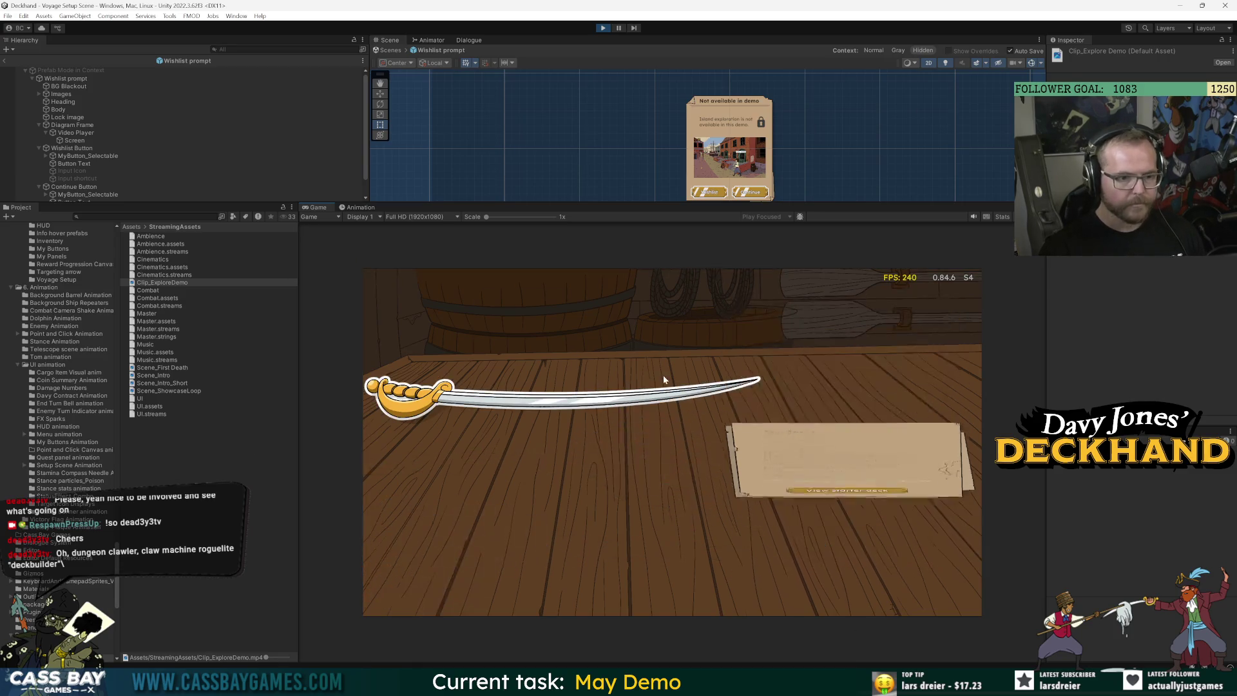
left_click(662, 373)
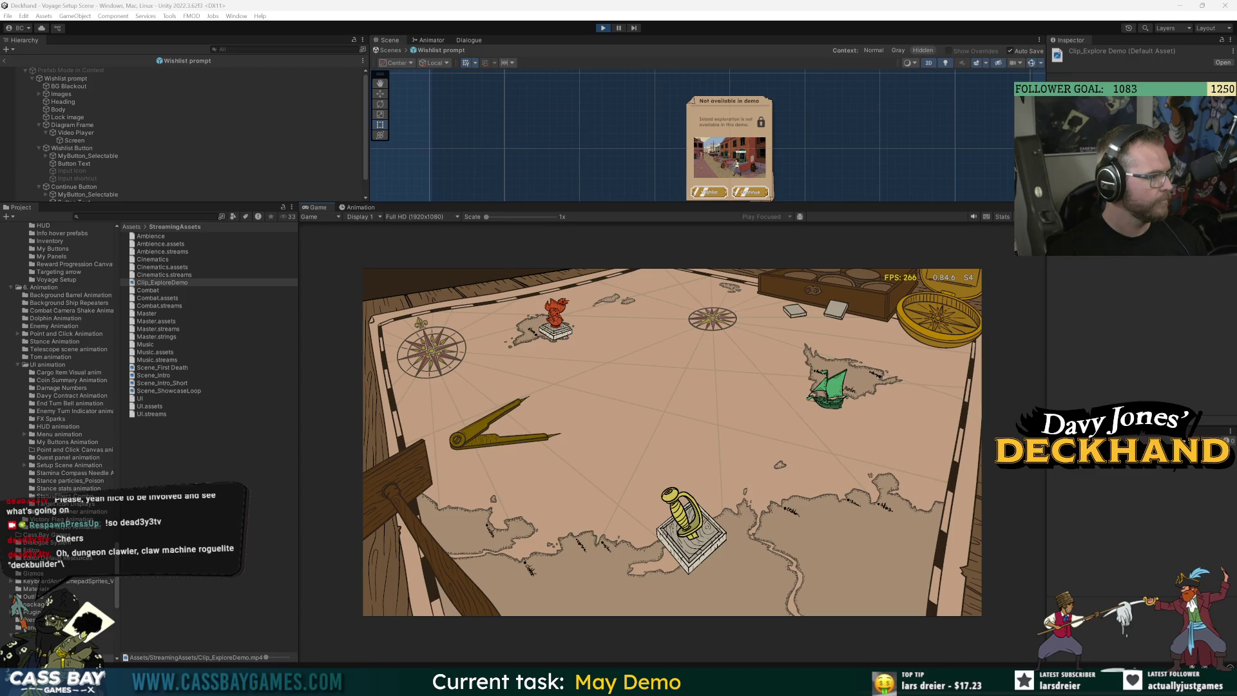
key("ctrl+s")
key("Return")
Confirm overwriting the PNG, then open the deck sketch from Downloads in the image viewer
left_click(644, 344)
mouse_move(577, 686)
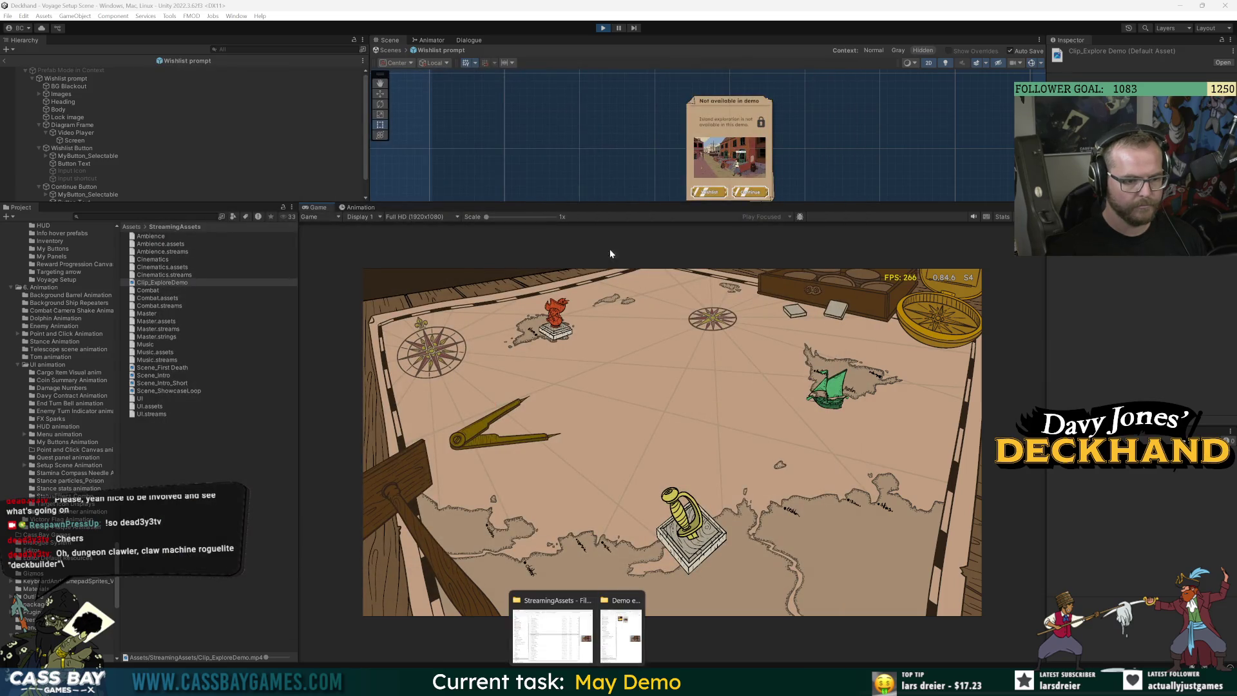
left_click(621, 620)
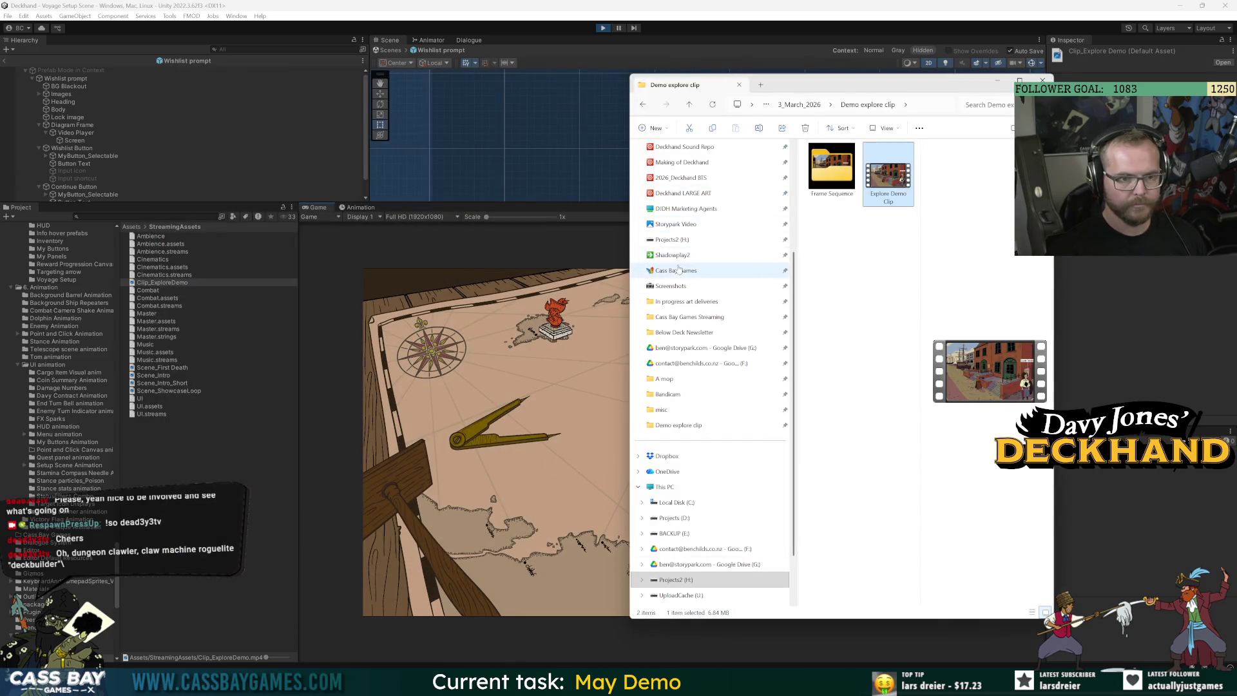
scroll(683, 270, "up", 4)
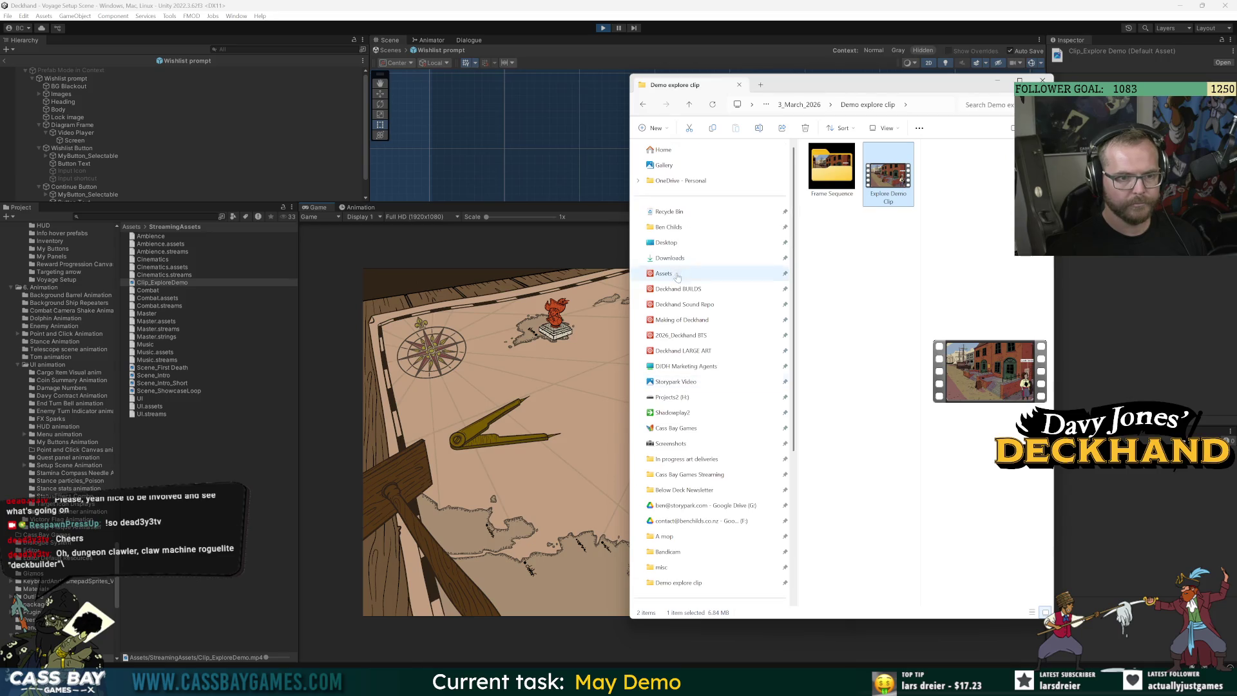
left_click(709, 259)
double_click(835, 189)
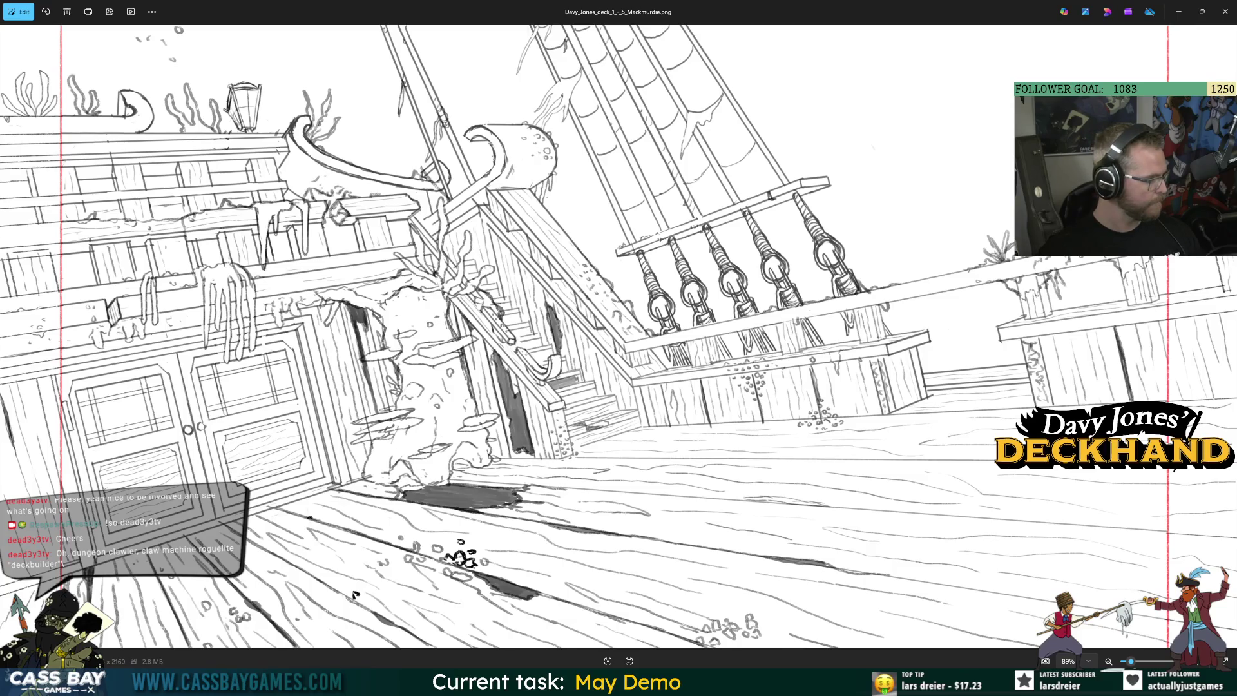
Close the image viewer, browse to the Bandicam recordings folder, and play the newest recording
left_click(1225, 11)
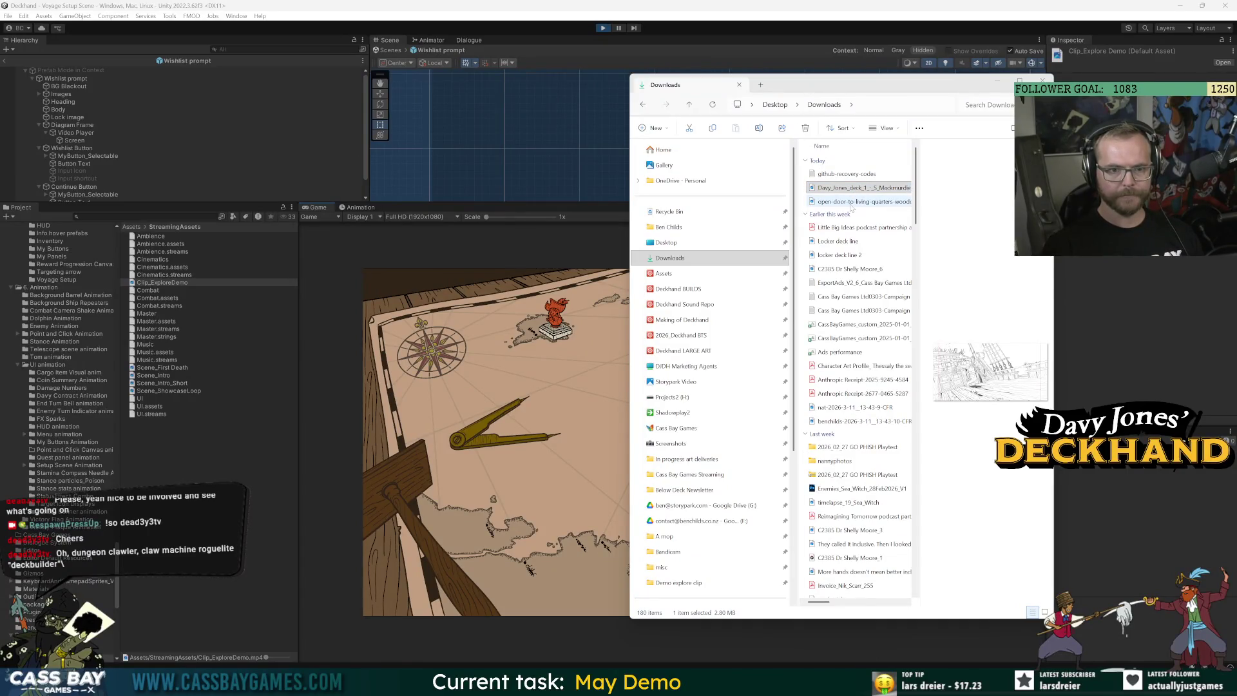
left_click(694, 382)
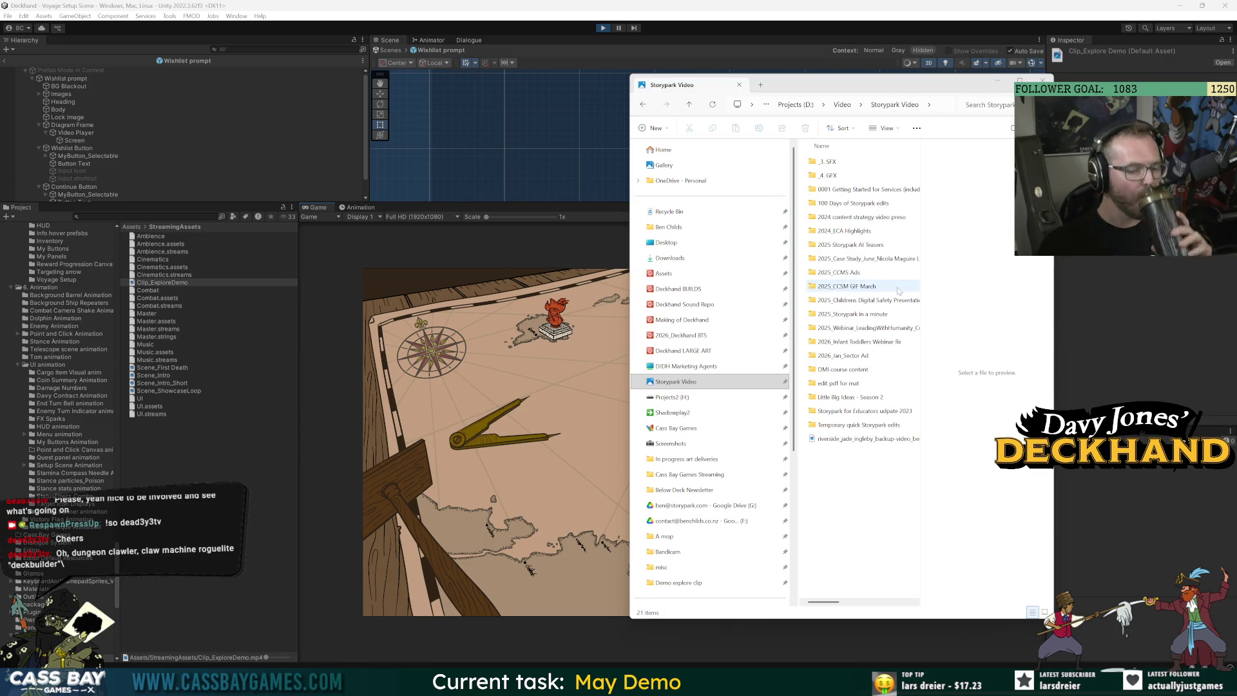
left_click(693, 340)
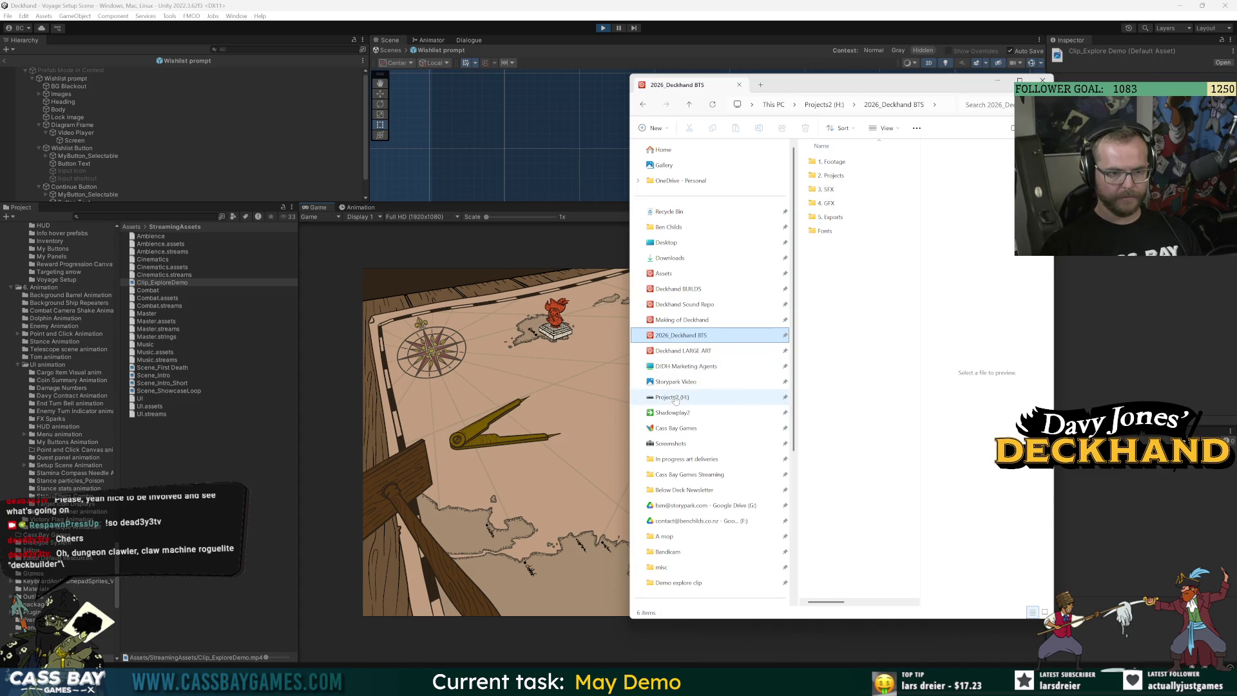
scroll(674, 399, "down", 3)
left_click(670, 394)
left_click(837, 162)
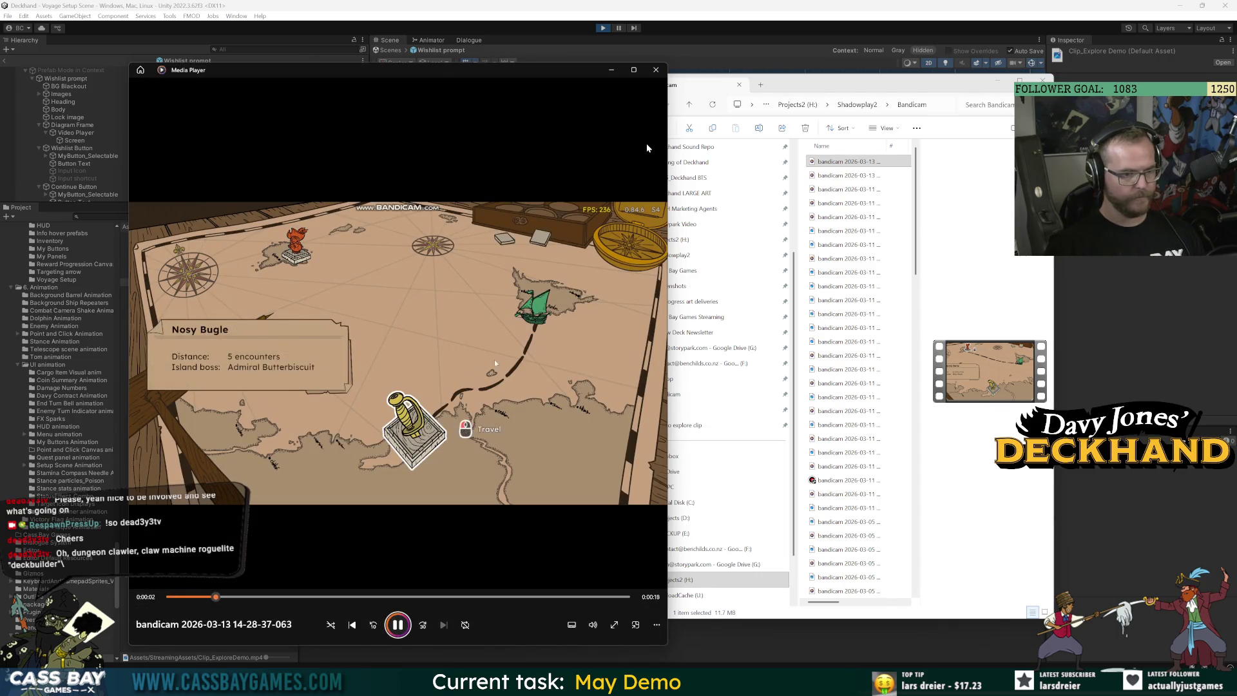
Skip the empty recording and watch the newest 11.7 MB Bandicam recording, then close the player
left_click(655, 69)
left_click(1040, 80)
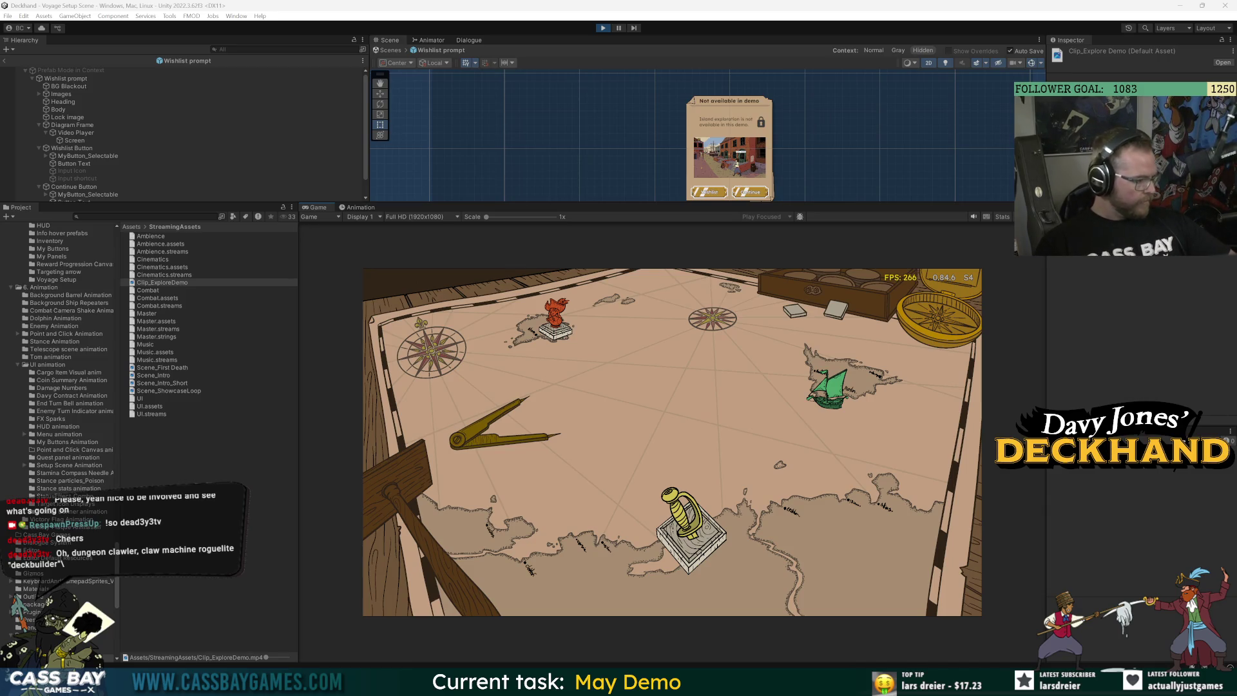
key("alt+Tab")
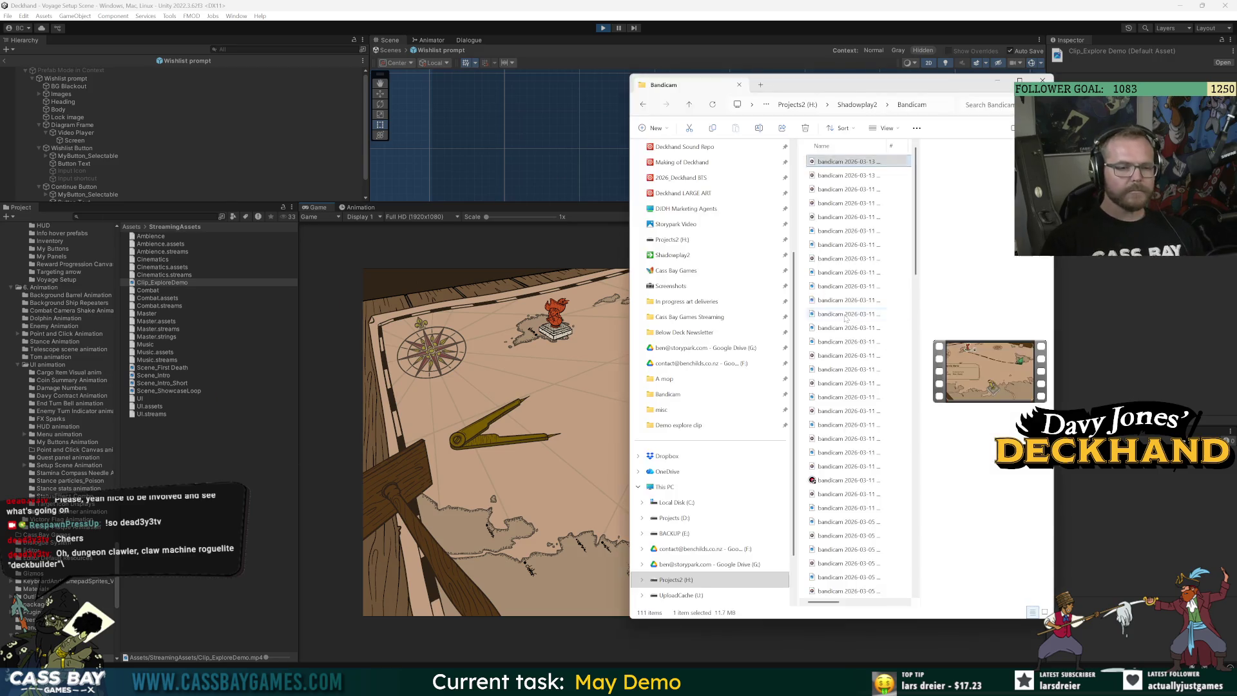
left_click(838, 271)
key("Up")
key("Up")
key("Up")
left_click(834, 275)
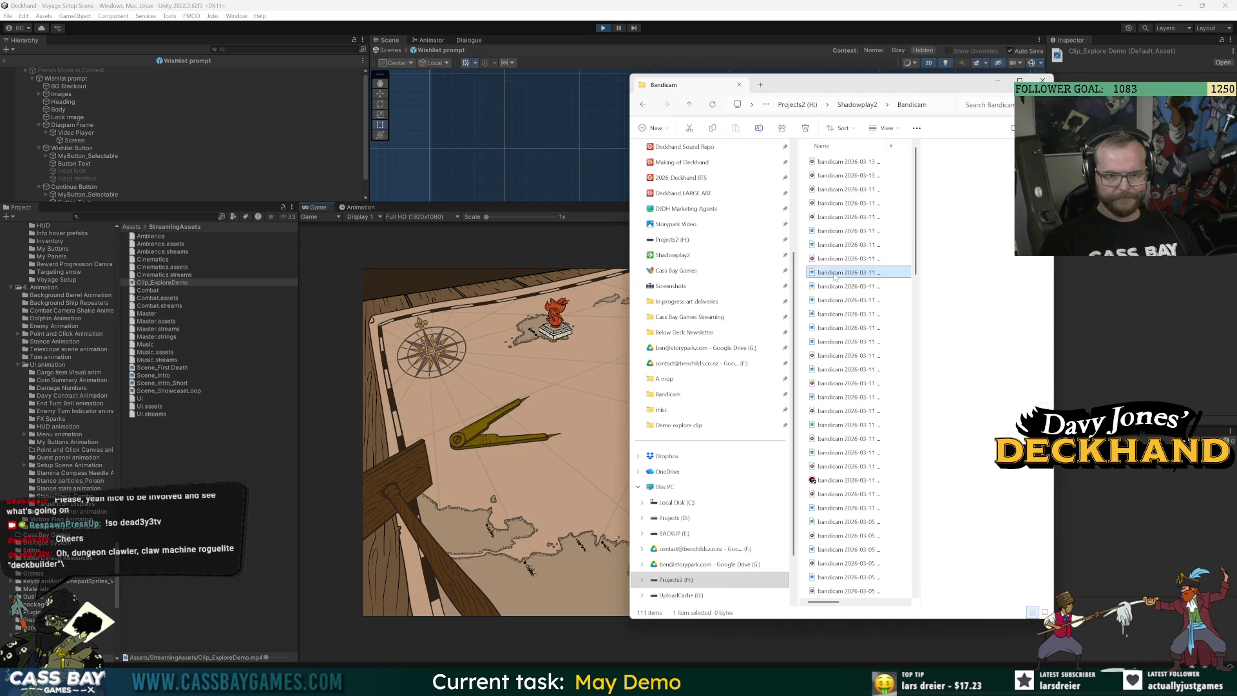
double_click(830, 273)
key("alt+F4")
double_click(846, 161)
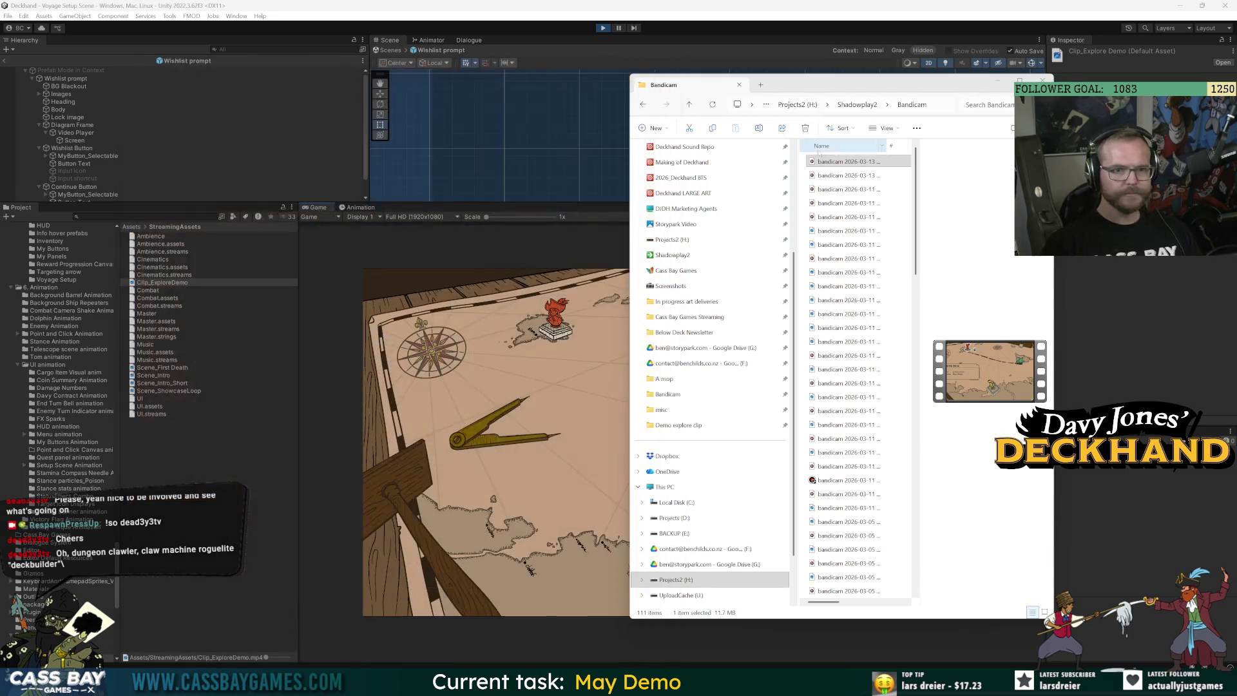
left_click(656, 70)
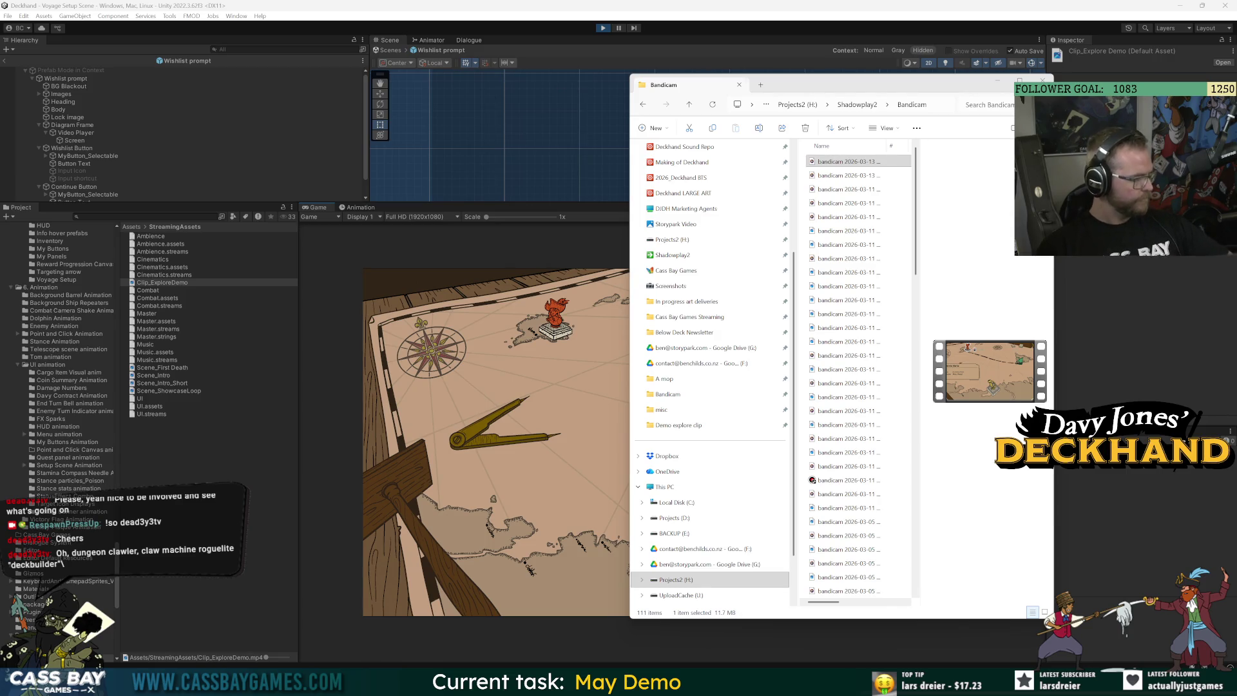
Close Chrome's Google search tab about Unity video textures and return to the Unity editor
key("alt+Tab")
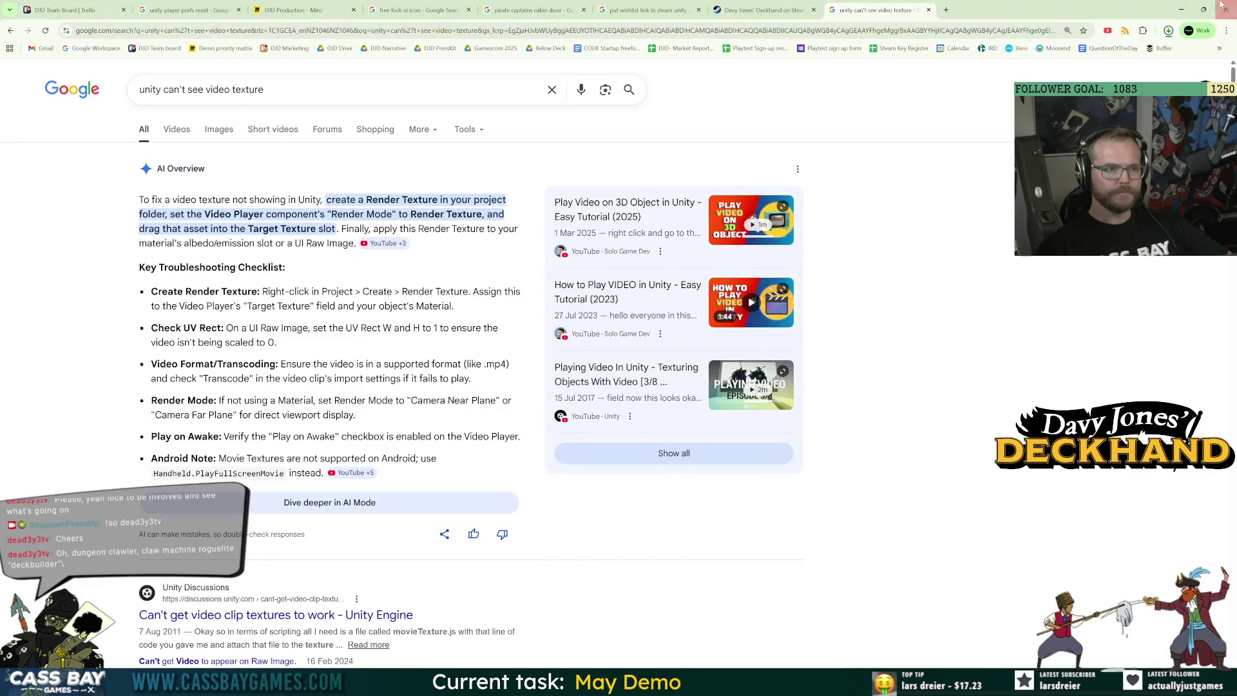
left_click(1168, 32)
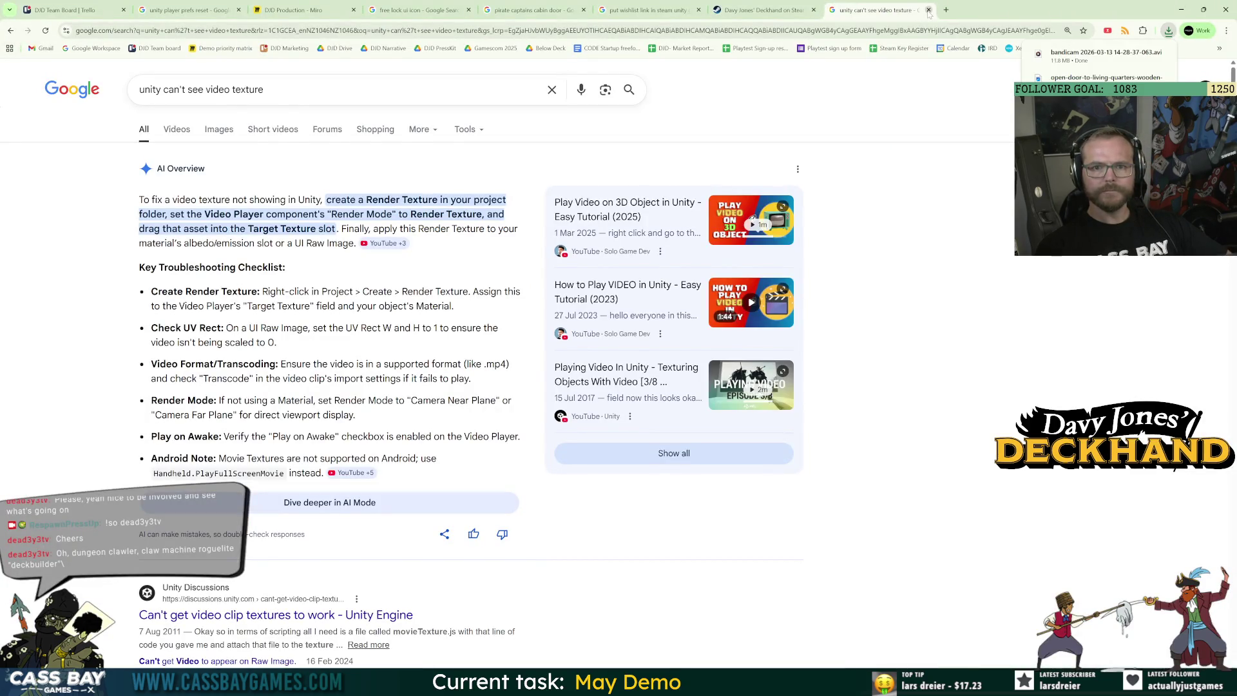
left_click(929, 10)
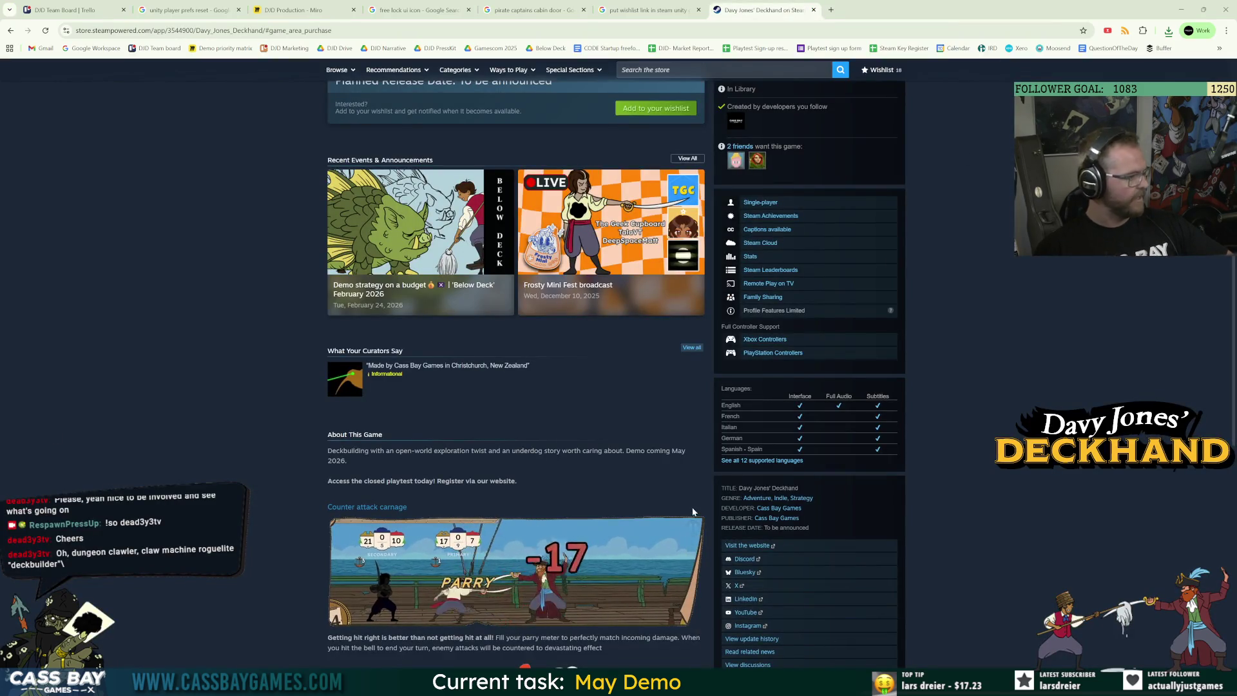
key("alt+Tab")
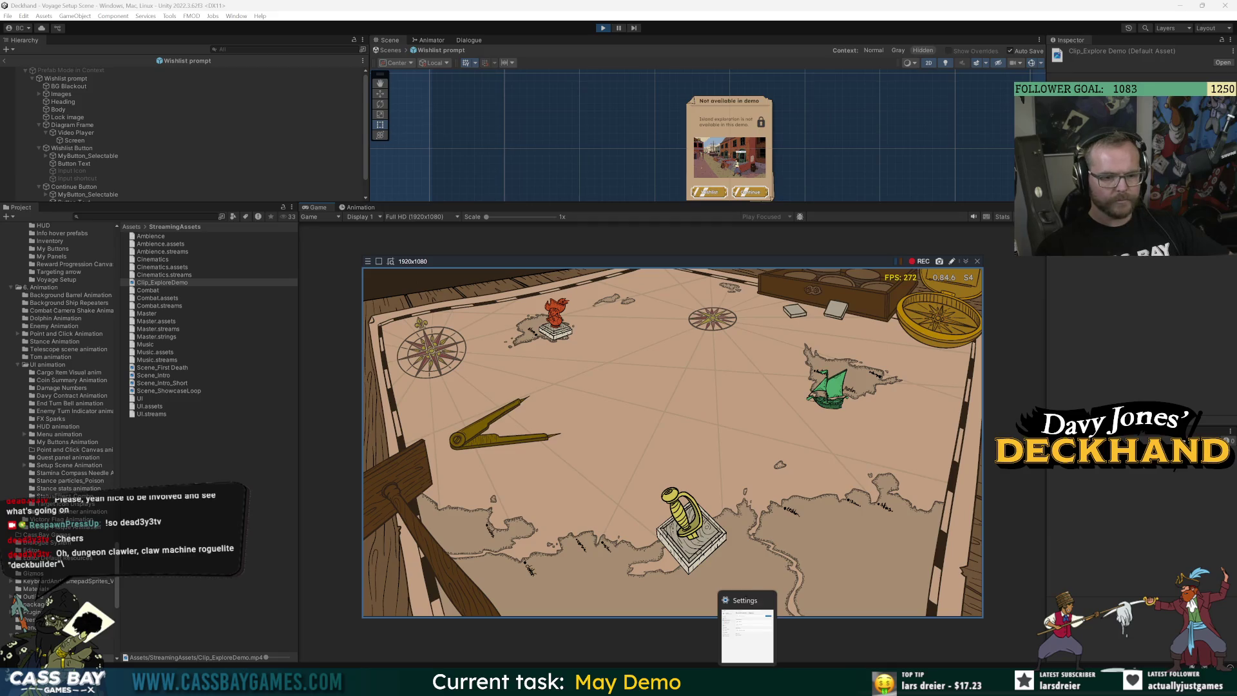
Record a short Game view clip of the voyage map and preview the new 943 KB file
left_click(911, 261)
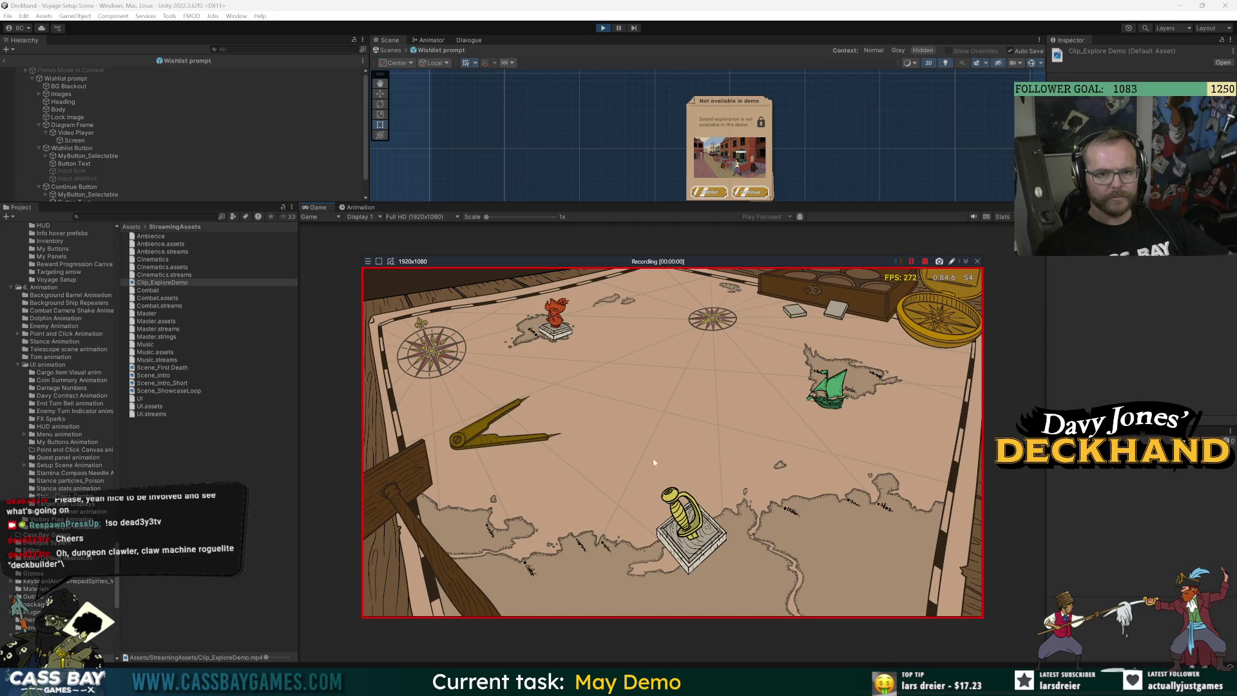
left_click(924, 263)
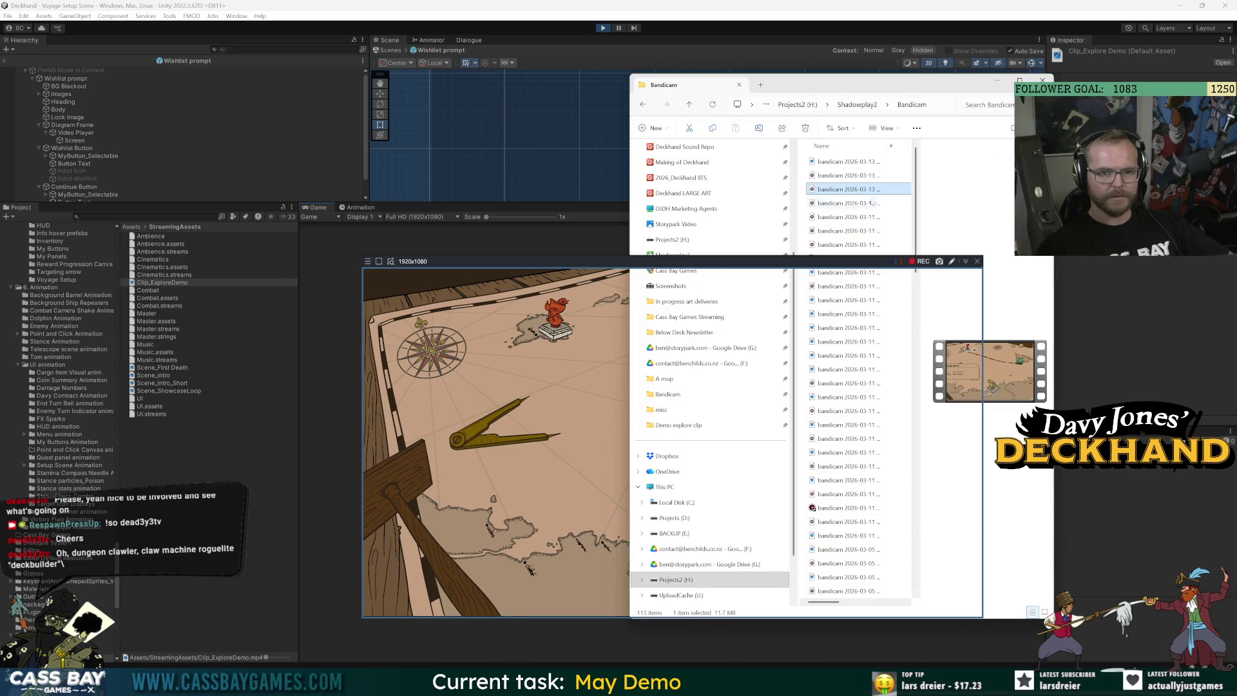
double_click(850, 162)
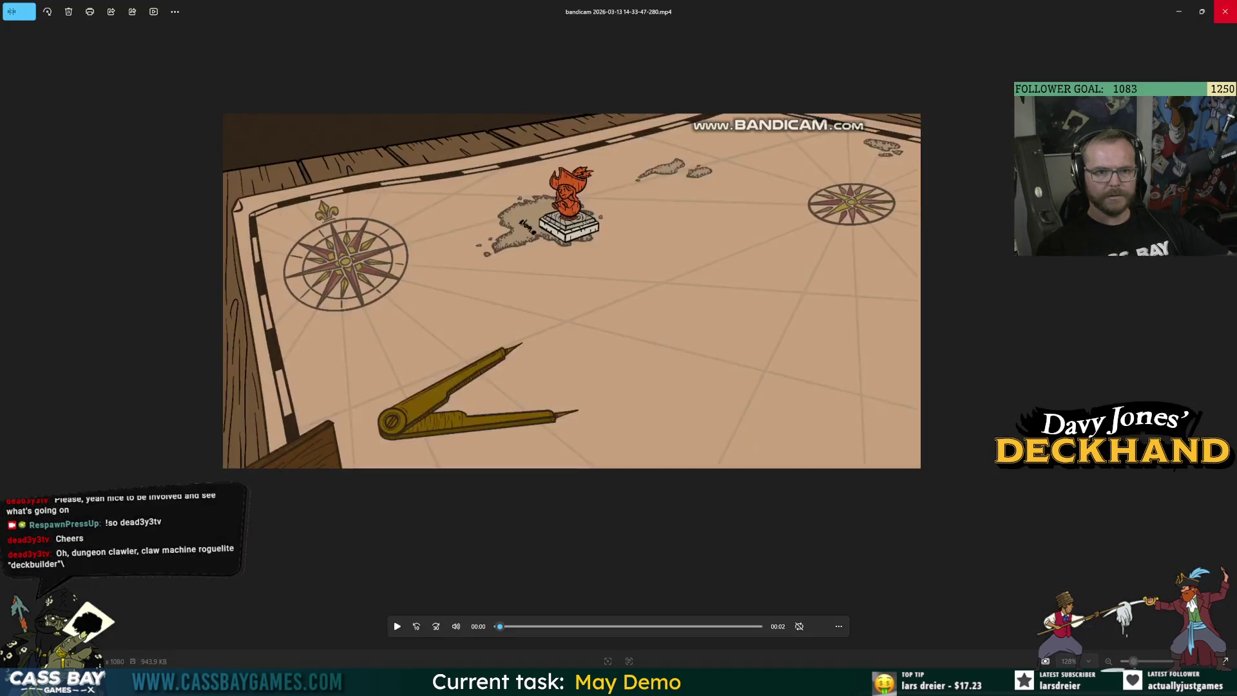
left_click(1225, 11)
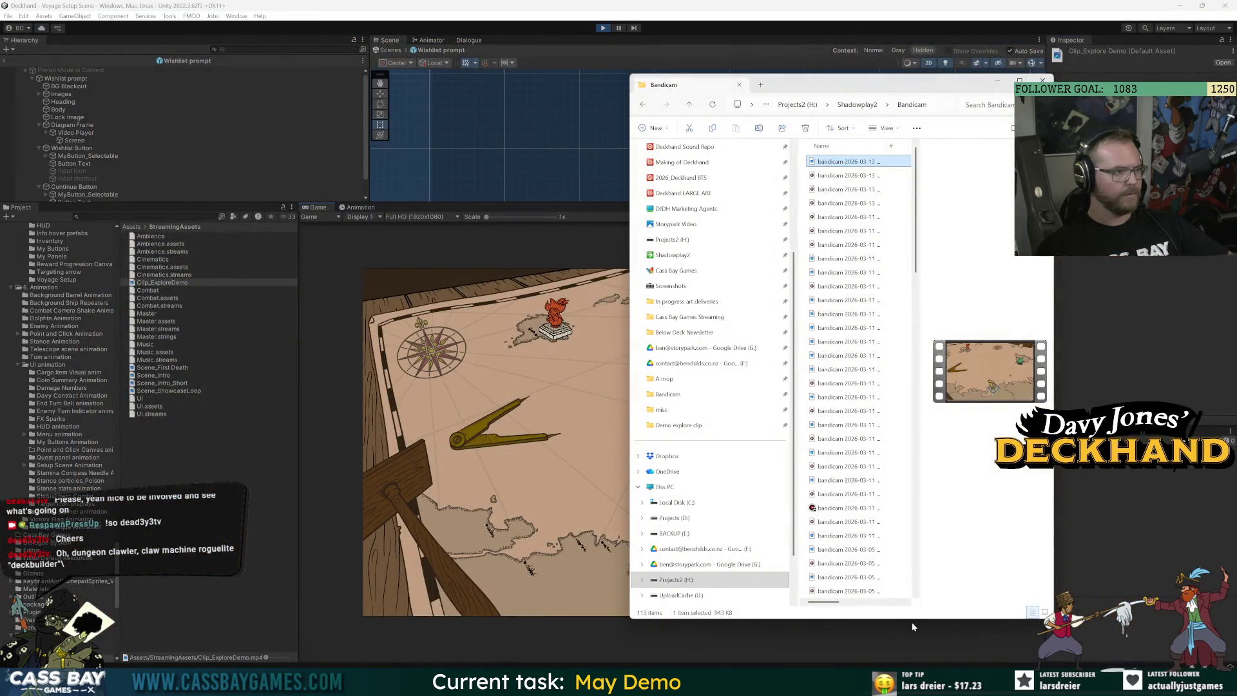
left_click(846, 176)
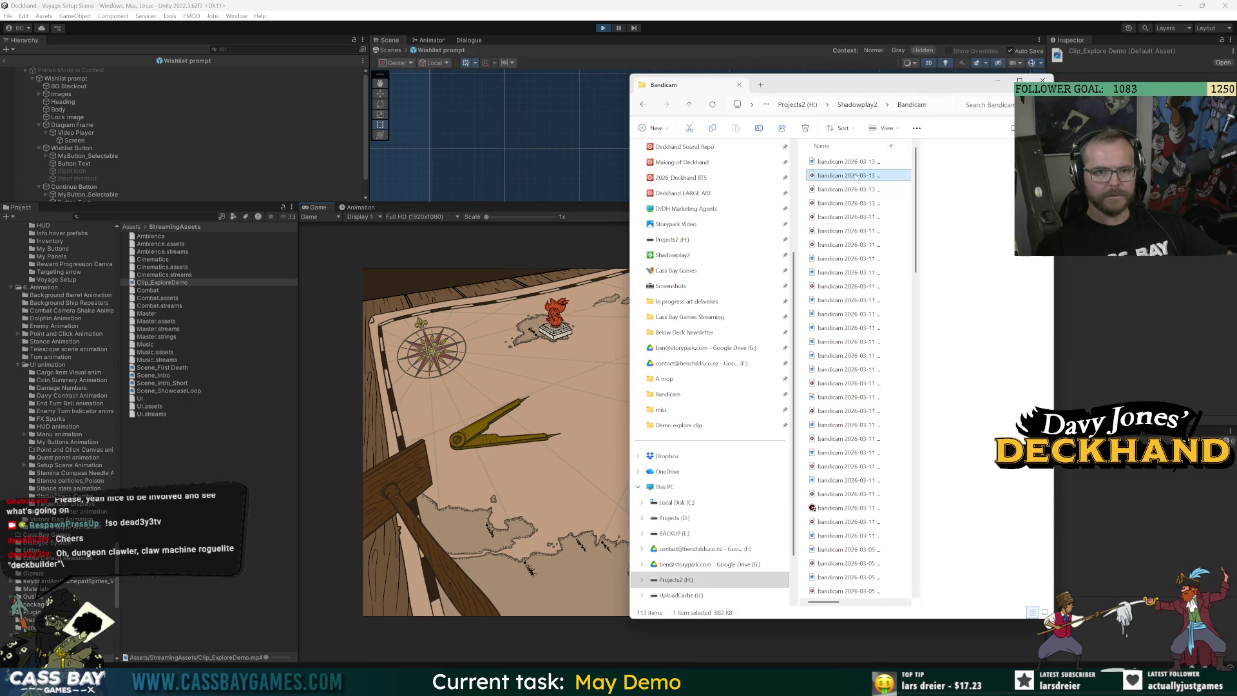
Drag the Bandicam recording onto HandBrake and dismiss the no-valid-source error
right_click(846, 177)
mouse_move(925, 229)
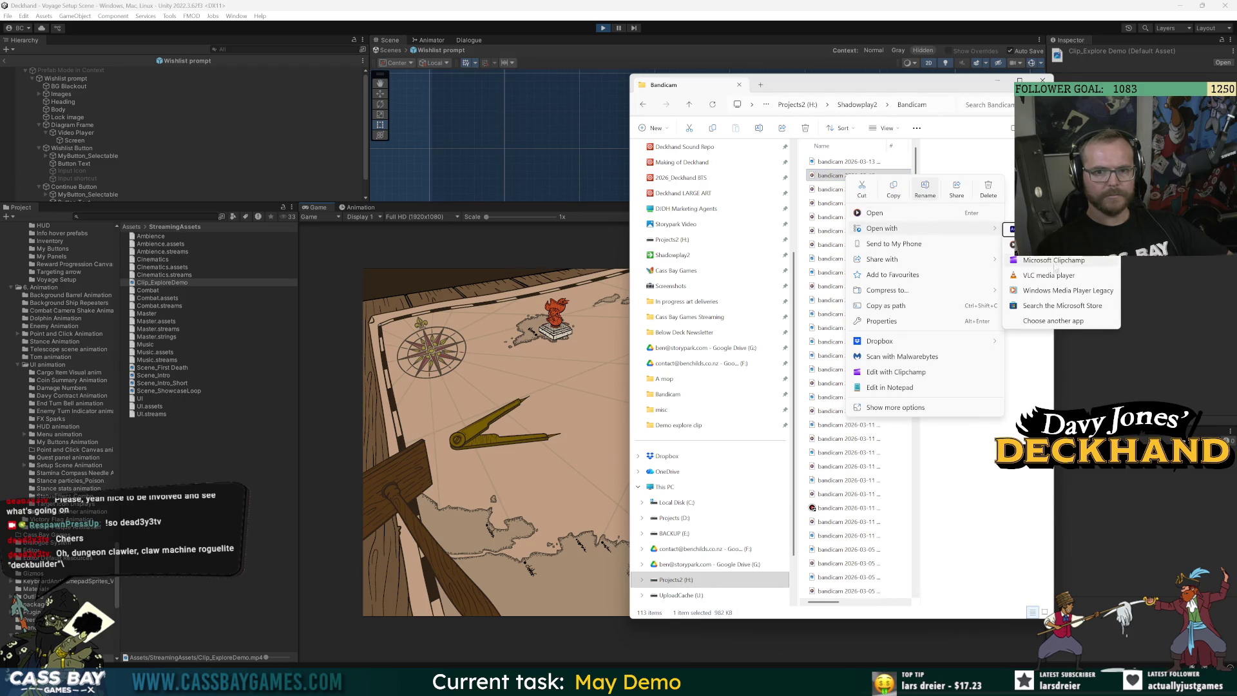
key("super")
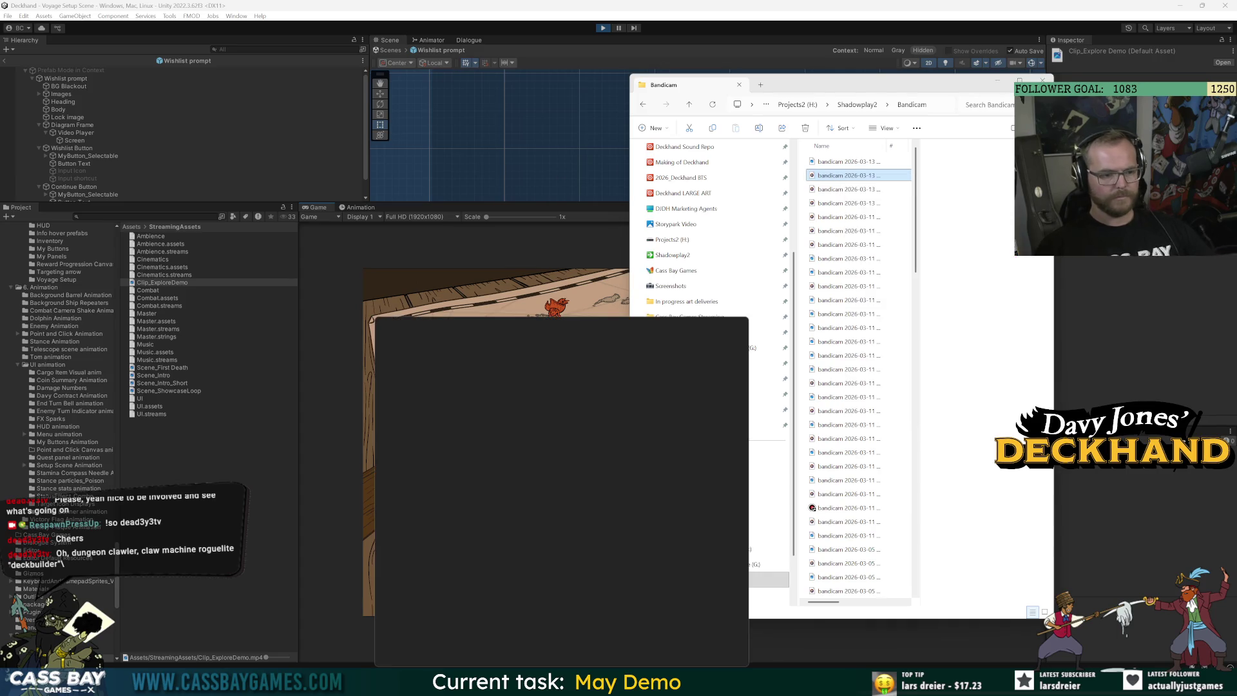
key("Escape")
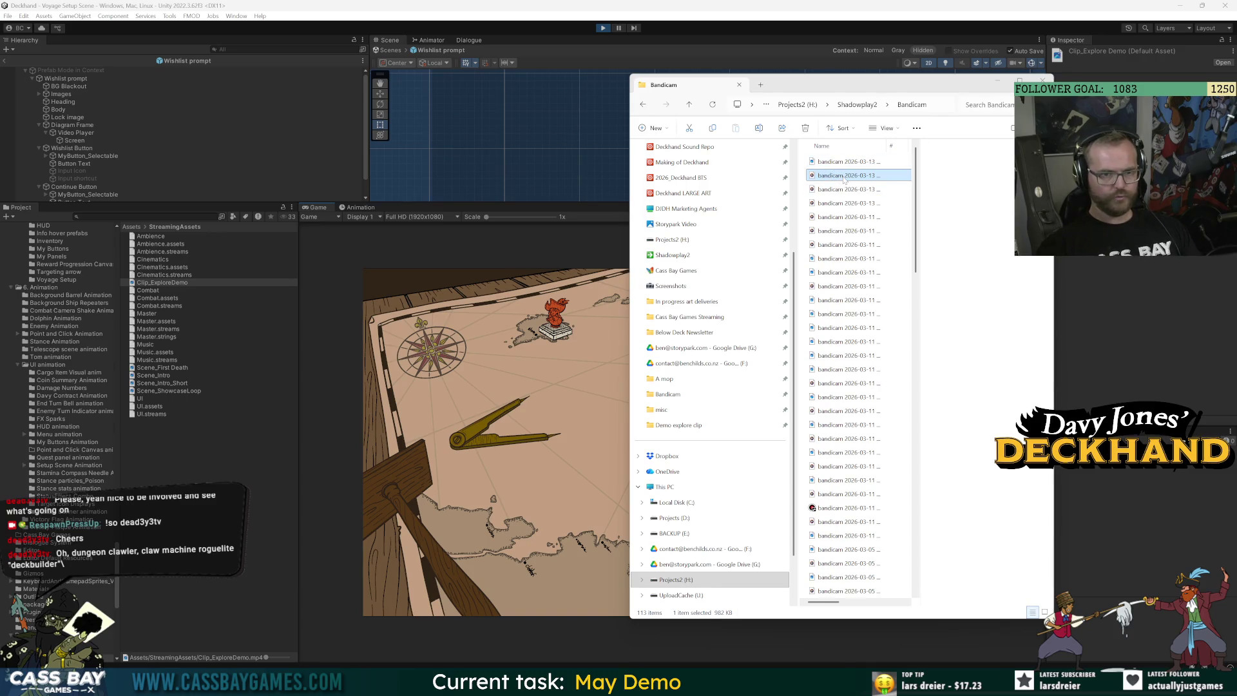
left_click_drag(844, 177, 606, 322)
left_click(620, 309)
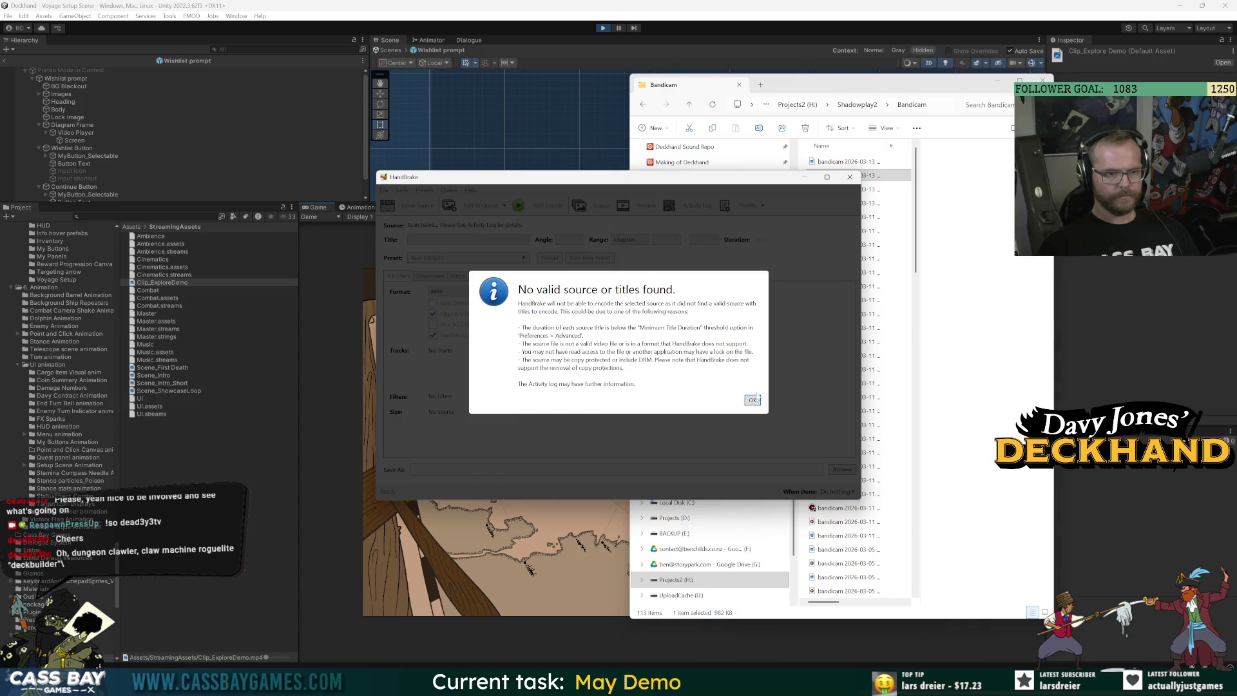
left_click(752, 400)
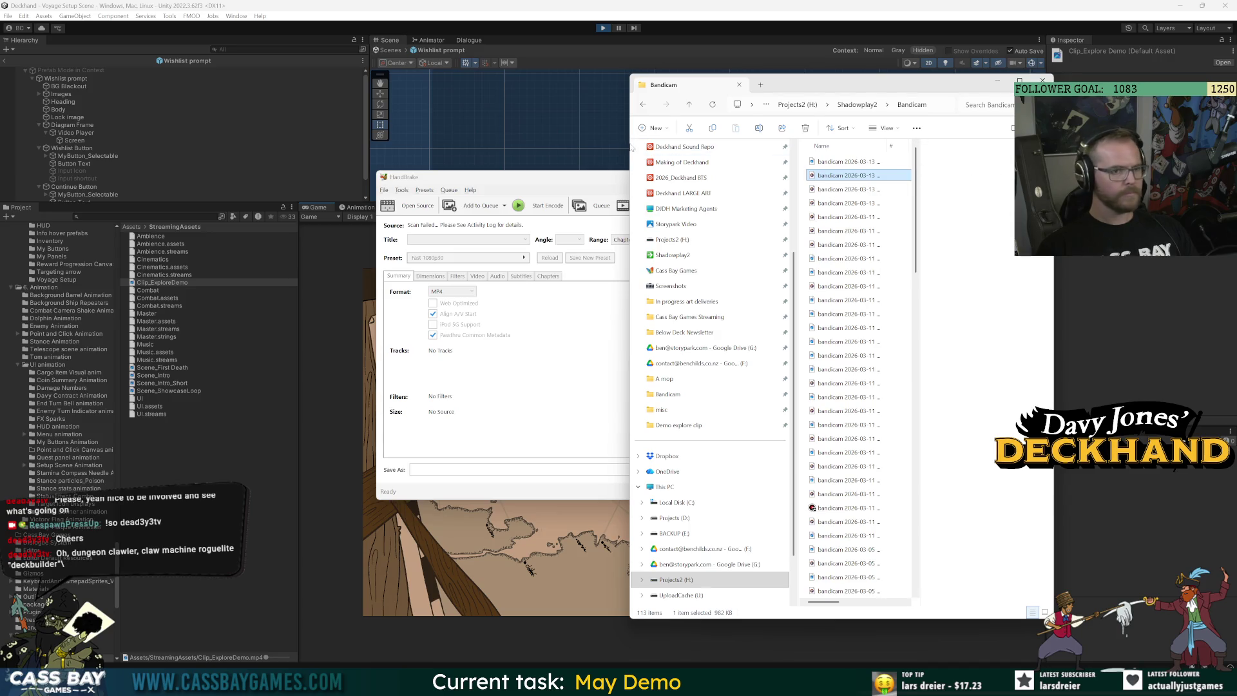
Confirm the 14-28-37-063 recording plays in Media Player, then return to HandBrake
left_click_drag(627, 143, 373, 143)
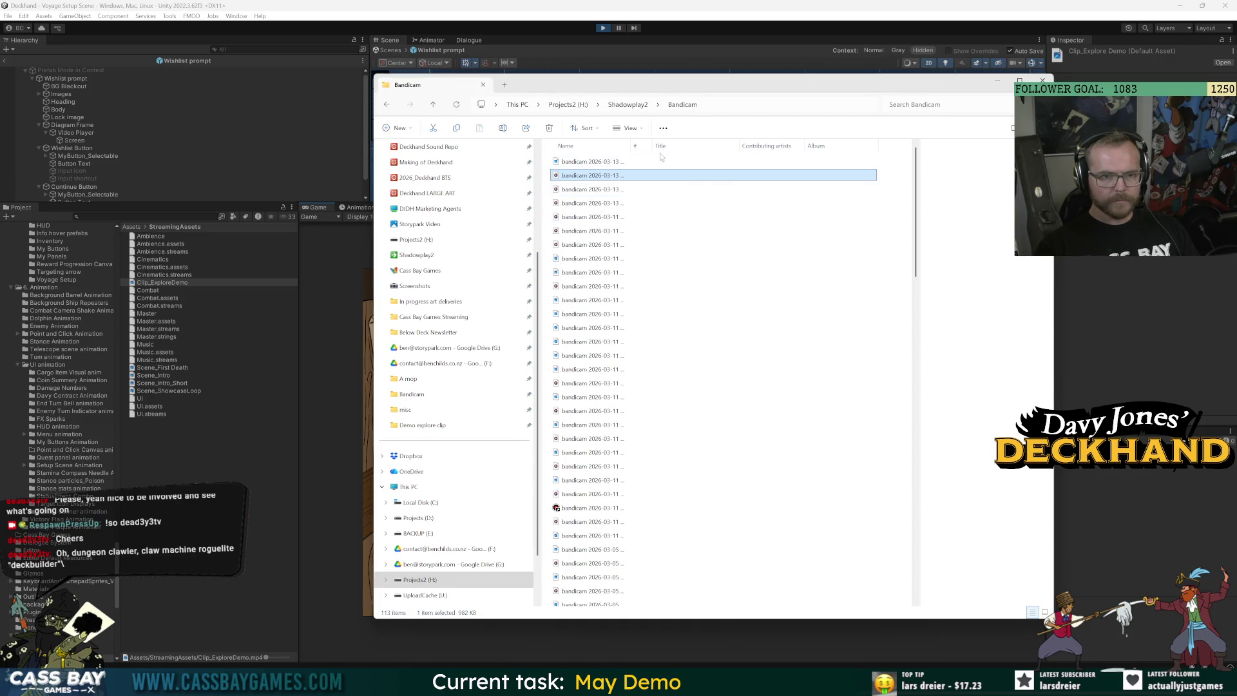
double_click(632, 146)
double_click(594, 175)
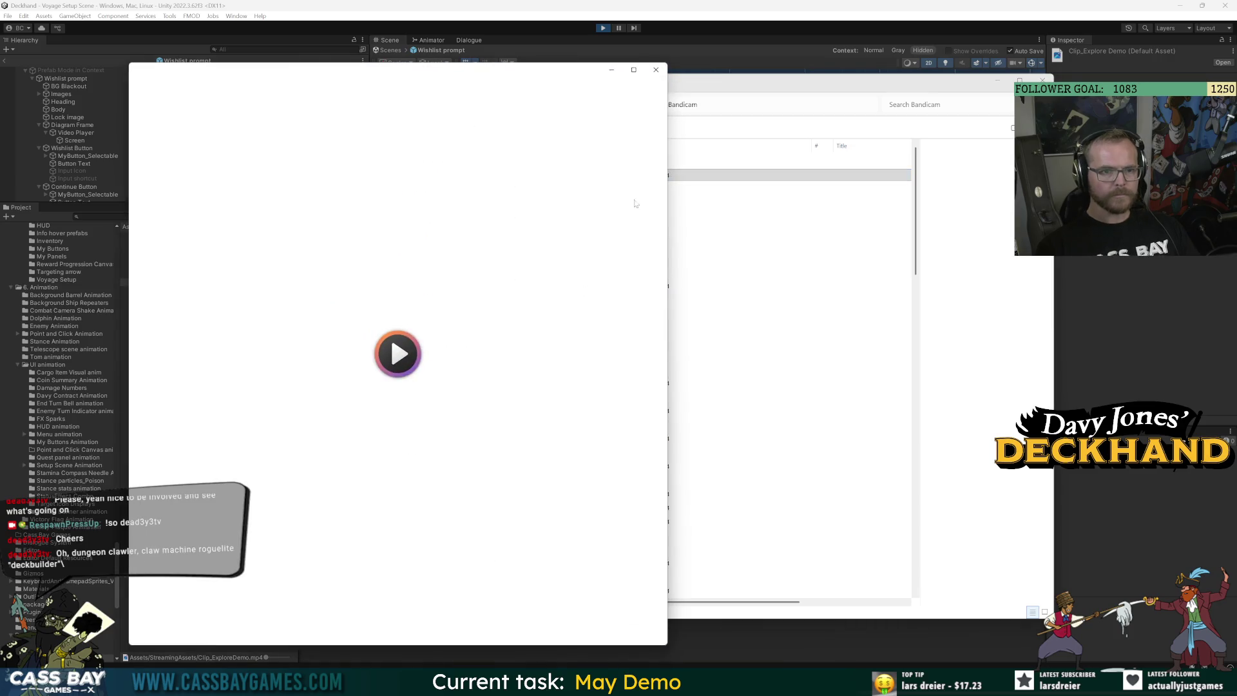
left_click(656, 69)
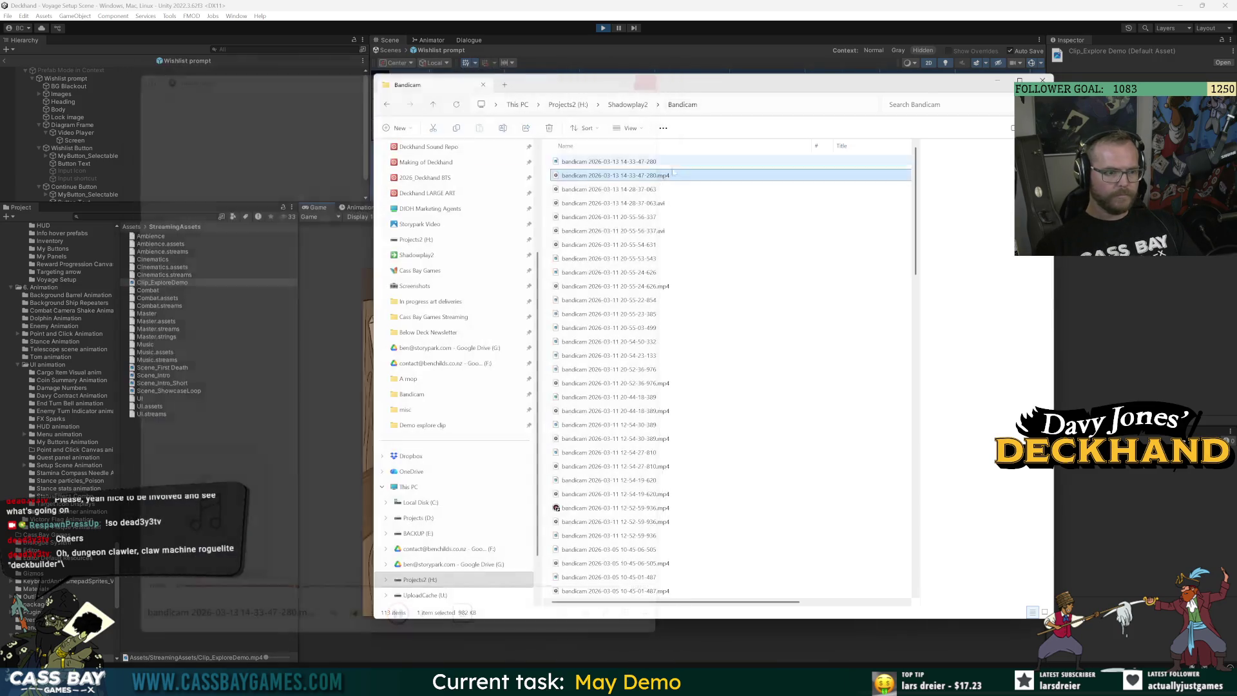
left_click(673, 188)
double_click(820, 190)
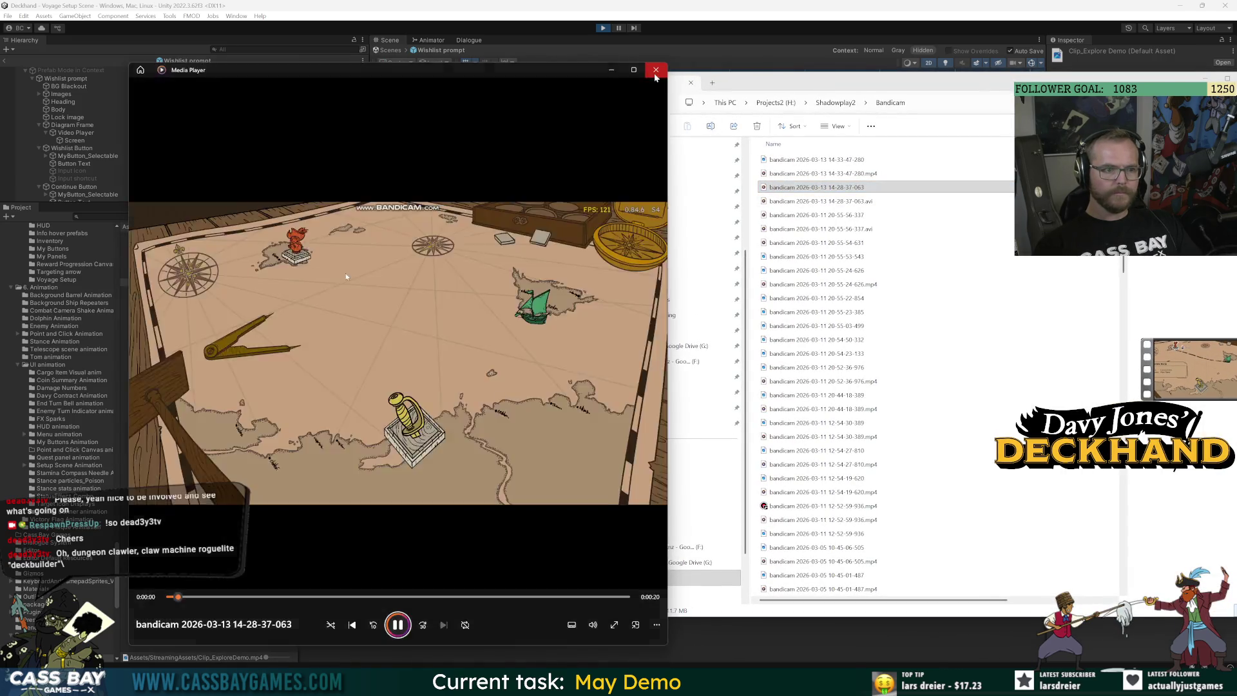
left_click(656, 70)
double_click(827, 191)
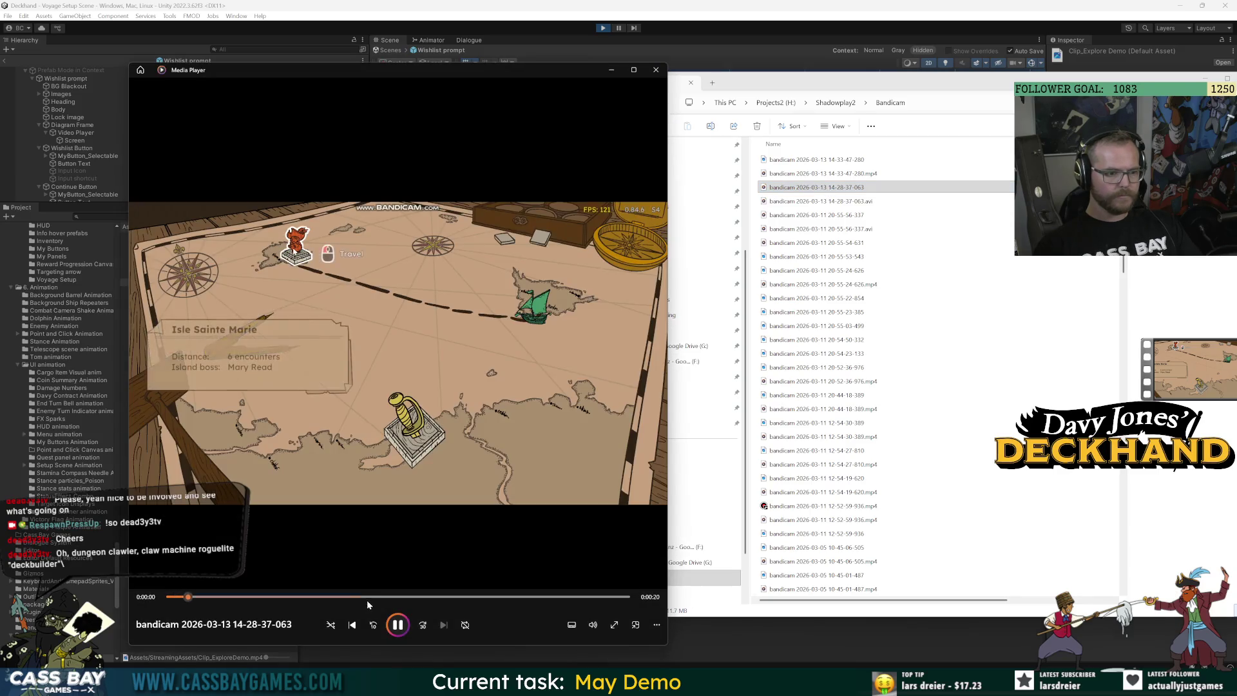
left_click(656, 69)
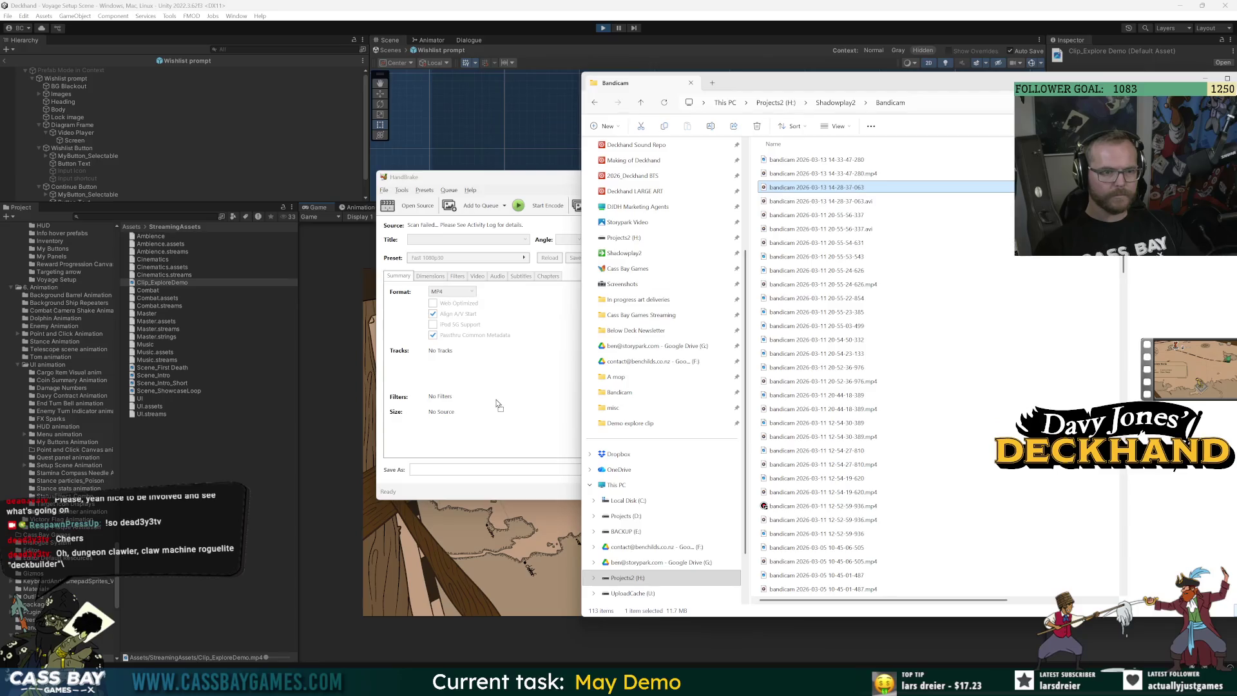
left_click(493, 173)
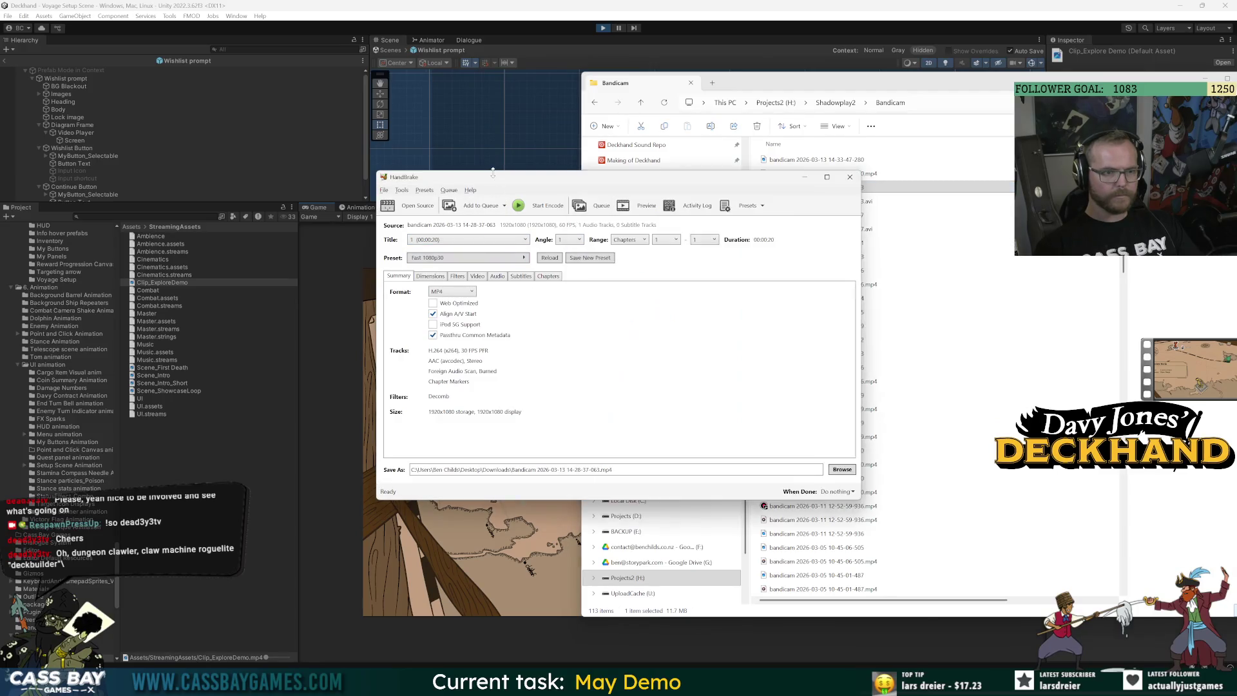
Use the Fast 1080p30 preset and set the output framerate to 60 fps
left_click(444, 257)
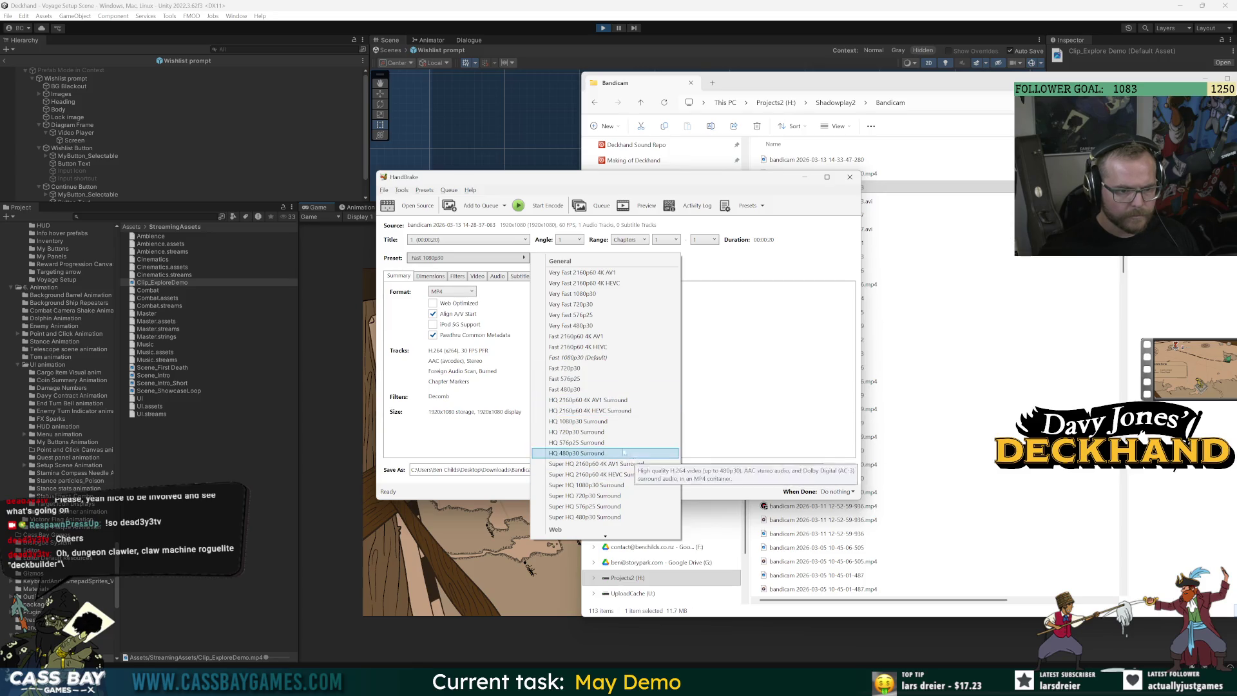
left_click(614, 361)
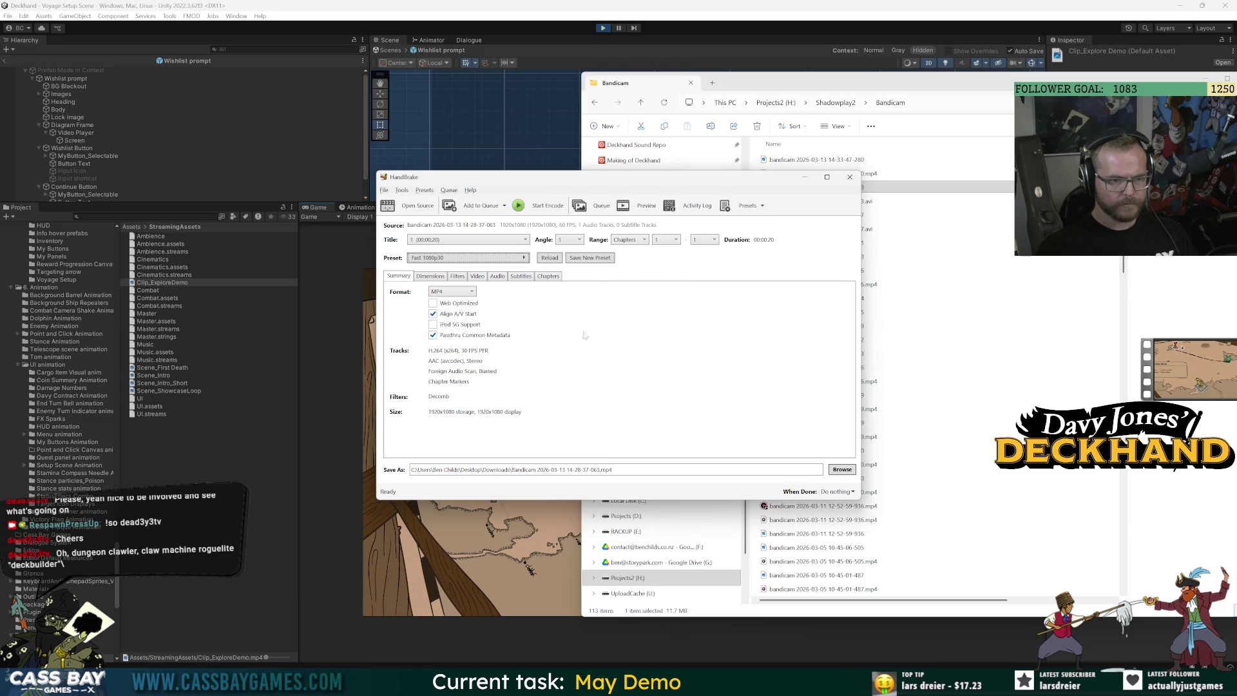
left_click(447, 260)
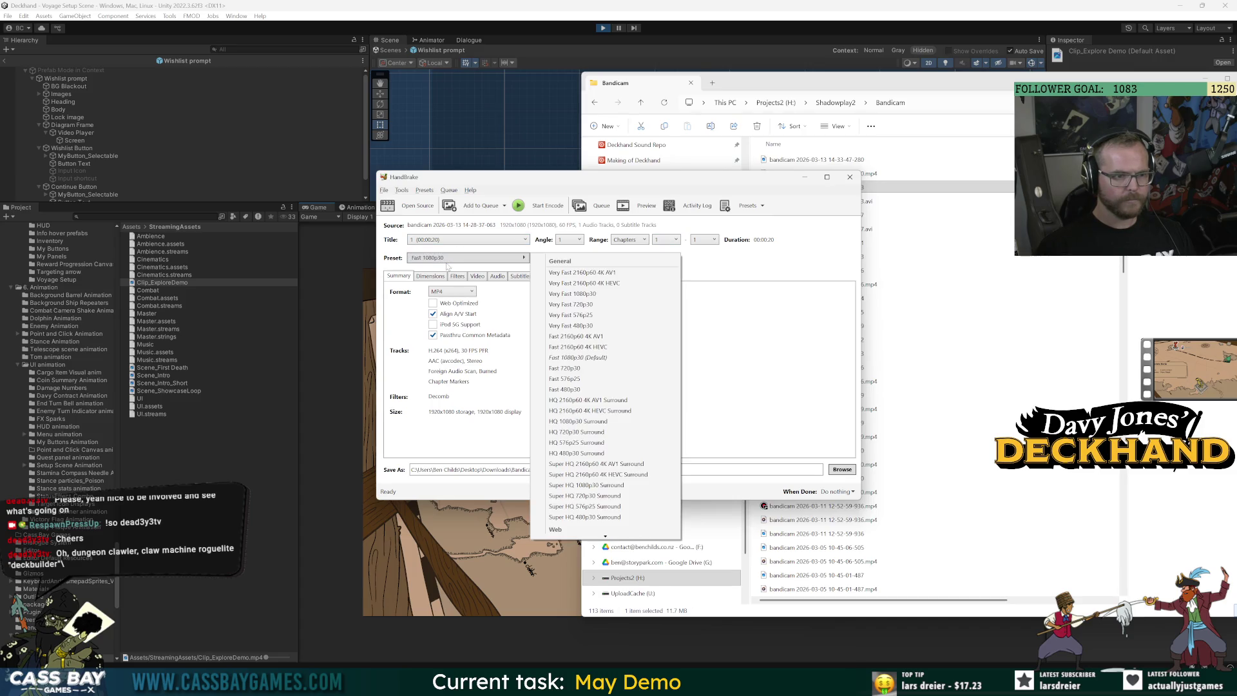
scroll(605, 522, "down", 2)
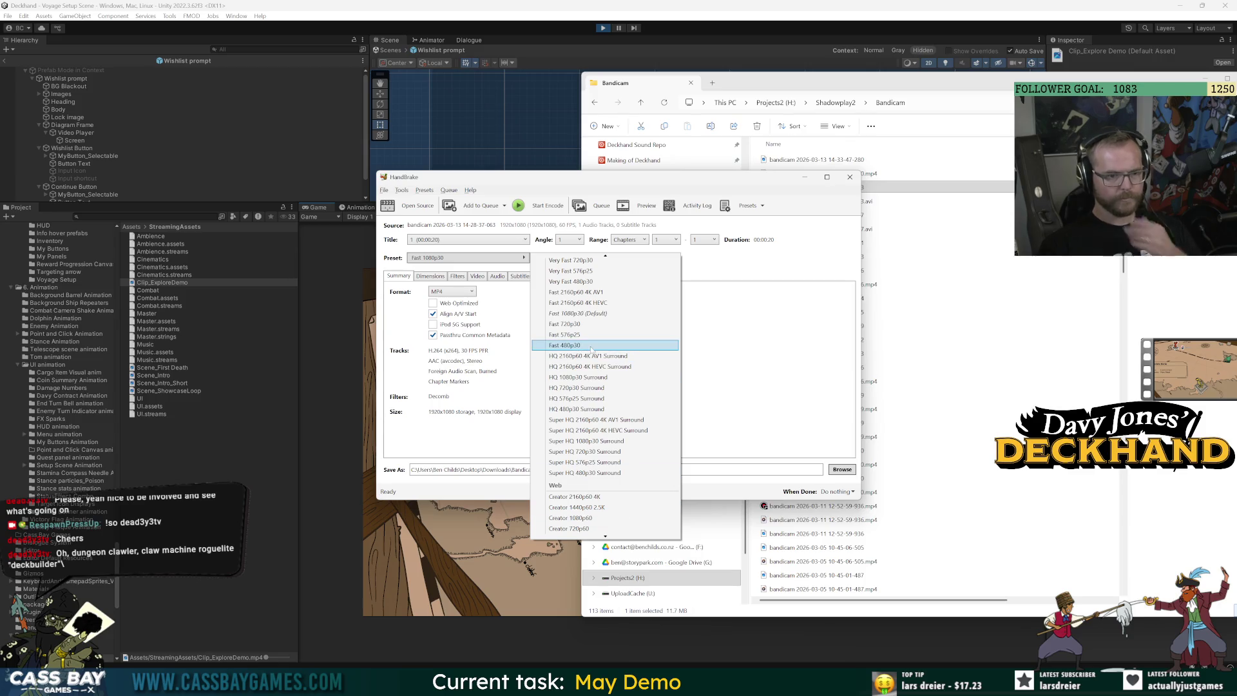
left_click(820, 268)
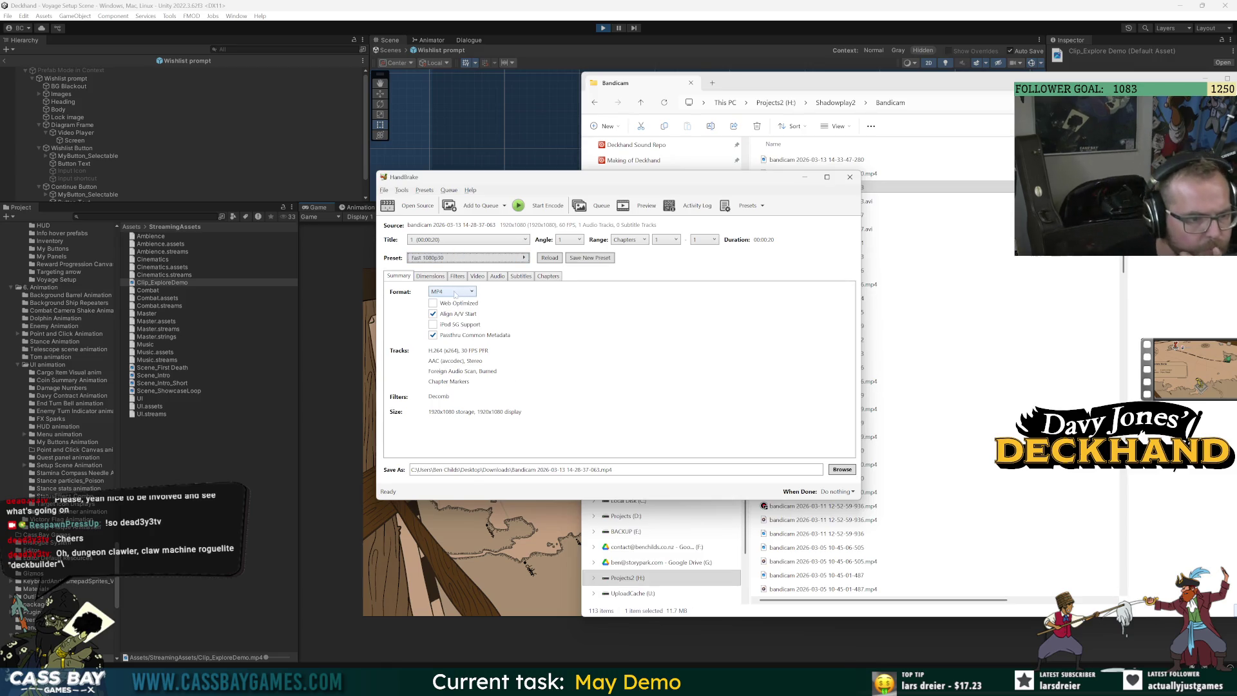
left_click(476, 275)
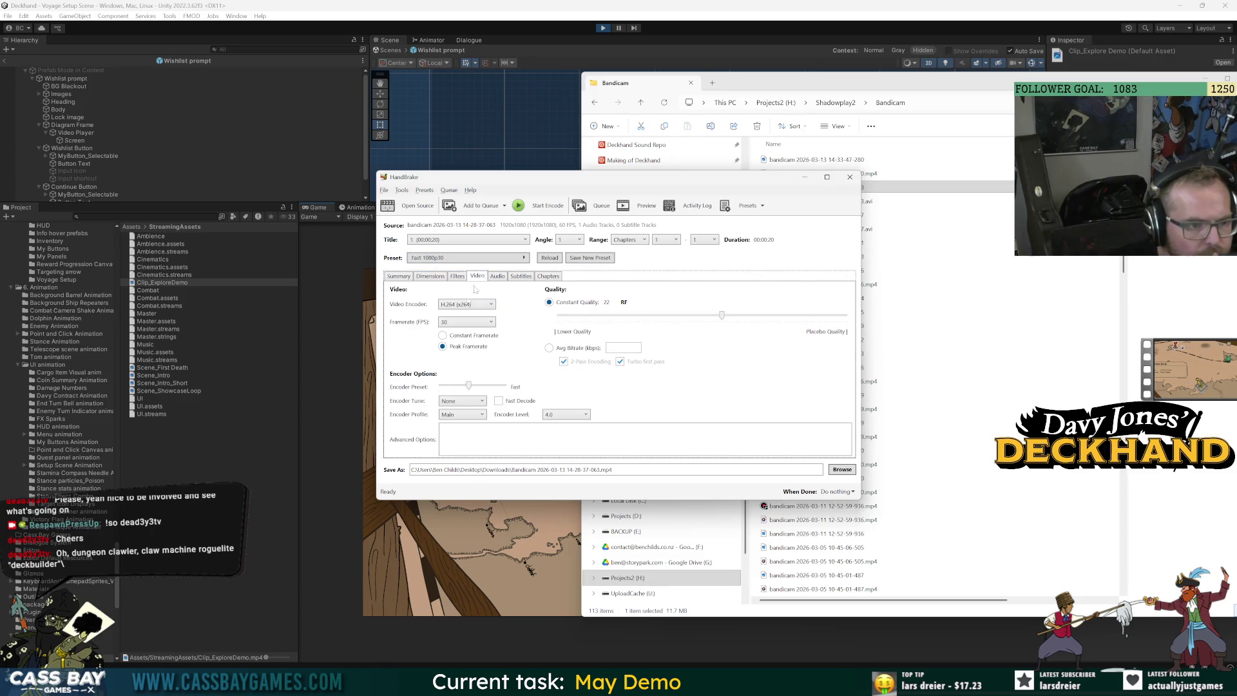
left_click(465, 322)
left_click(462, 468)
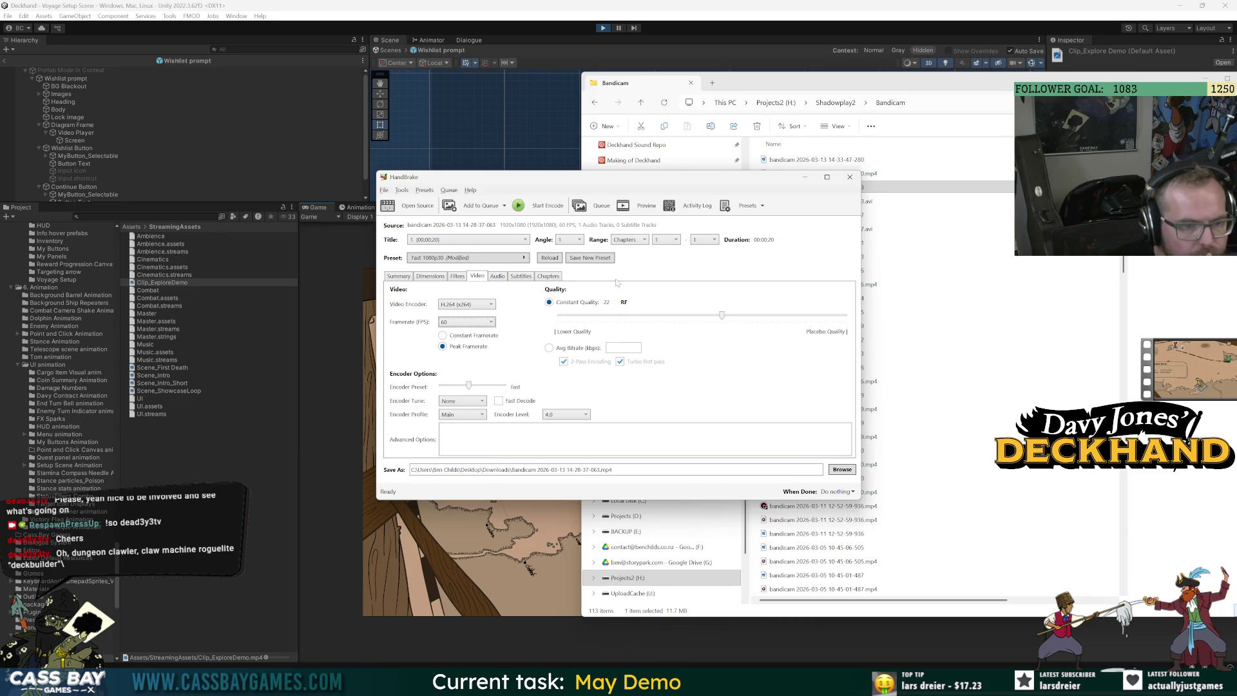
Save these settings as a new custom preset named 'Fast 60' and check the preset list
left_click(589, 258)
type("Fast 60")
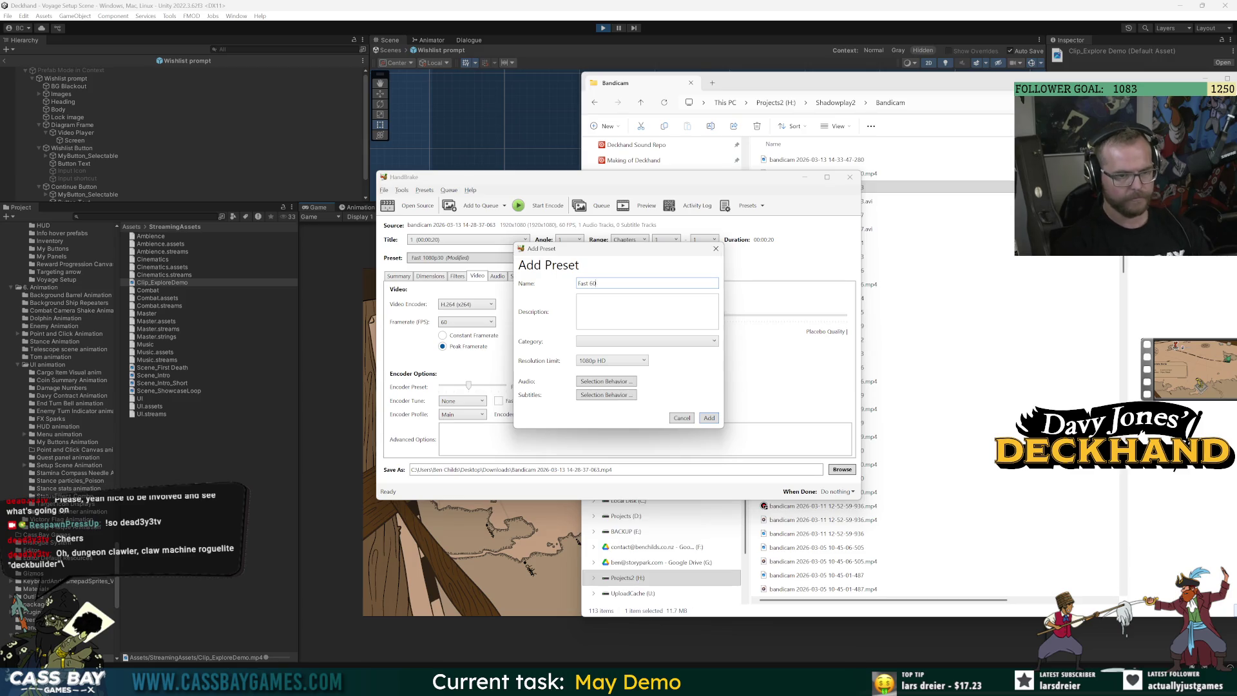
type("1090")
type("p")
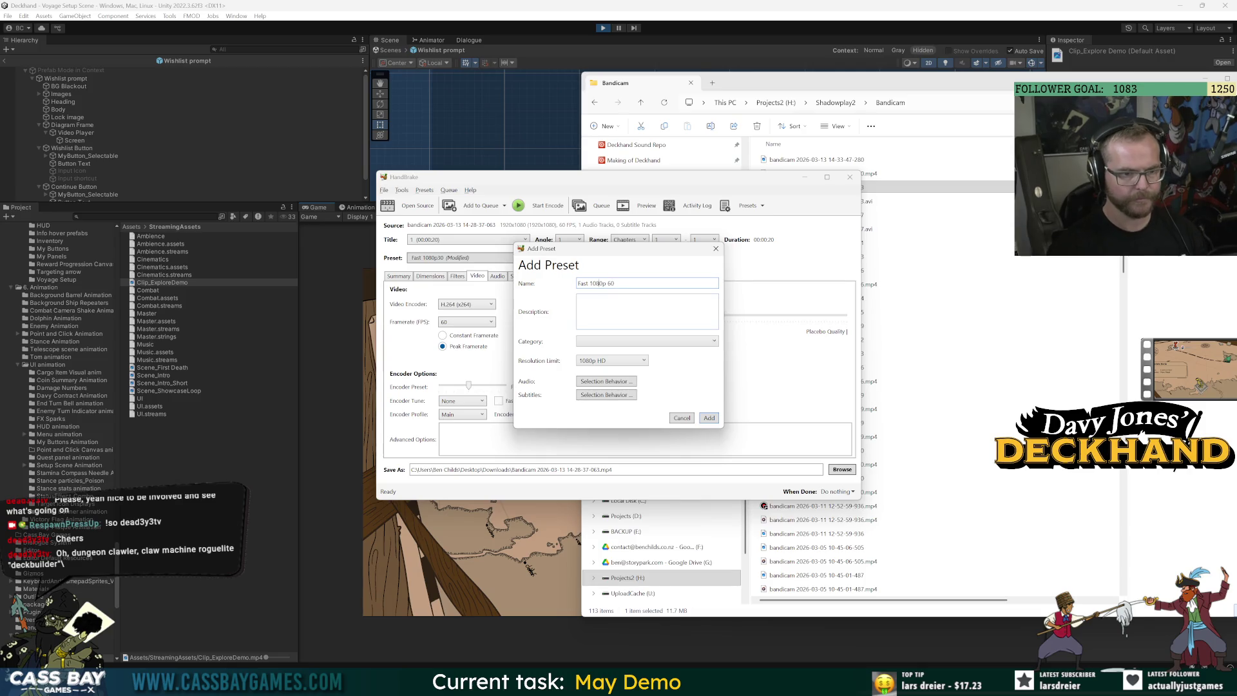
key("shift+Left")
key("shift+Left")
key("shift+Left")
key("BackSpace")
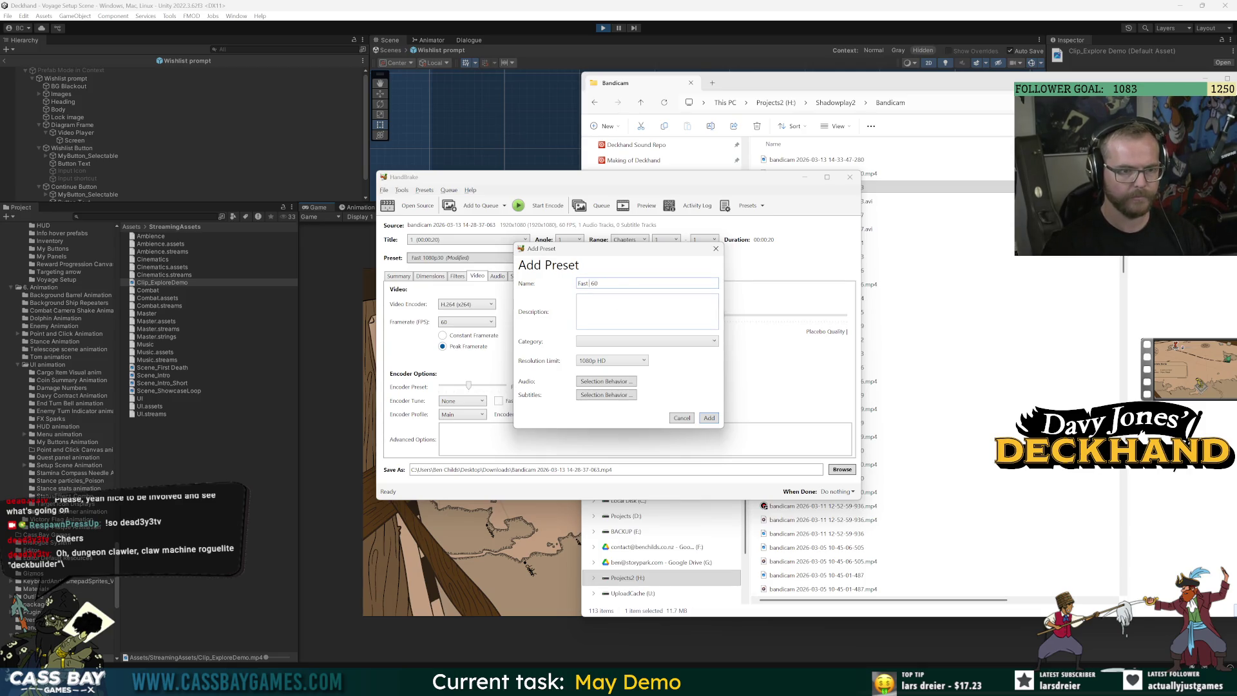
left_click(710, 419)
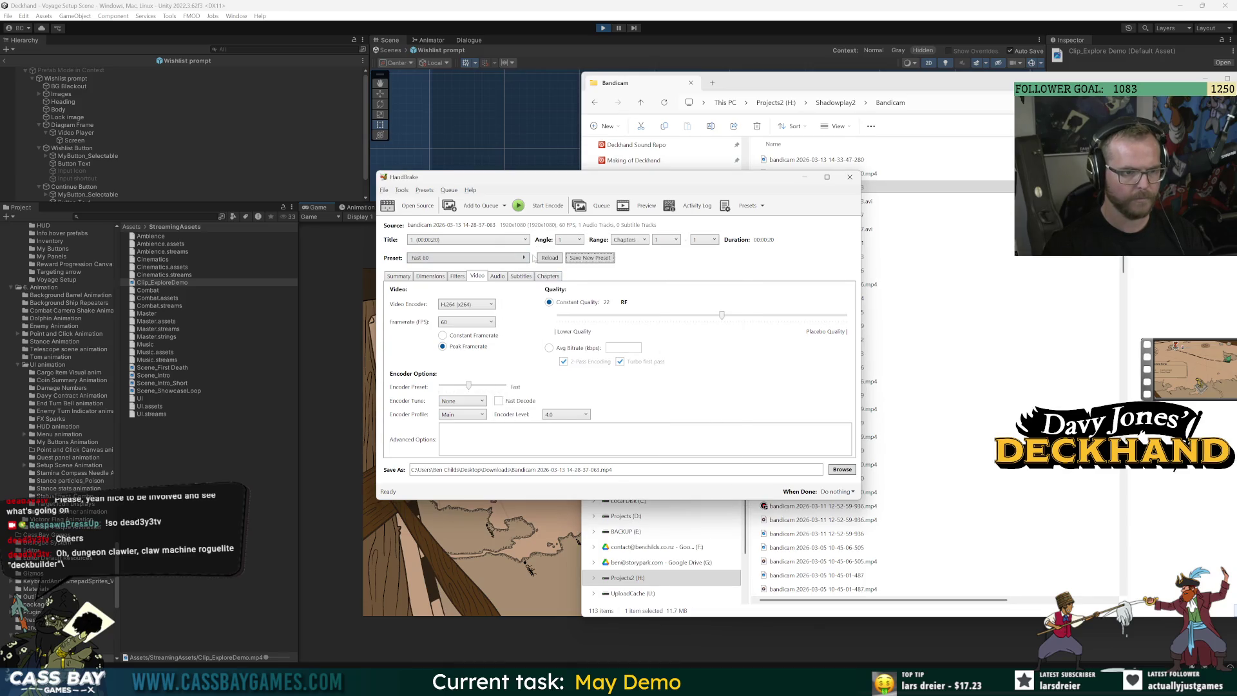
left_click(499, 259)
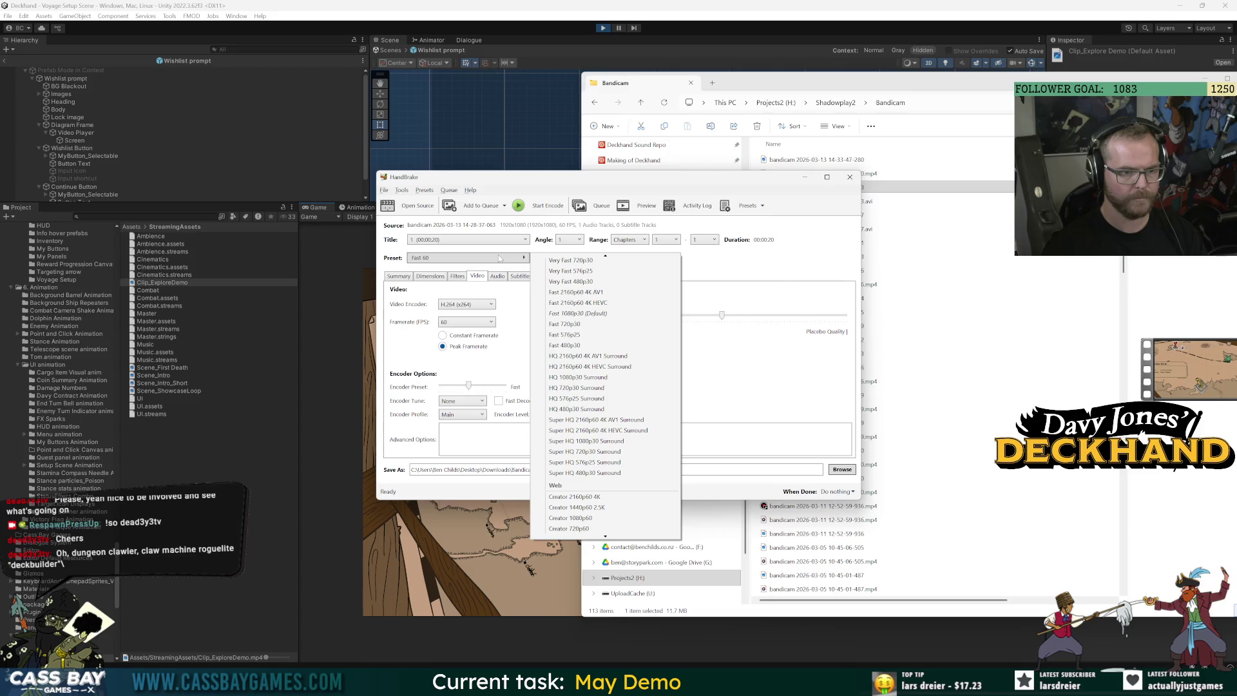
left_click(791, 265)
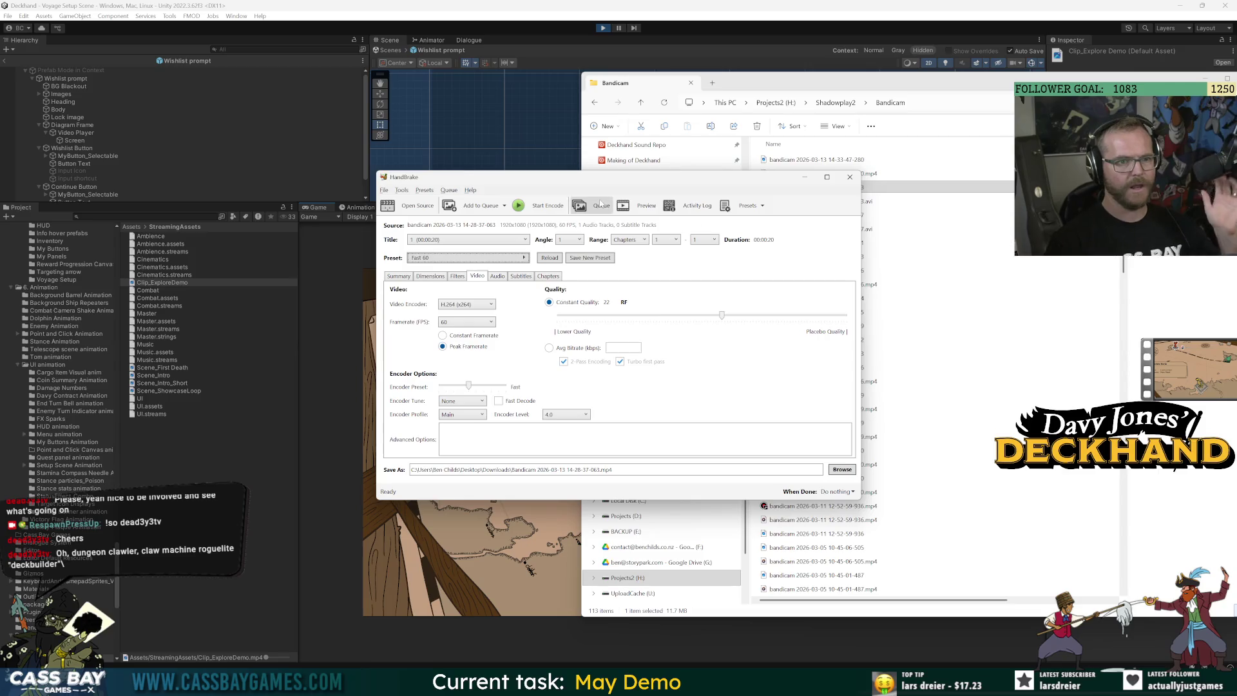
left_click(384, 191)
Review HandBrake's Video and Output Files preferences, then select the encoded 2.43 MB clip in Downloads
mouse_move(404, 193)
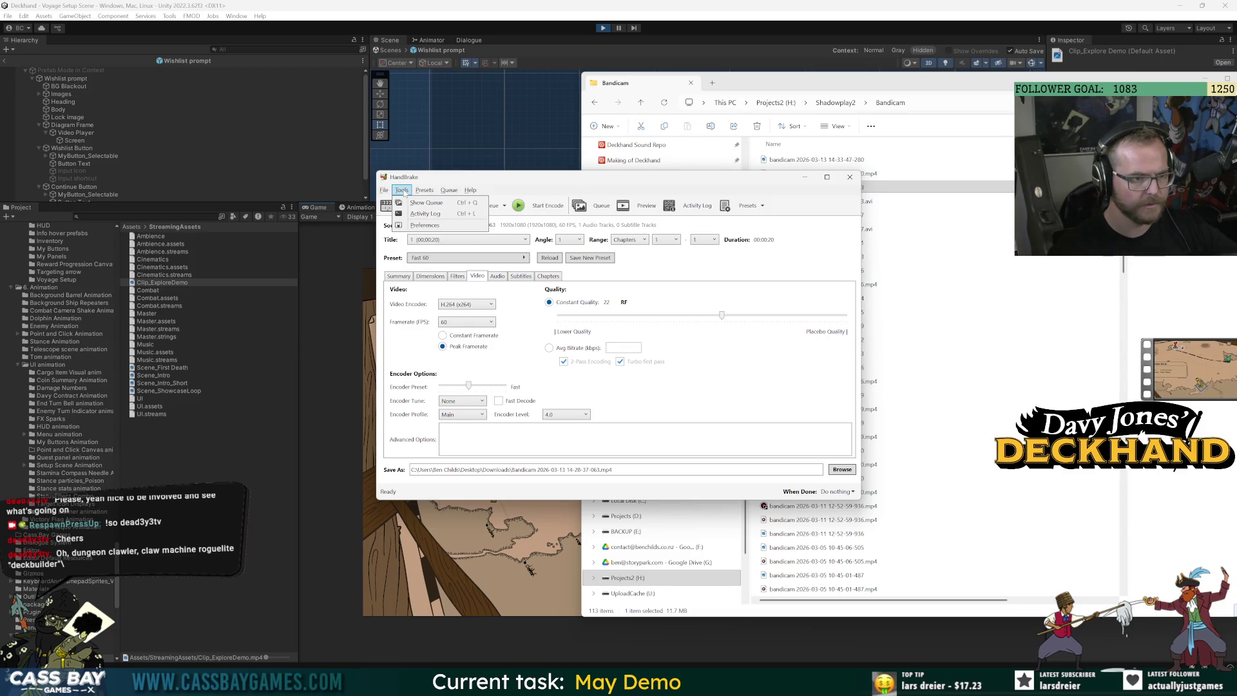
left_click(425, 225)
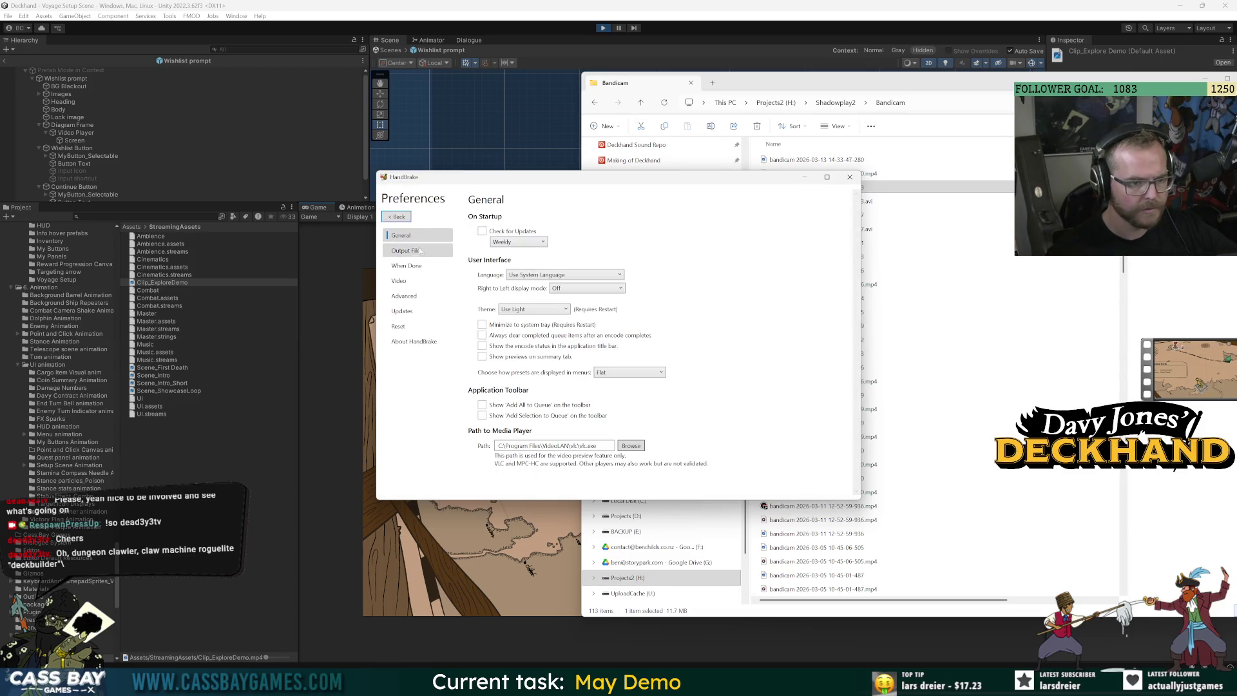
left_click(450, 282)
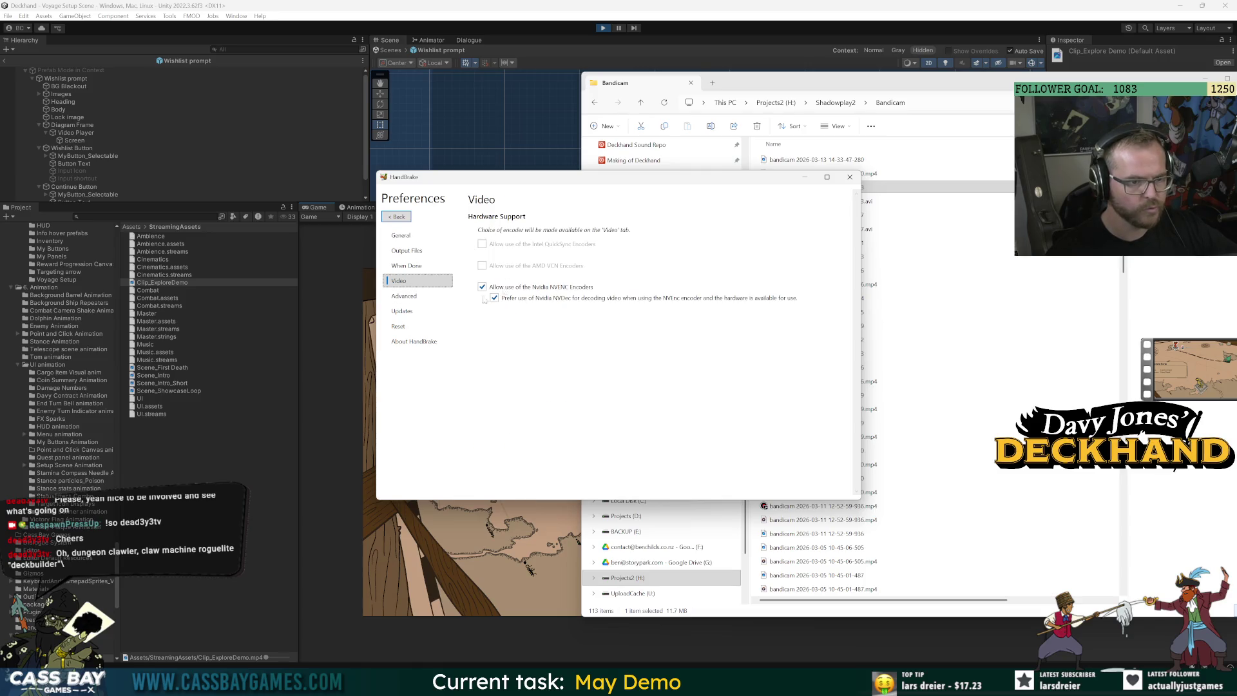
left_click(405, 235)
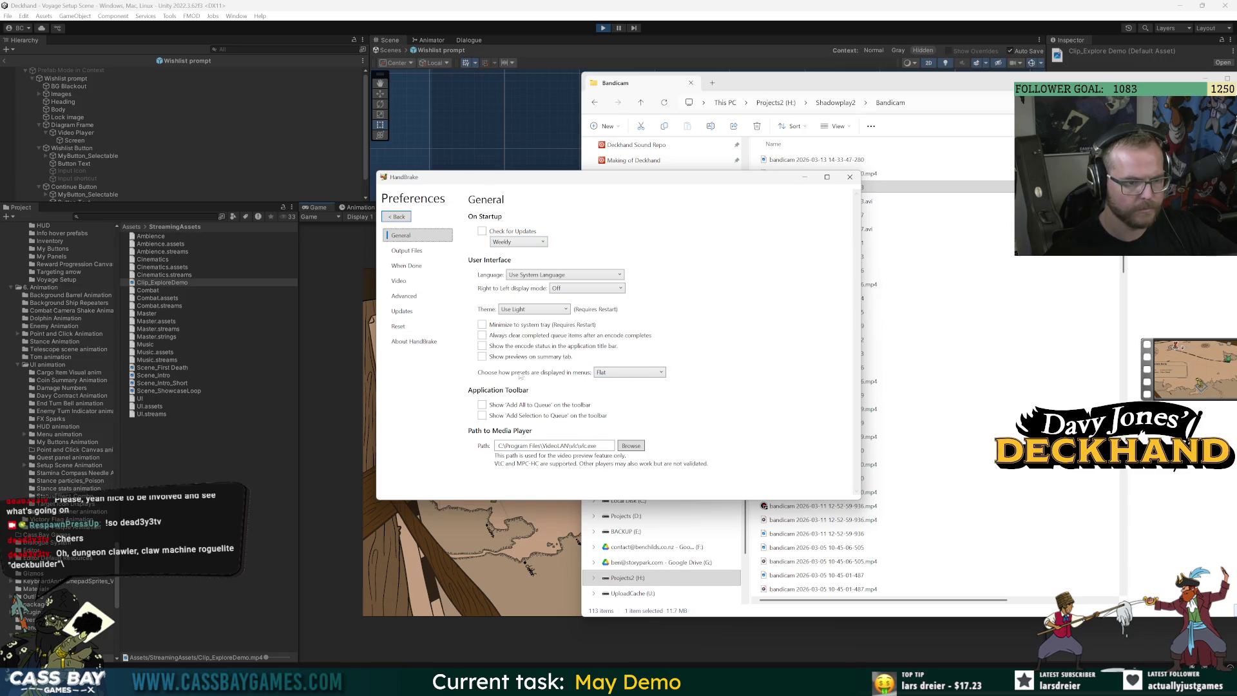
left_click(415, 250)
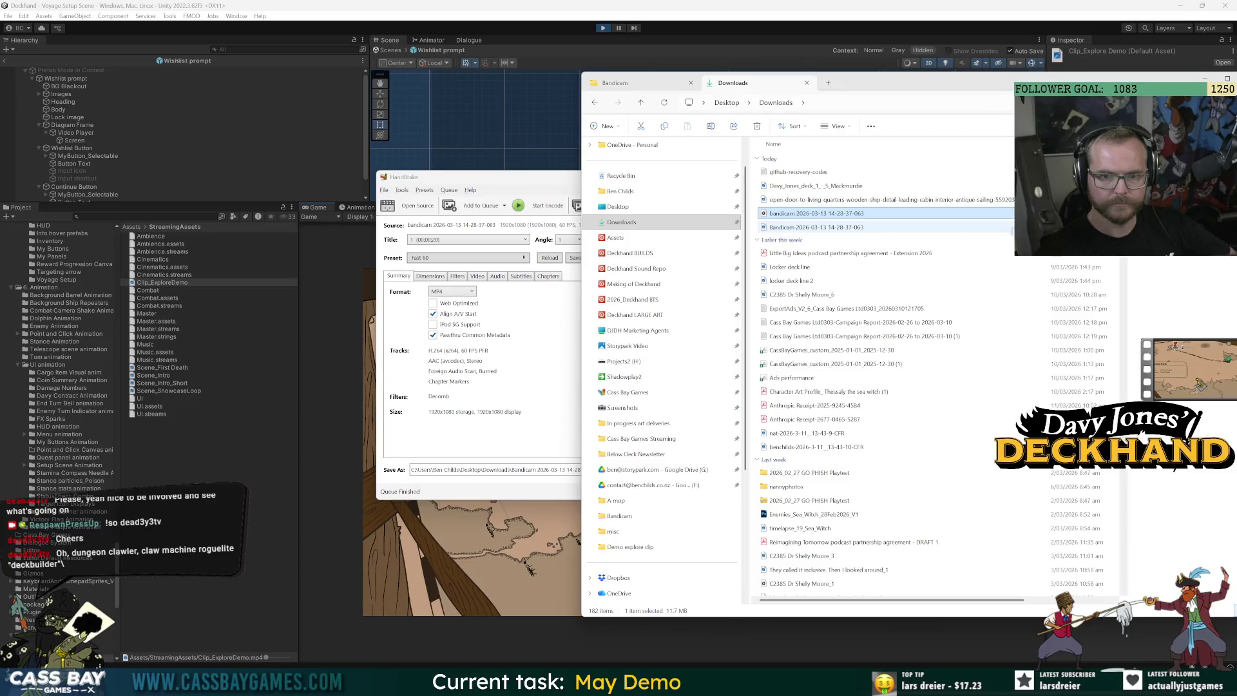
left_click(986, 228)
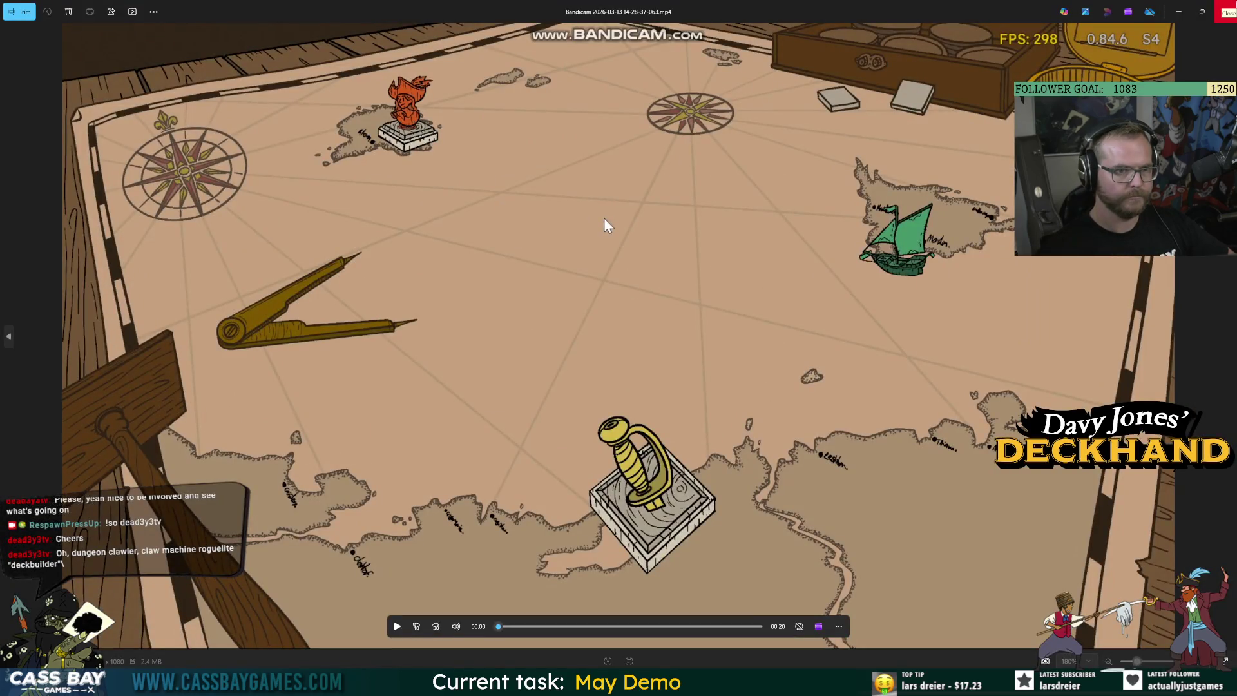
Close Media Player, return the Unity game to its main menu, and show the Trello board
left_click(1216, 23)
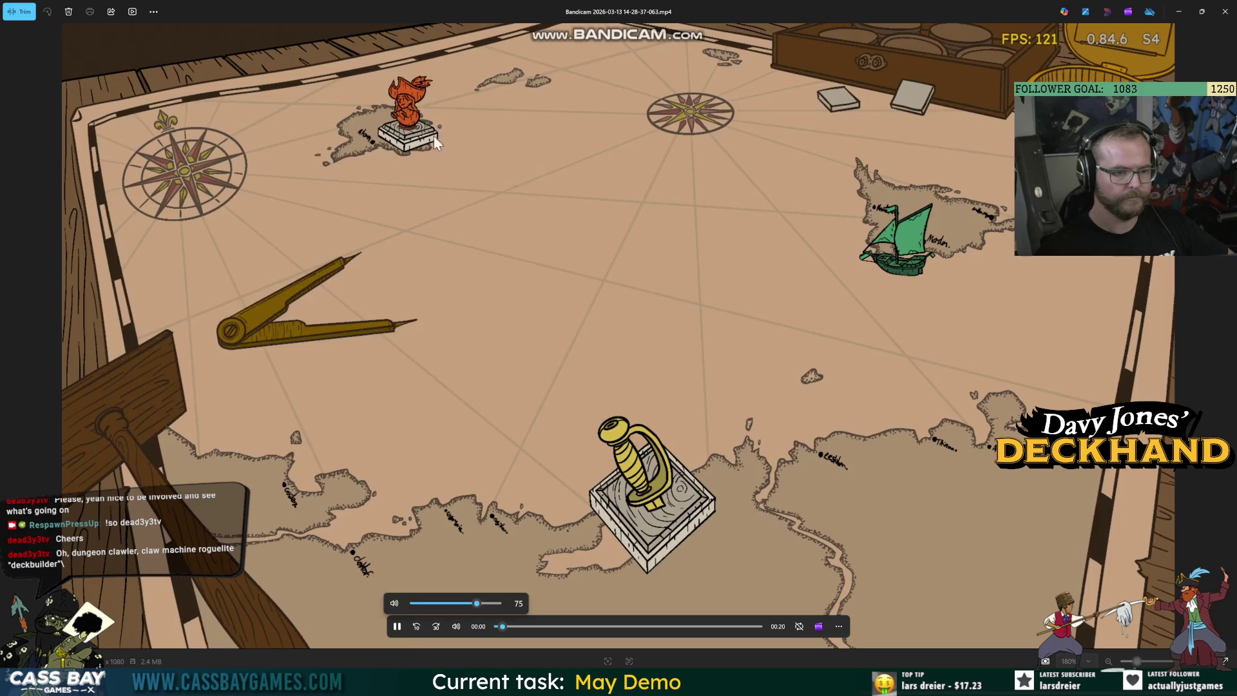
key("alt+Tab")
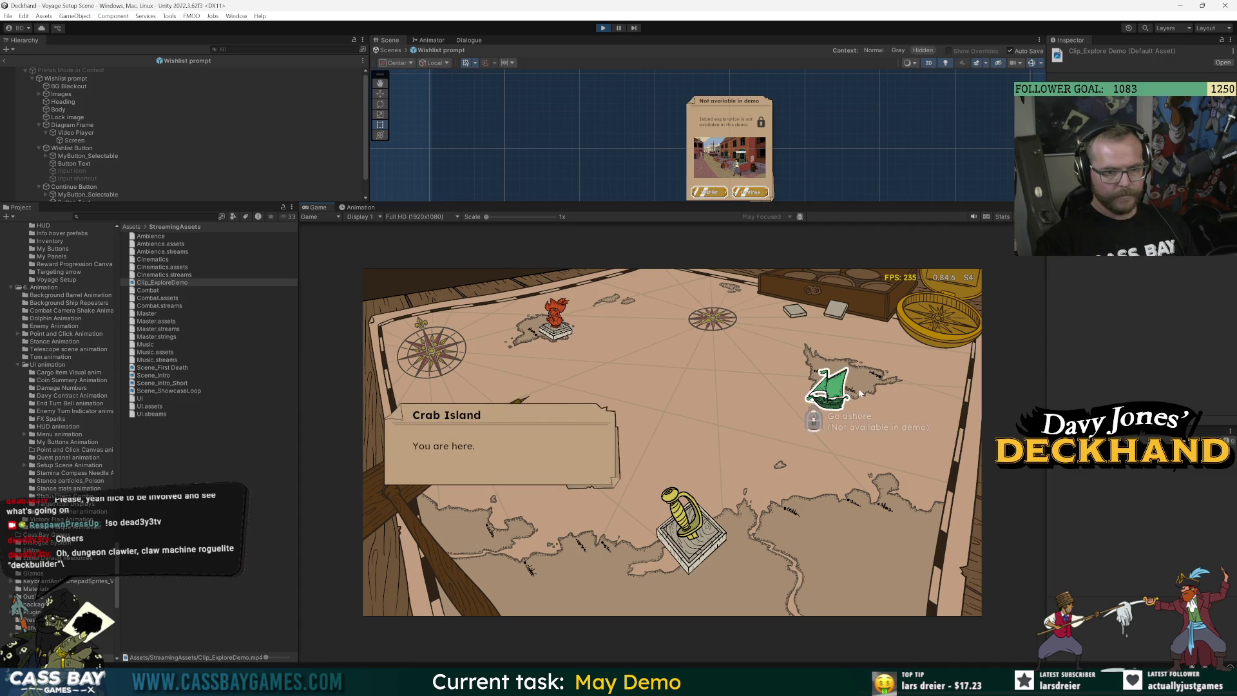
left_click(969, 574)
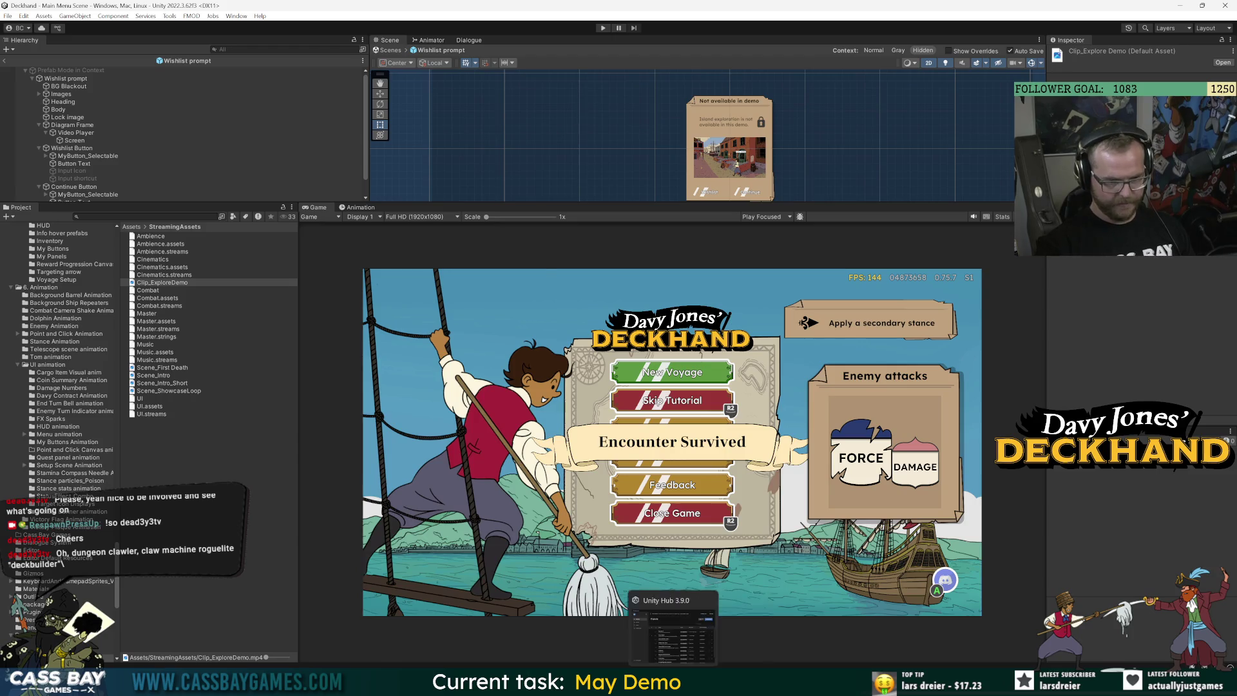
left_click(705, 605)
left_click(71, 10)
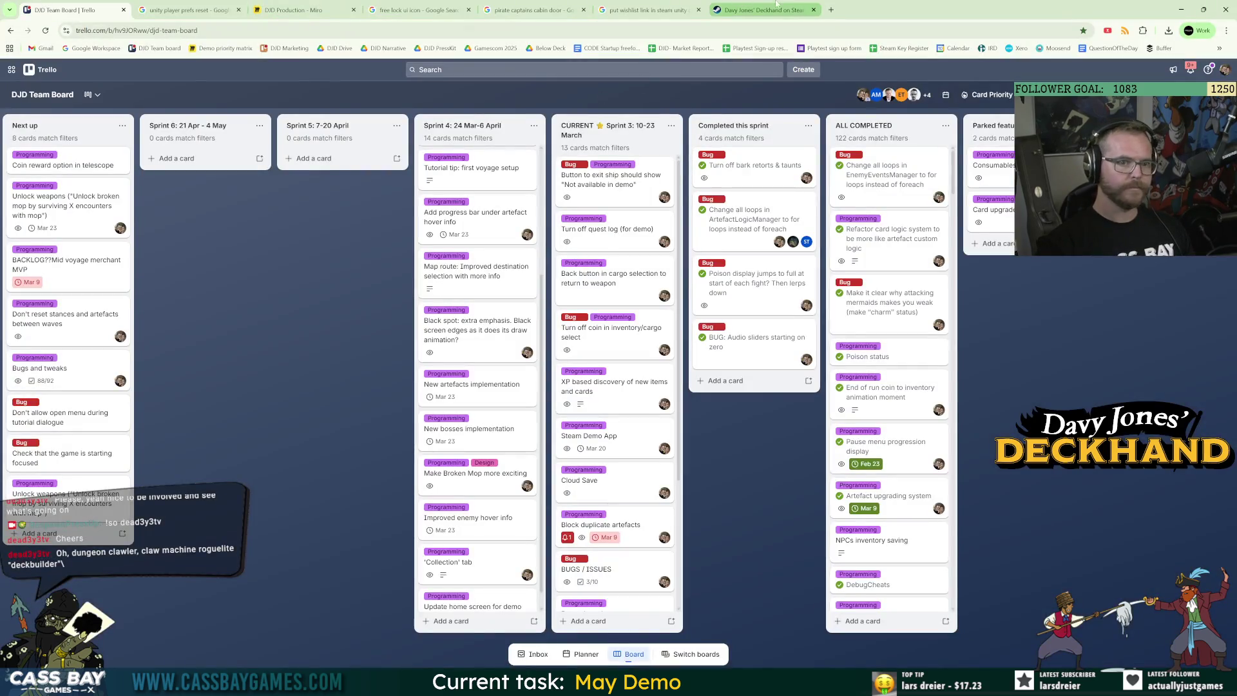
Close the Steam tab and move the 'Not available in demo' and quest-log cards to Completed this sprint
left_click(813, 10)
mouse_move(624, 187)
left_mouse_down()
mouse_move(629, 223)
mouse_move(697, 172)
left_mouse_up()
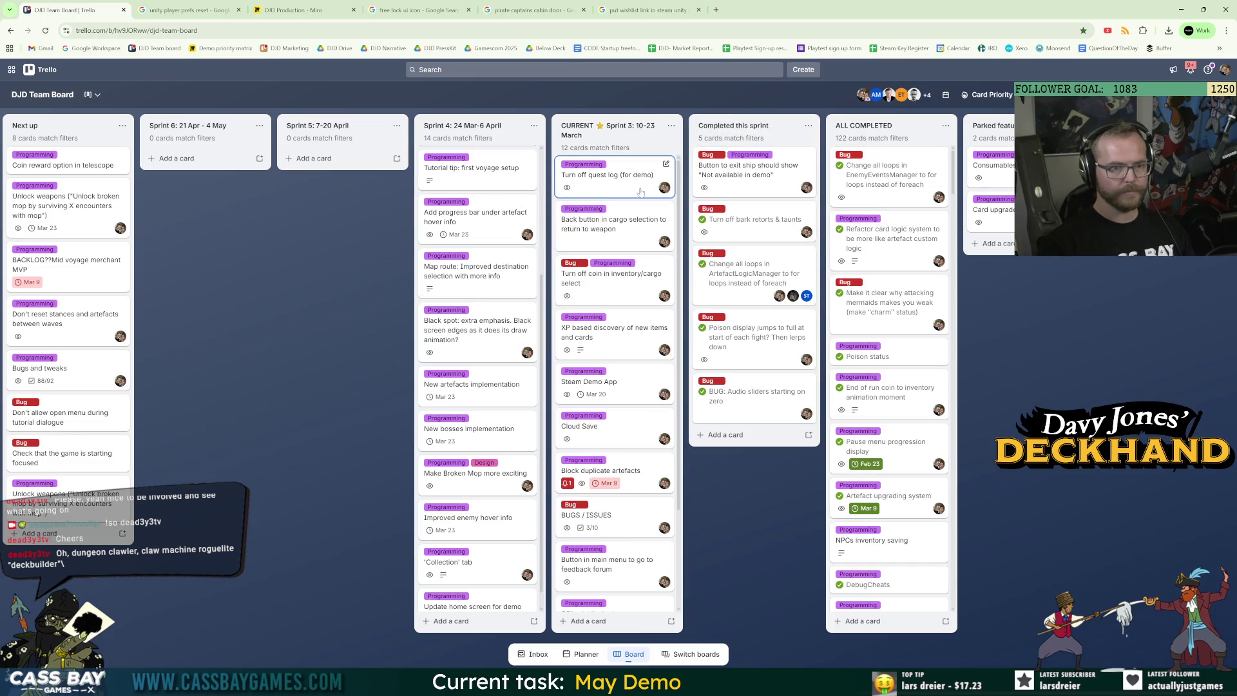
left_click_drag(628, 189, 733, 171)
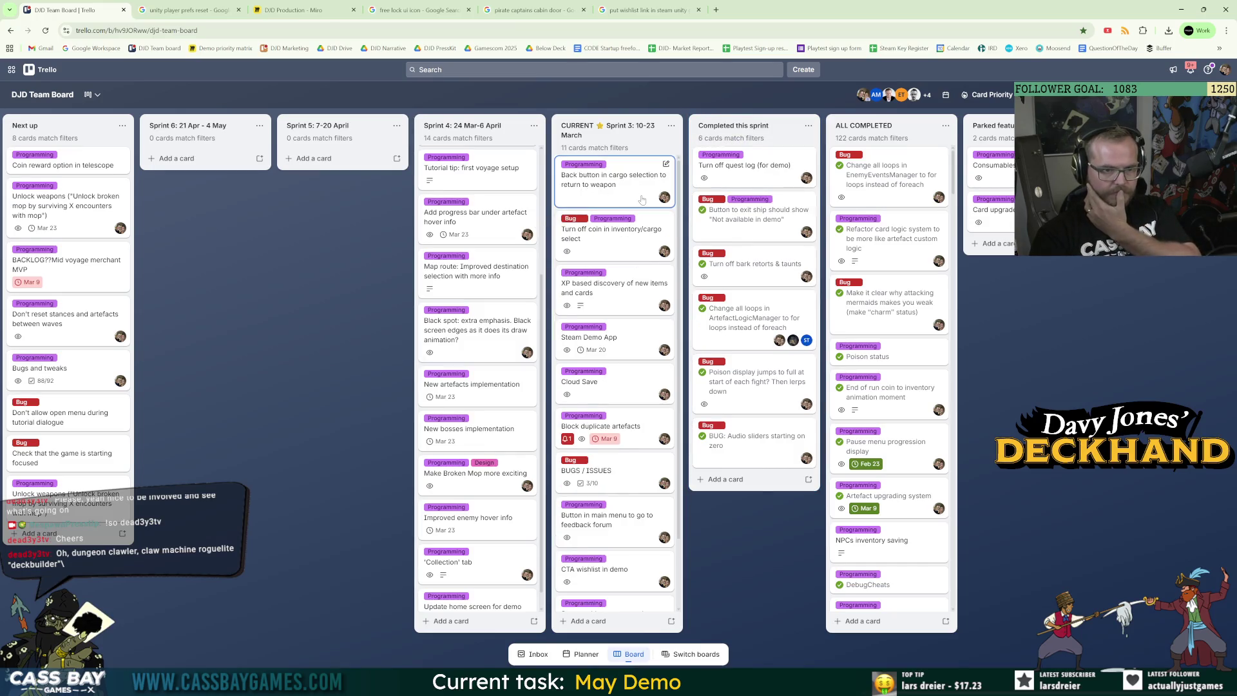
key("alt+Tab")
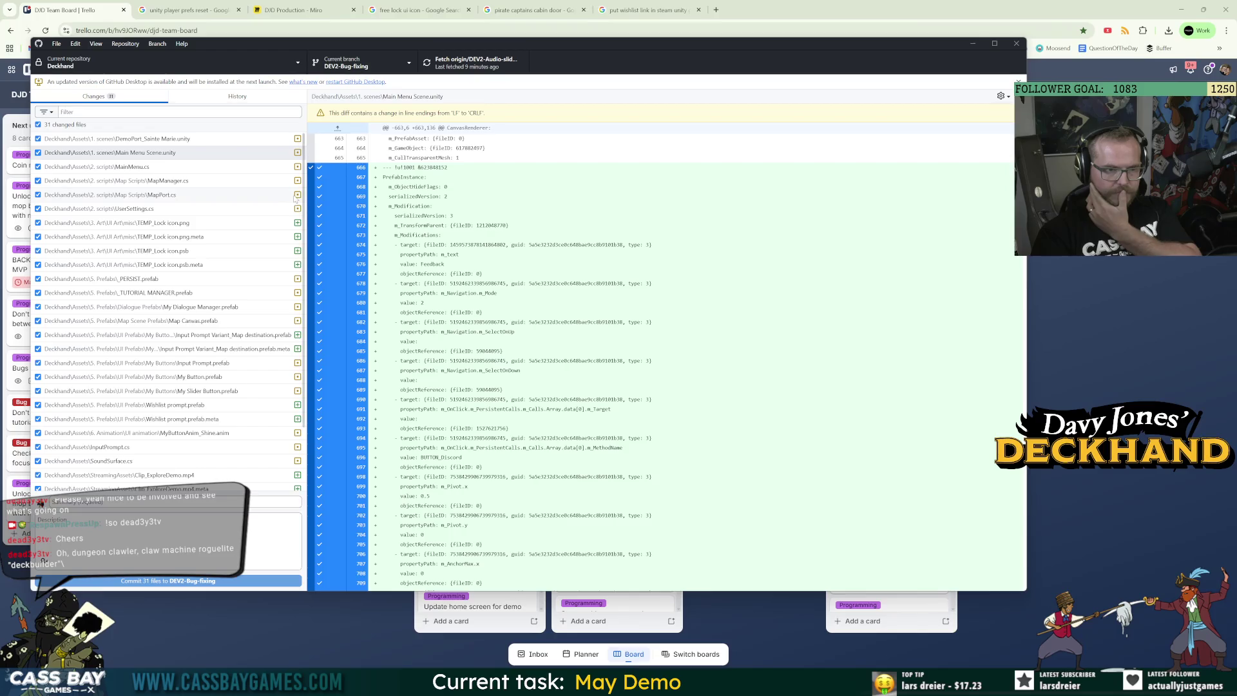
Commit the 31 files to DEV2-Bug-fixing with summary 'add new lo explease,' and push to origin
type("add")
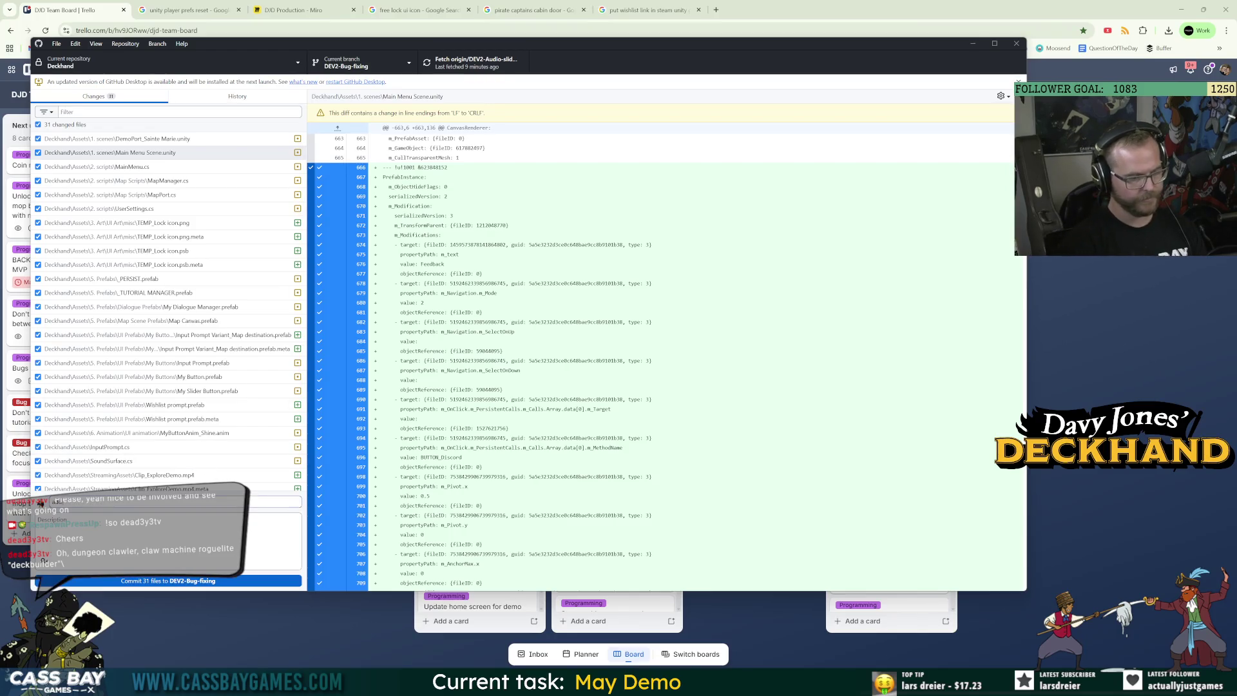
type(" new lock visual")
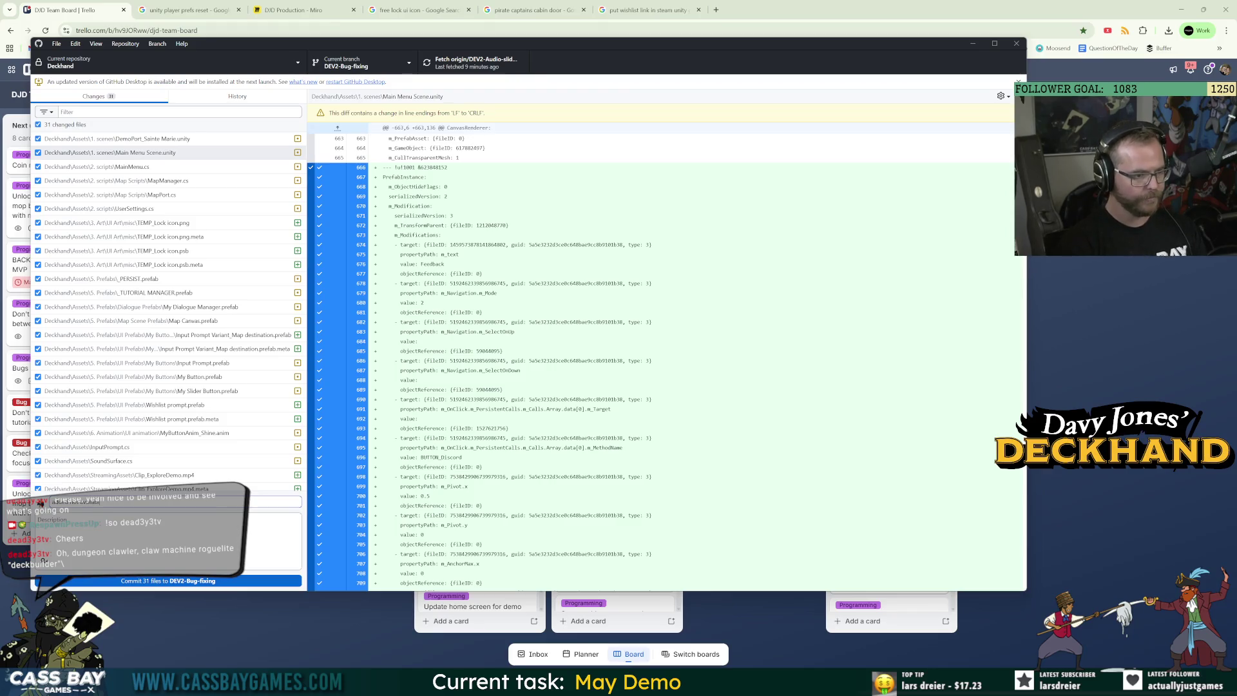
type(" explore tease,")
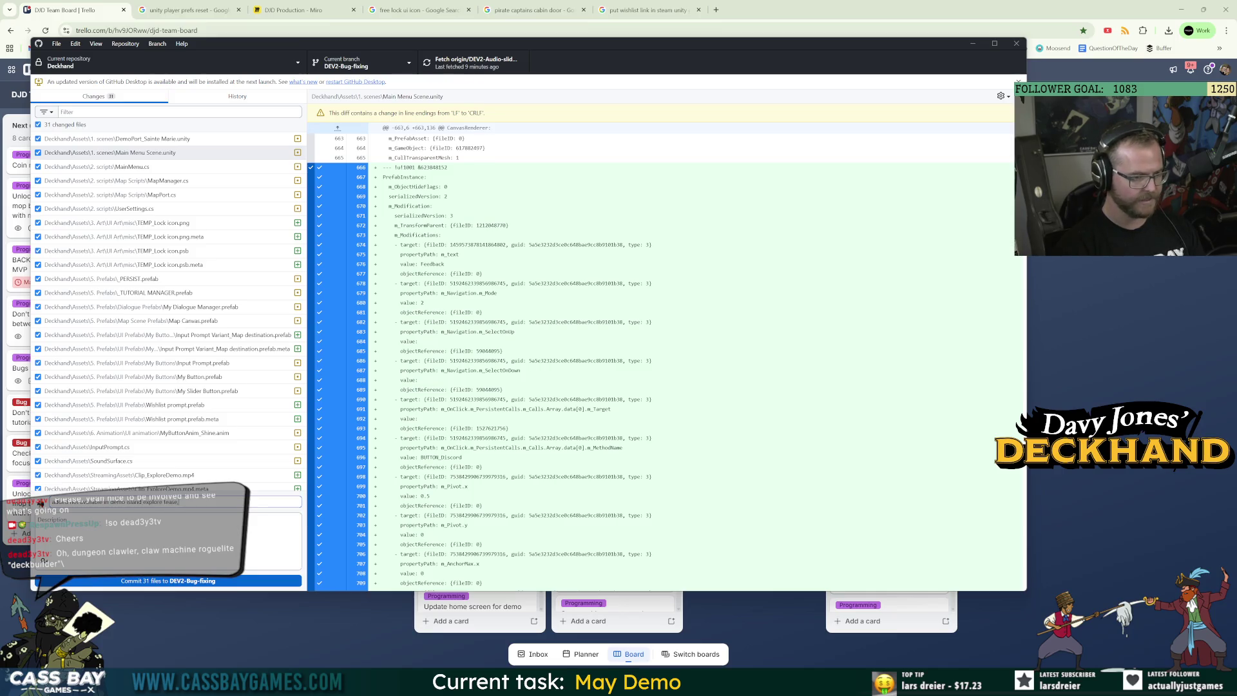
key("ctrl+Return")
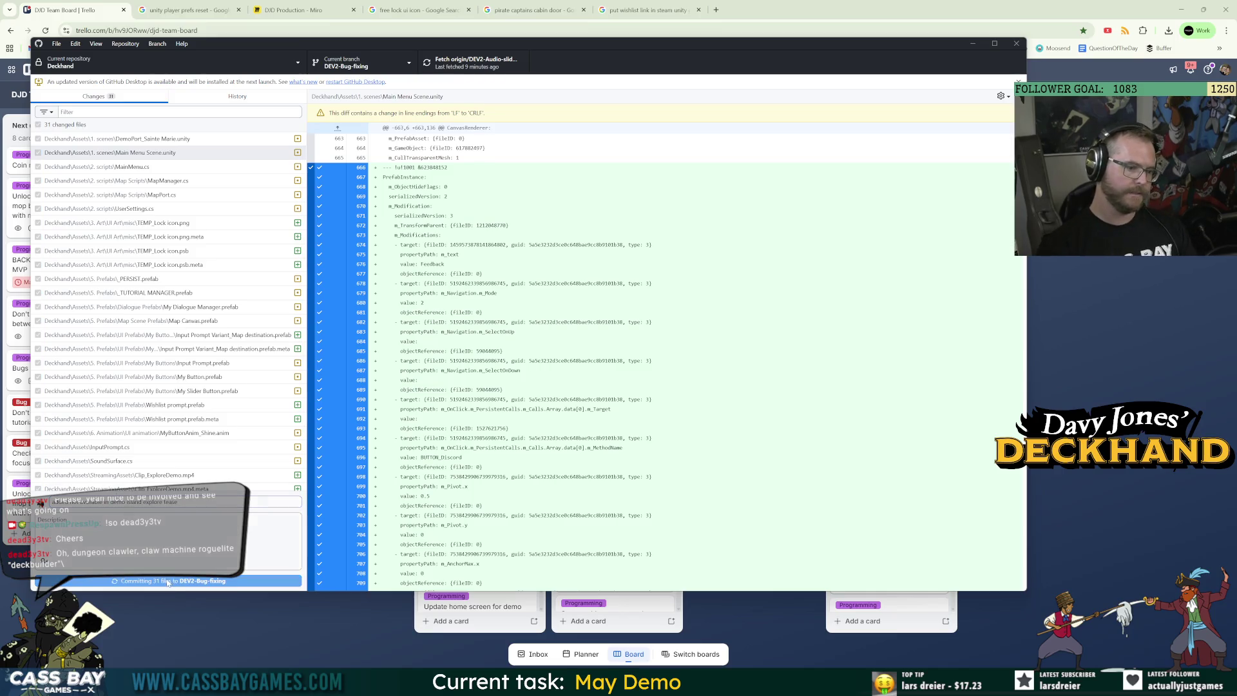
left_click(782, 188)
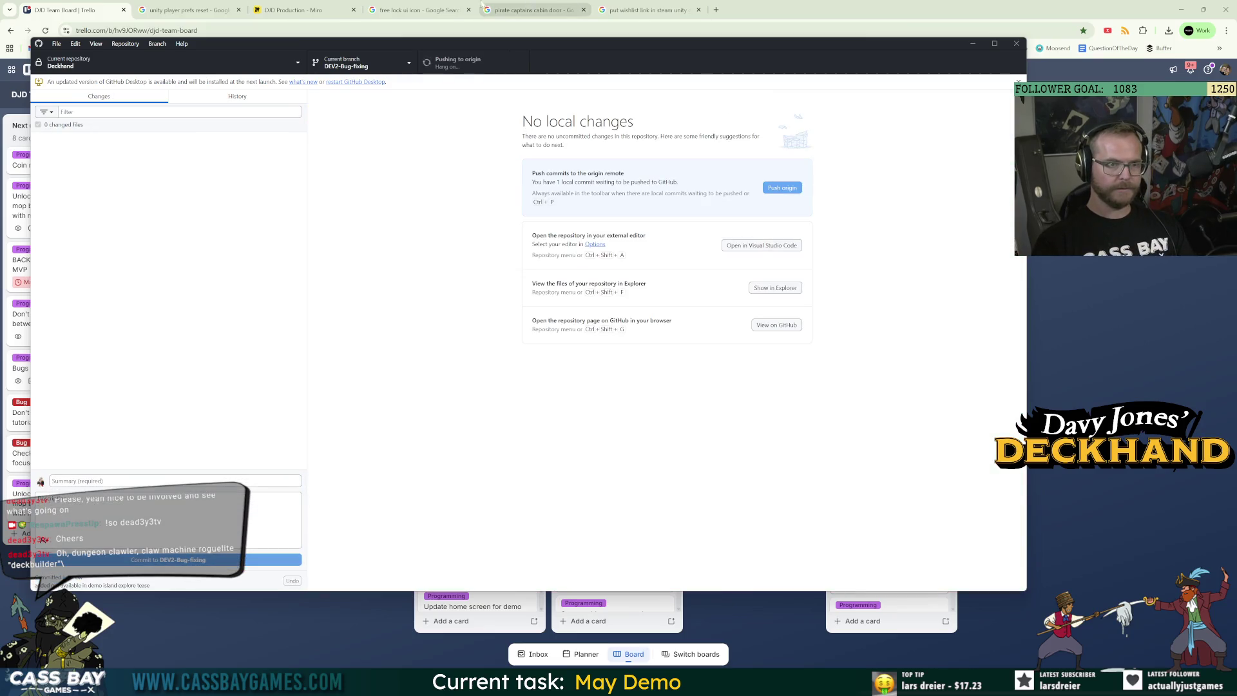
left_click(77, 10)
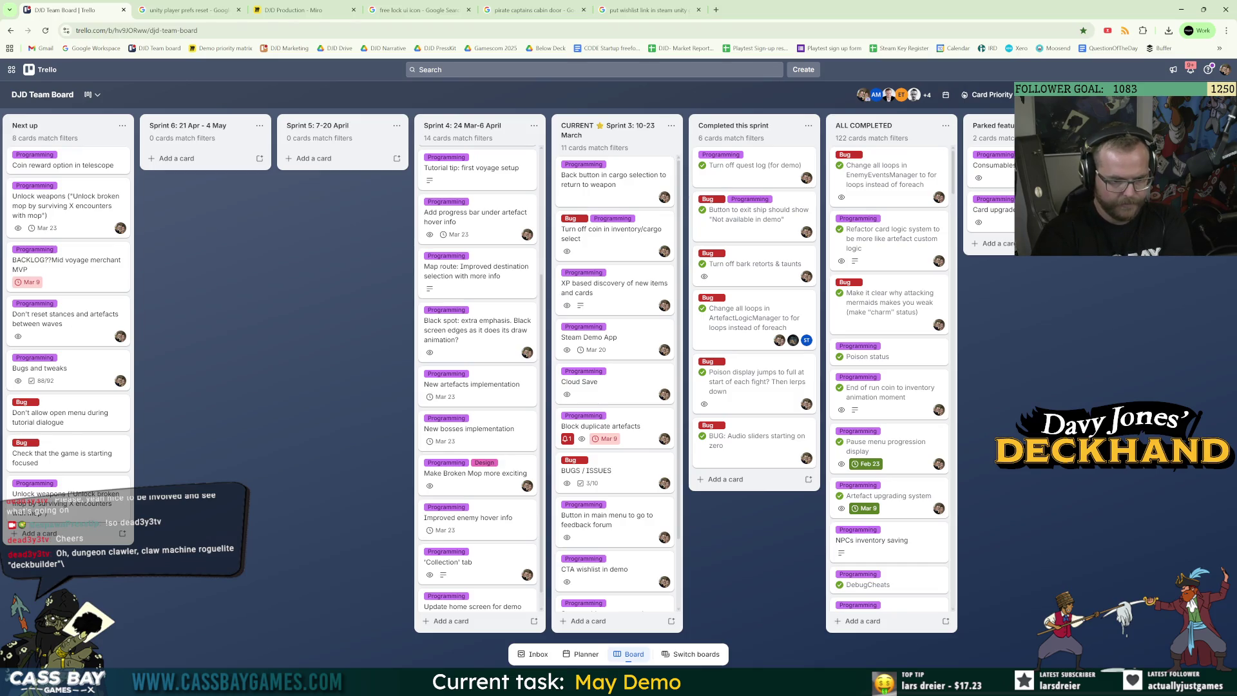
mouse_move(662, 684)
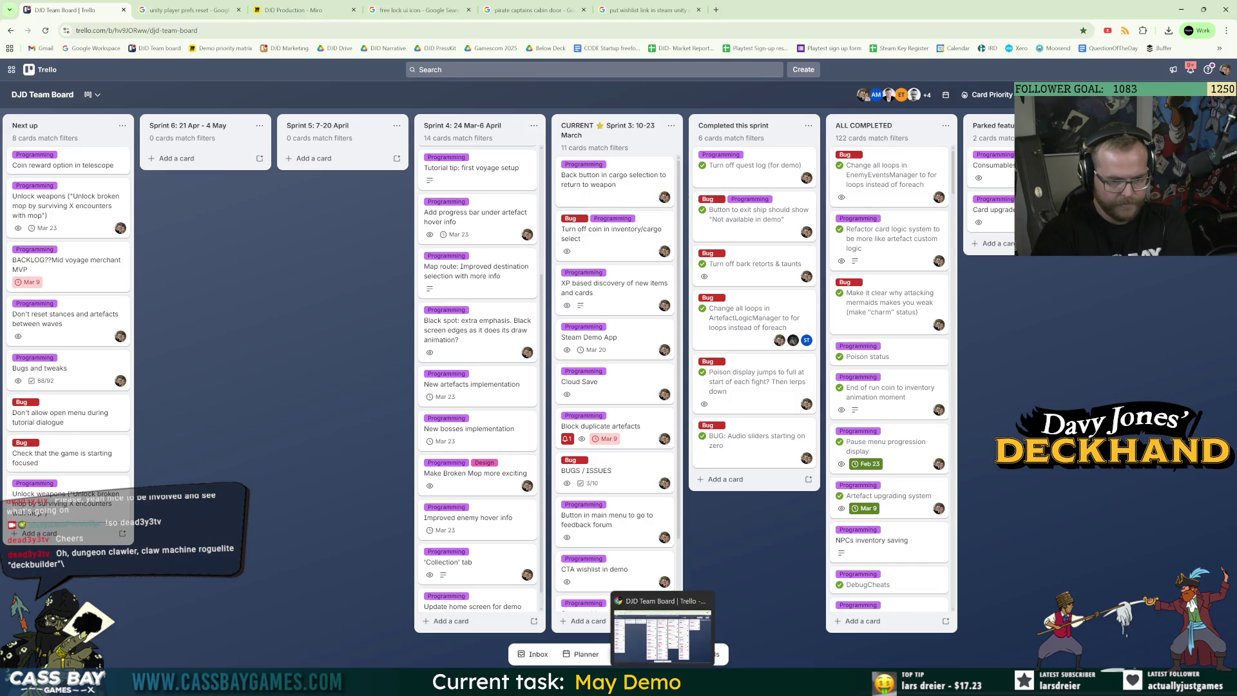
mouse_move(747, 684)
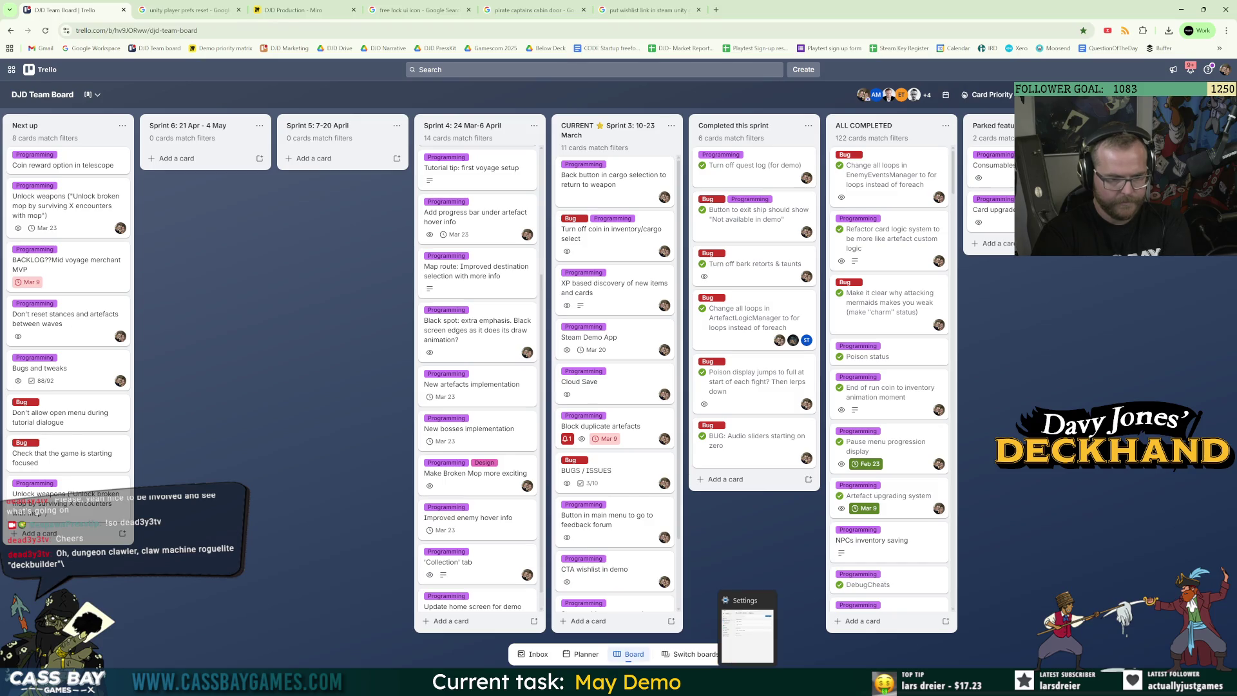
left_click(792, 684)
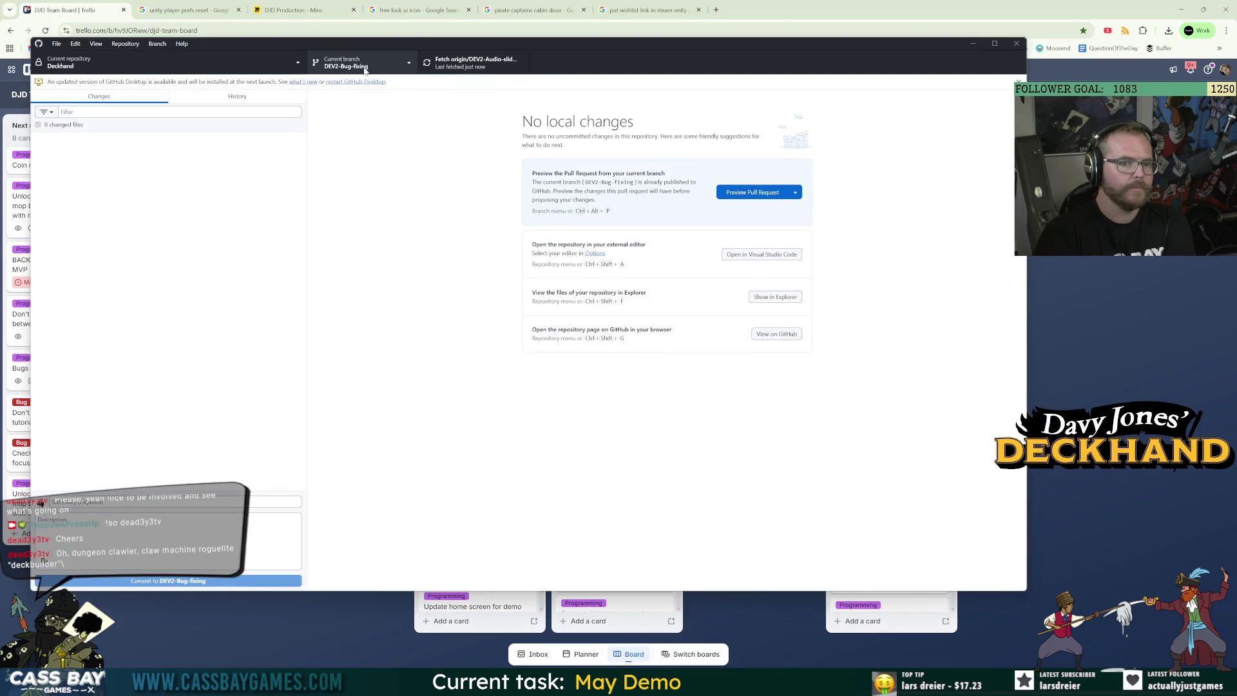
Switch GitHub Desktop to the DEV-Demo branch, then bring up the Downloads folder
left_click(364, 67)
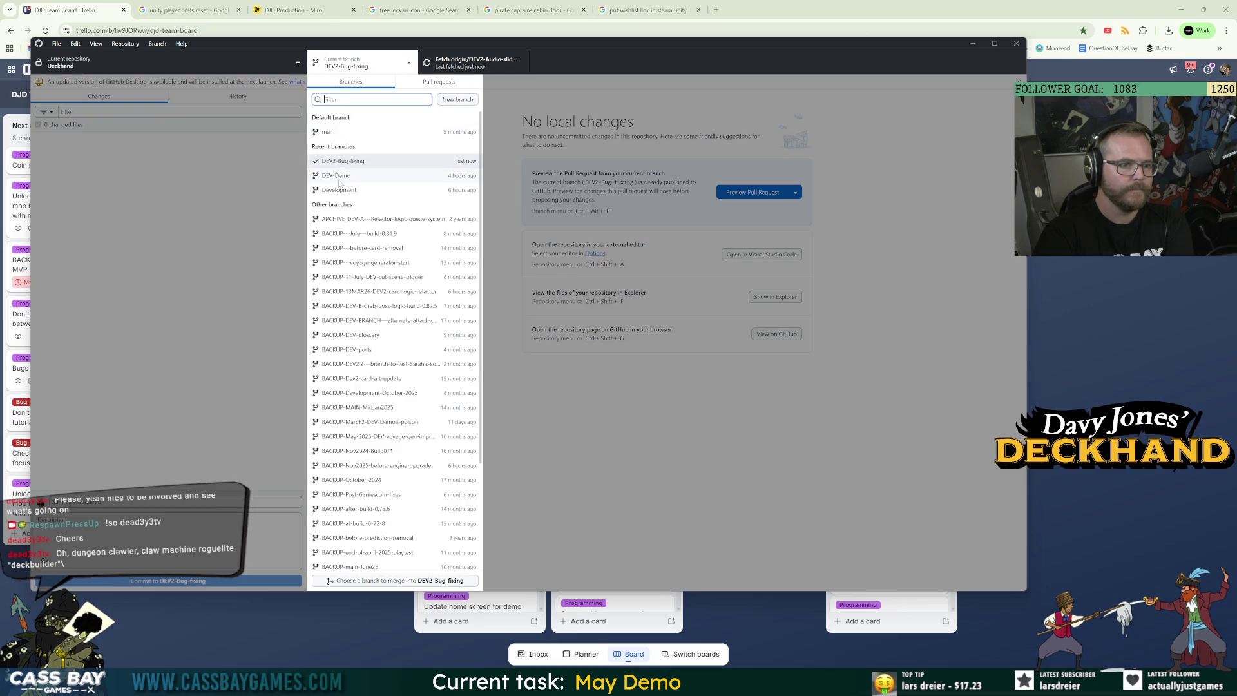
left_click(339, 180)
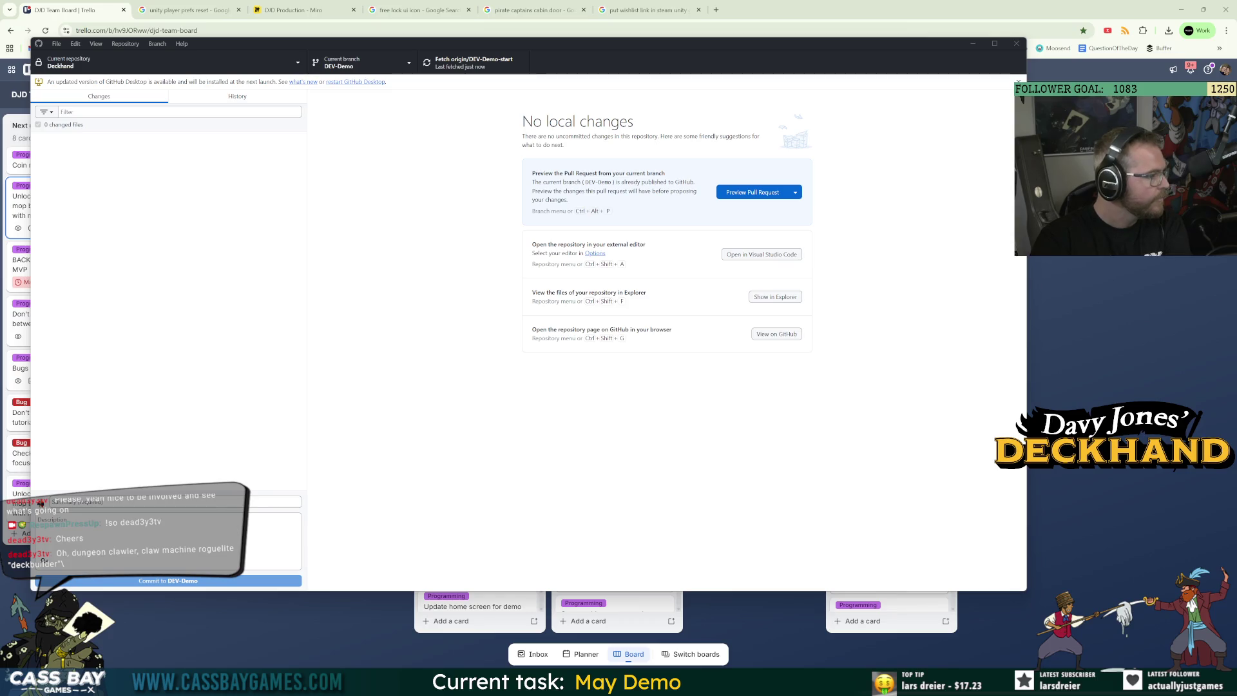
left_click_drag(0, 101, 604, 101)
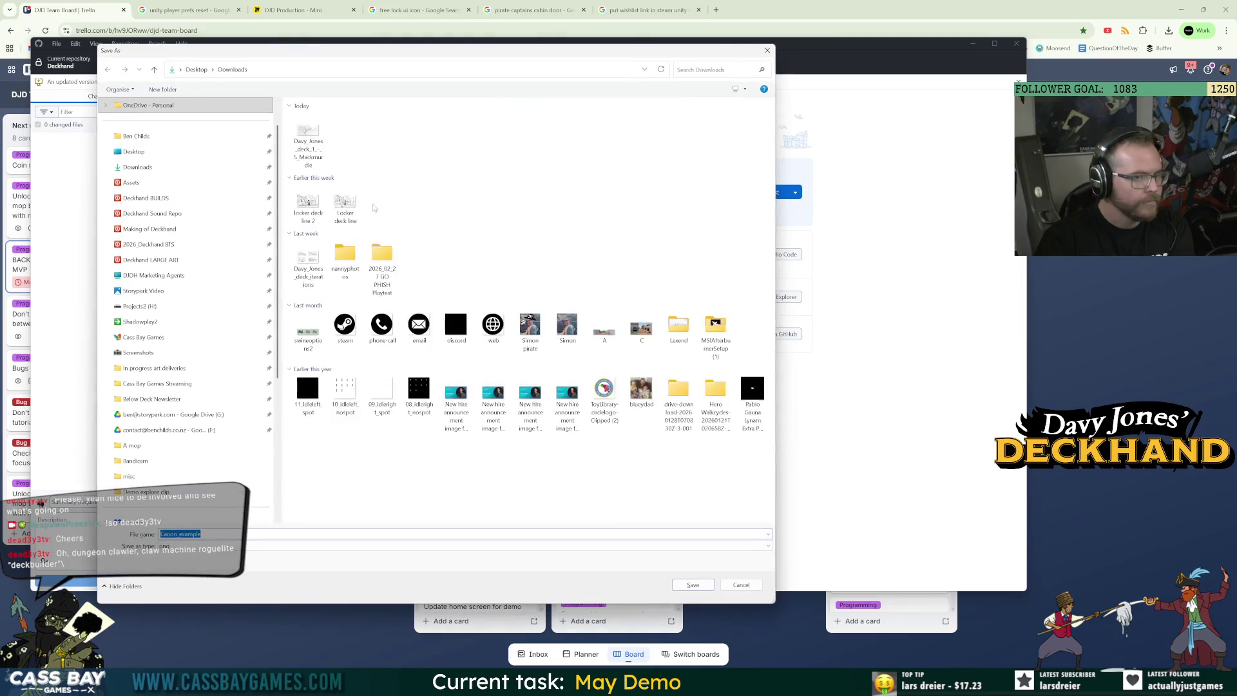
left_click(693, 585)
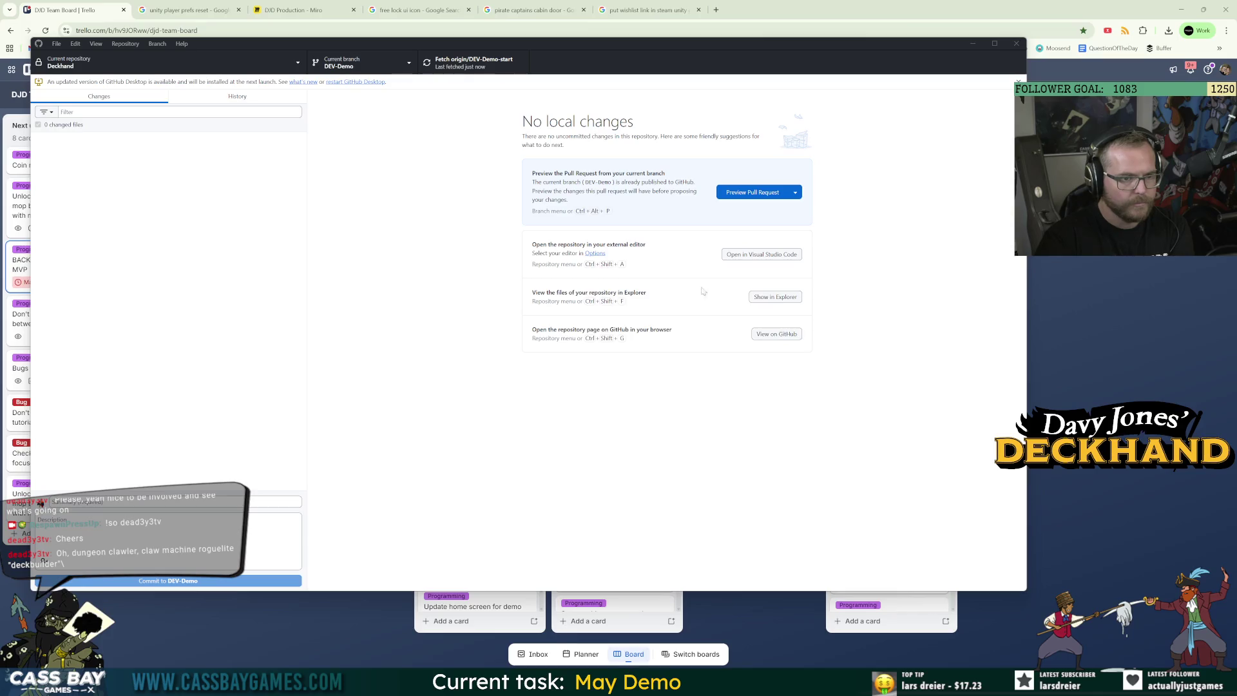
mouse_move(612, 665)
left_click(615, 638)
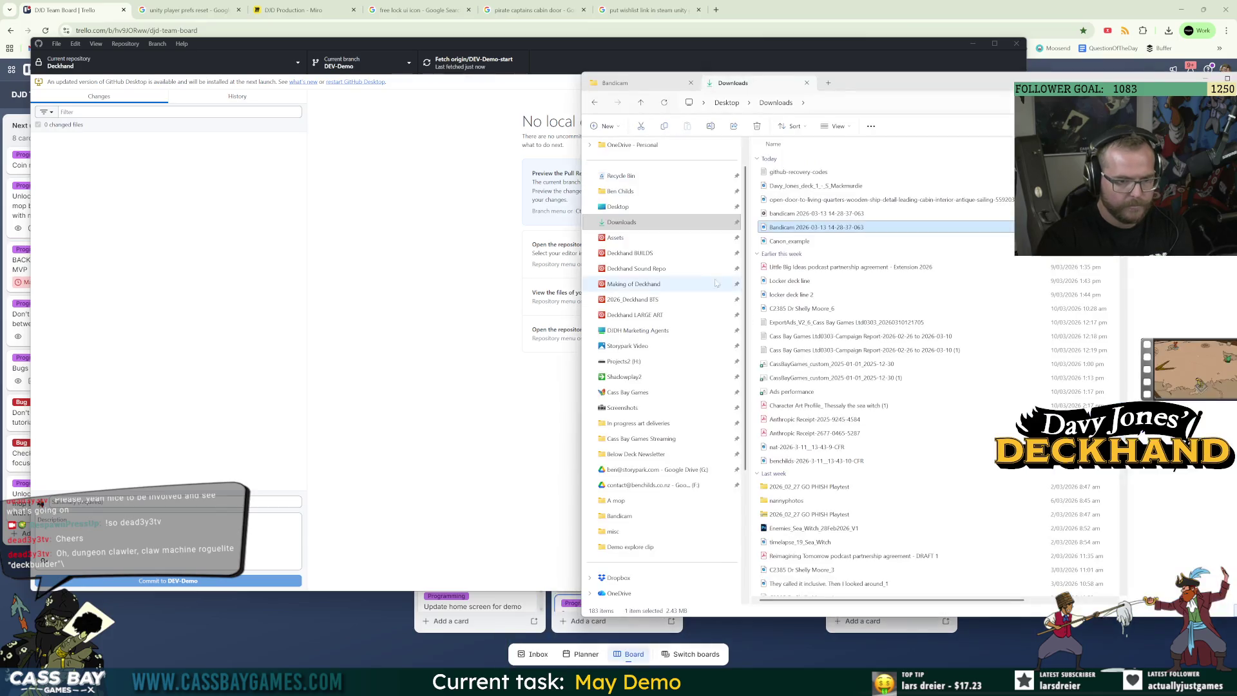
double_click(792, 233)
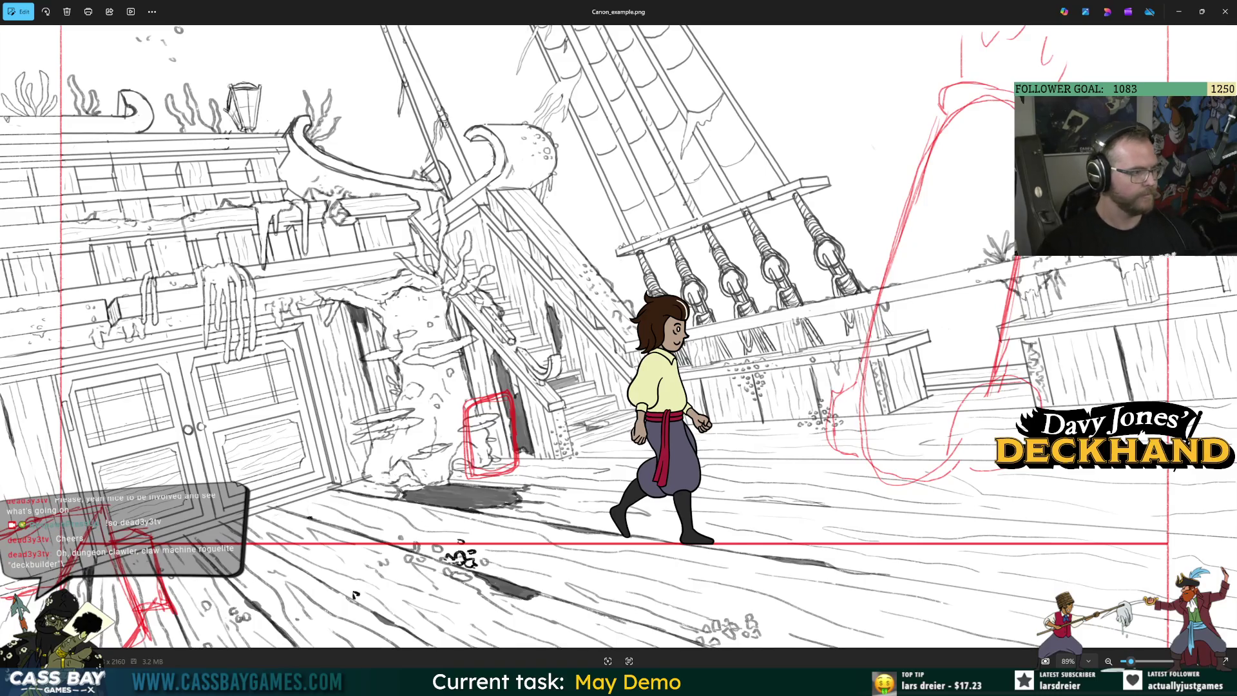
key("alt+Tab")
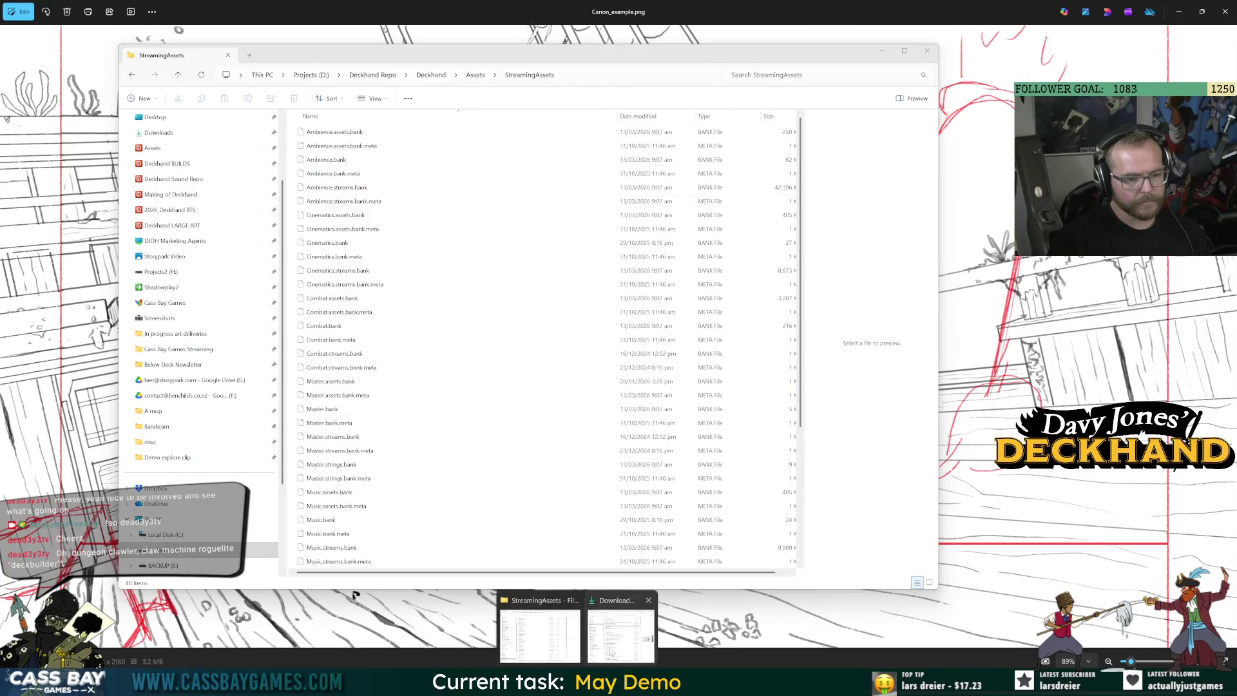
left_click(619, 638)
double_click(810, 186)
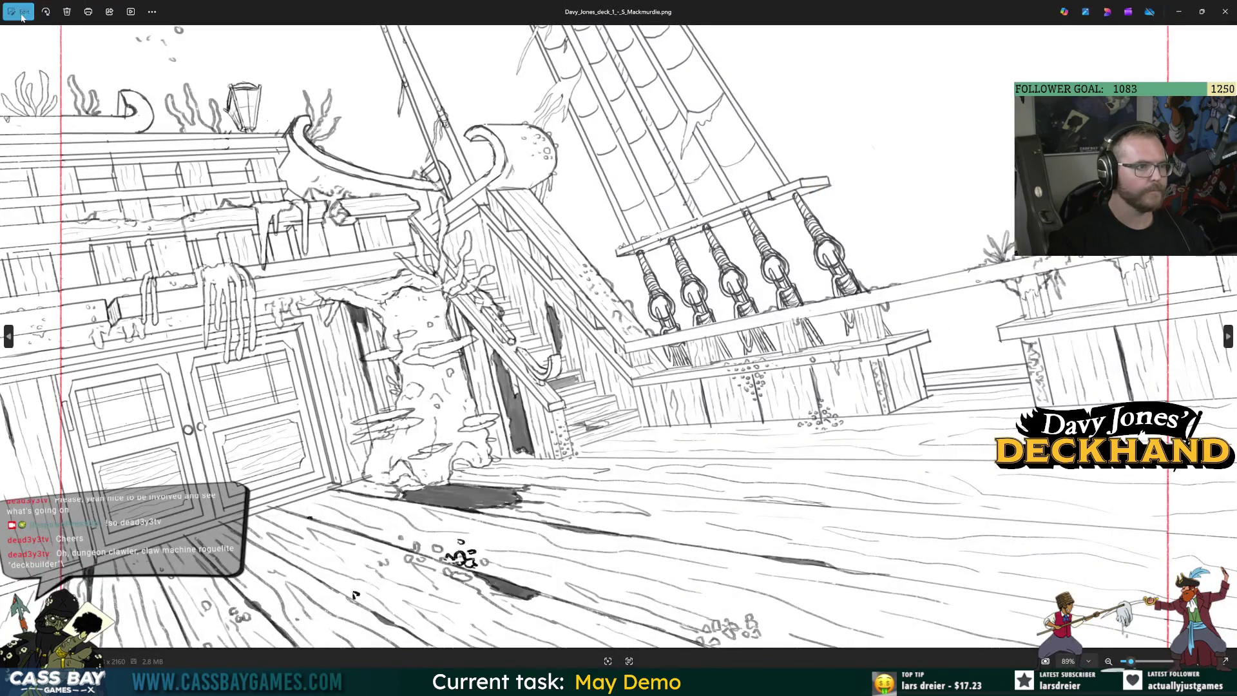
In Mark-up, draw a long crimson pen line across the deck floor
left_click(18, 12)
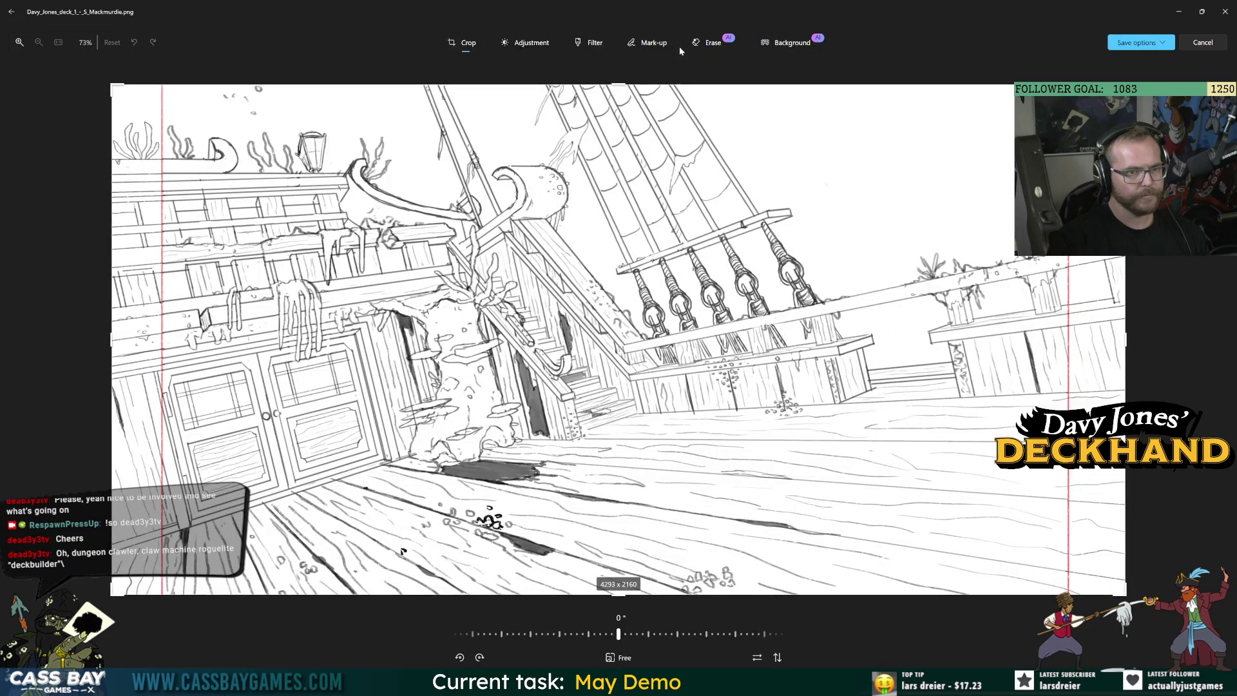
left_click(652, 42)
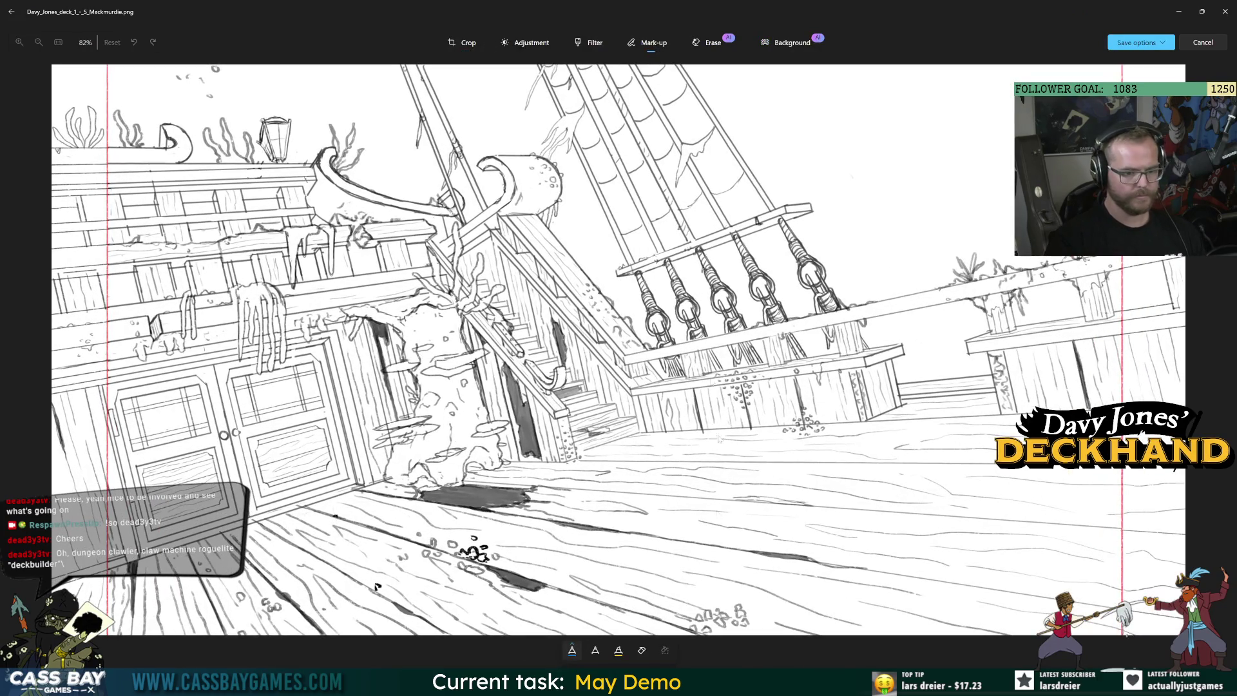
left_click(619, 652)
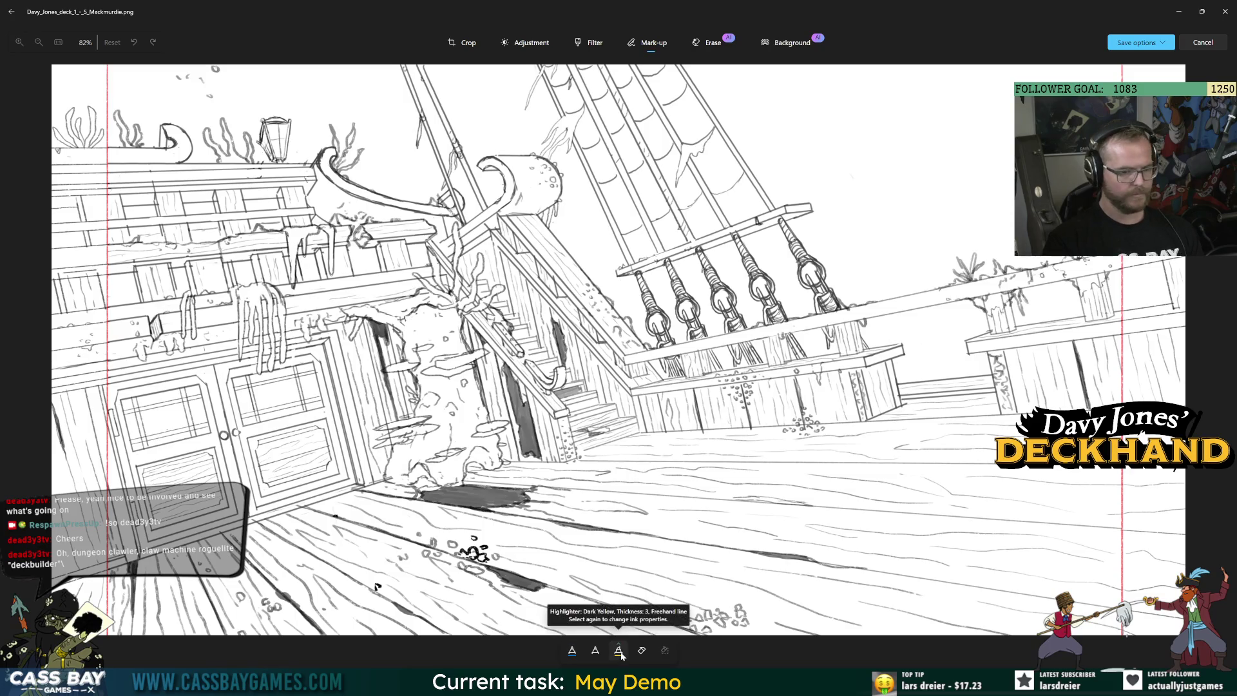
left_click(619, 652)
left_click(572, 652)
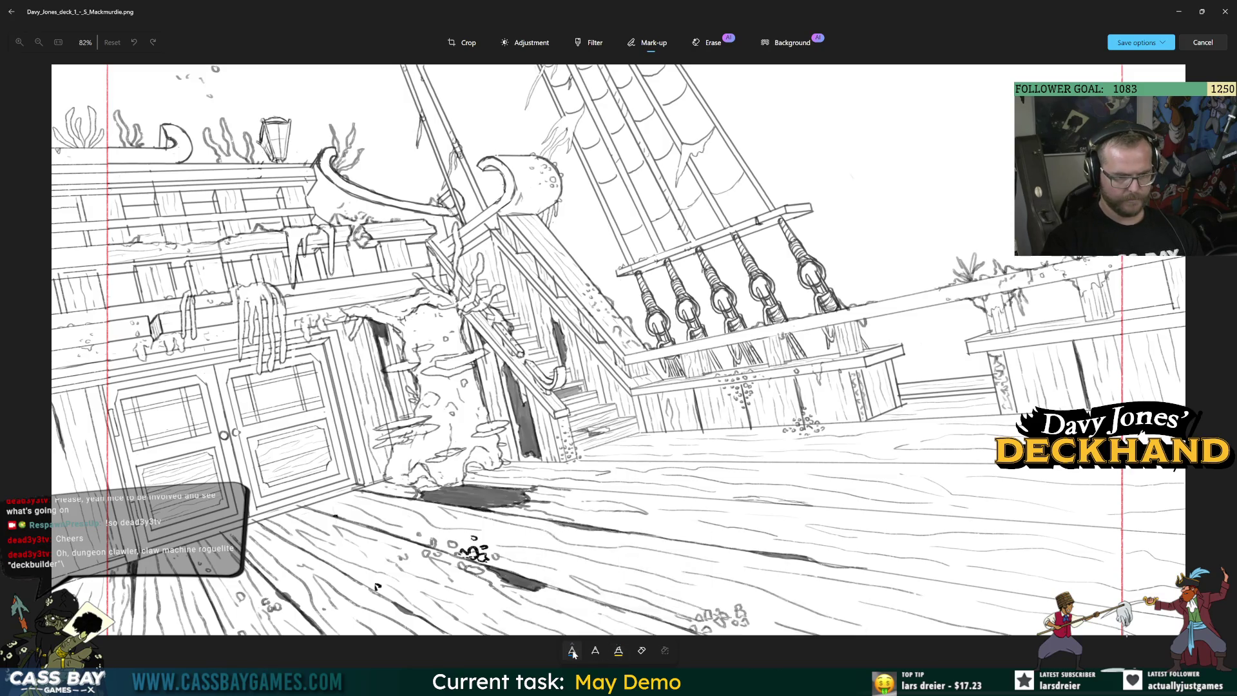
left_click(572, 651)
left_click(640, 573)
mouse_move(336, 500)
left_mouse_down()
mouse_move(1089, 471)
mouse_move(1216, 509)
left_mouse_up()
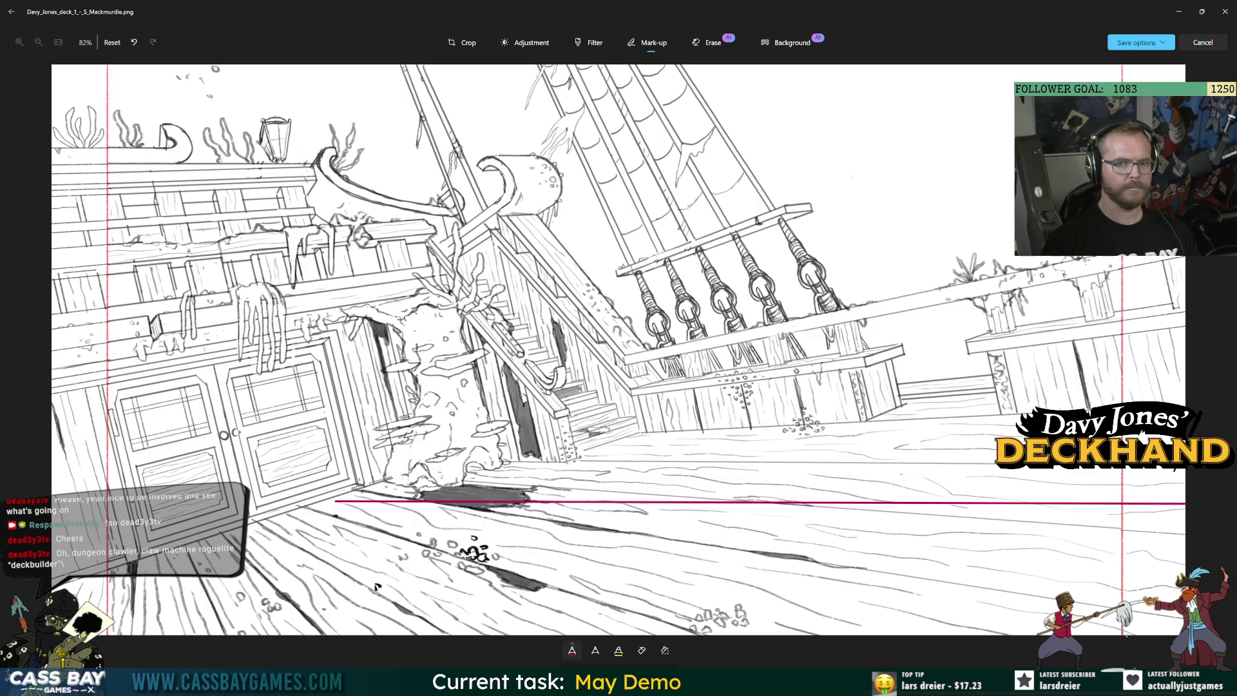
Save the marked-up sketch as a separate copy, adding 'walk' to the file name
left_click(1137, 42)
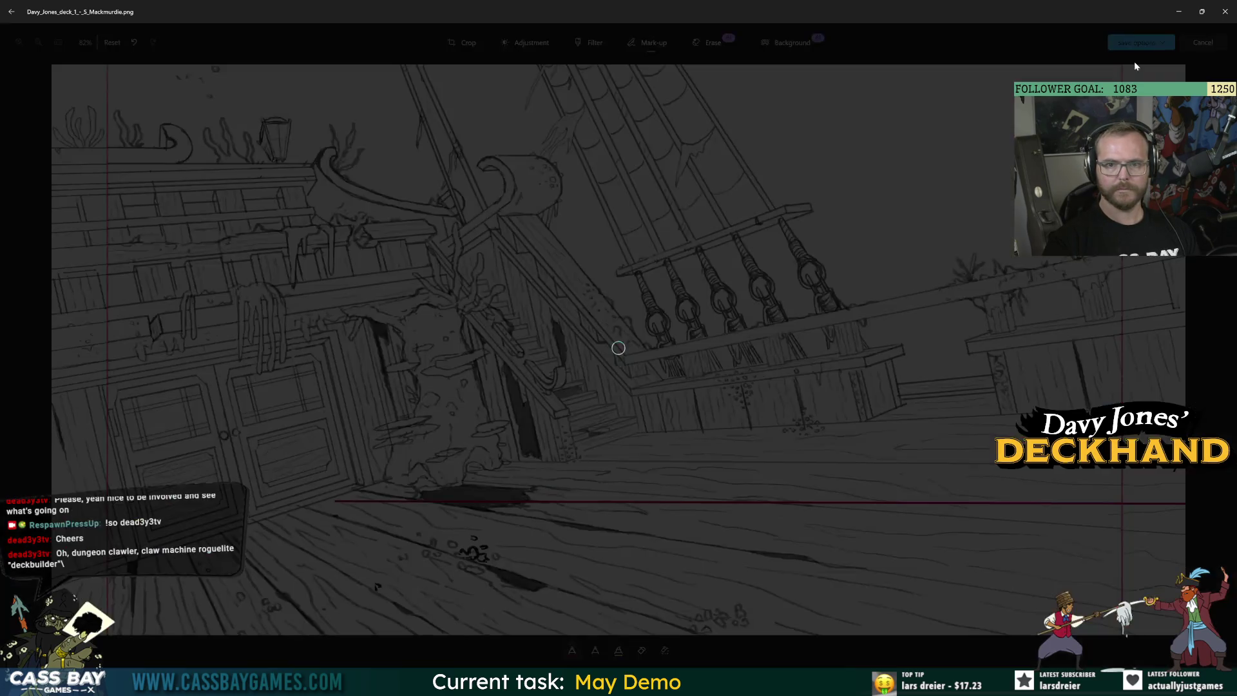
left_click(1134, 63)
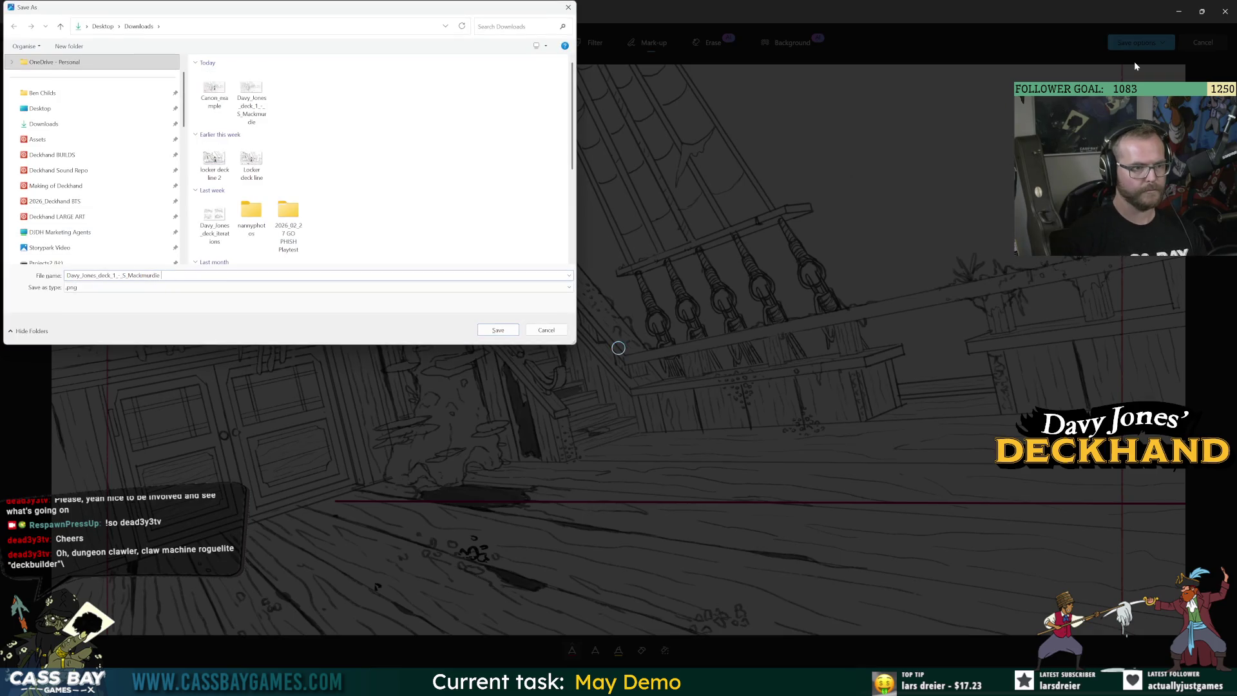
key("End")
type("walk")
key("Return")
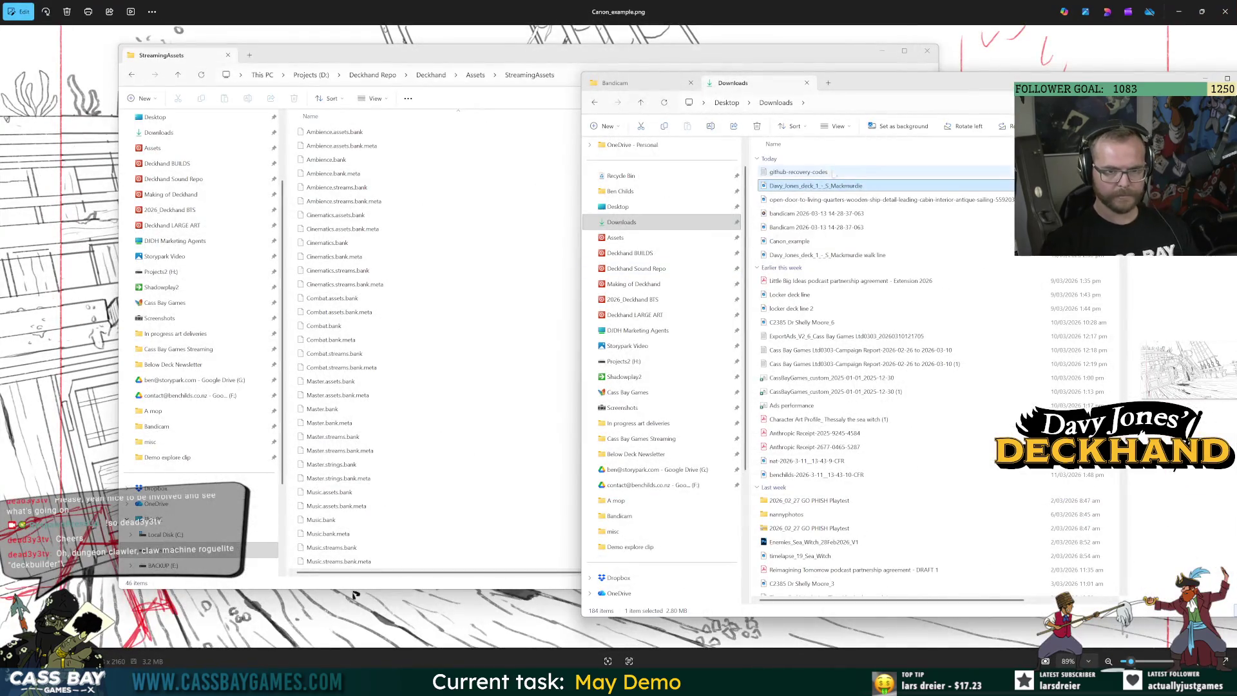
Select the walk line copy in Downloads, then minimise Explorer to reveal the Canon_example image
left_click(804, 256)
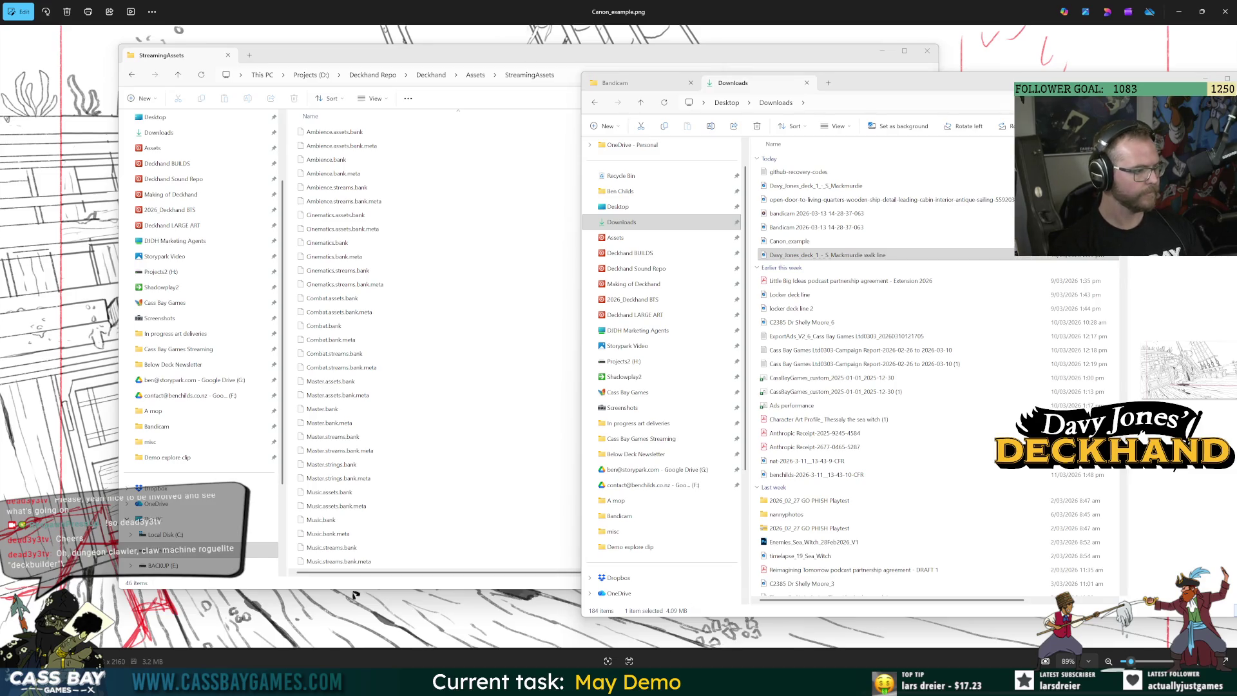
left_click(451, 599)
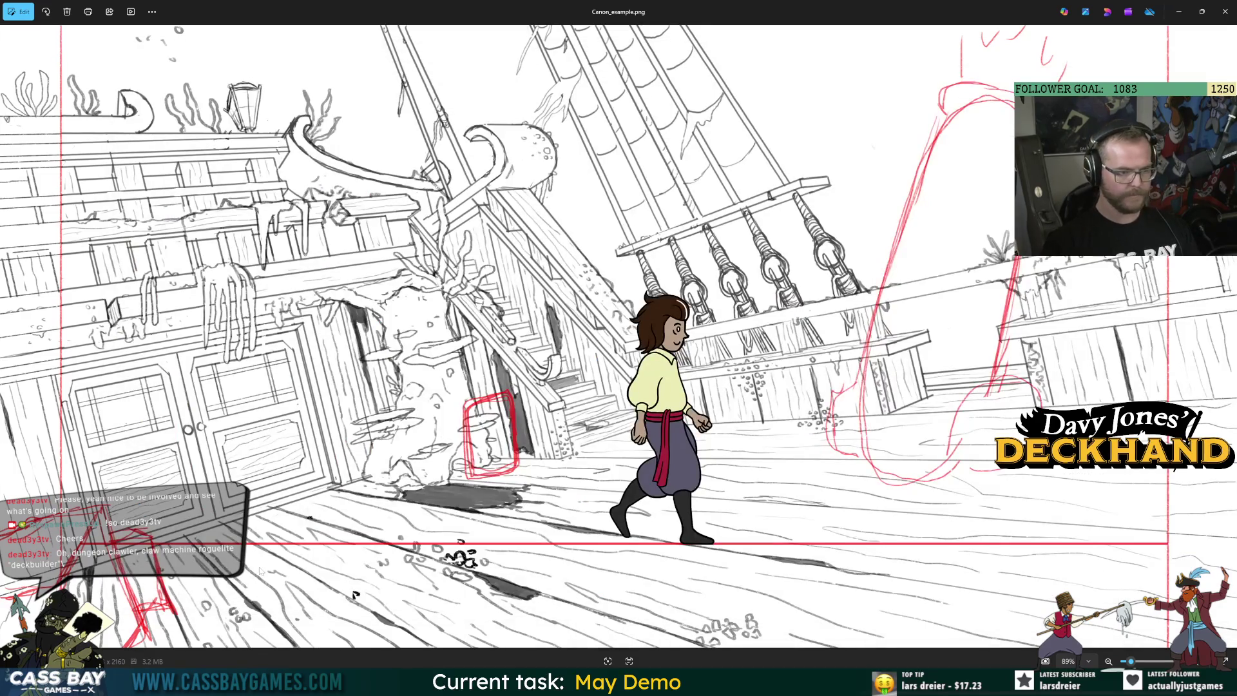
Close the Canon_example viewer, open the walk line copy from Downloads, then close it
left_click(1225, 11)
left_click(794, 253)
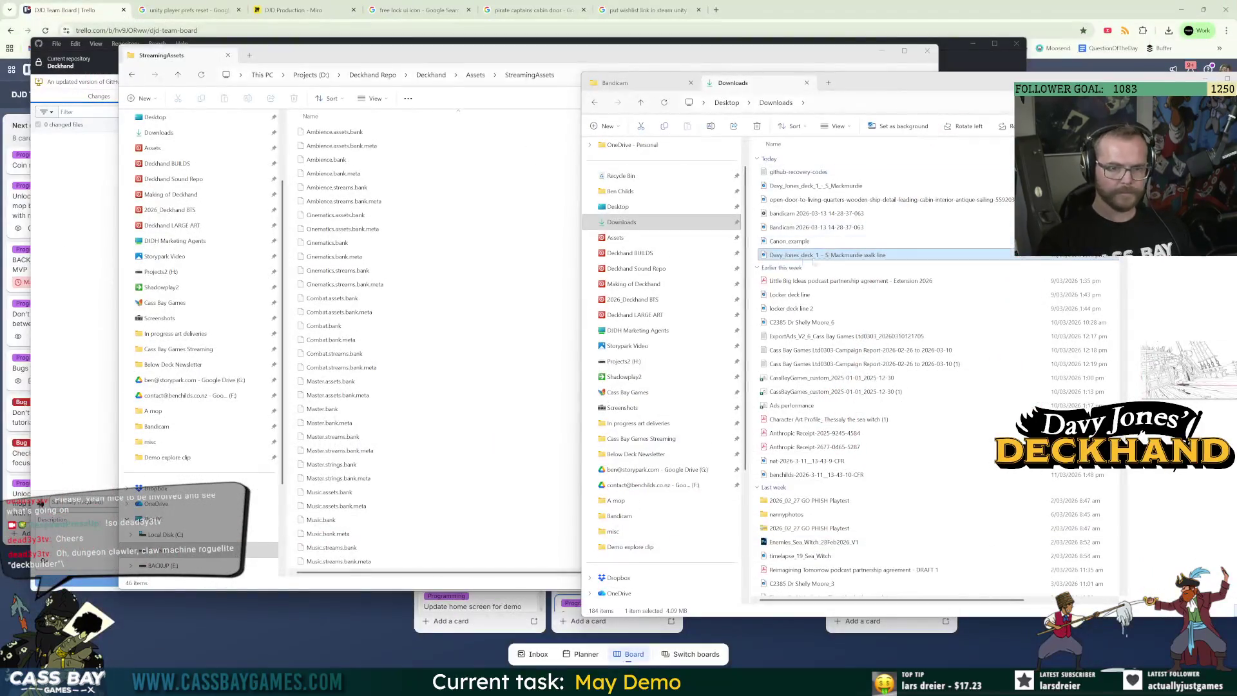
double_click(793, 254)
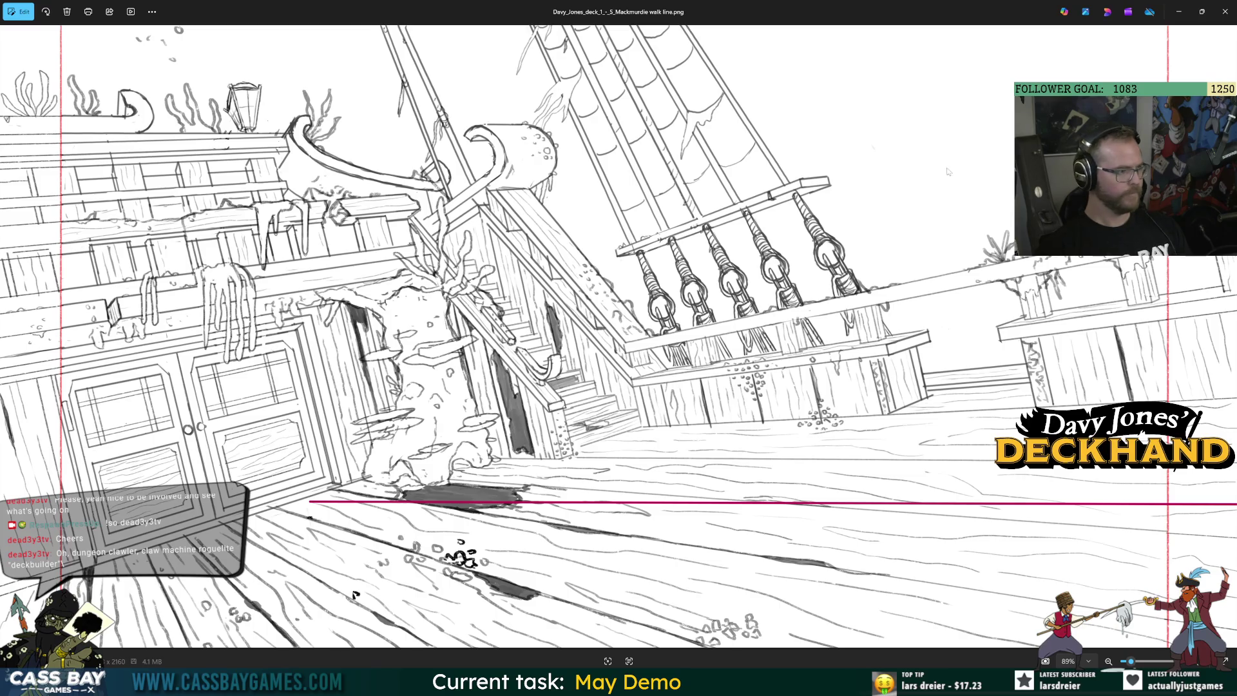
left_click(1224, 11)
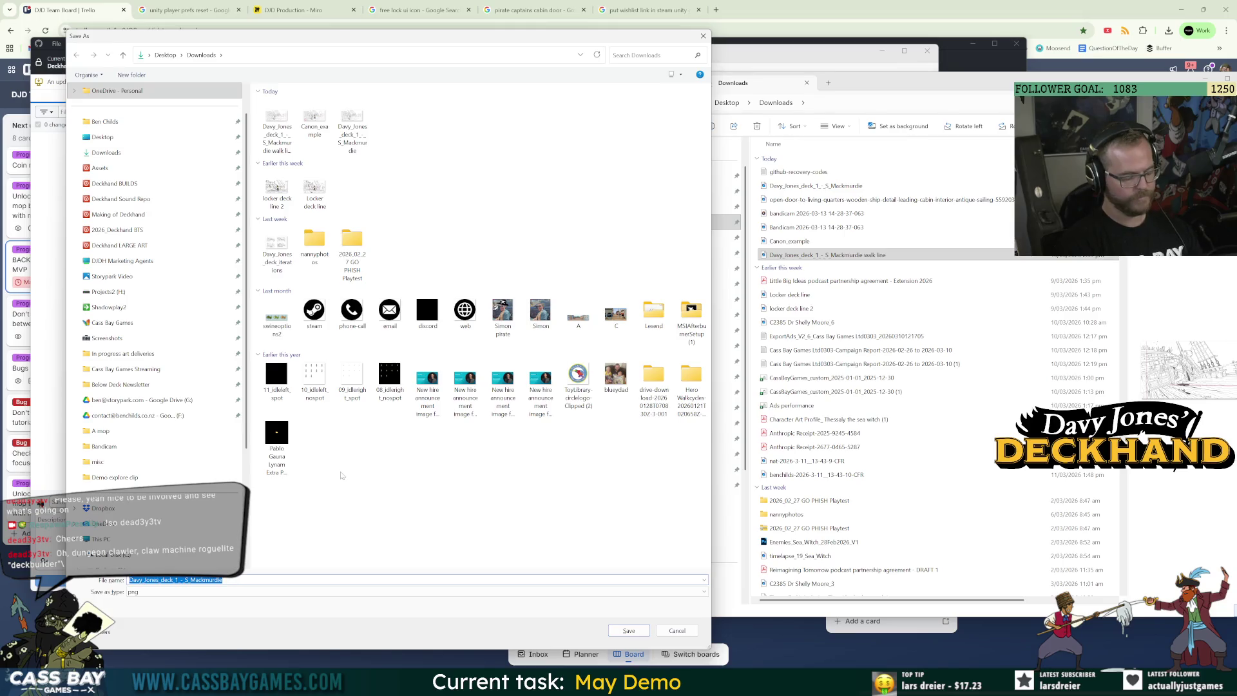
Cancel the leftover Save As dialog and browse Deckhand's Assets to the 3. Art folder
key("Escape")
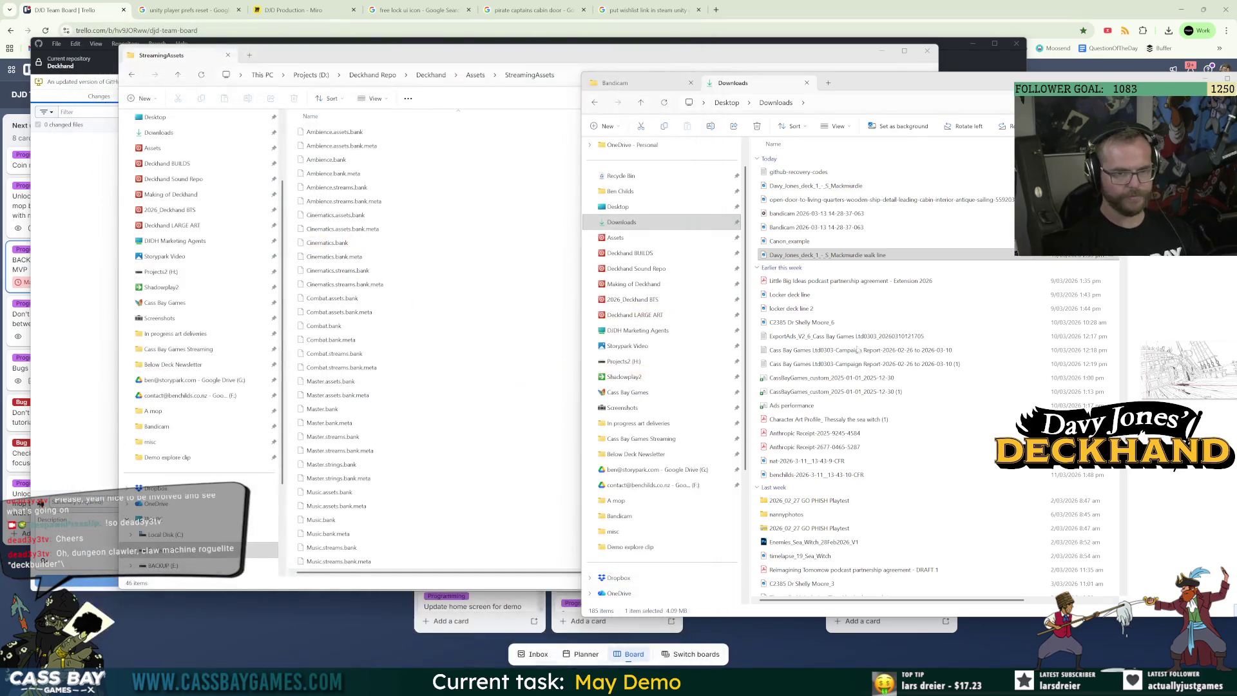
left_click(199, 148)
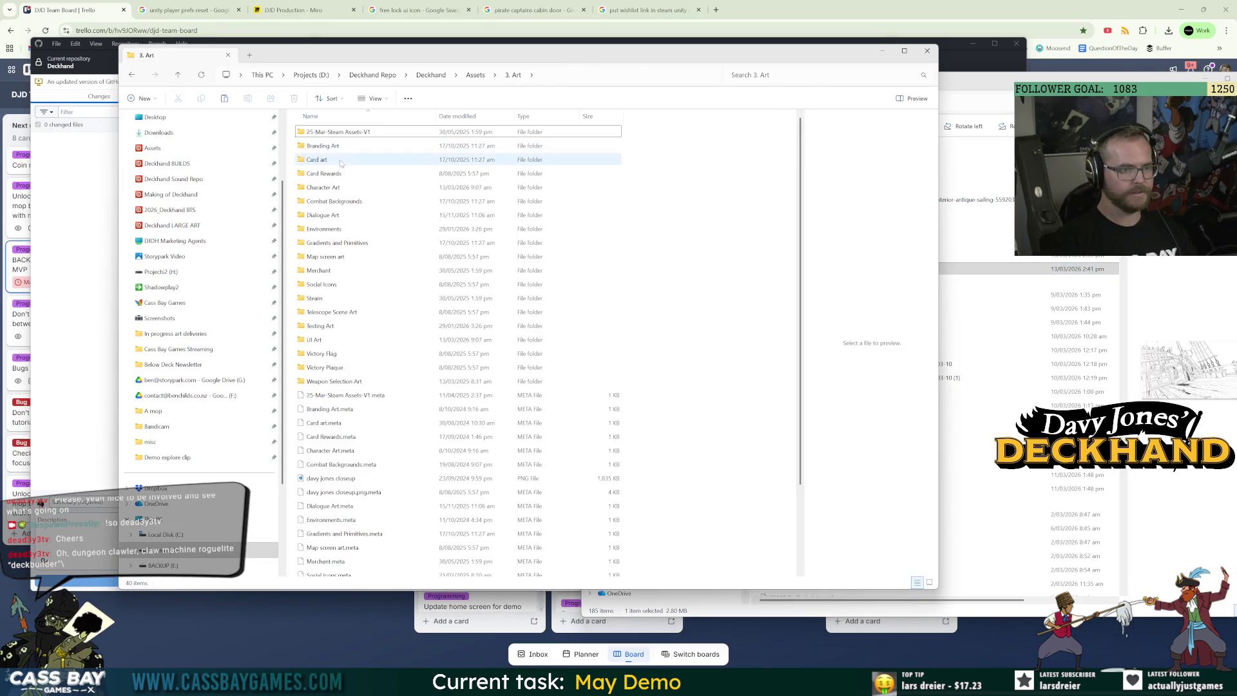
double_click(330, 201)
left_click(504, 76)
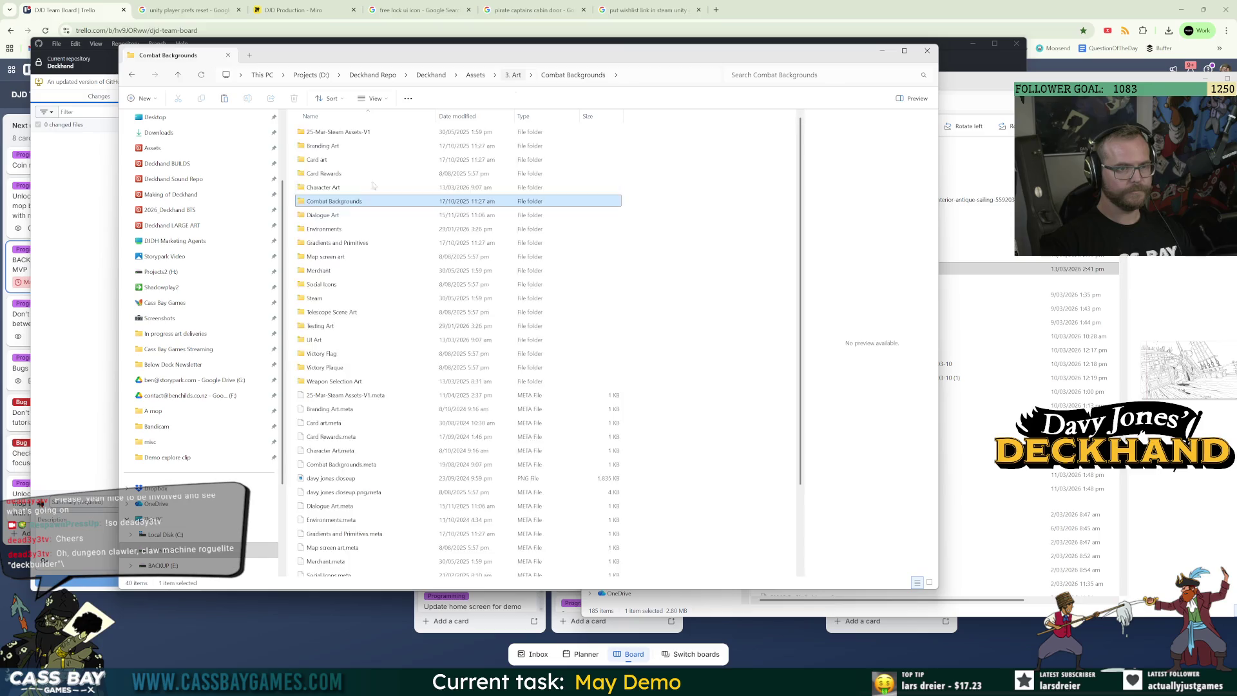
Paste the deck sketch into Environments\Locker TEMP, then switch to GitHub Desktop
double_click(329, 230)
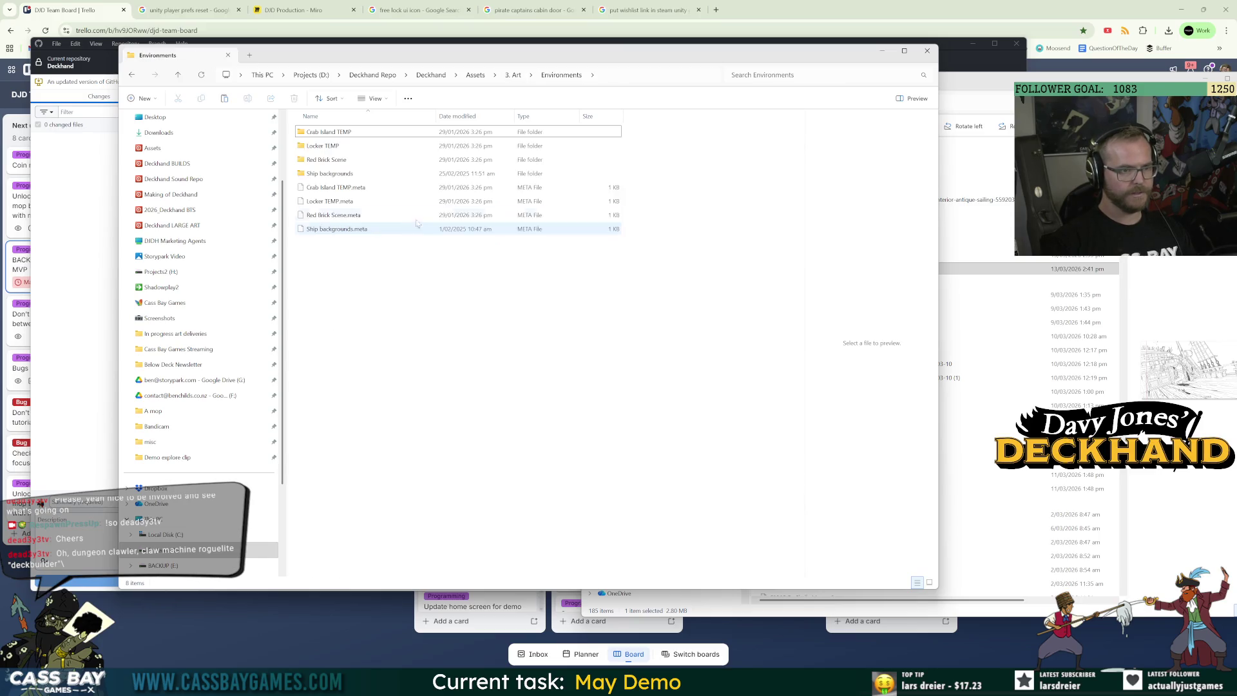
double_click(325, 146)
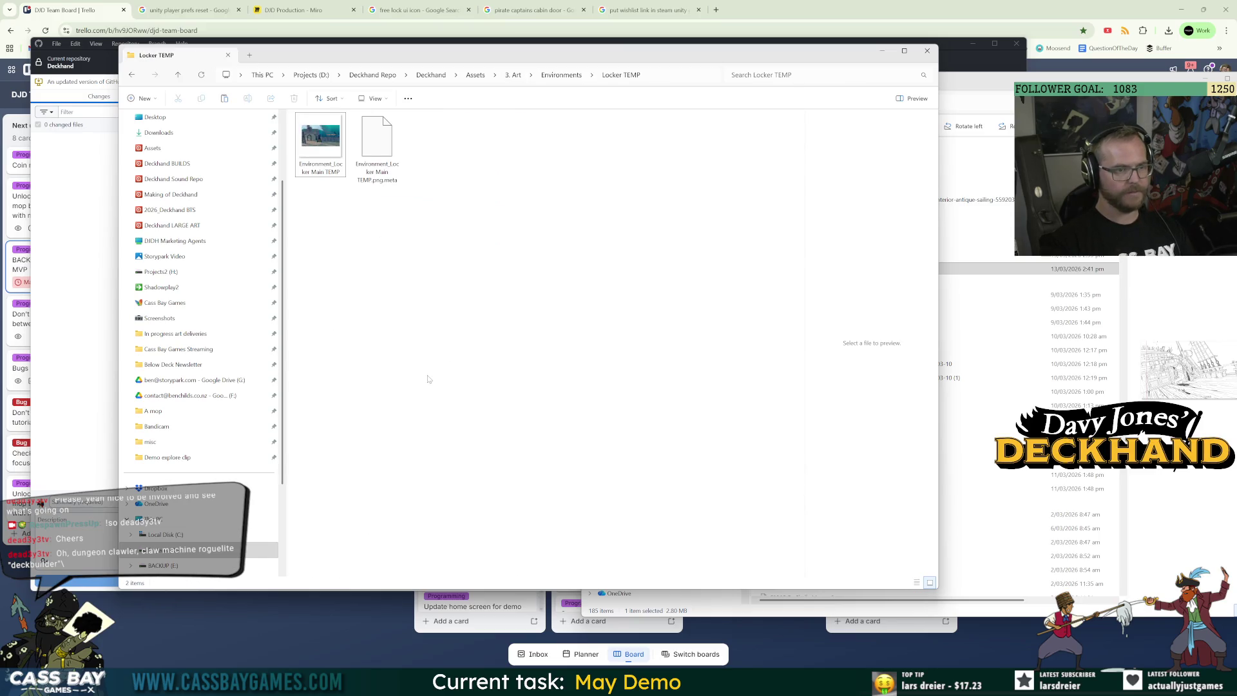
key("ctrl+v")
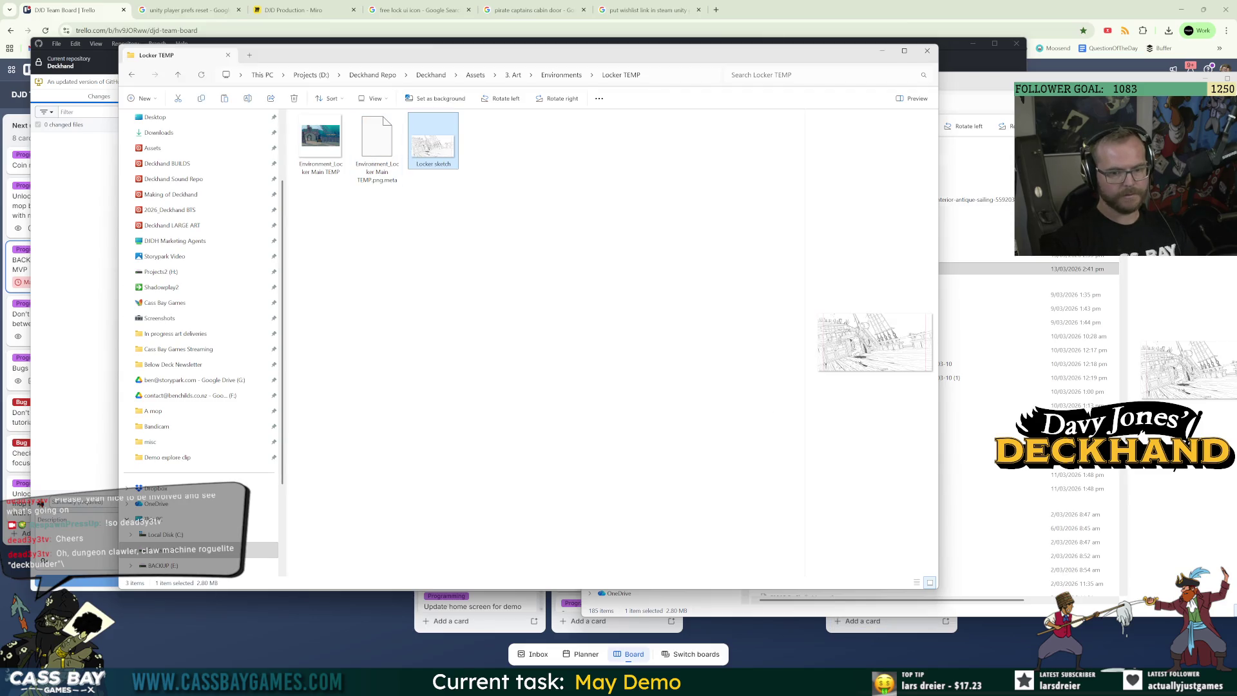
key("alt+Tab")
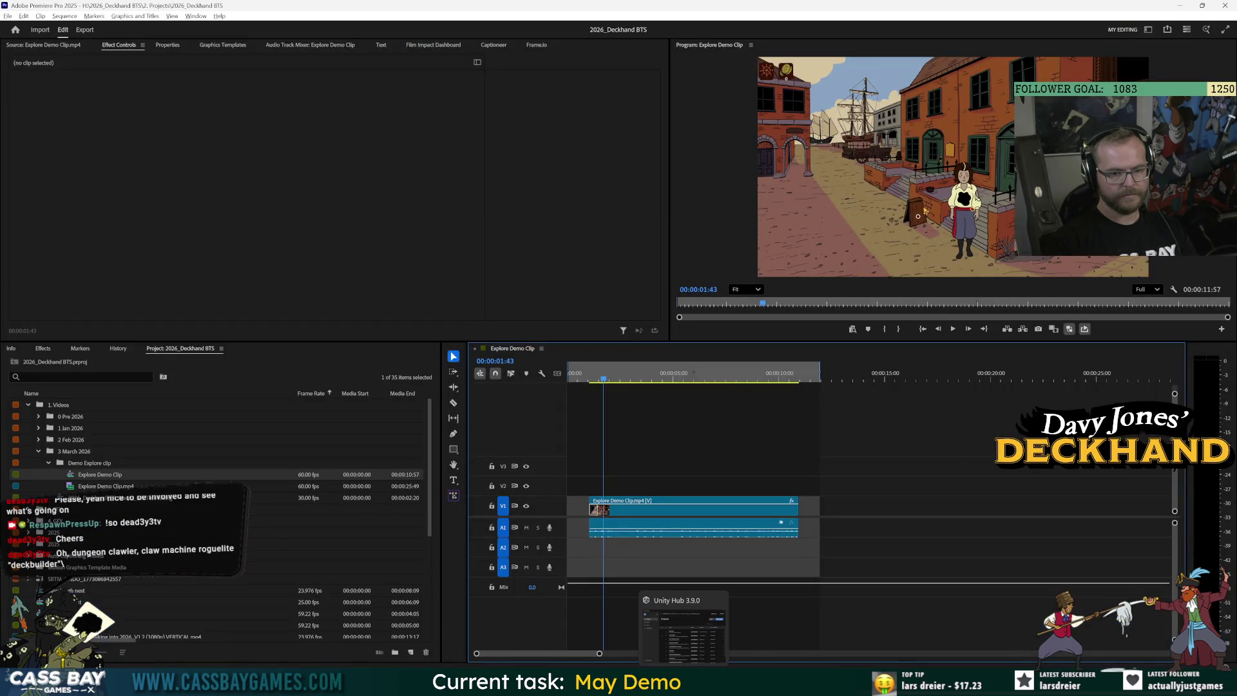
key("alt+Tab")
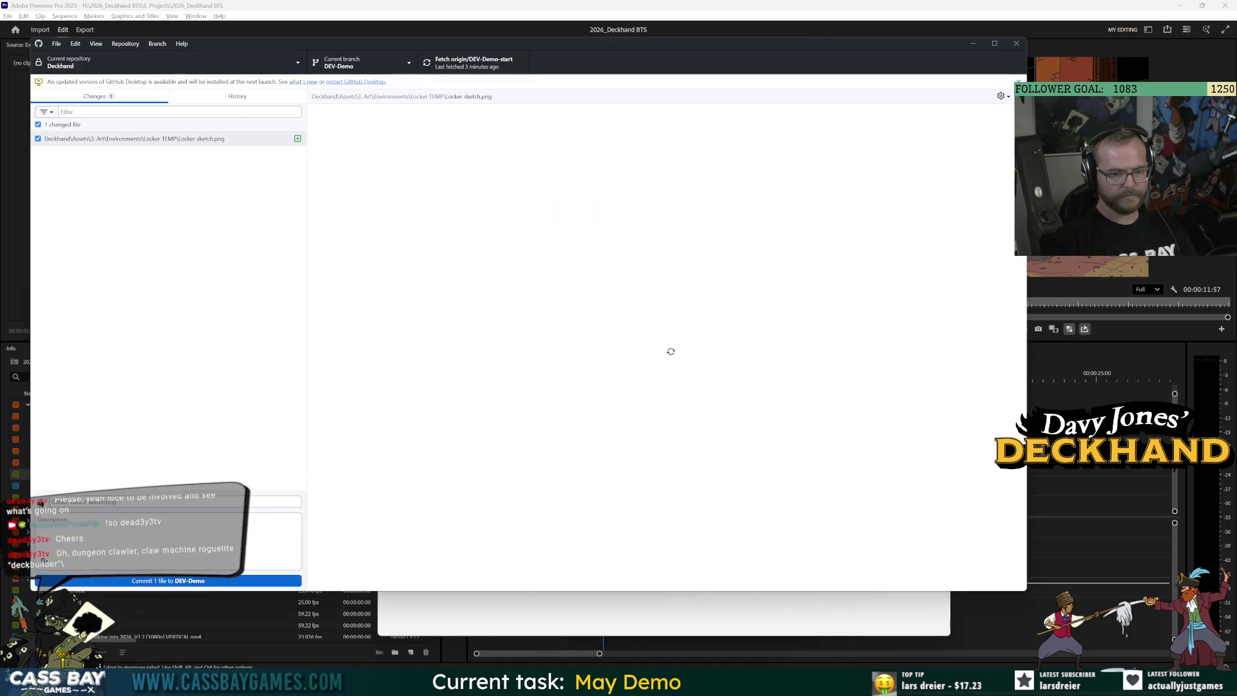
Merge DEV2-Bug-fixing into DEV-Demo, commit, and push to origin
left_click(364, 67)
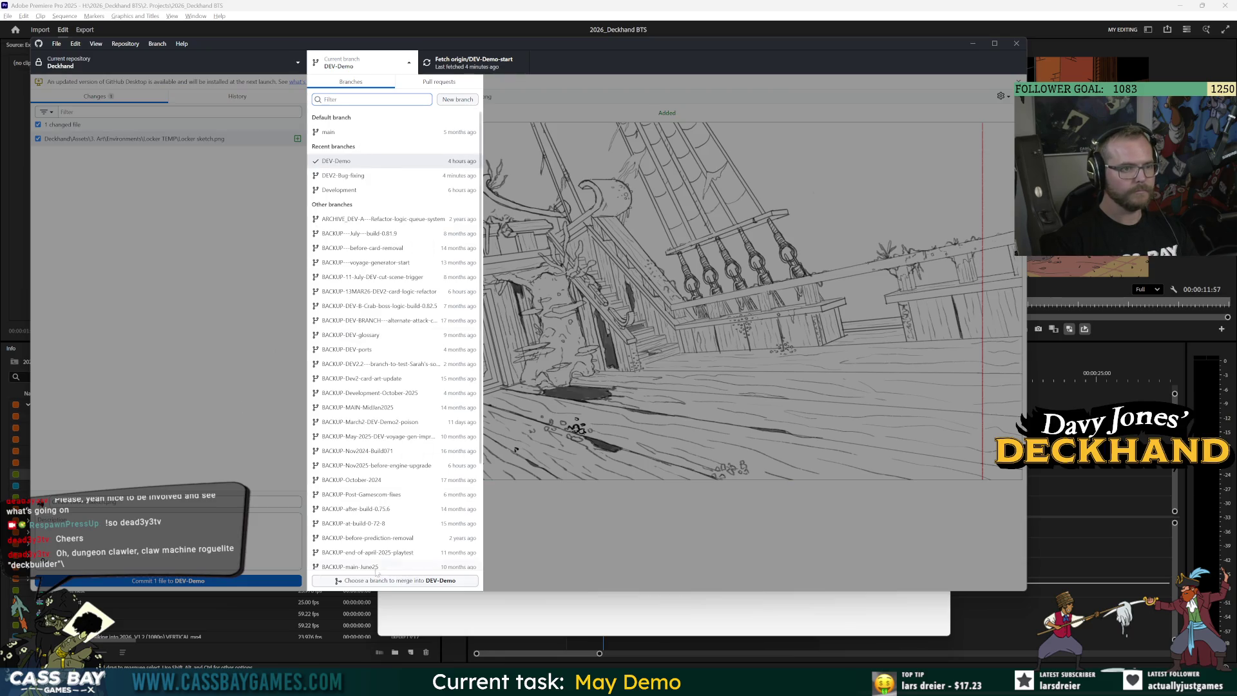
left_click(395, 580)
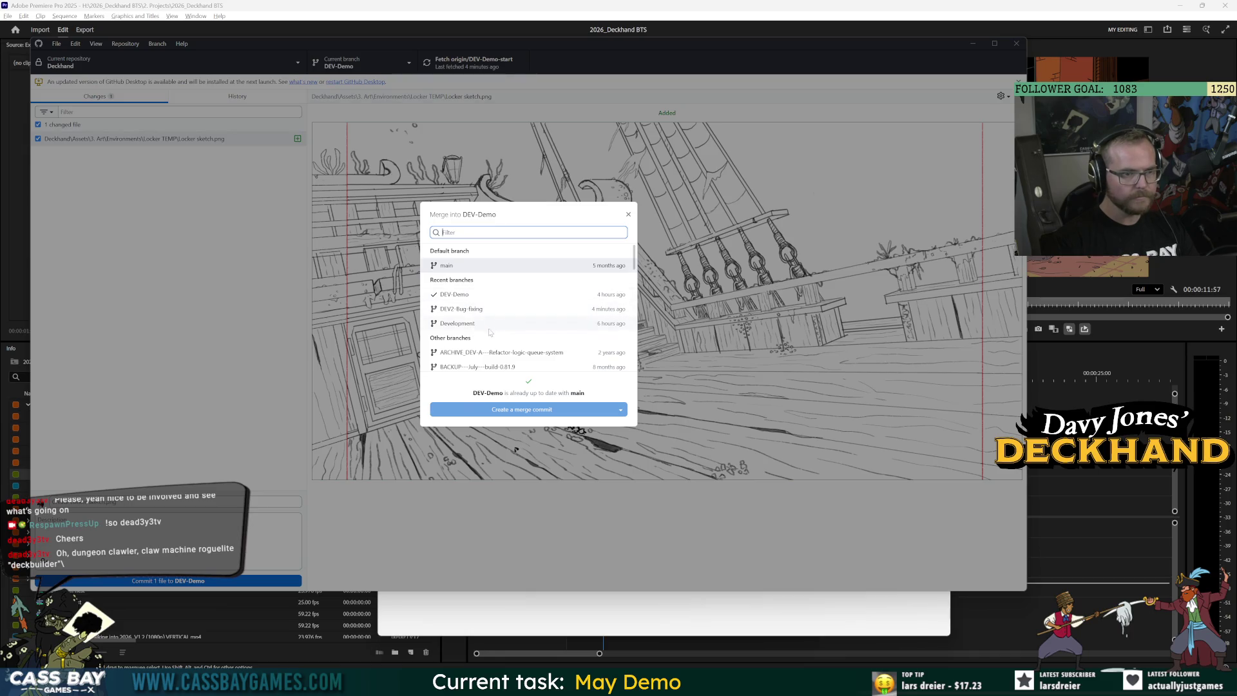
left_click(474, 310)
left_click(525, 412)
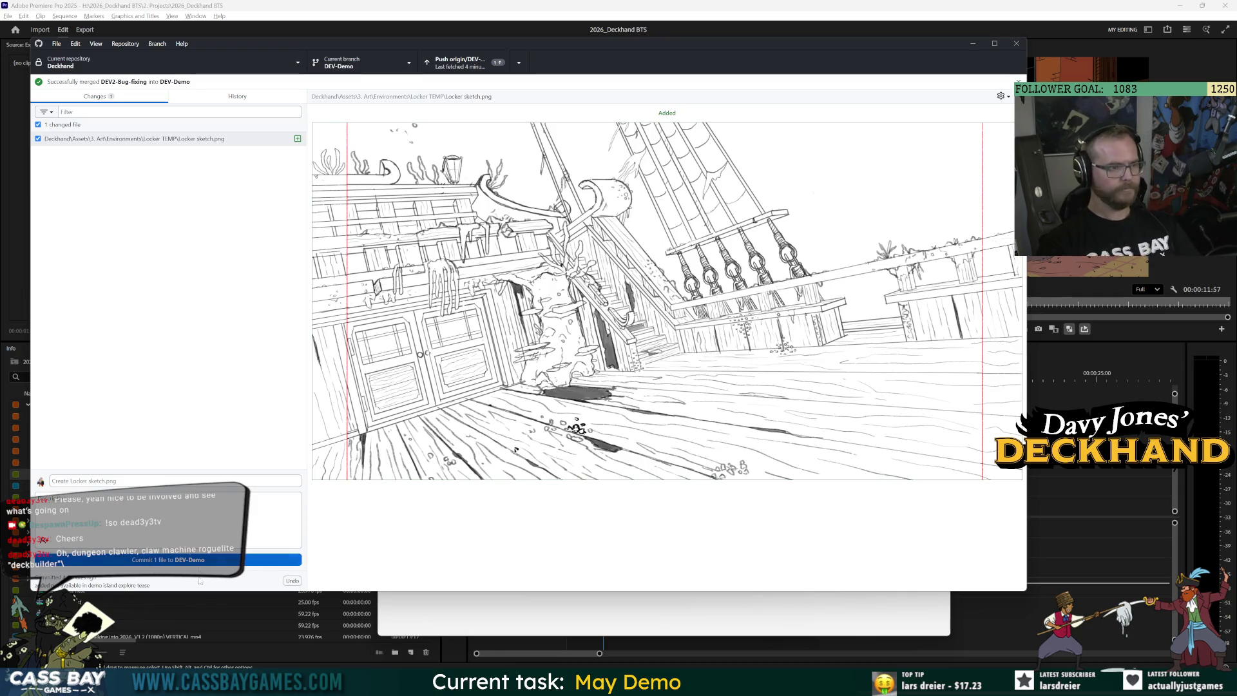
left_click(155, 560)
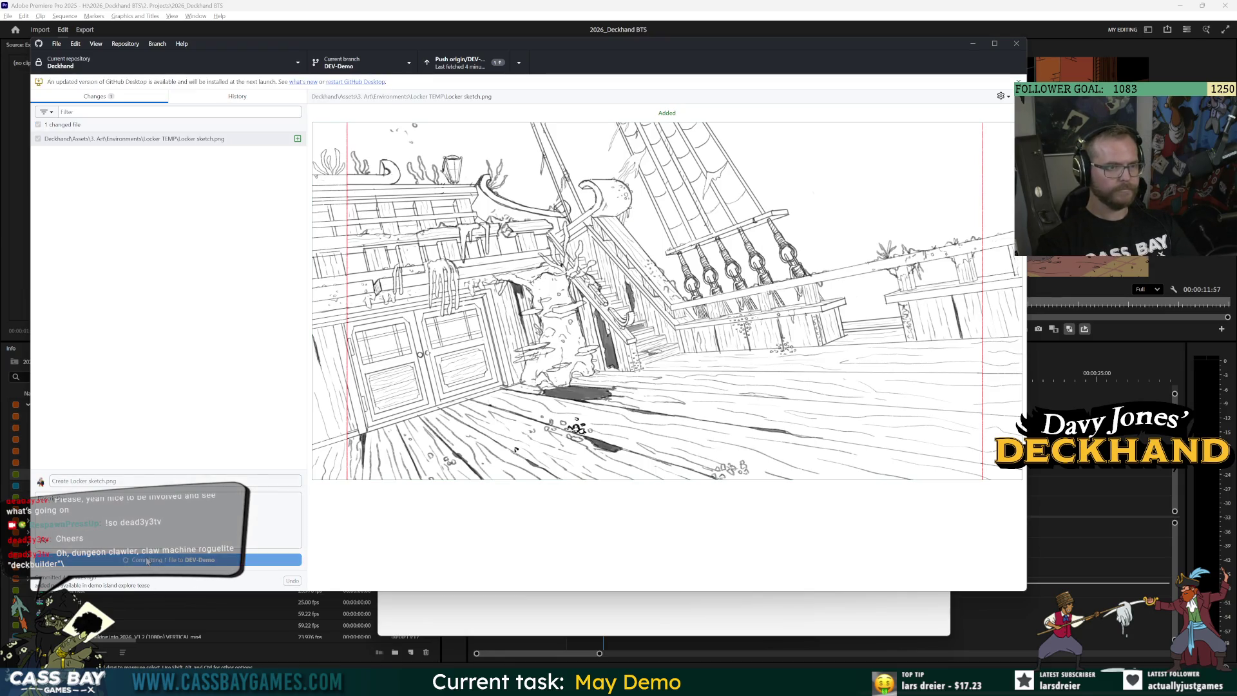
left_click(783, 190)
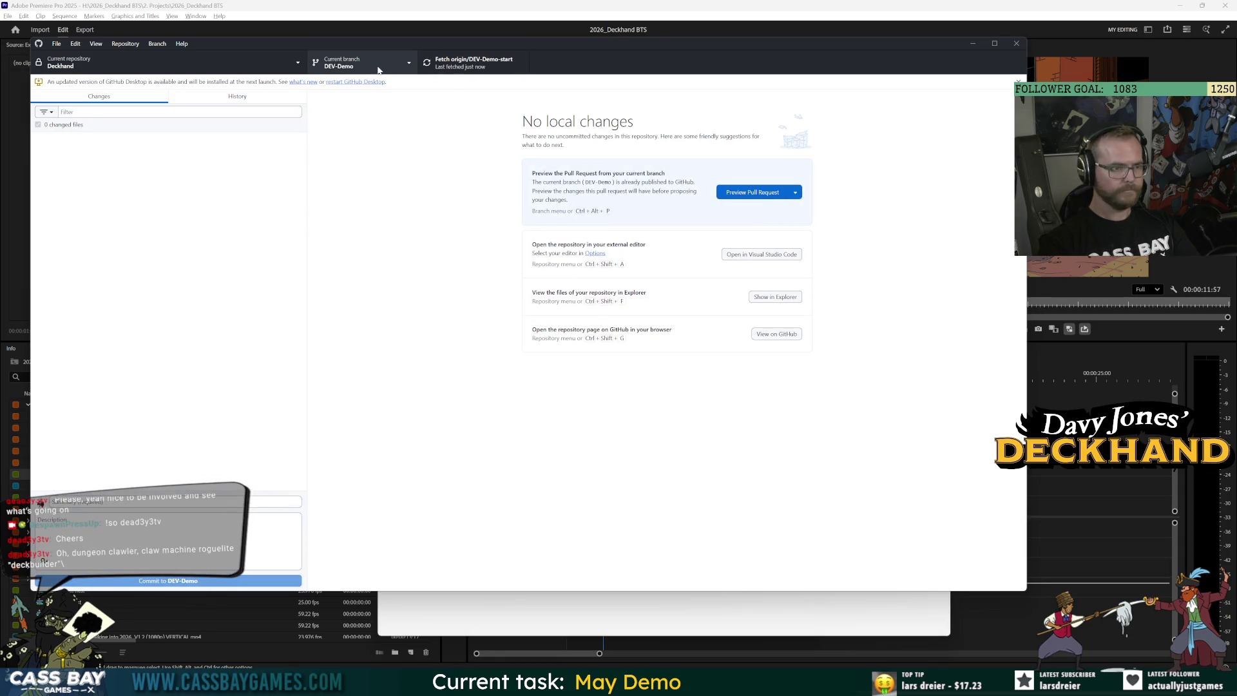
Switch the repository to the DEV2-Bug-fixing branch and glance at its history
left_click(378, 65)
left_click(354, 175)
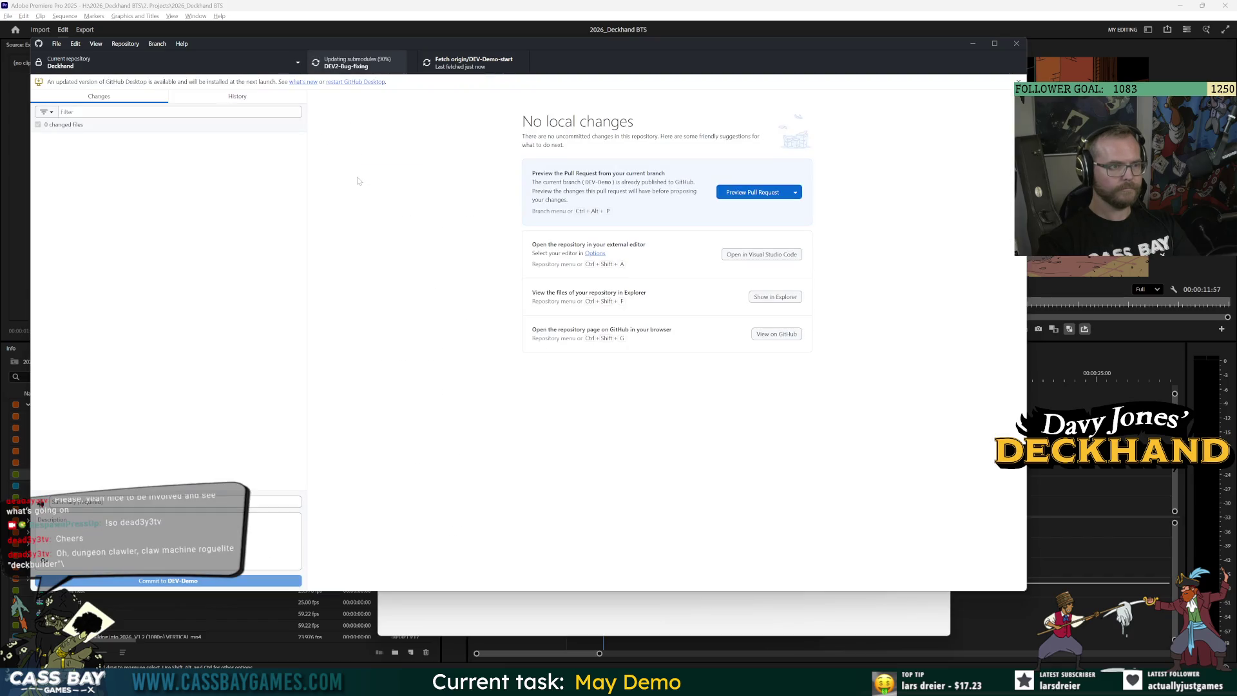
left_click(237, 96)
left_click(99, 96)
Paste Locker sketch into the Locker TEMP folder and review the added Locker sketch.png change
key("alt+Tab")
key("alt+Tab")
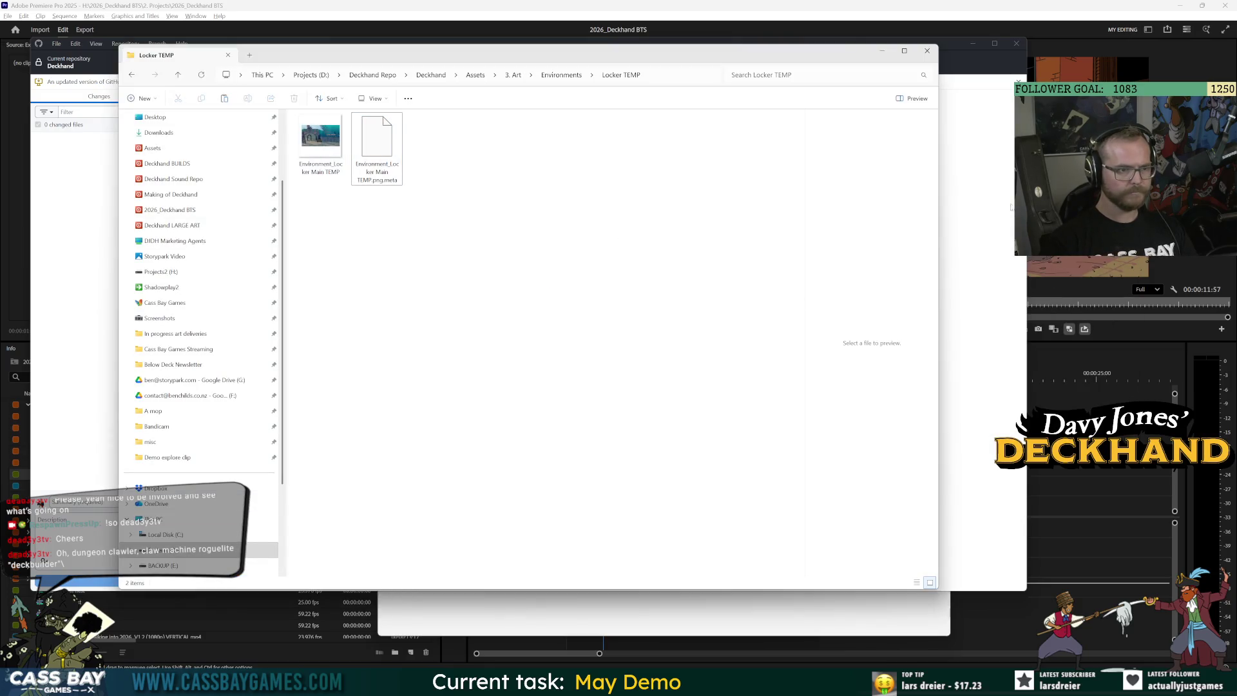
key("alt+Tab")
mouse_move(577, 683)
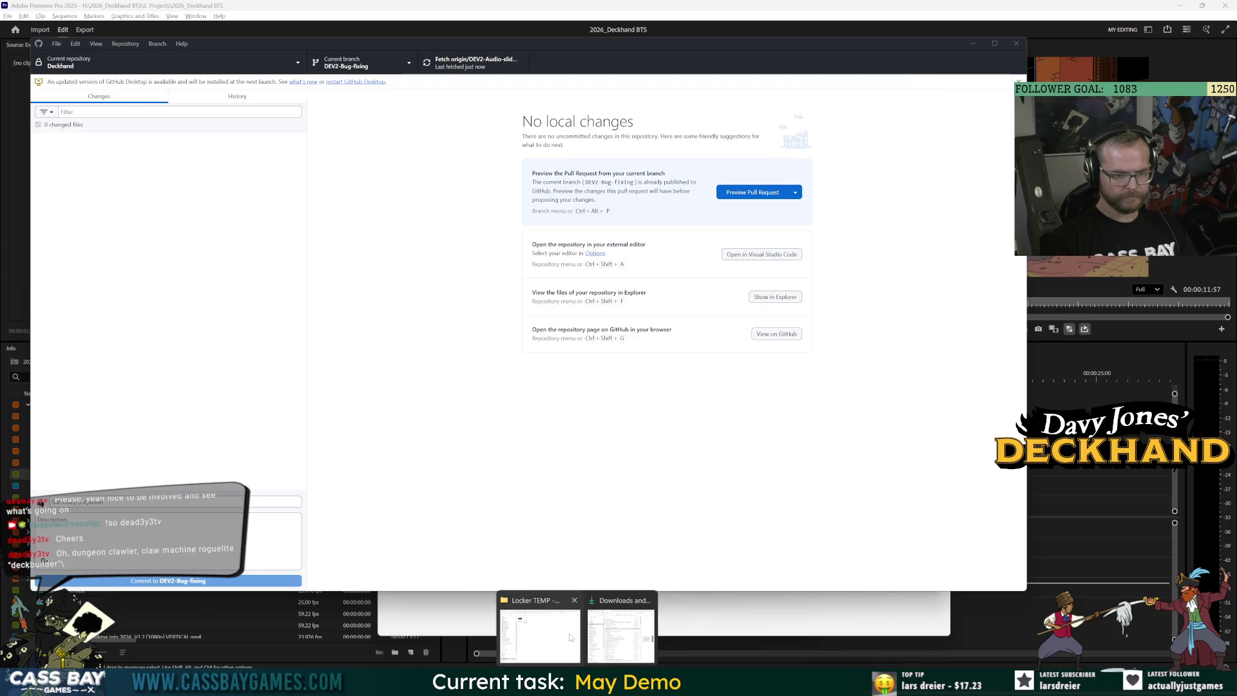
left_click(540, 635)
left_click(130, 74)
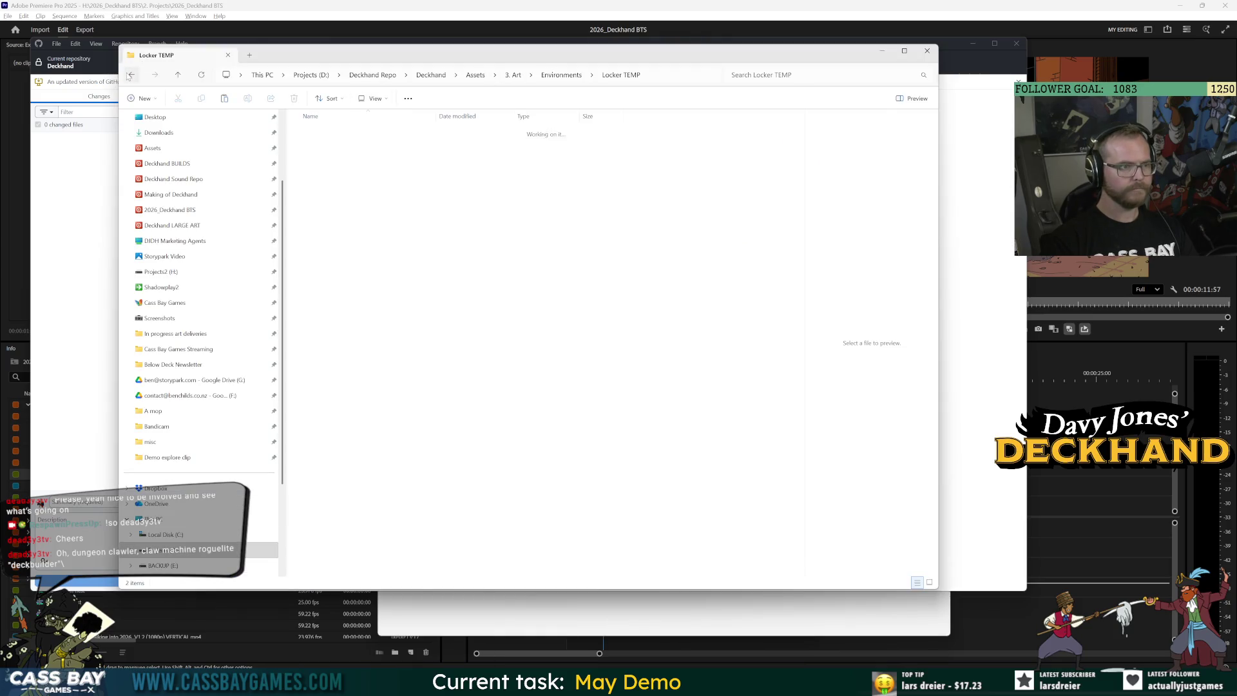
left_click(155, 74)
left_click(155, 75)
key("ctrl+v")
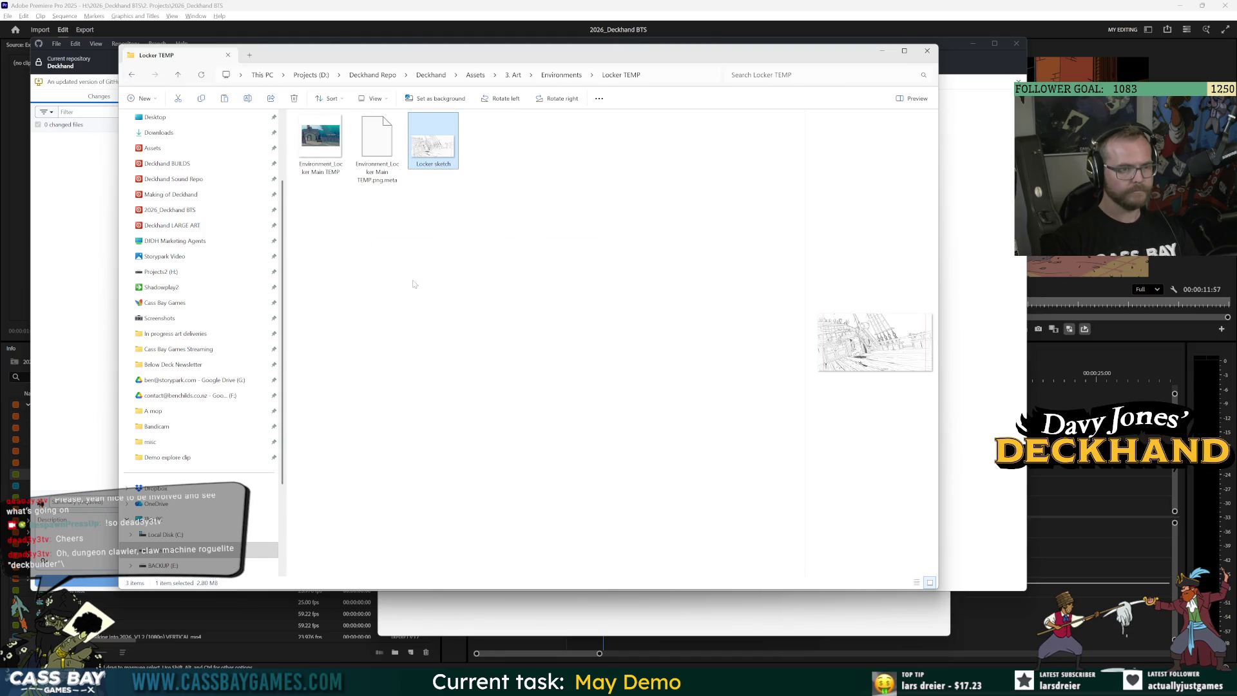
left_click(29, 157)
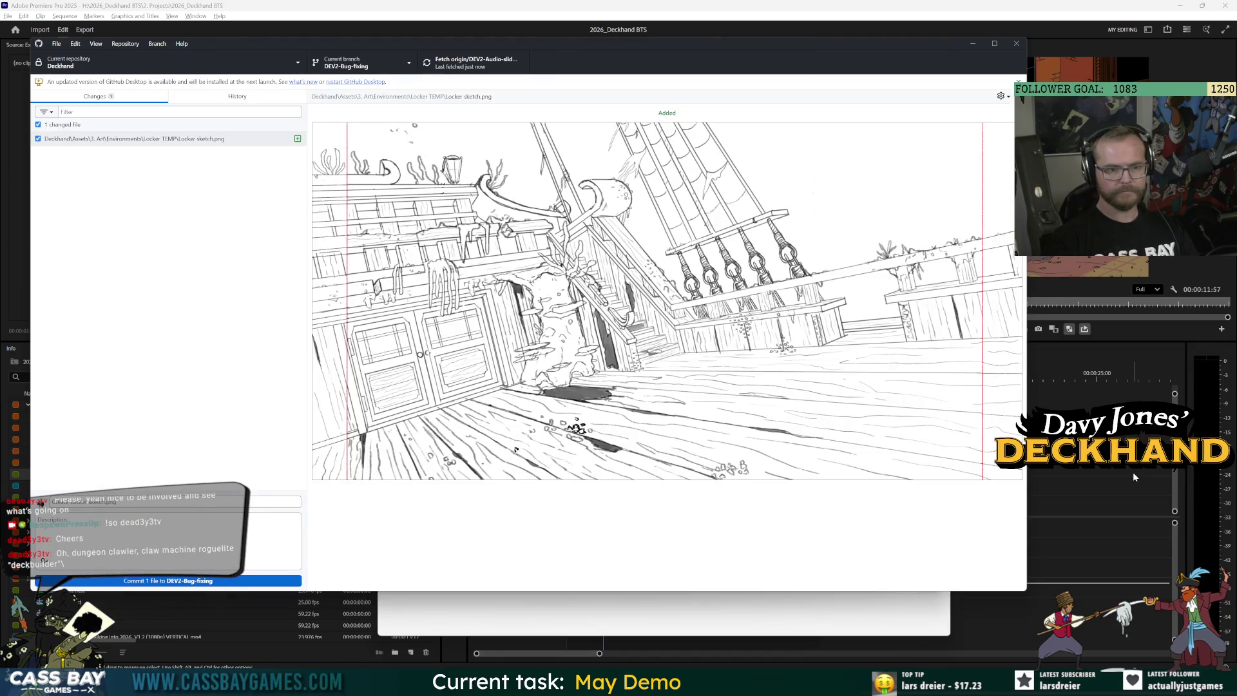
Move the Premiere Pro playhead to the sequence start, then return to the other windows
left_click(1134, 476)
left_click_drag(683, 384, 415, 388)
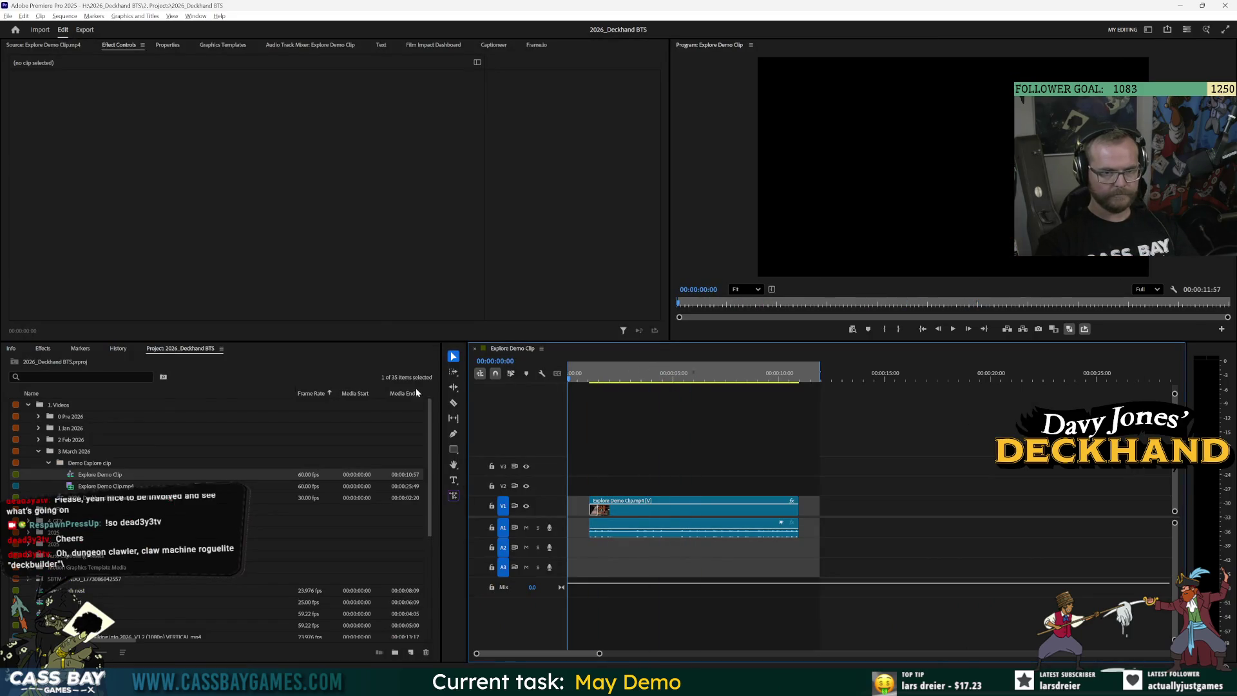
key("alt+Tab")
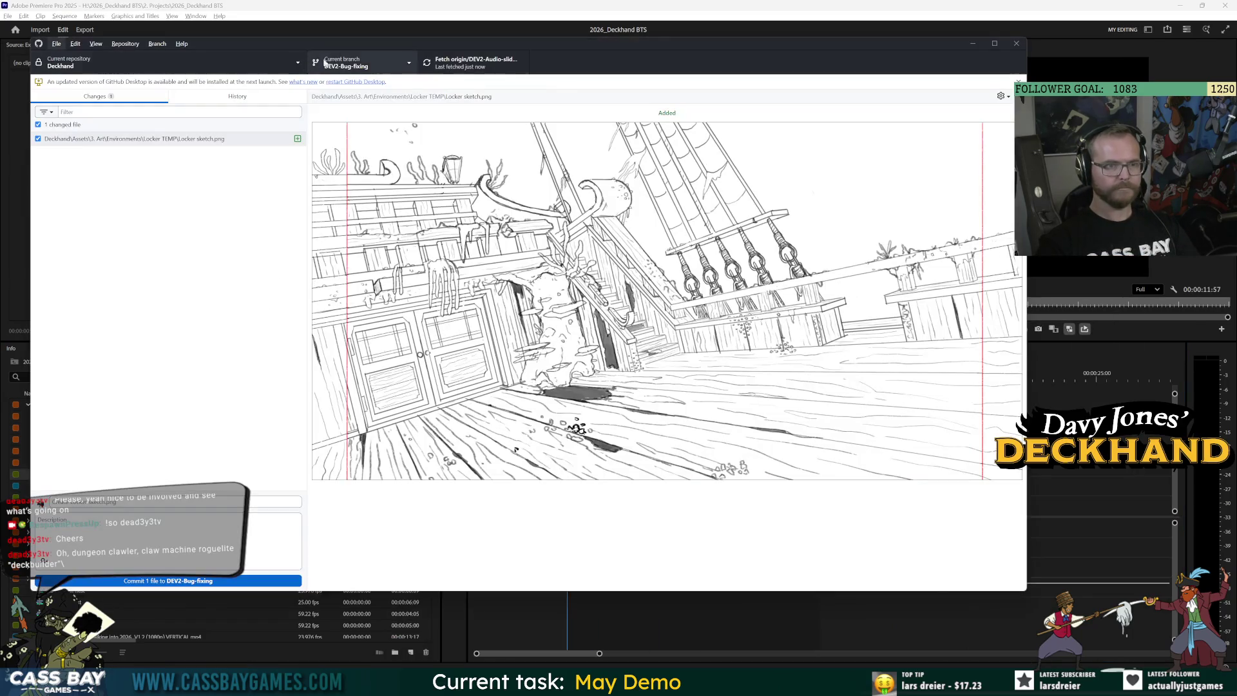
key("alt+Tab")
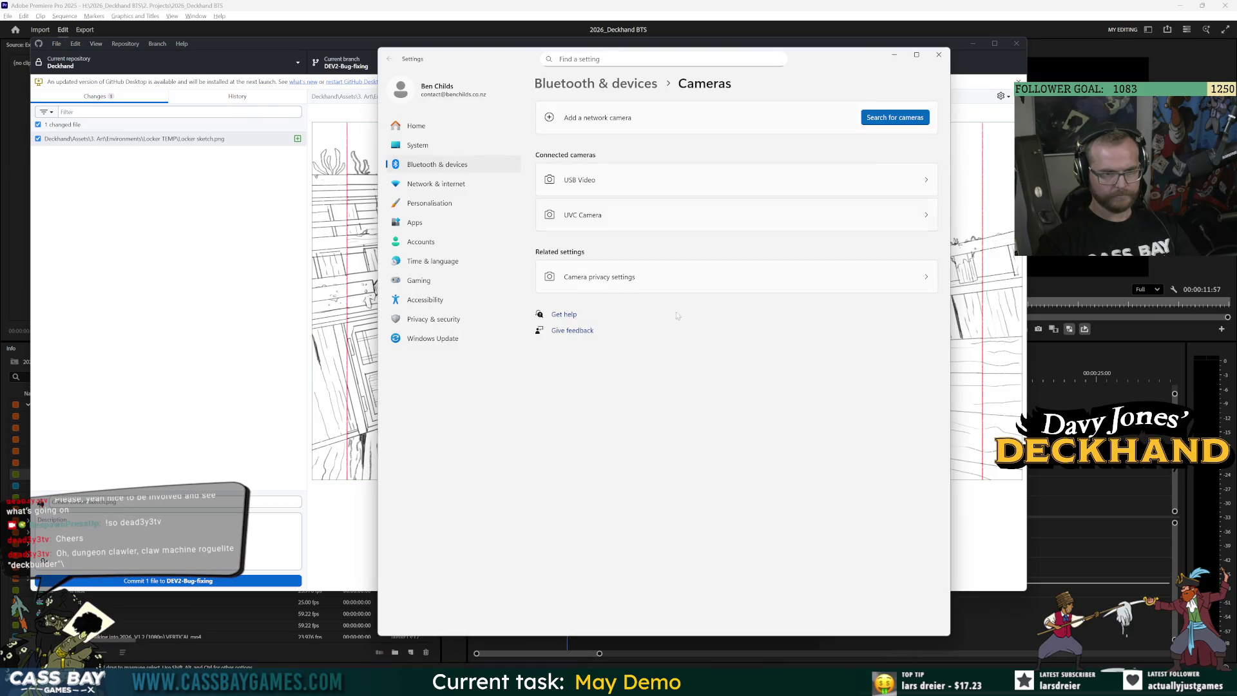
Close the camera Settings window and launch the Deckhand project from Unity Hub
left_click(939, 54)
left_click(713, 283)
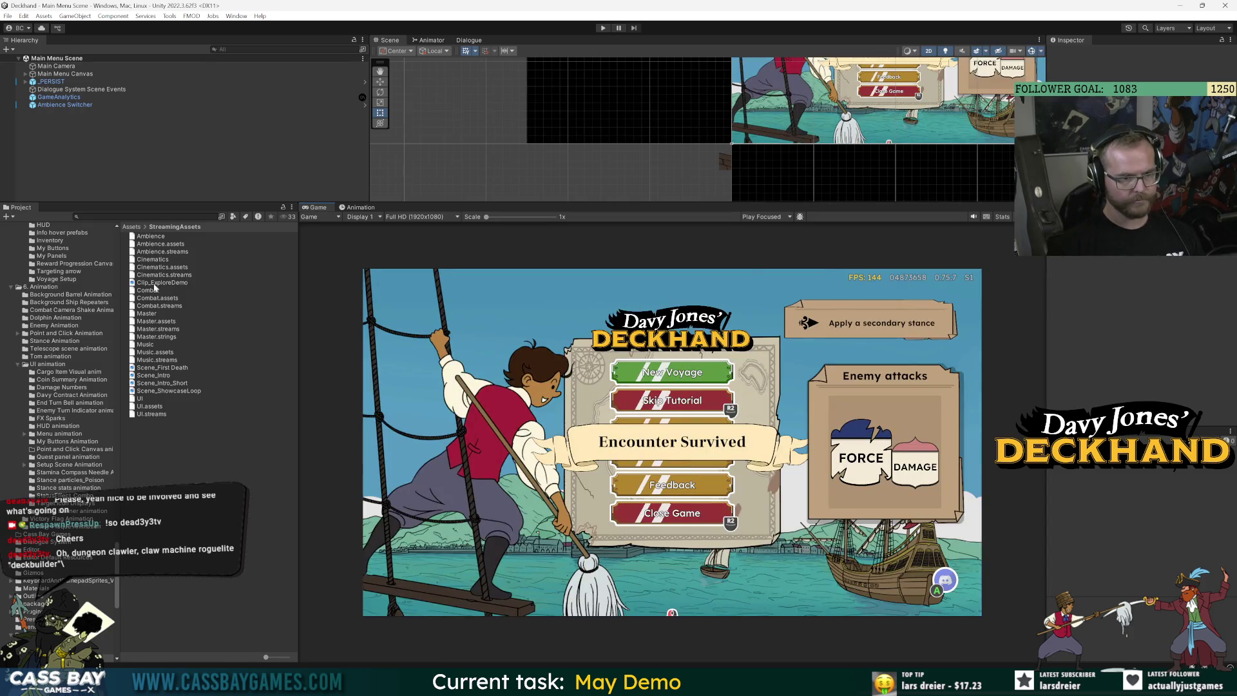
Search the Project panel for 'locker' and open the Locker_Main scene
left_click(129, 216)
type("locker")
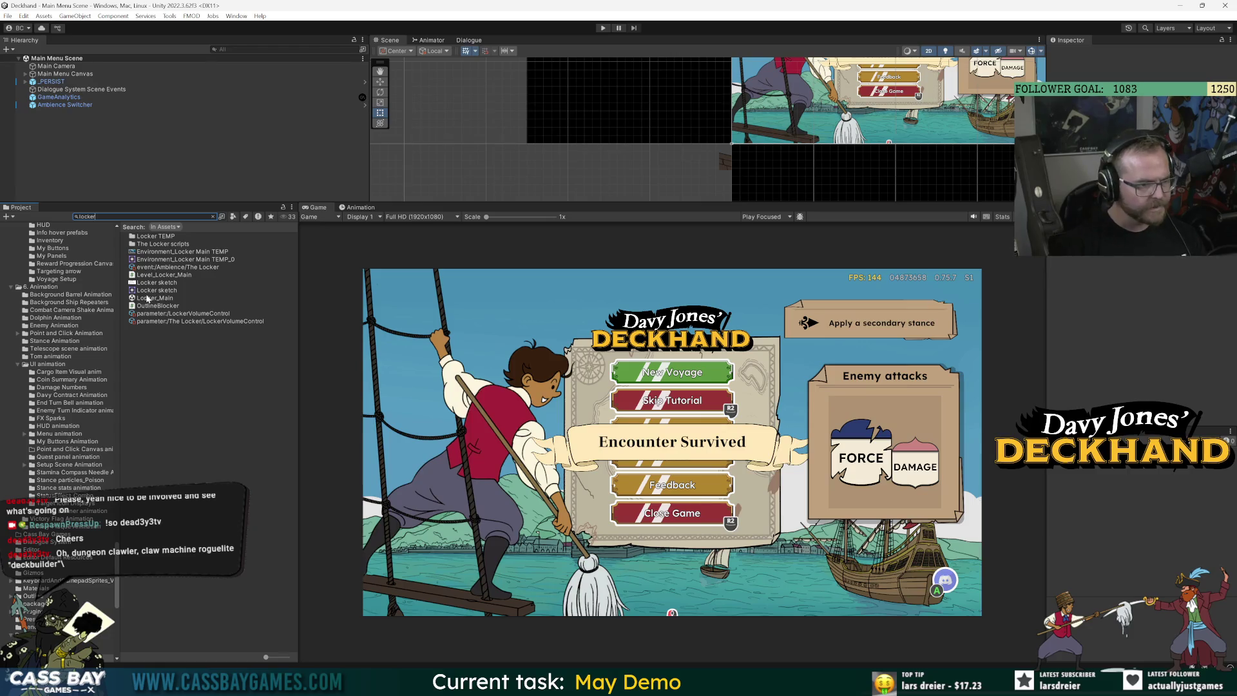
double_click(148, 299)
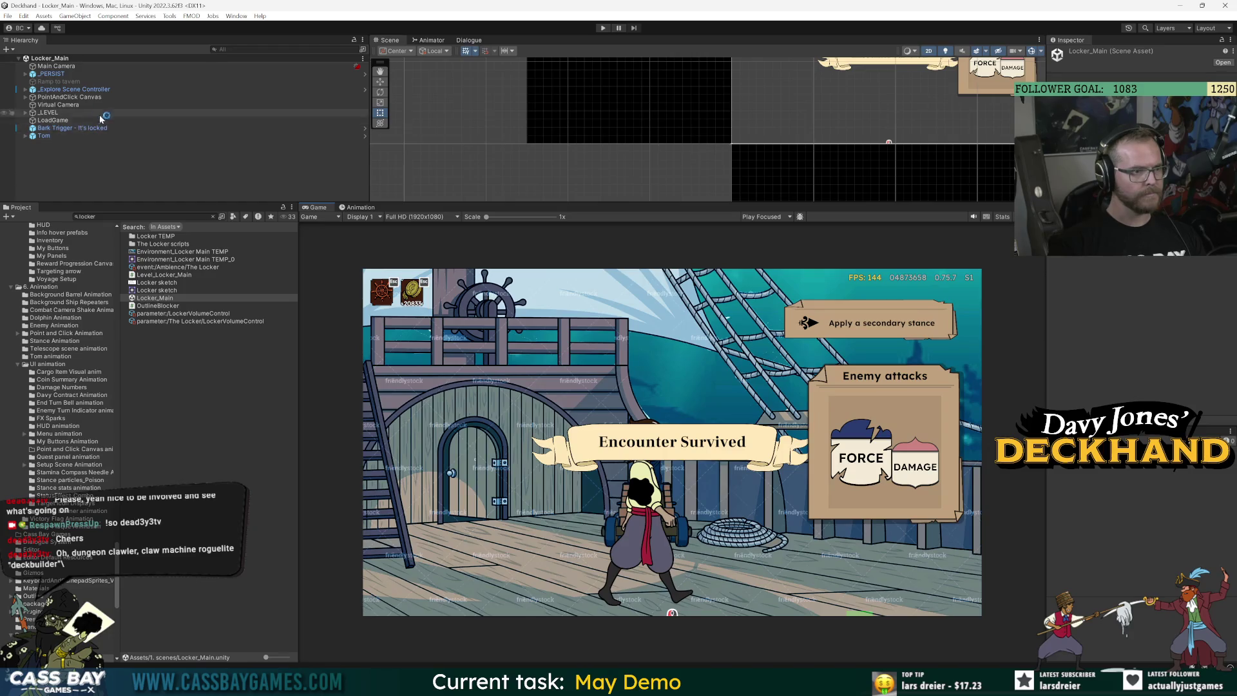
Expand _LEVEL > Background, frame the foreground layer, enlarge the Scene view, and select Layer 0
left_click(26, 112)
left_click(32, 144)
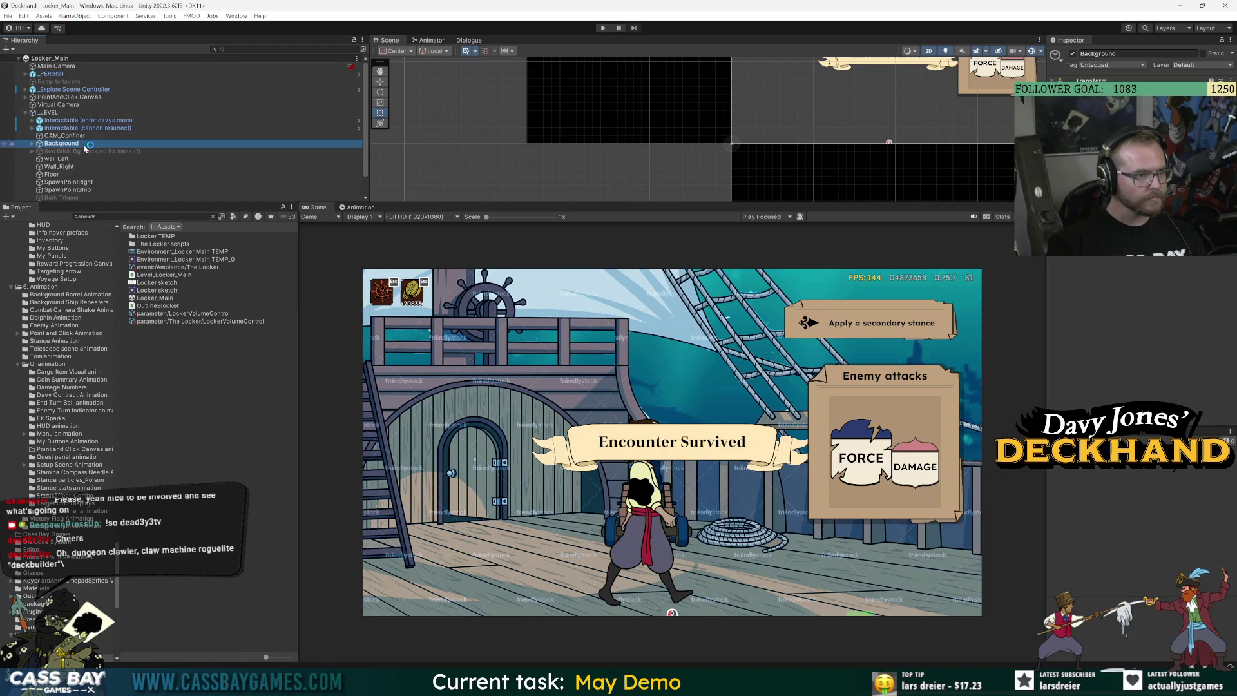
left_click(32, 144)
left_click(77, 152)
key("f")
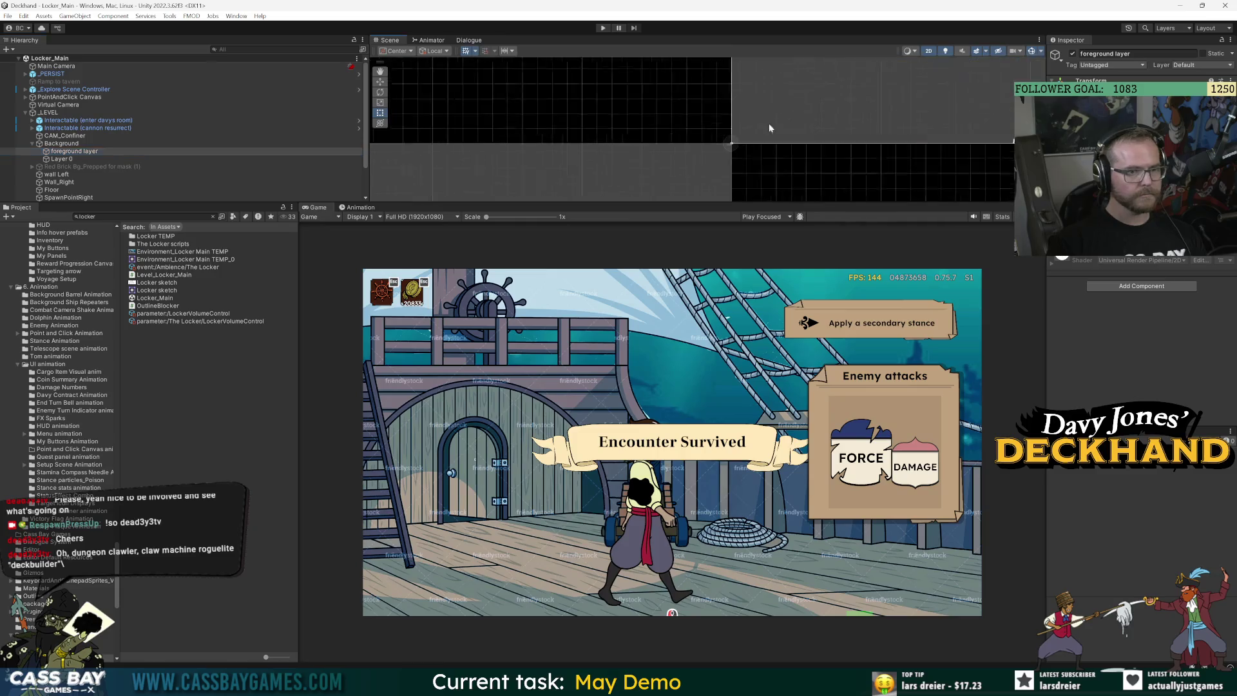
key("f")
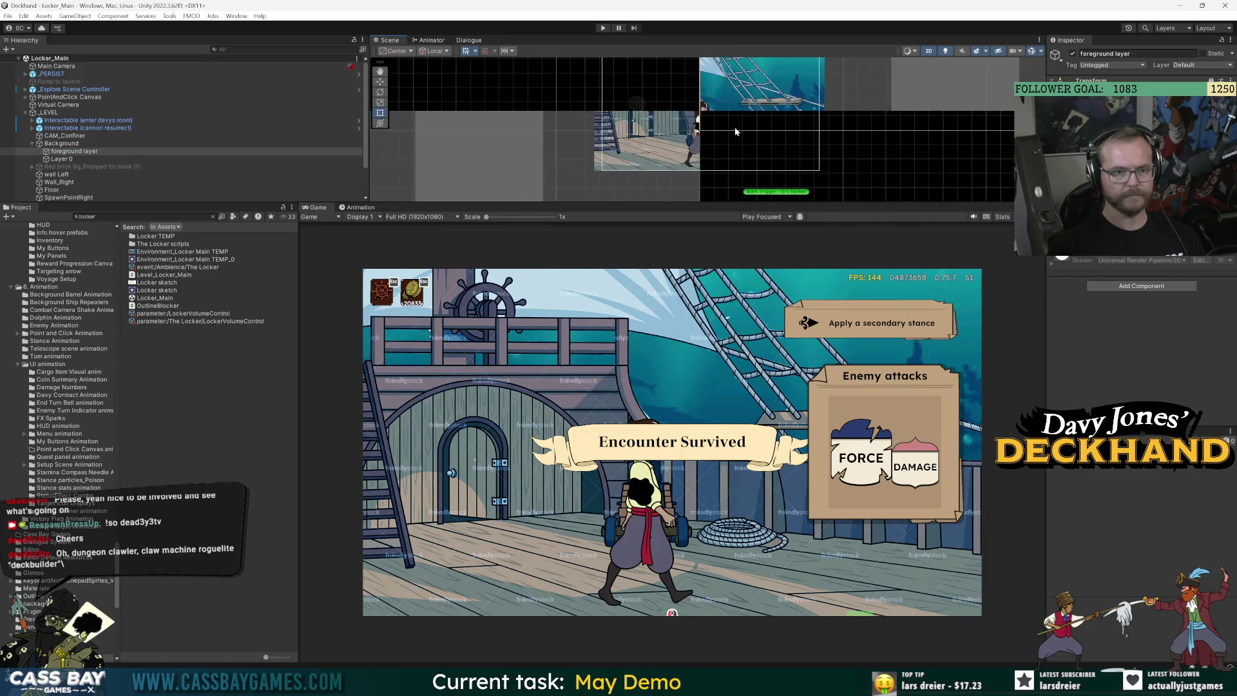
left_click_drag(755, 204, 755, 428)
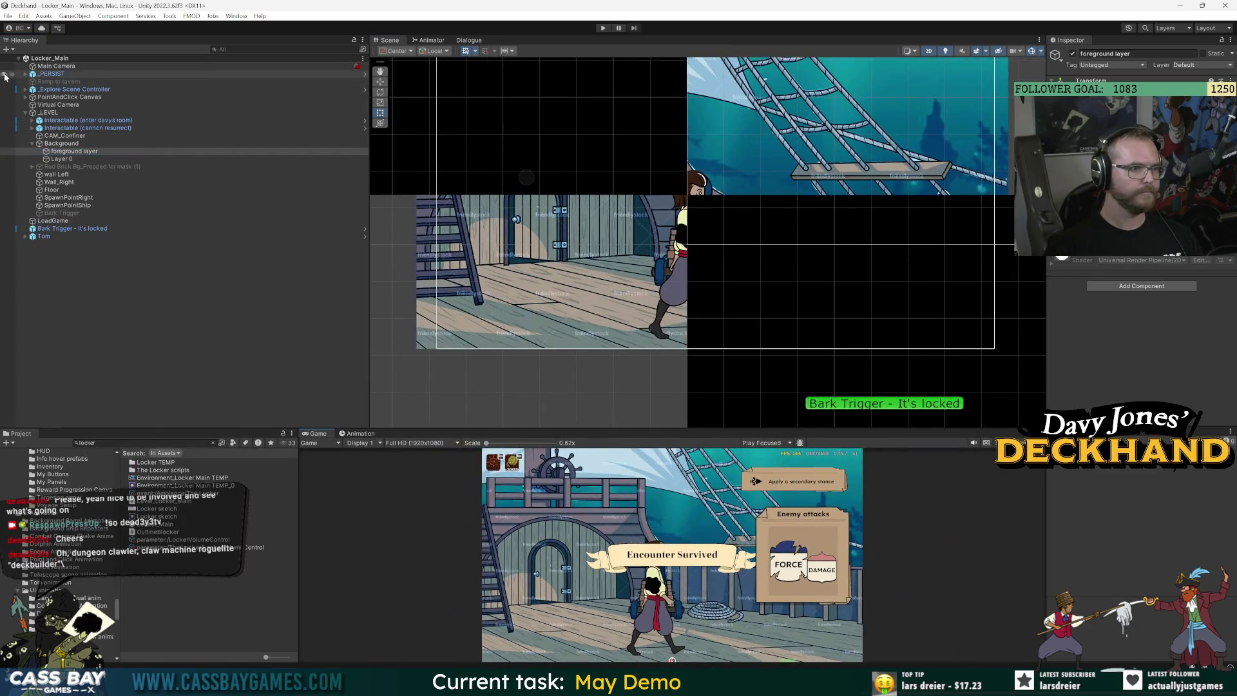
left_click(61, 159)
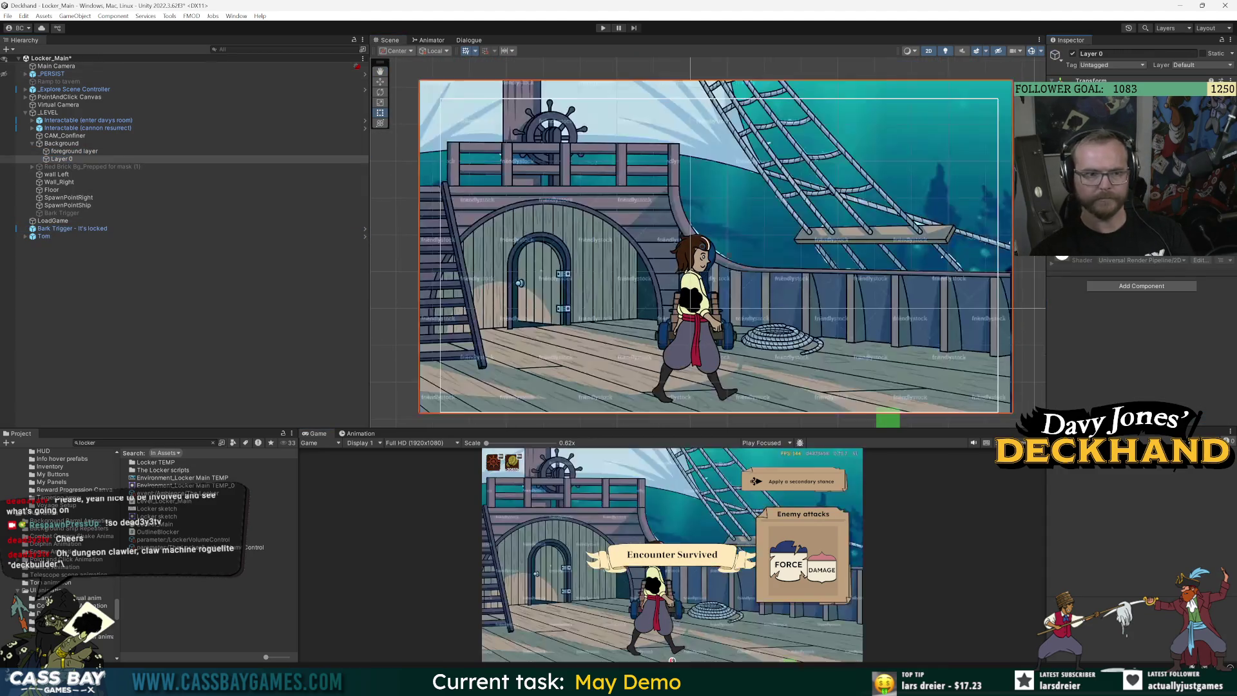
Assign the Locker sketch as Layer 0's sprite
left_click(145, 152)
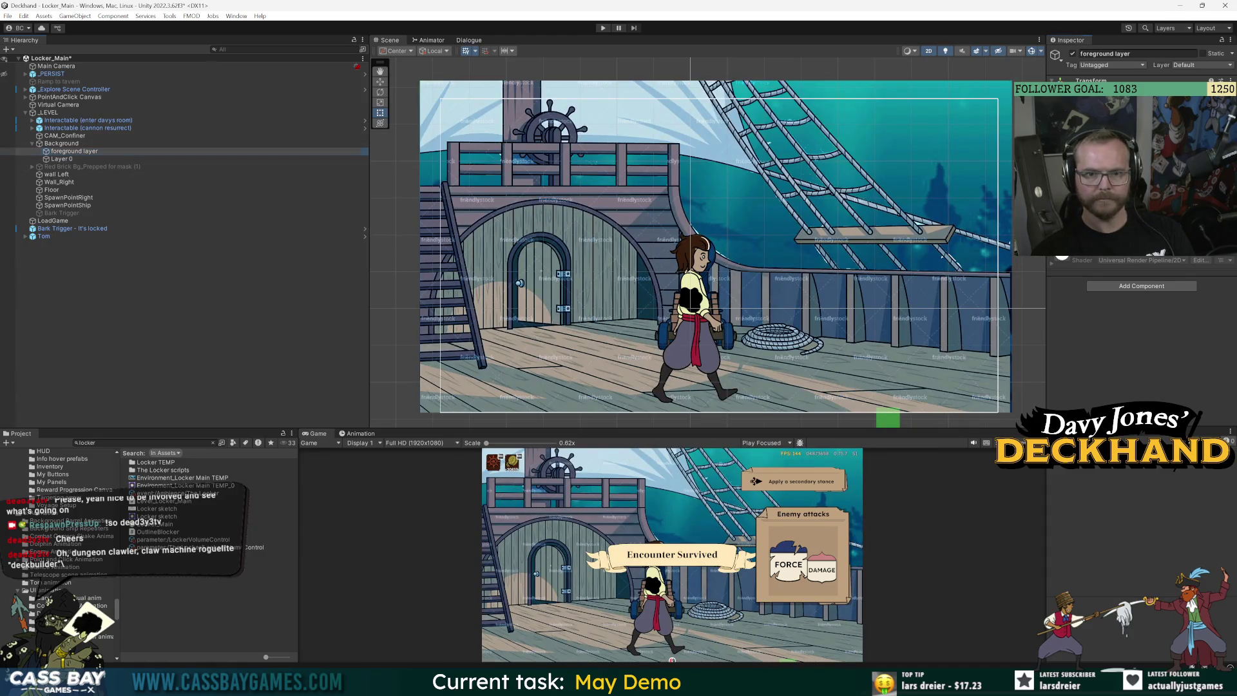
left_click(62, 158)
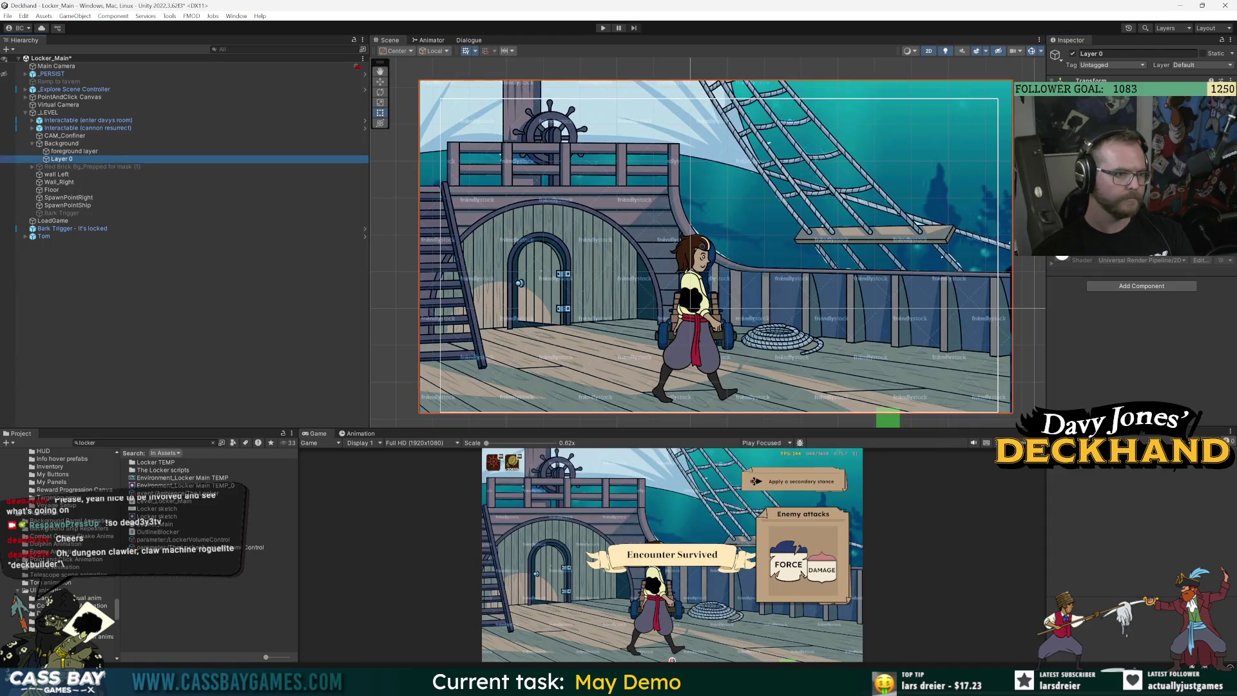
left_click(1229, 143)
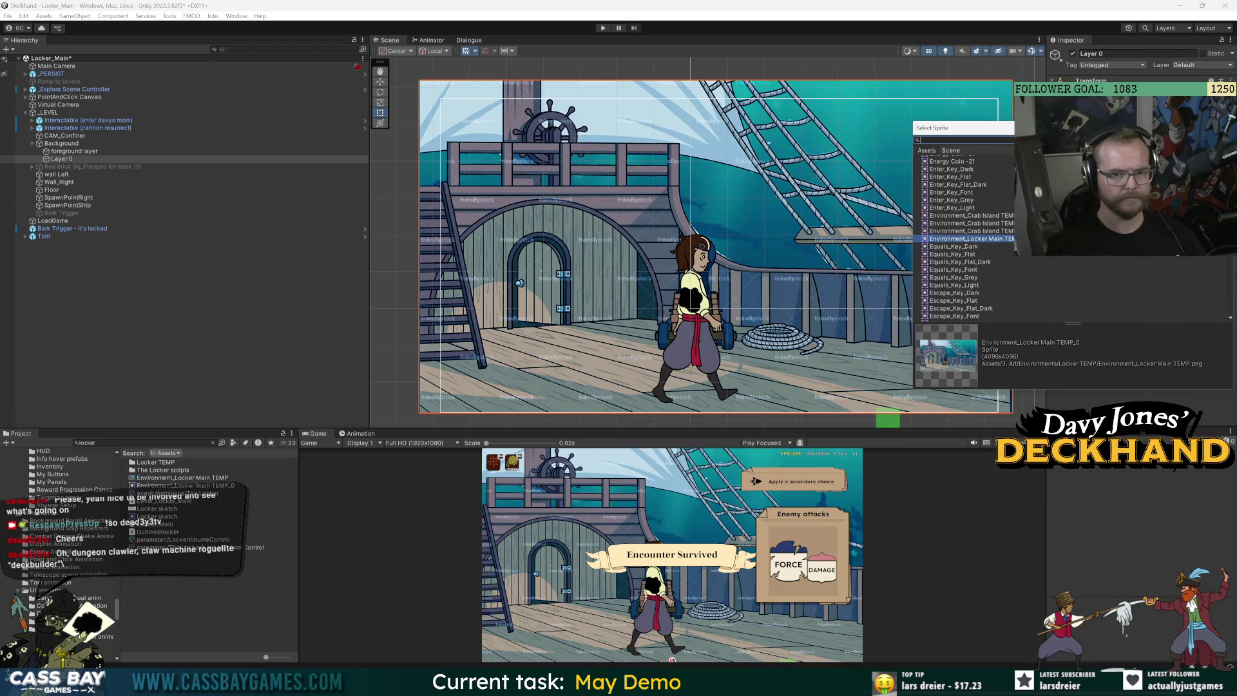
type("locker")
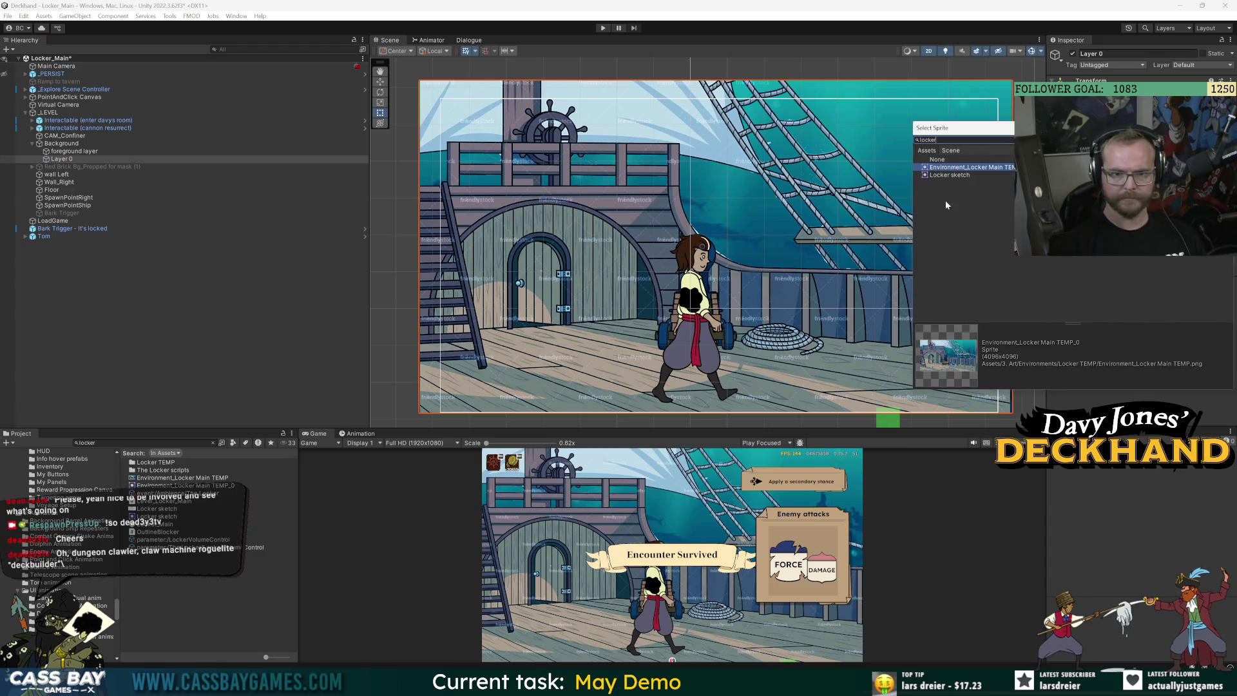
double_click(945, 172)
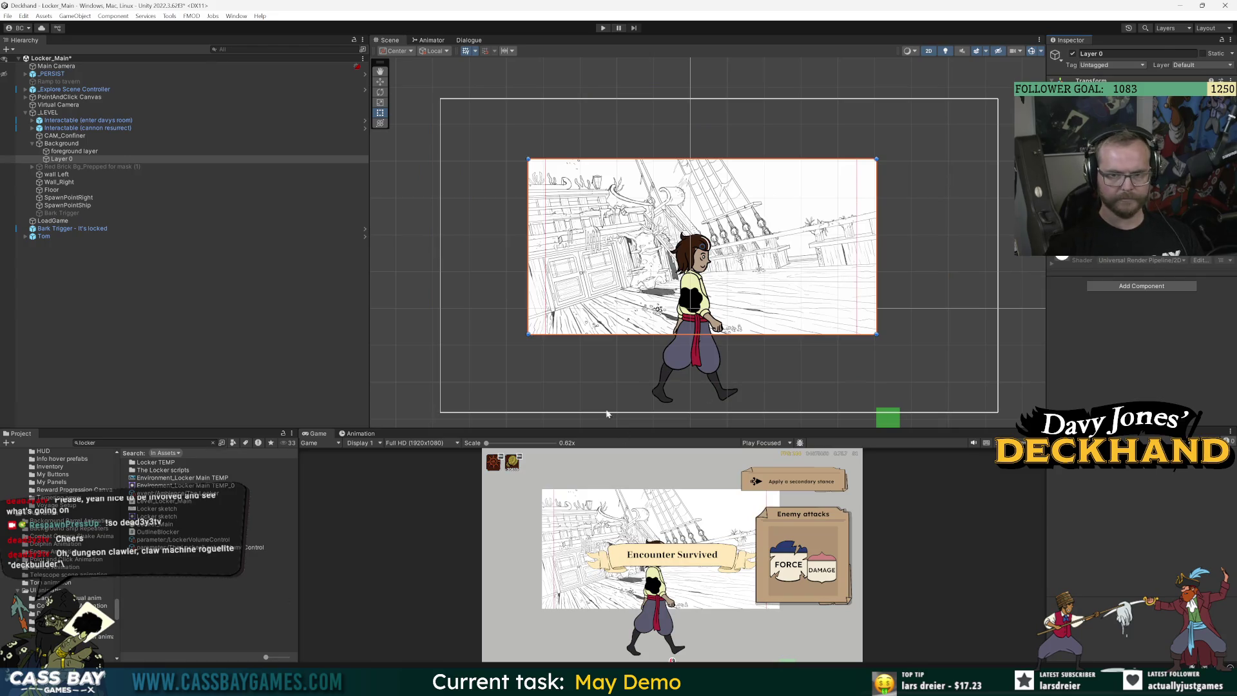
Set the Locker sketch texture to Max Size 4096 with Crunch Compression, then reselect Layer 0
left_click(162, 508)
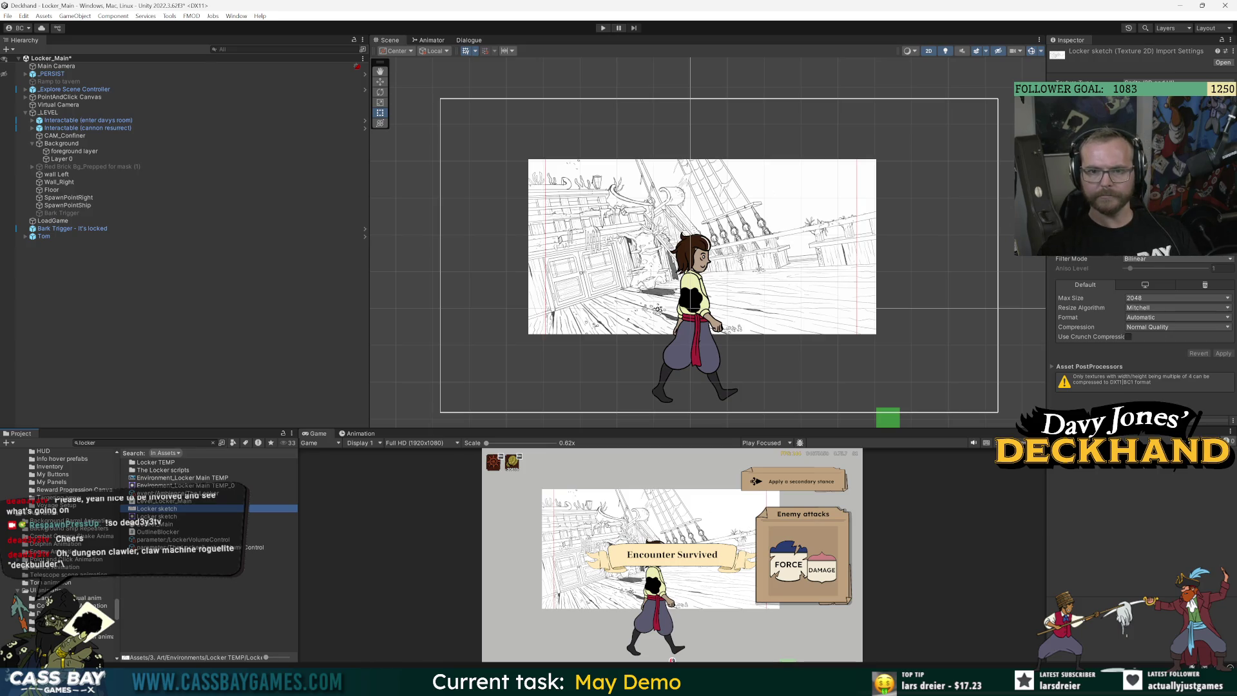
left_click(1176, 298)
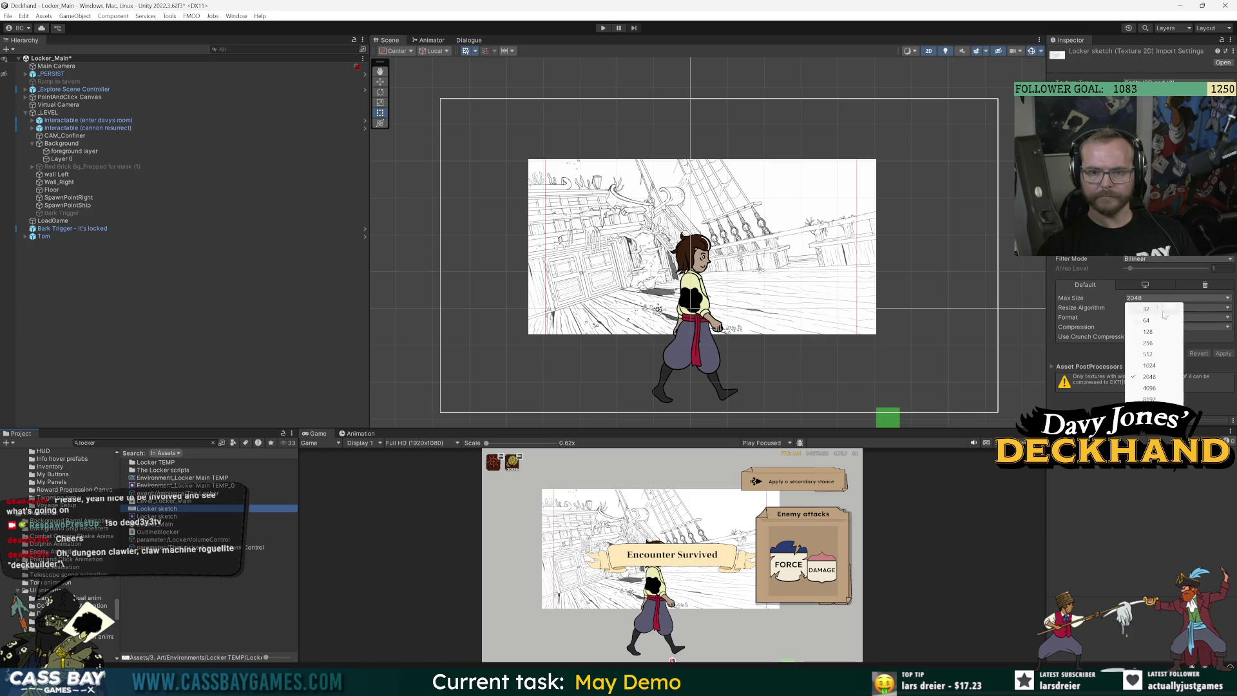
left_click(1153, 388)
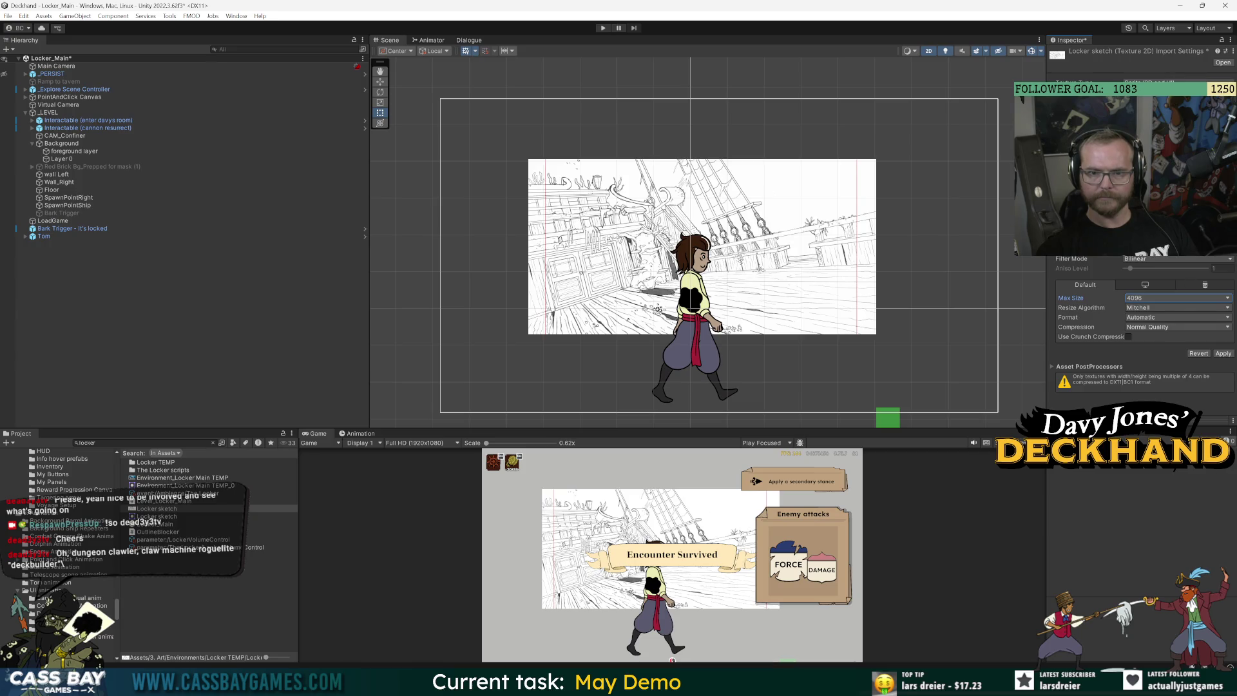
left_click(1128, 336)
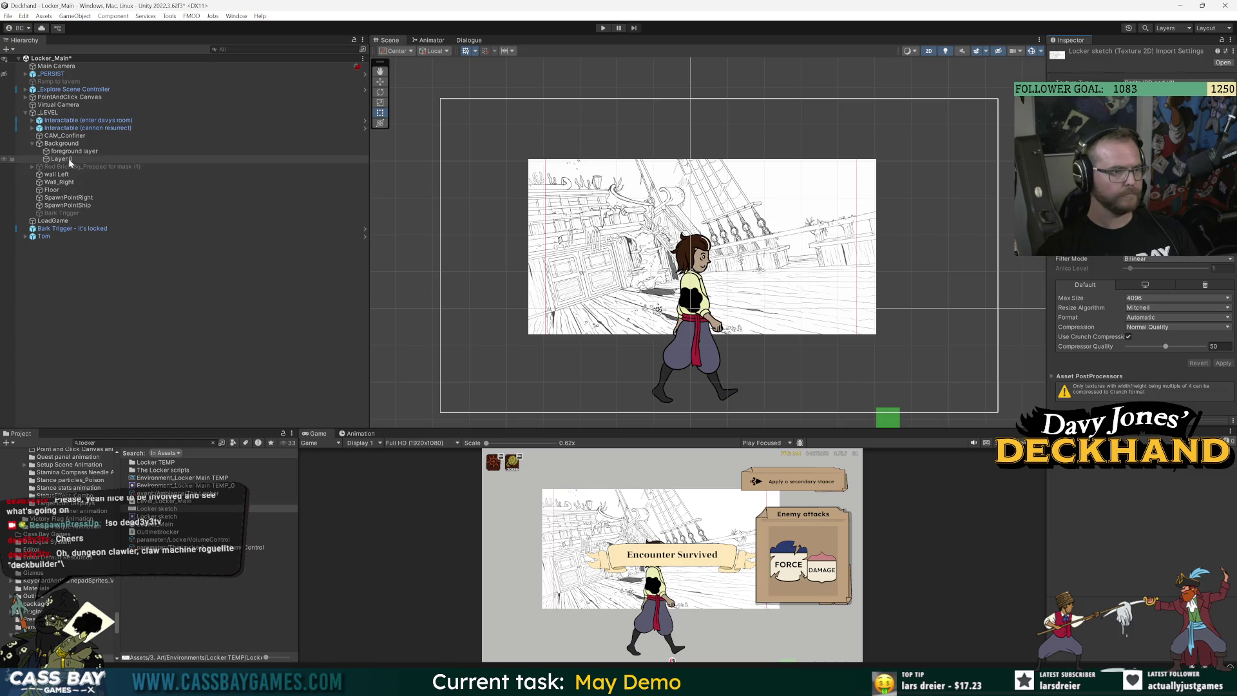
left_click(97, 159)
left_click(72, 152)
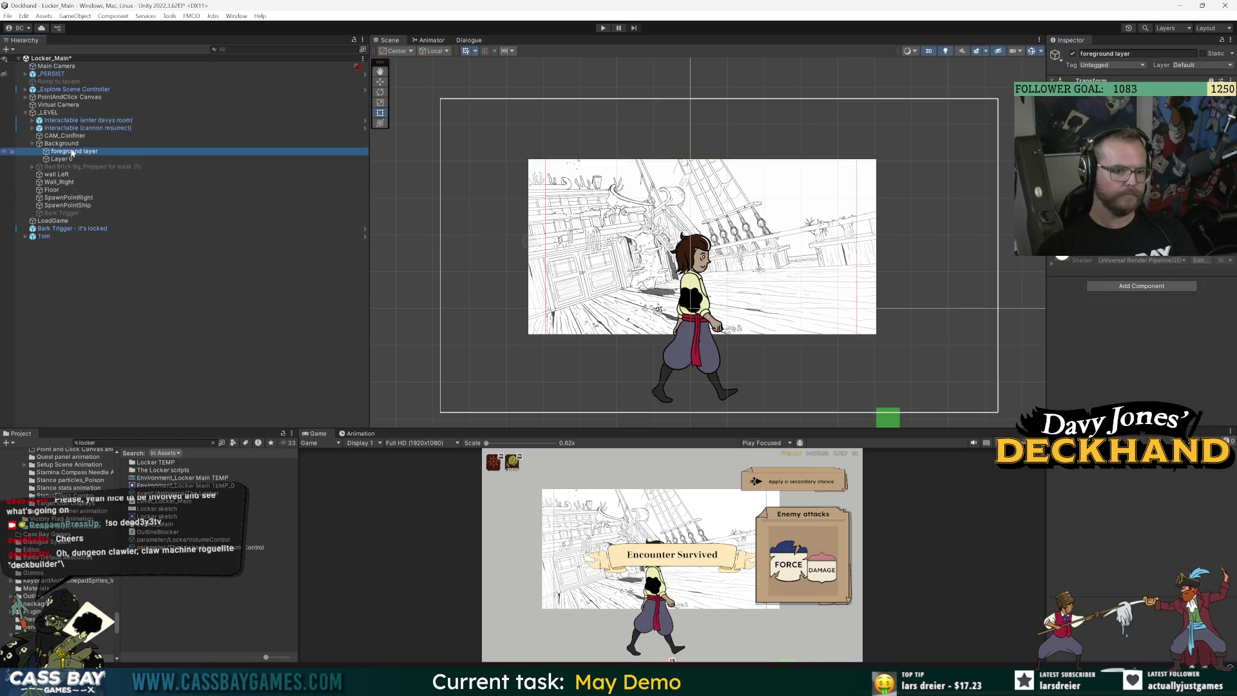
key("Up")
key("Down")
key("Down")
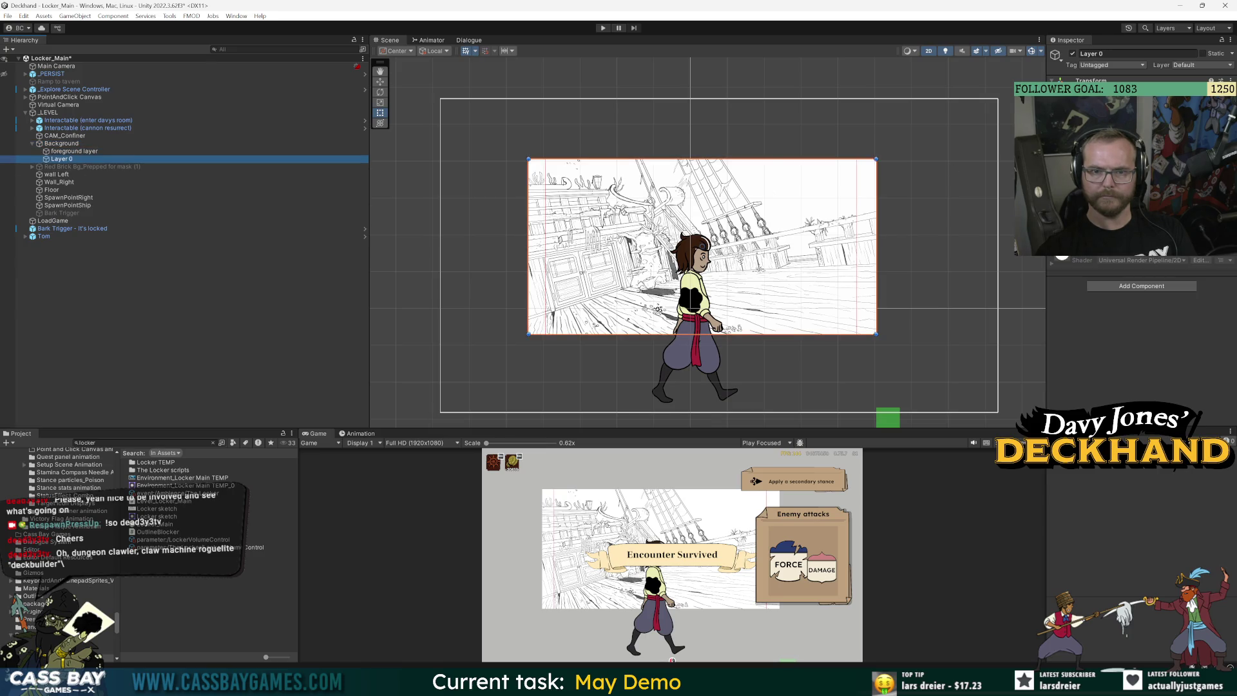
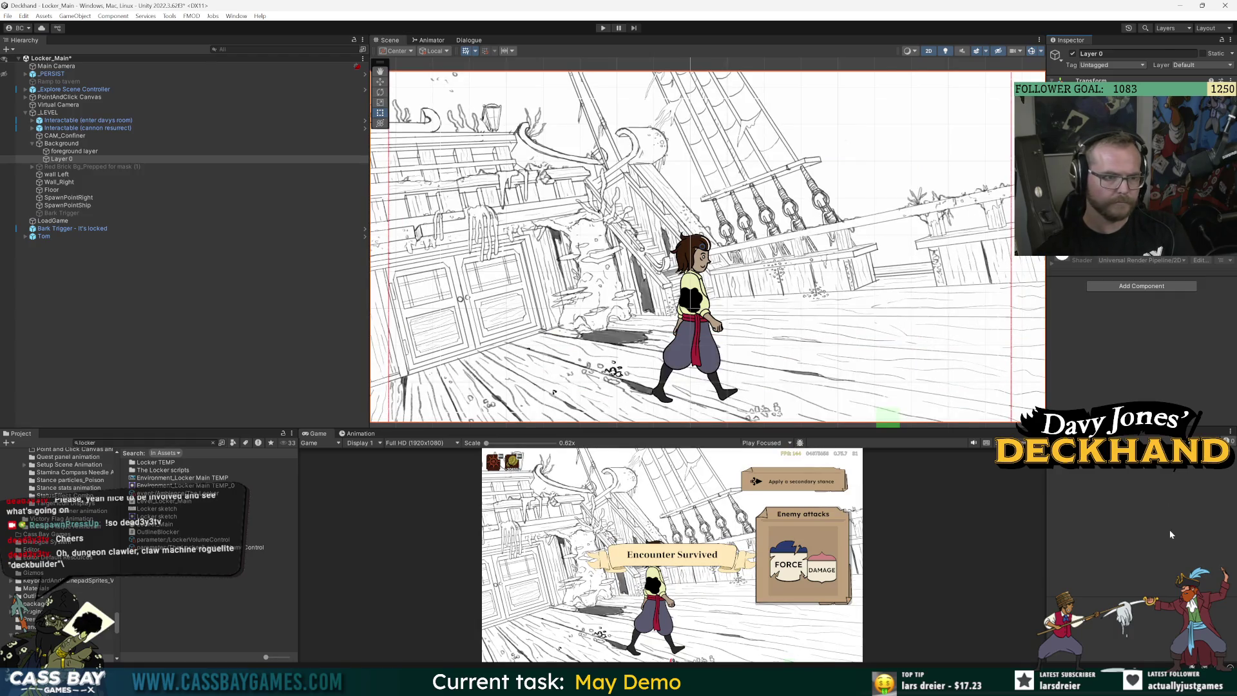
Zoom out the Scene view, enlarge the game preview, and save the Locker_Main scene
scroll(976, 332, "down", 2)
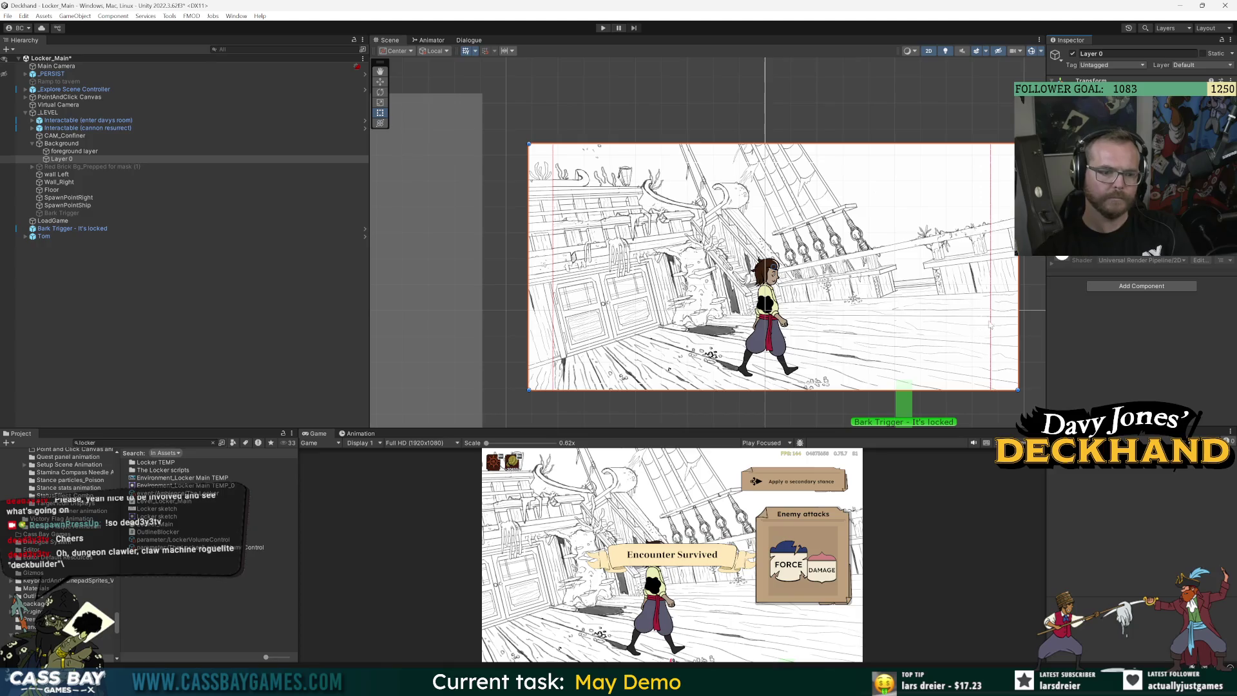
left_click_drag(773, 429, 773, 316)
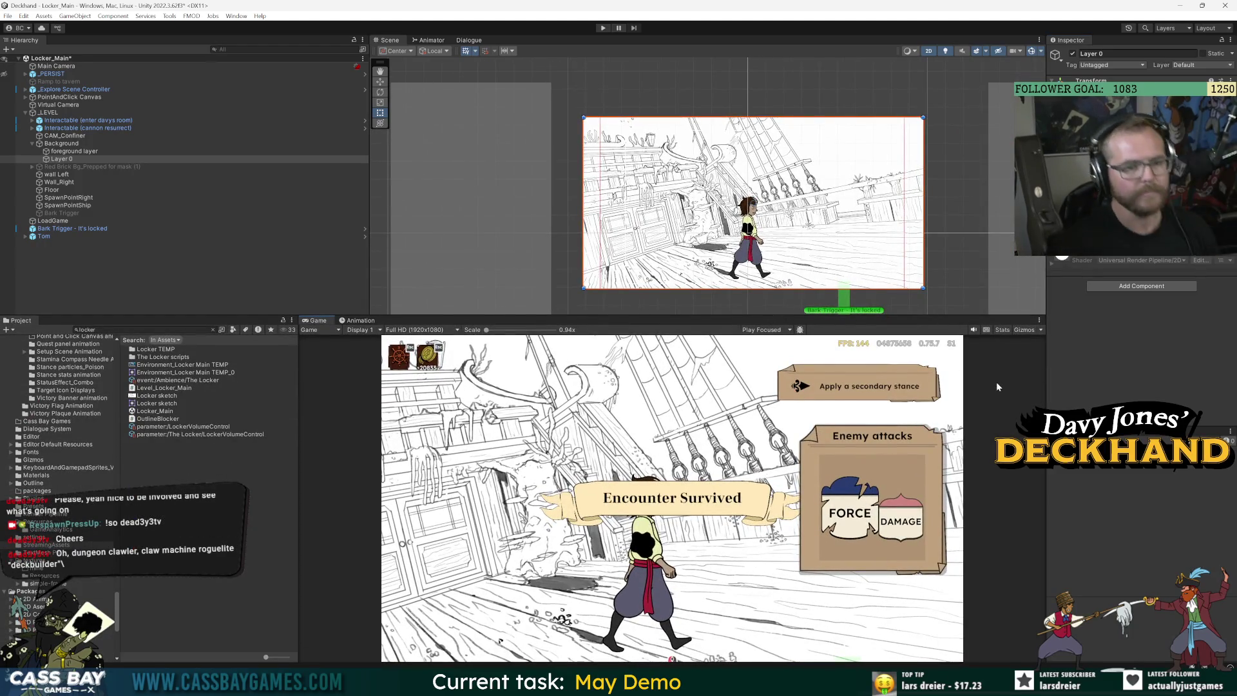
key("ctrl+s")
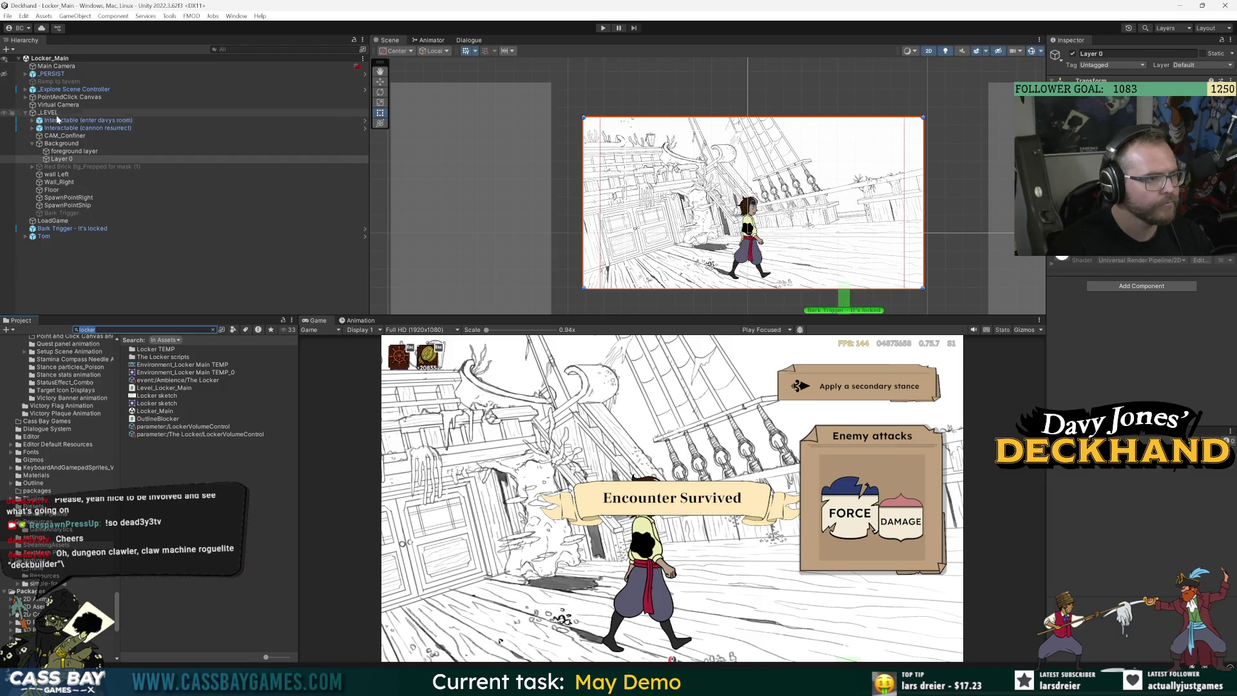
Inspect _Explore Scene Controller, Tom, Background and Layer 0, framing Tom in the Scene view
left_click(32, 90)
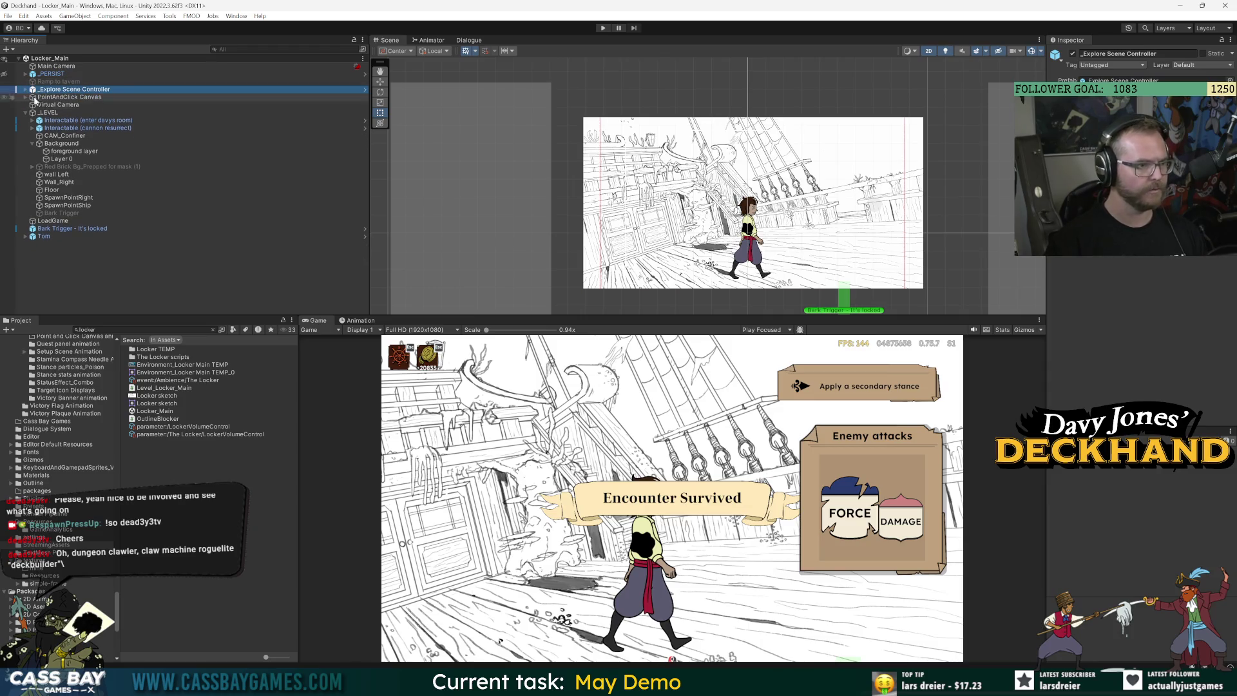
left_click(44, 236)
key("w")
key("f")
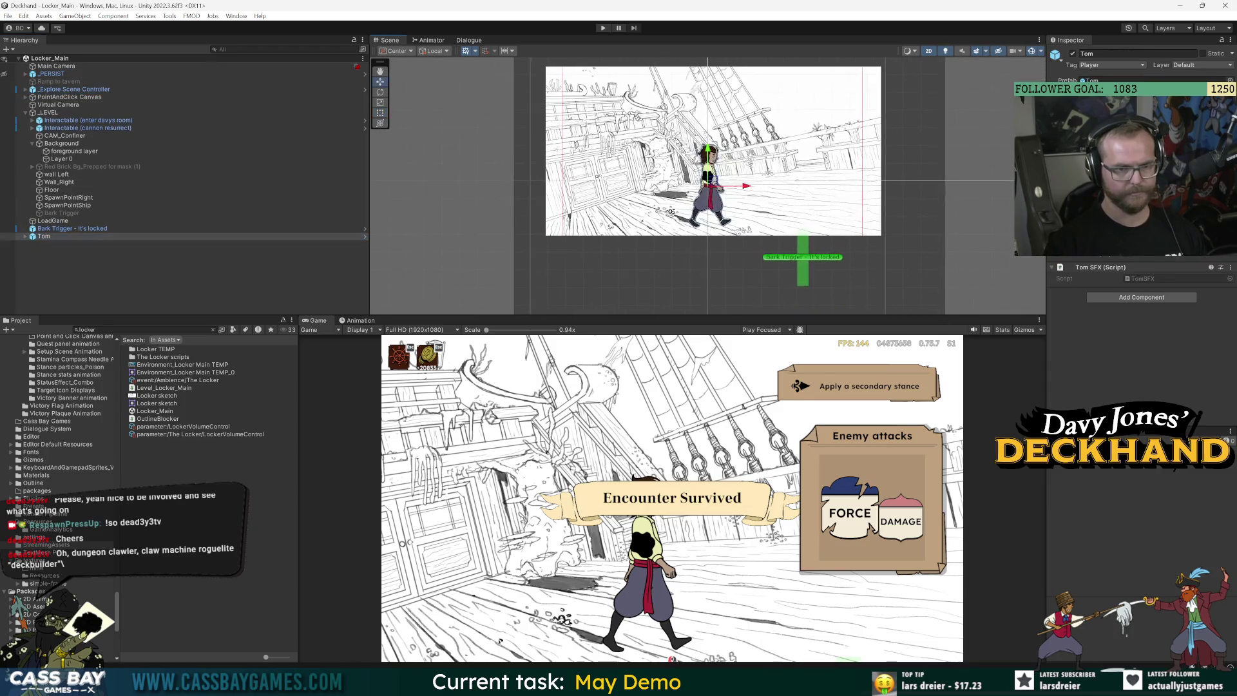
left_click(69, 144)
left_click(71, 160)
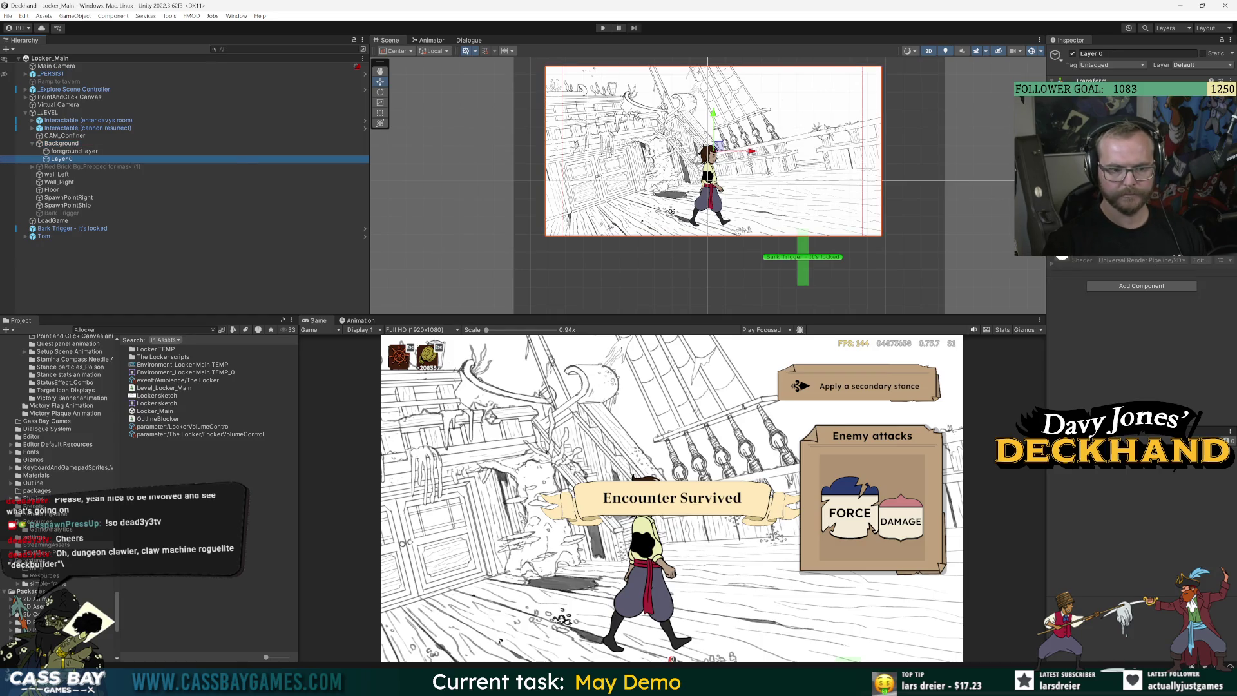
left_click(44, 236)
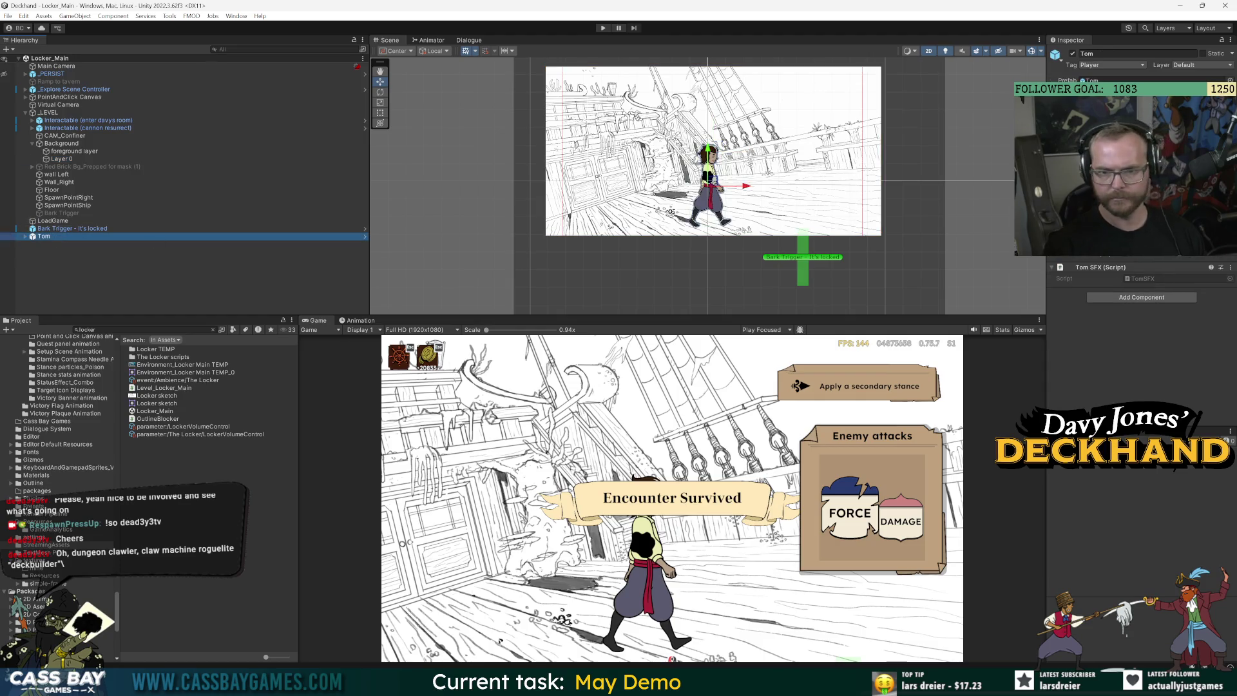
Expand Tom and its Mover child in the Hierarchy, then enlarge the game preview to 1x scale
left_click(26, 236)
left_click(61, 251)
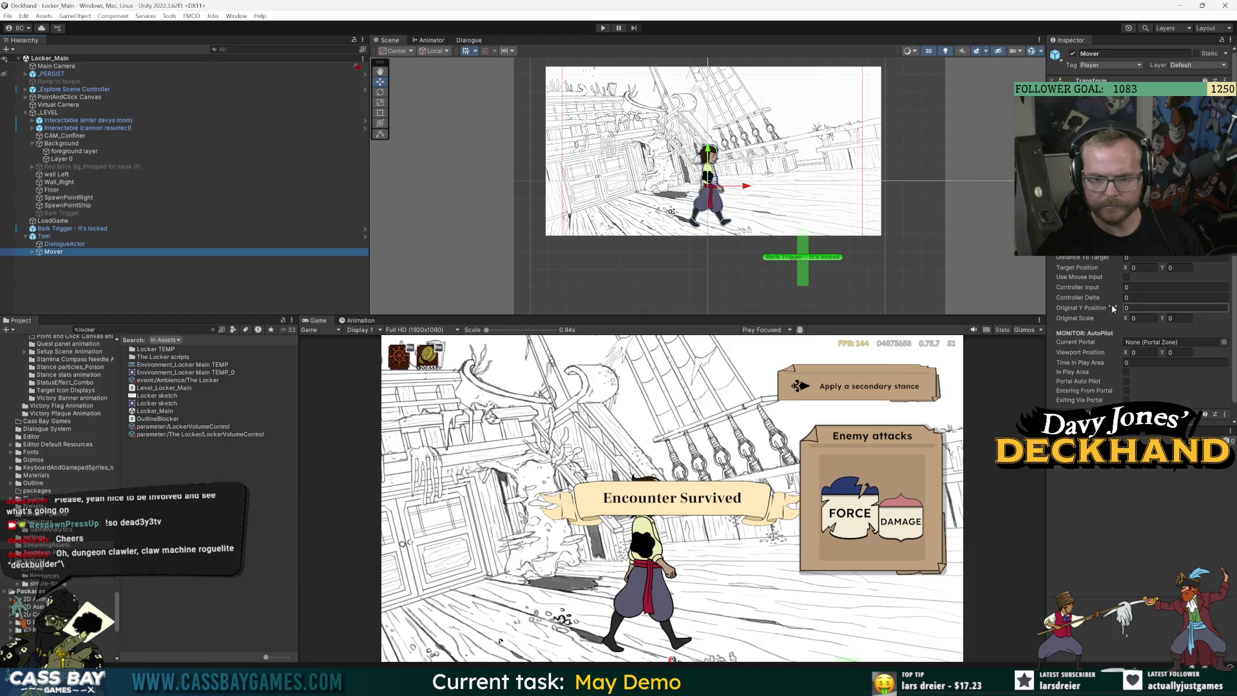
left_click(32, 251)
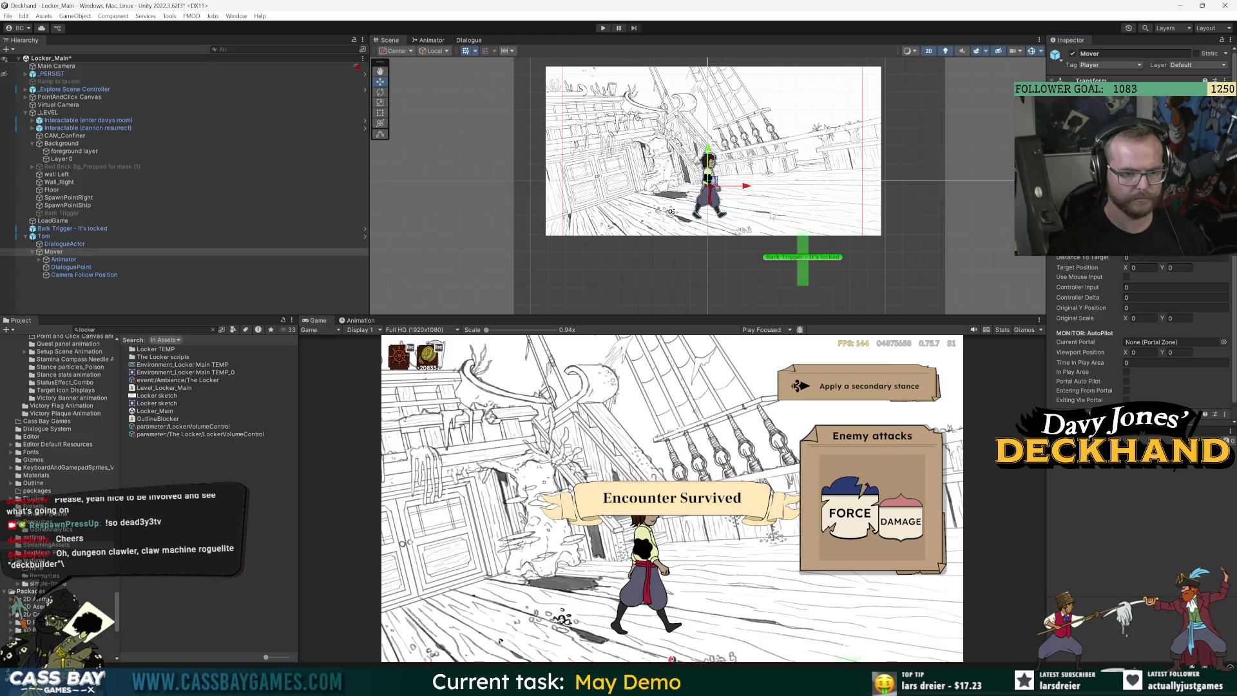
left_click(57, 237)
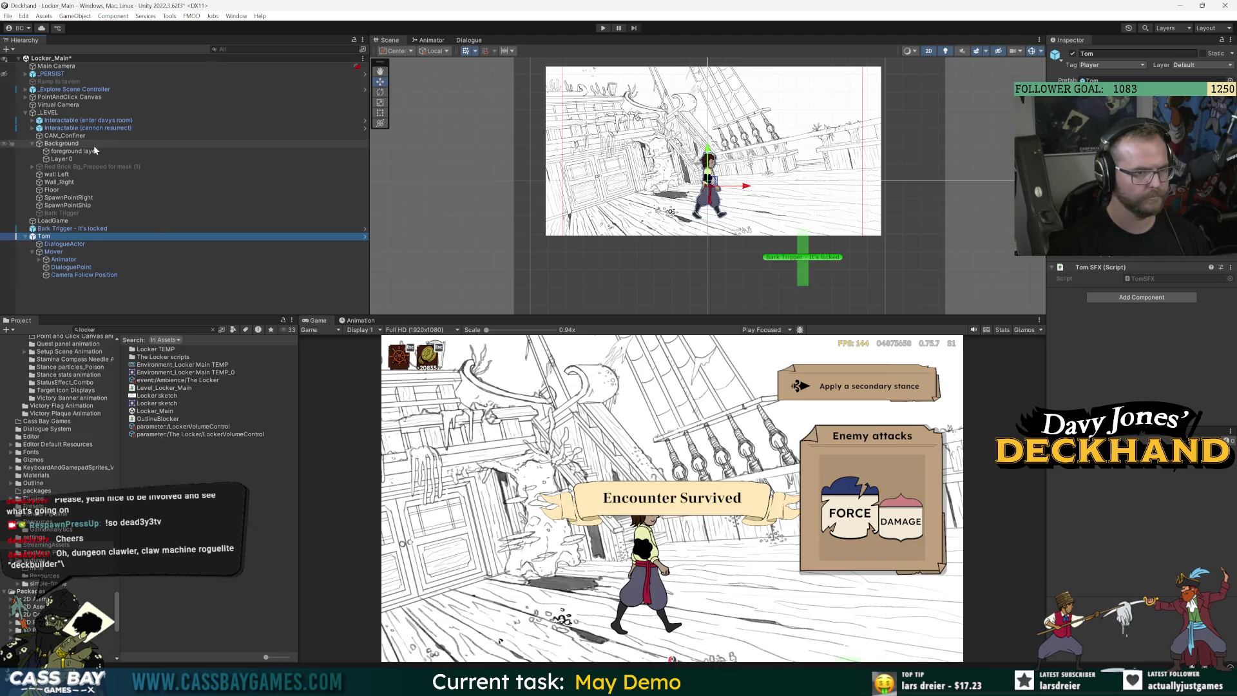
left_click_drag(690, 314, 690, 259)
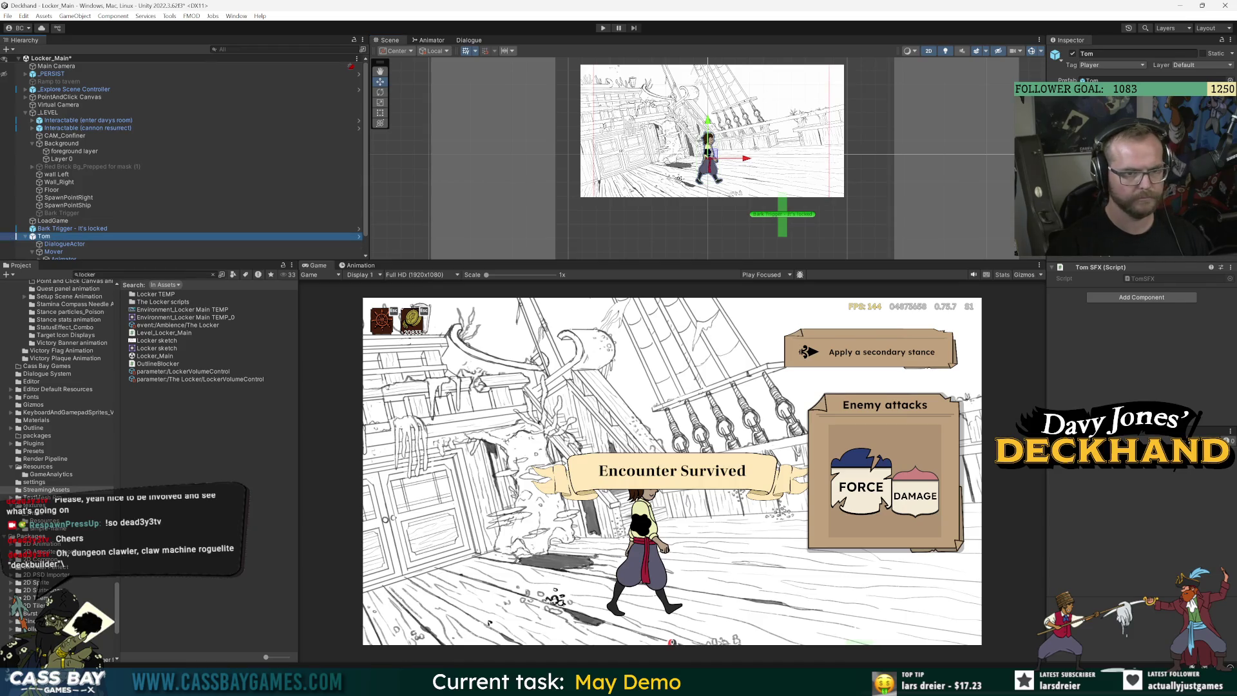
Slide Tom's Mover left along the deck using its X-axis handle
scroll(39, 244, "down", 1)
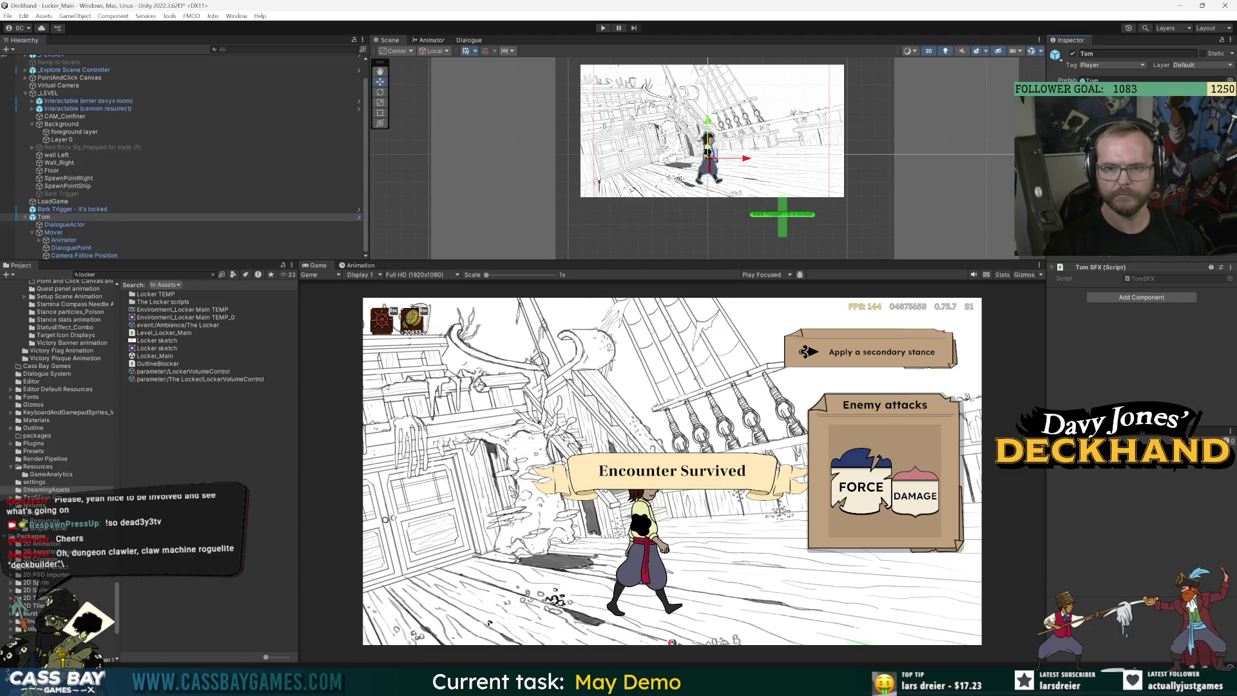
left_click(207, 231)
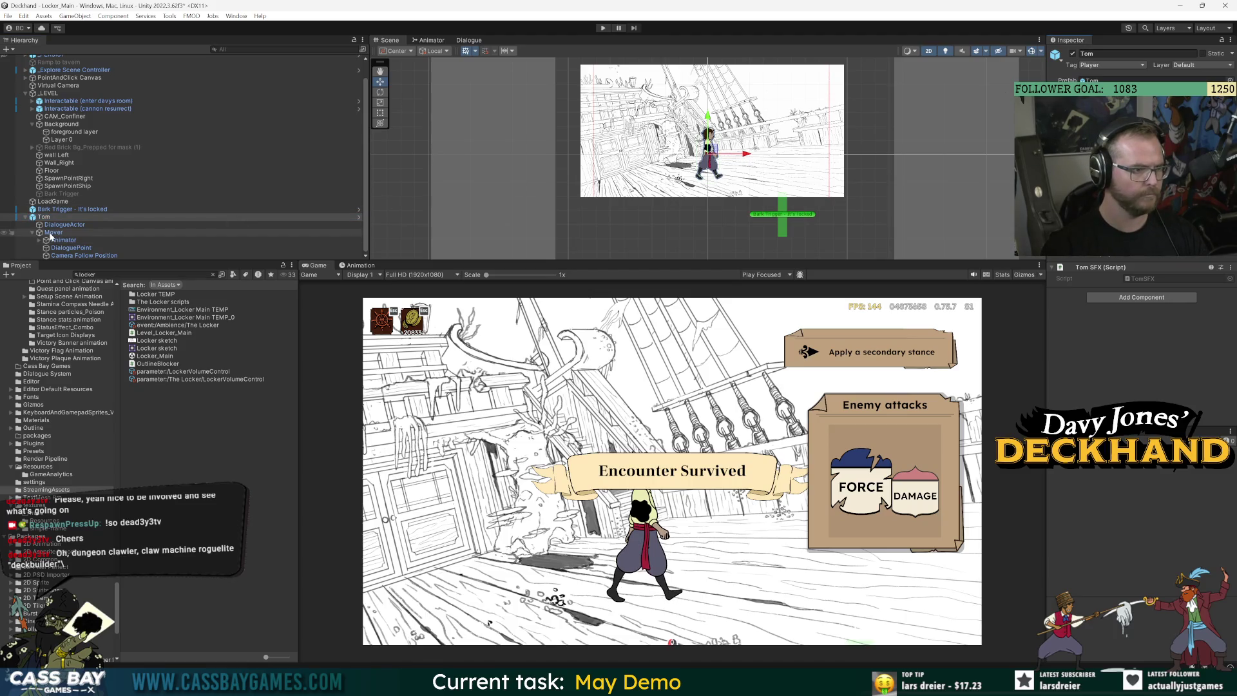
left_click(707, 116)
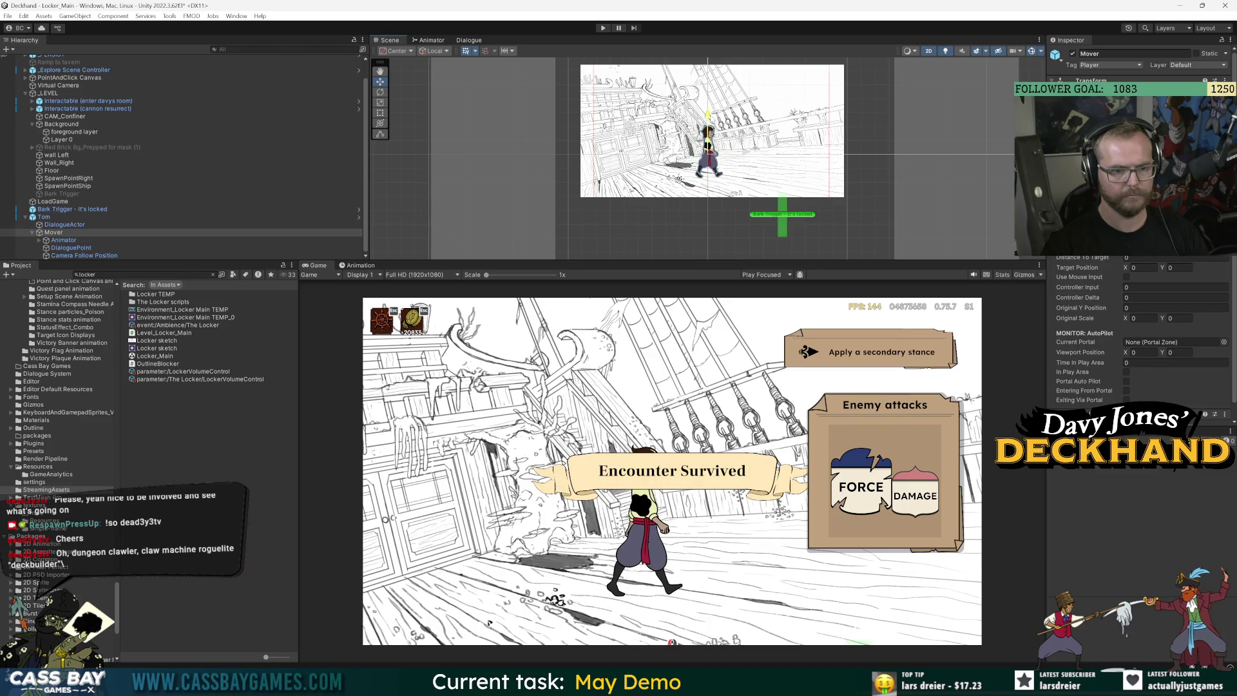
mouse_move(734, 152)
left_mouse_down()
mouse_move(657, 151)
mouse_move(684, 151)
left_mouse_up()
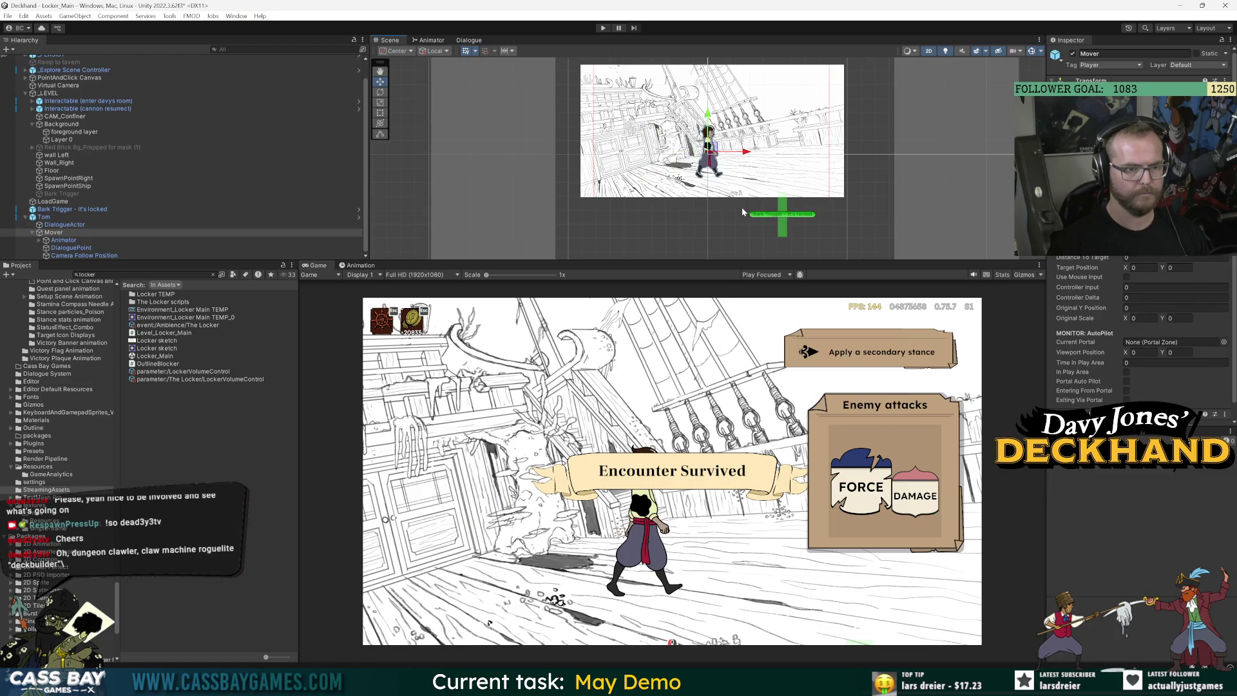
Frame CAM_Confiner, check the Bark Trigger's dialogue settings, and enter play mode
left_click(90, 116)
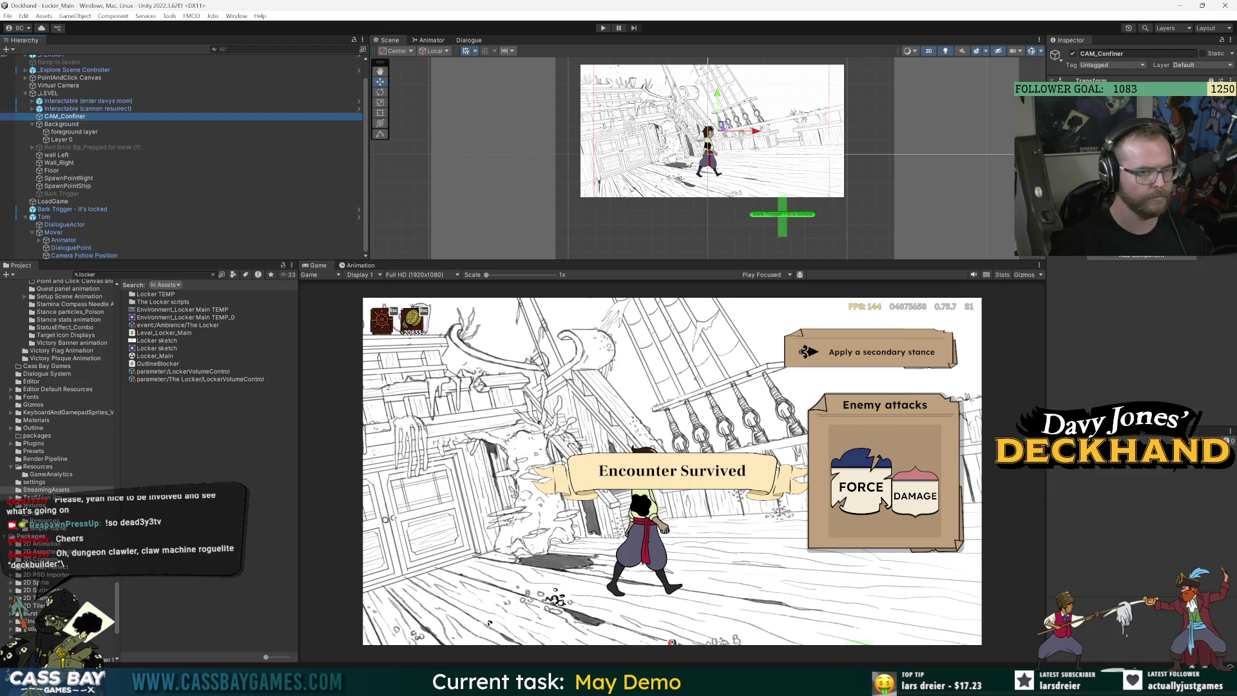
key("f")
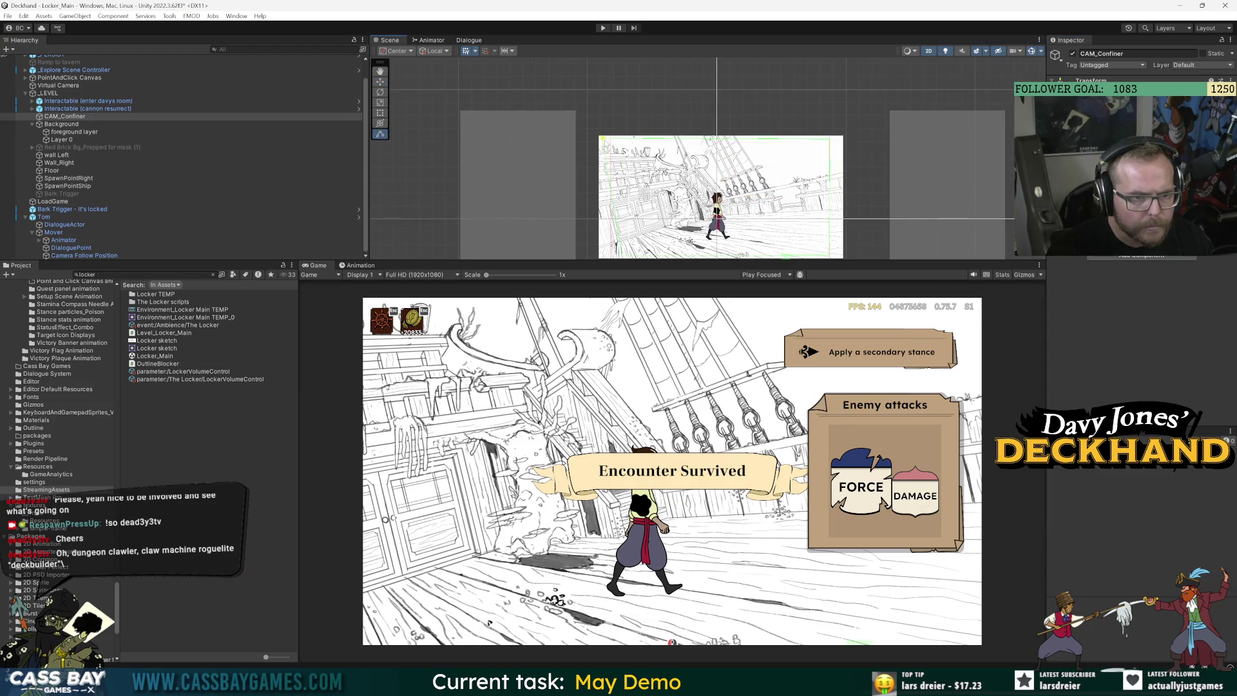
key("f")
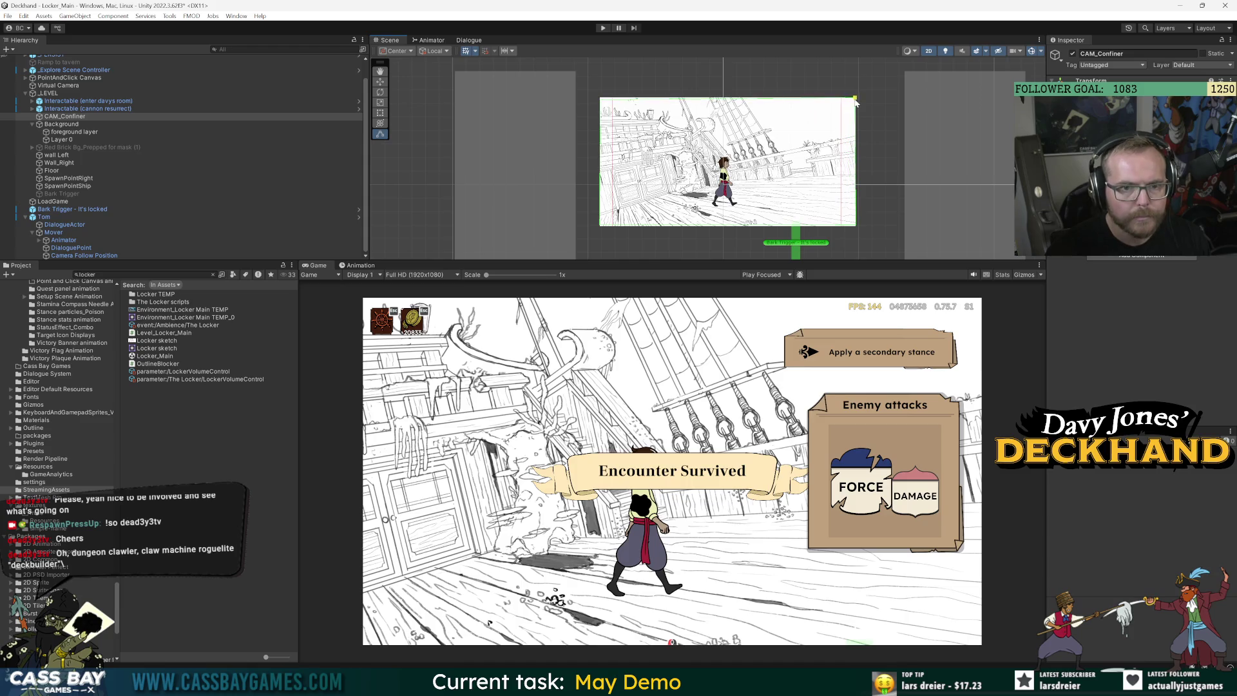
left_click(129, 193)
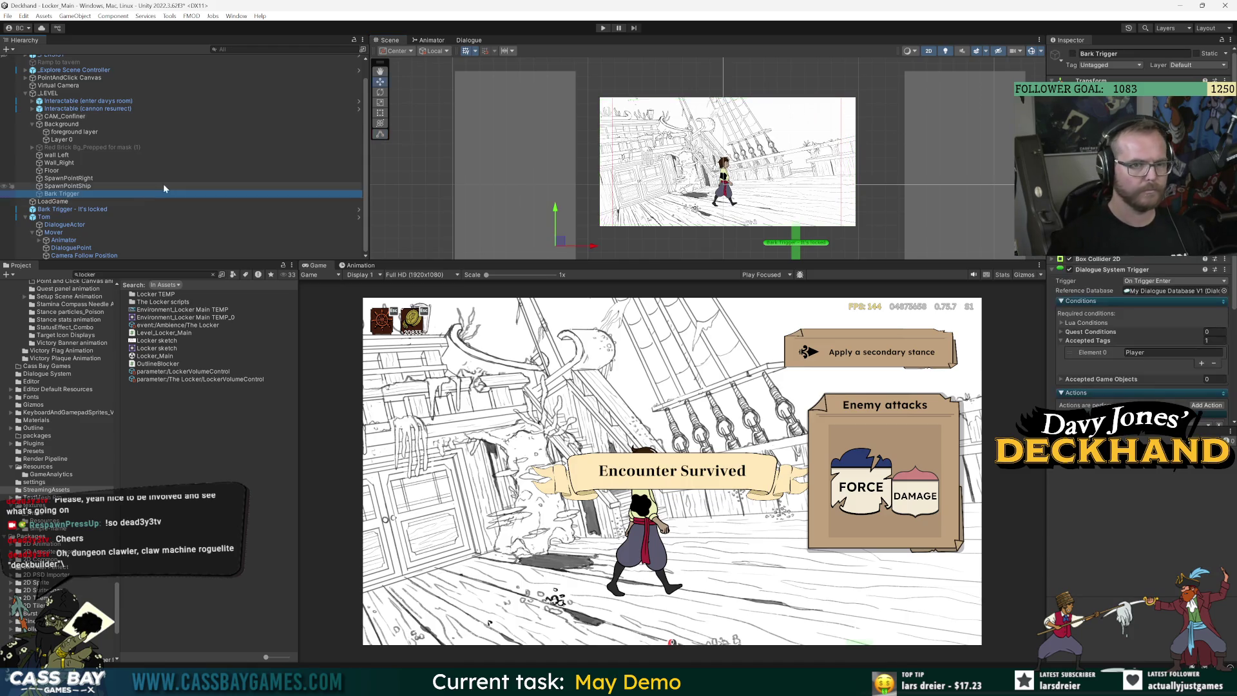
left_click(603, 28)
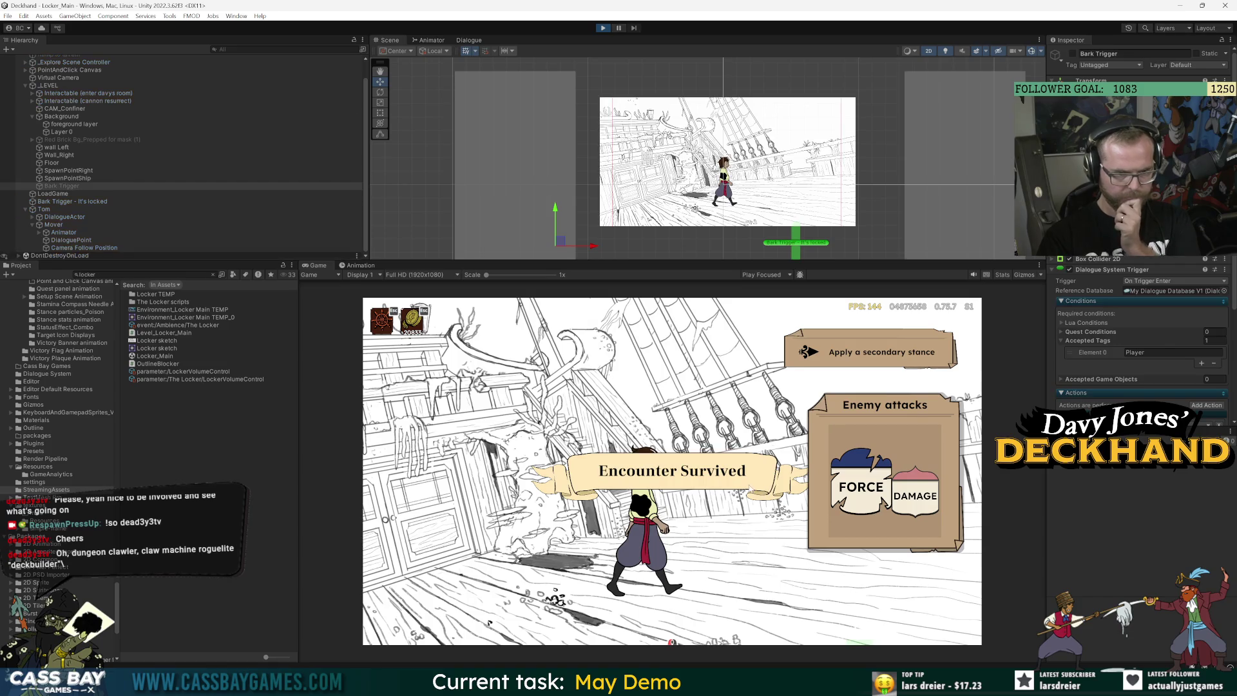
Walk Tom back and forth across the deck between the doorway and the right edge
left_click(488, 616)
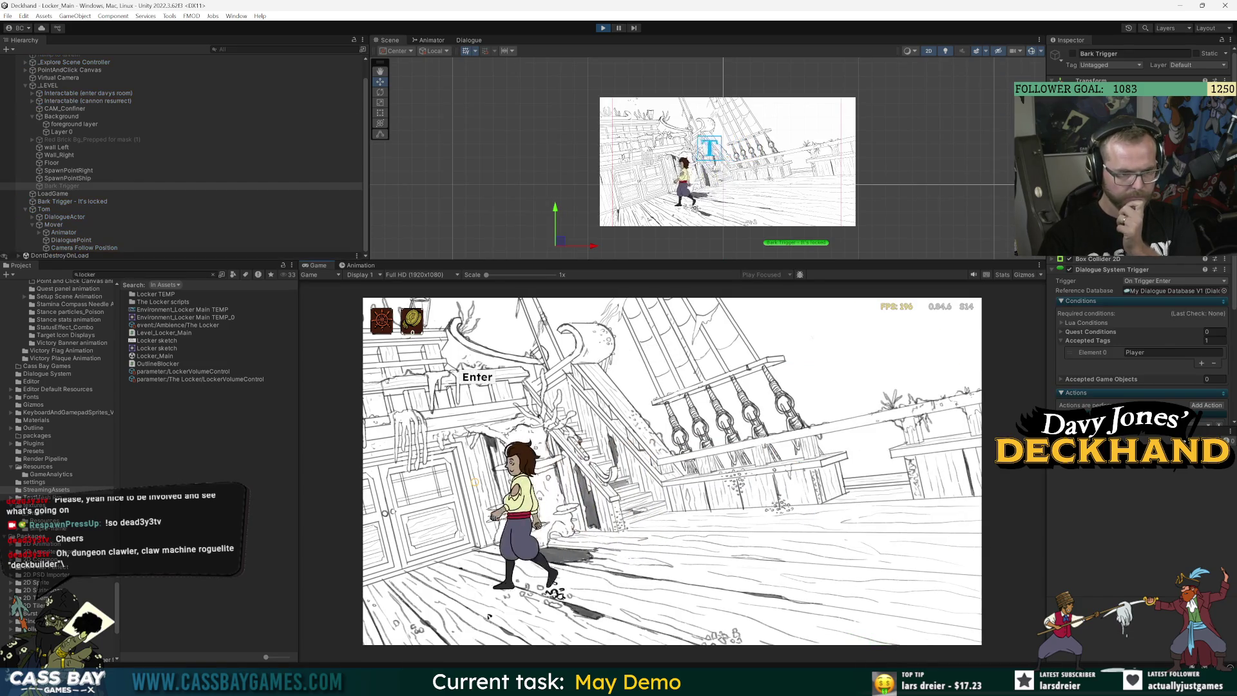
left_click(952, 572)
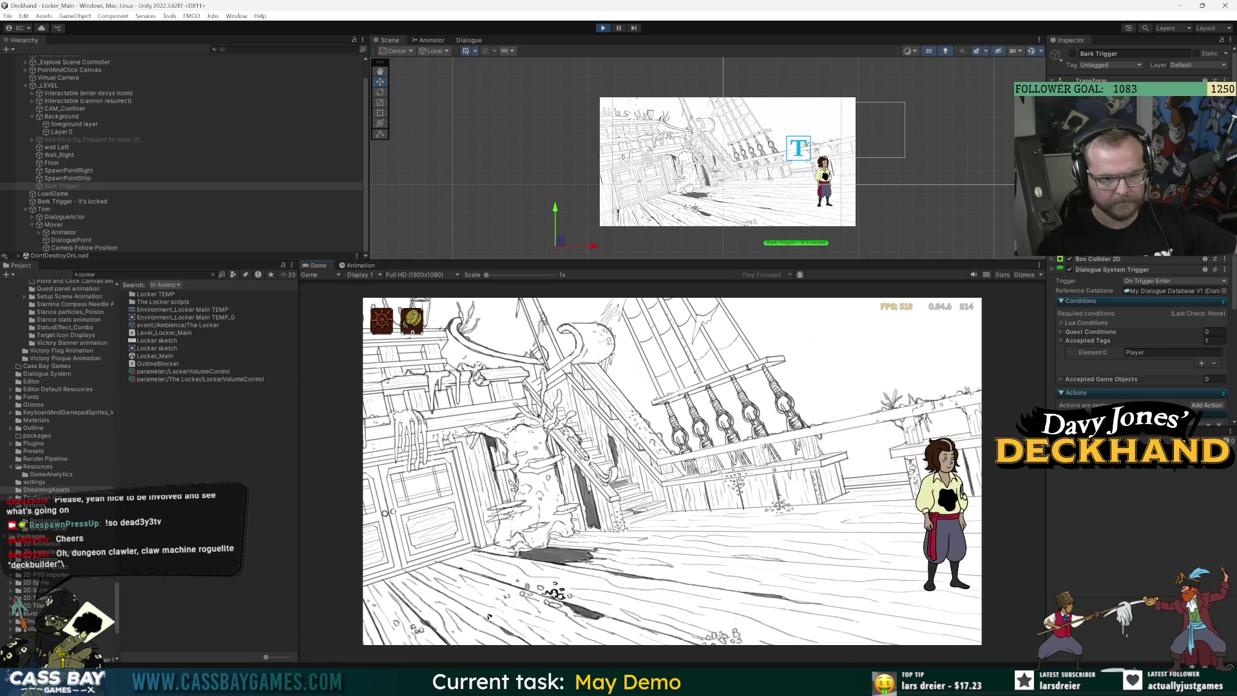
left_click(489, 616)
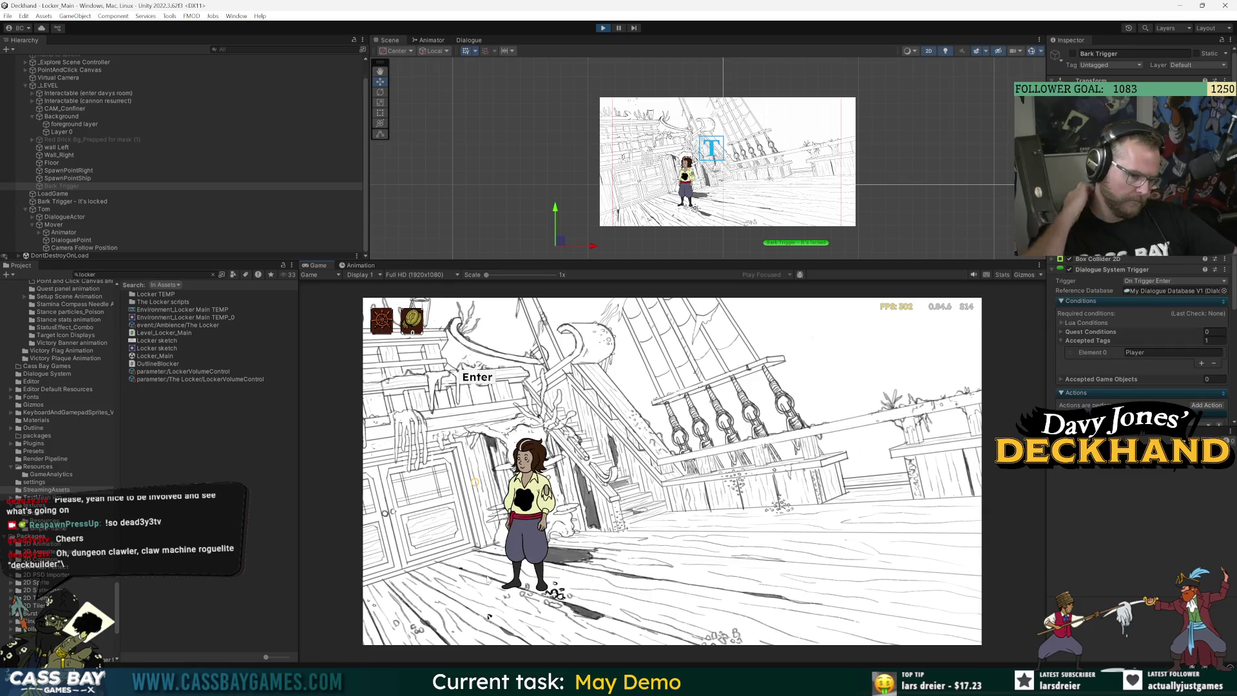
left_click(432, 540)
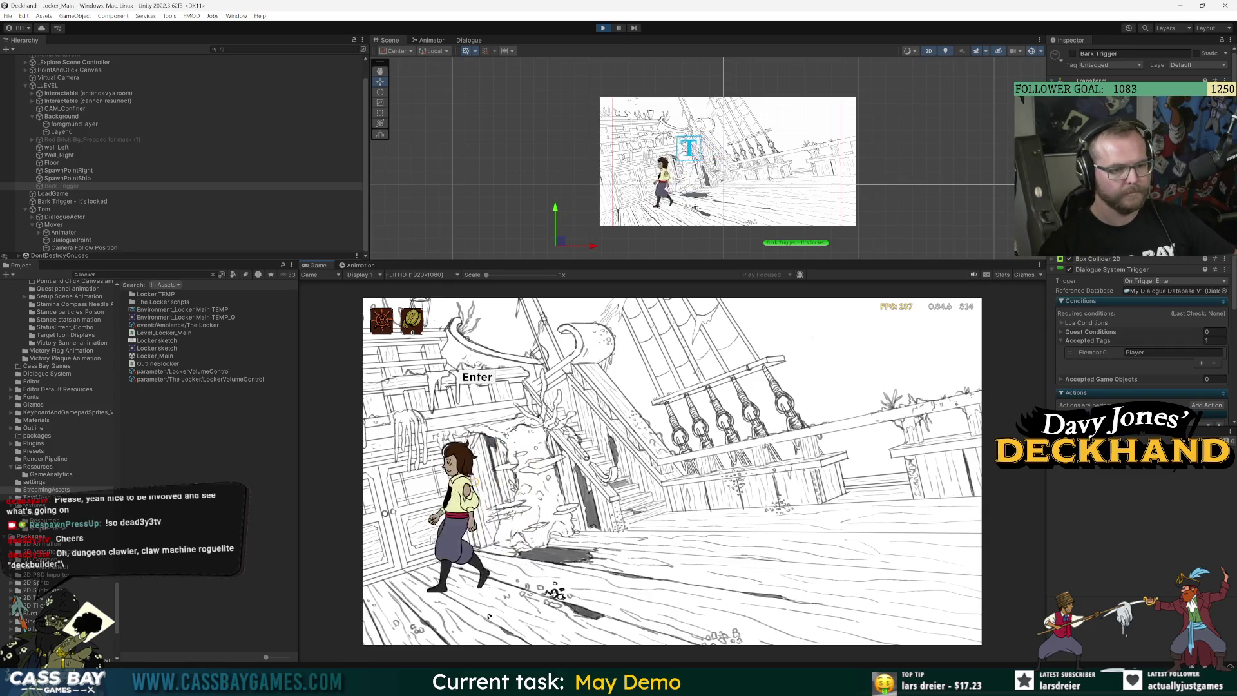
left_click(885, 533)
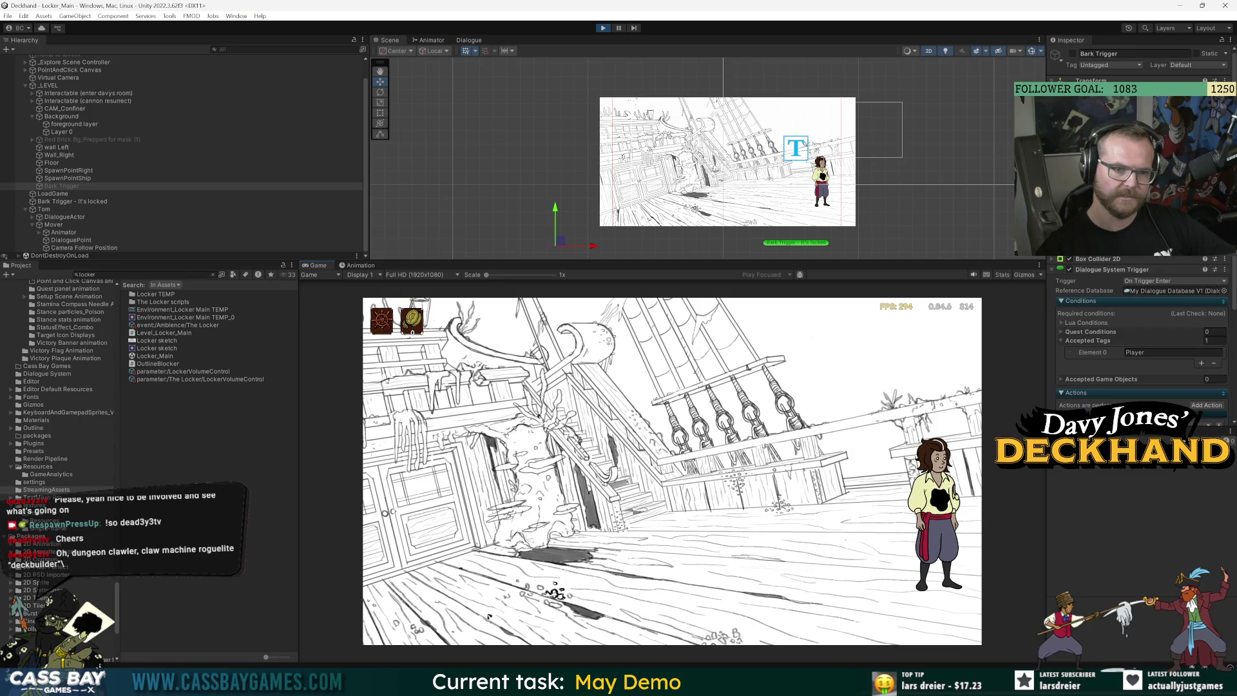
left_click(489, 617)
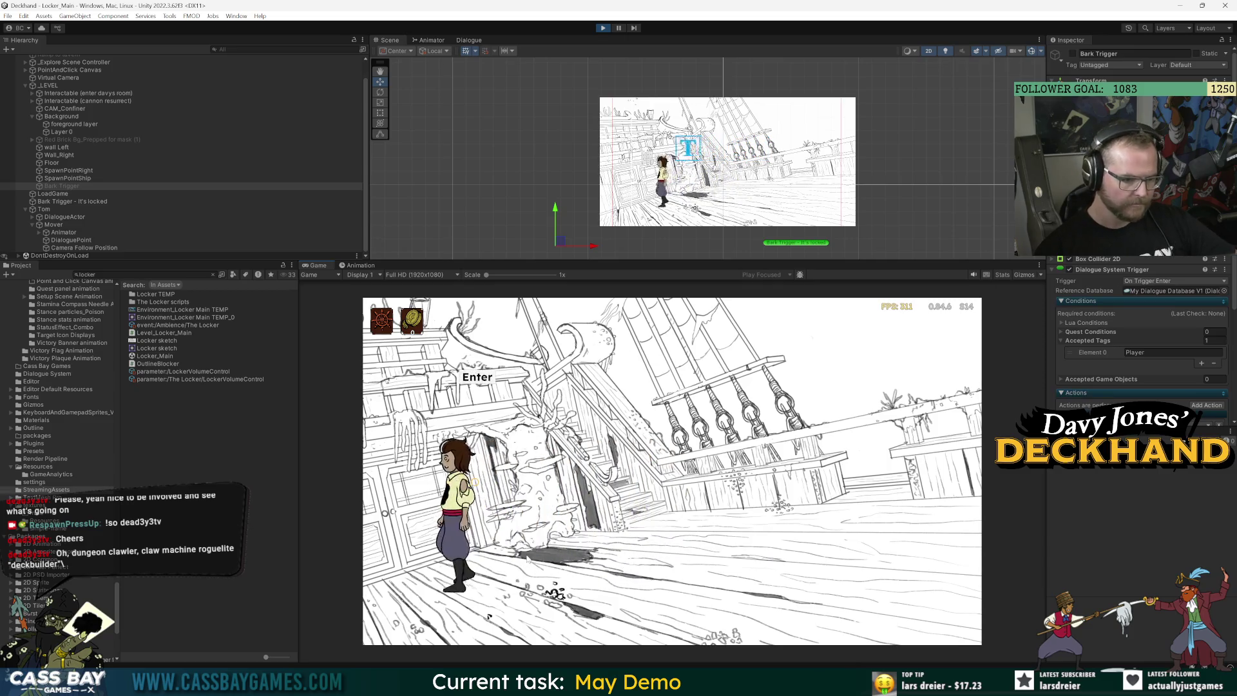
left_click(696, 571)
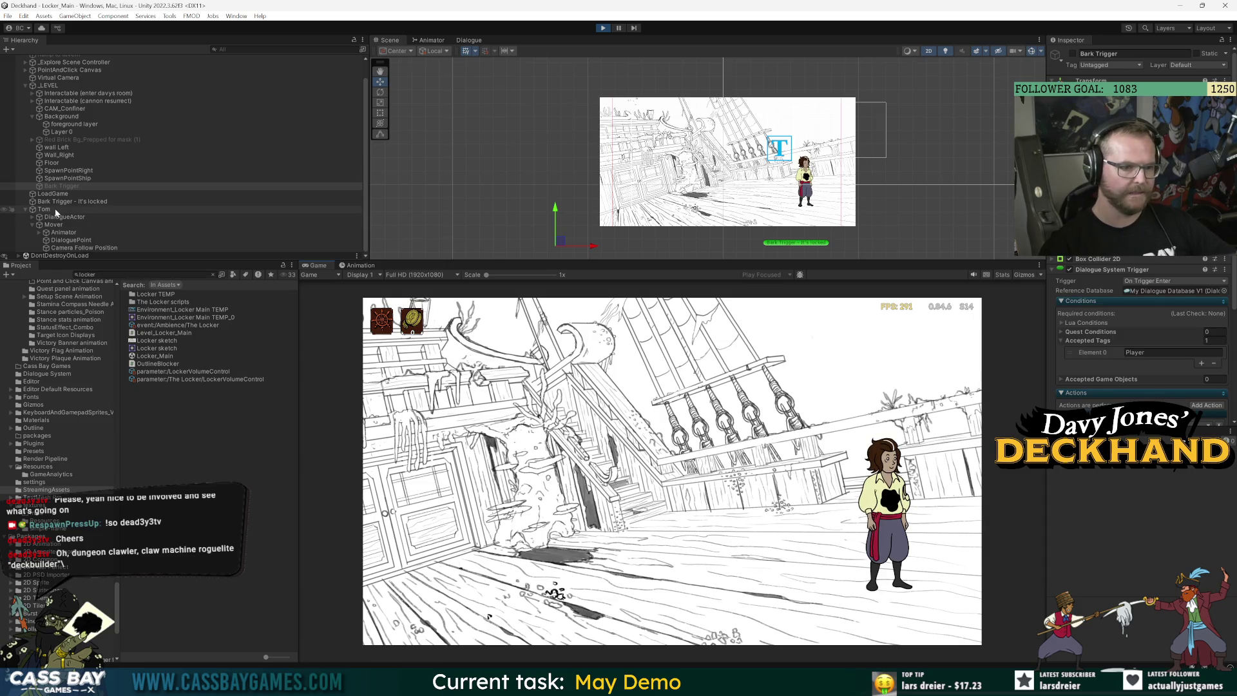
left_click(980, 587)
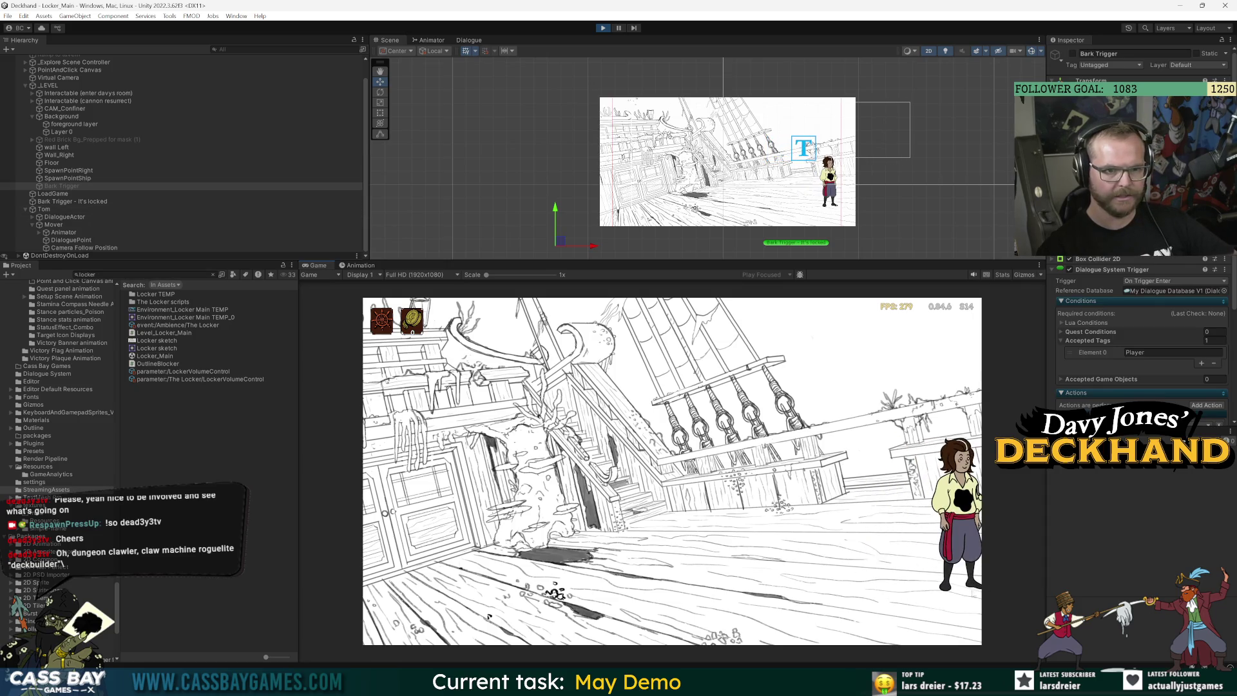
left_click(674, 570)
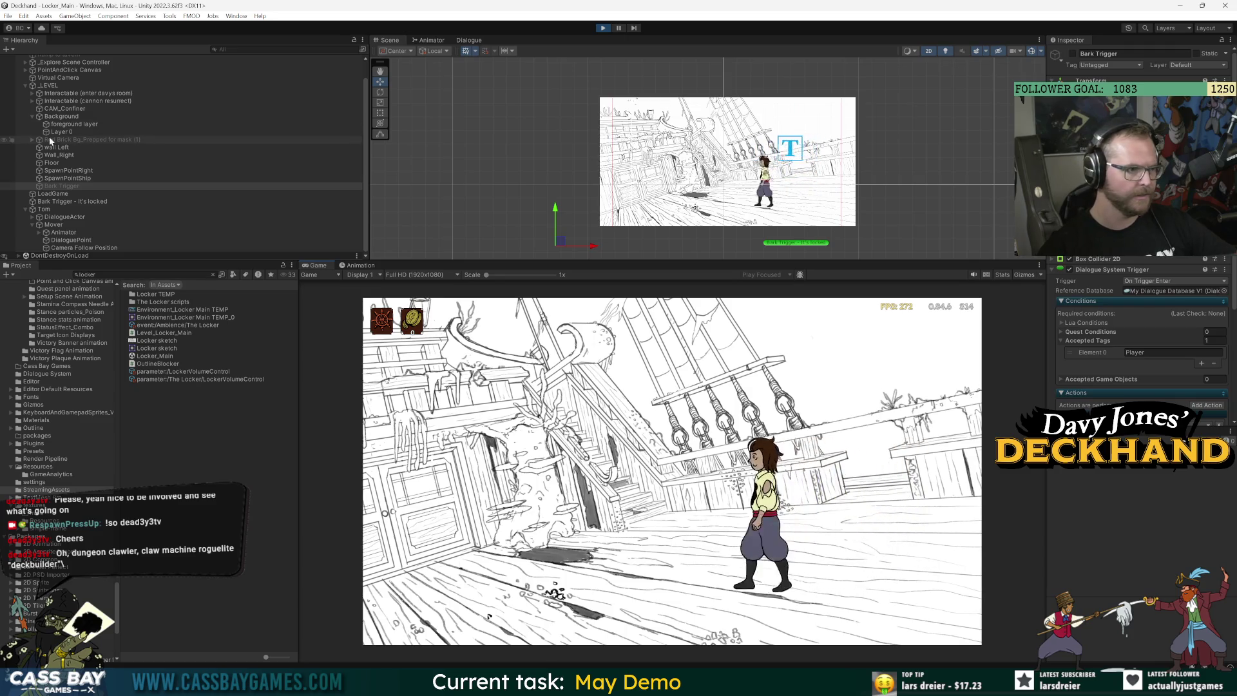
Frame CAM_Confiner and the Virtual Camera, walk Tom left, and make the Scene view larger than the Game view
left_click(57, 111)
key("f")
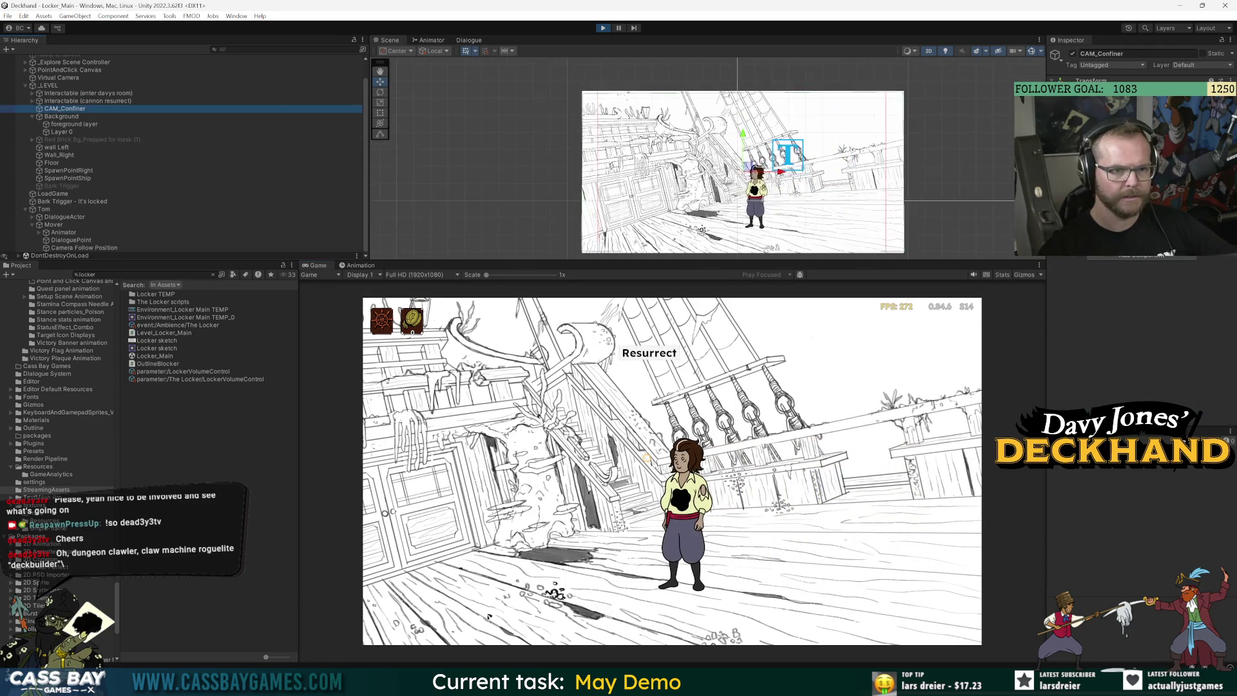
scroll(78, 94, "up", 2)
left_click(54, 97)
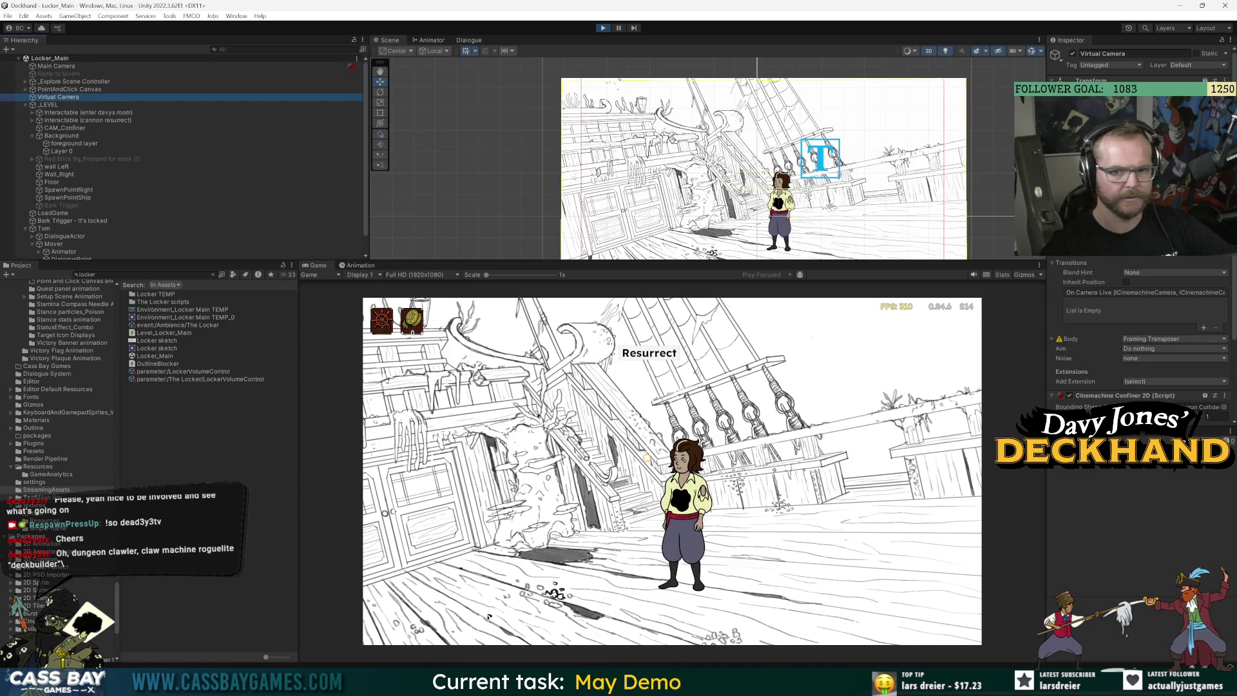
key("f")
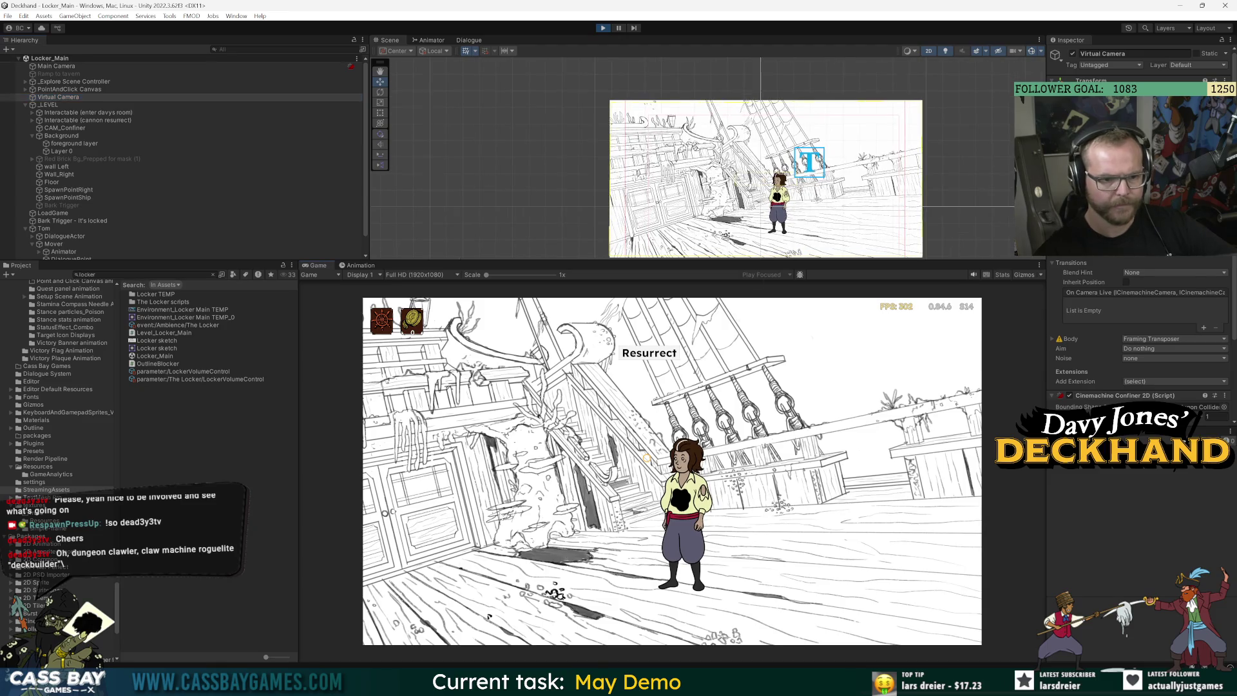
key("a")
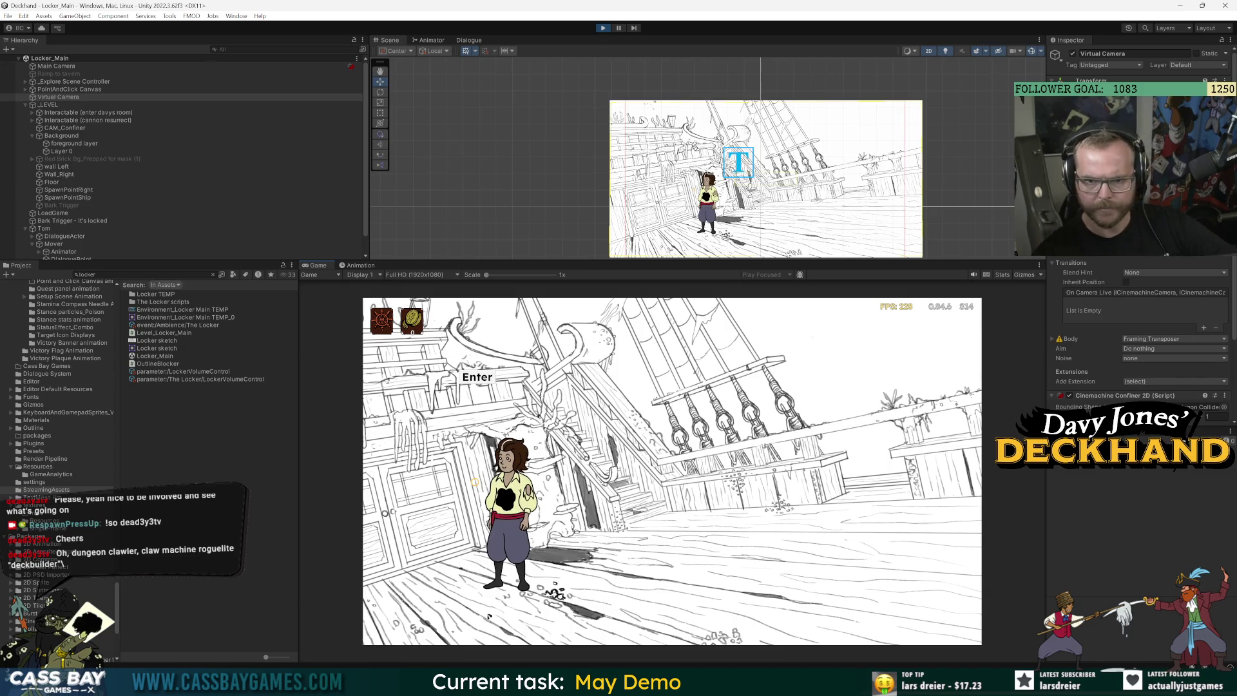
left_click_drag(876, 262, 876, 360)
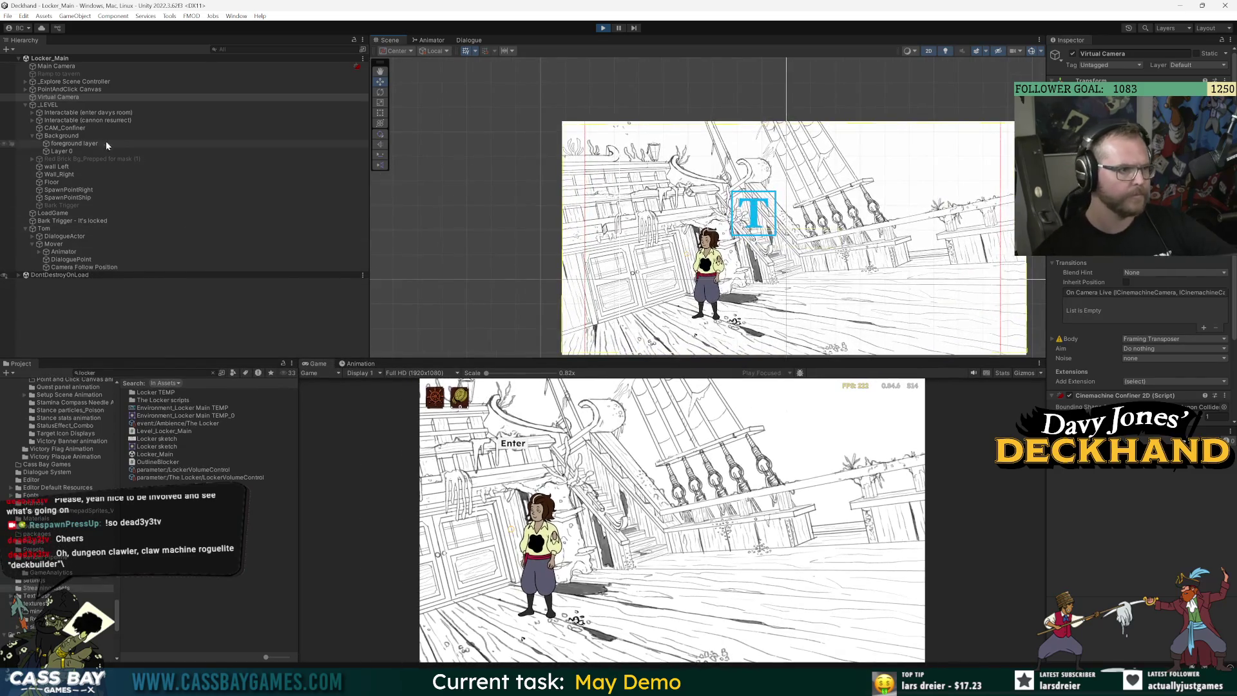
Set Layer 0's Sprite Renderer colour to 5E5E5E and frame Layer 0 in the Scene view
left_click(88, 144)
left_click(69, 152)
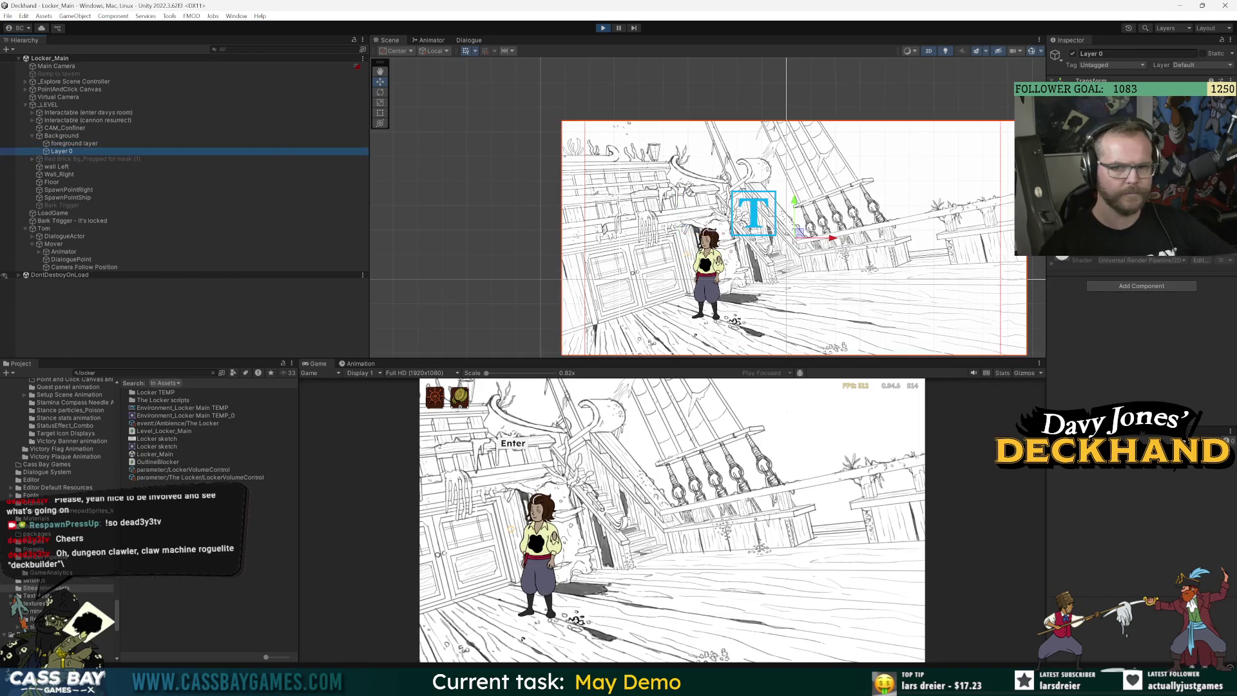
left_click_drag(1153, 205, 1153, 210)
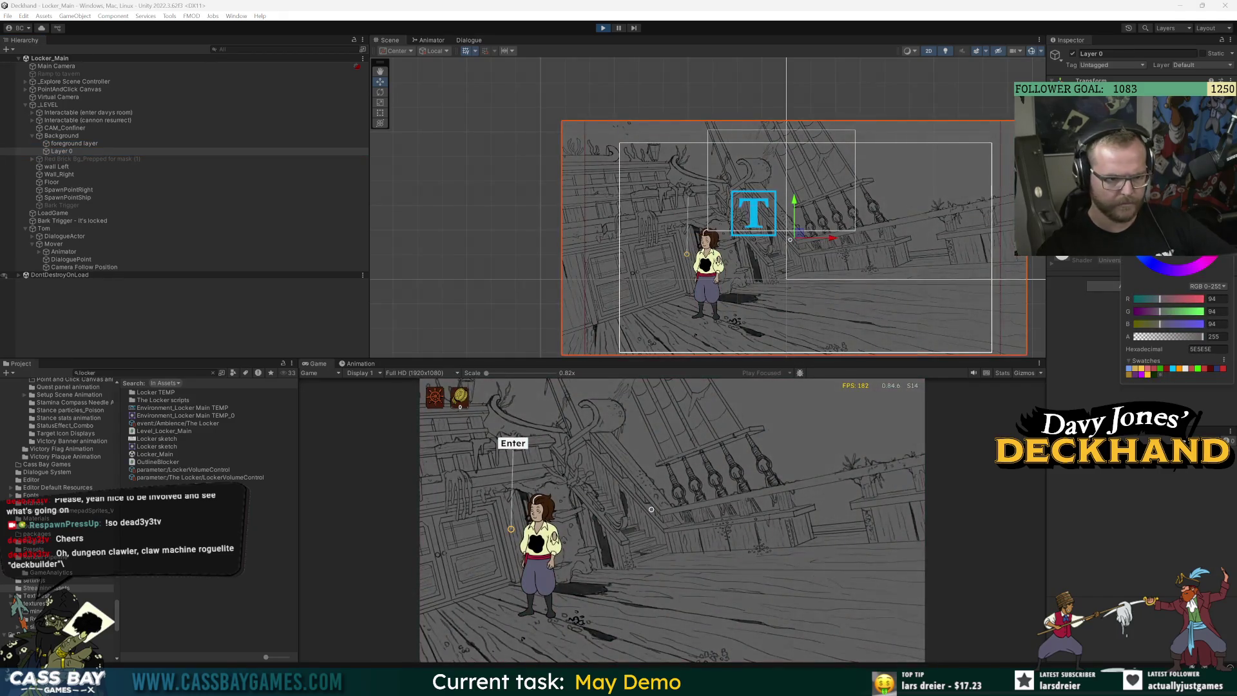
left_click(948, 512)
key("f")
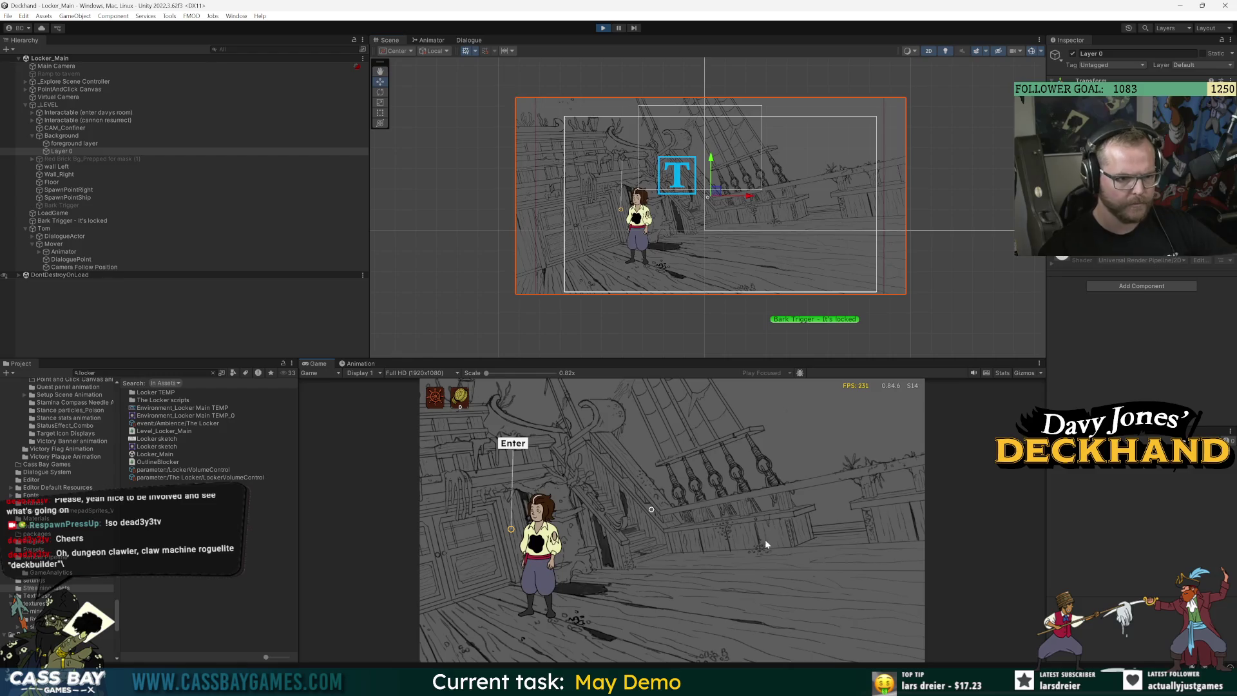
Walk Tom right while inspecting CAM_Confiner, _LEVEL, Tom's Animator, Mover and the Virtual Camera
left_click(764, 539)
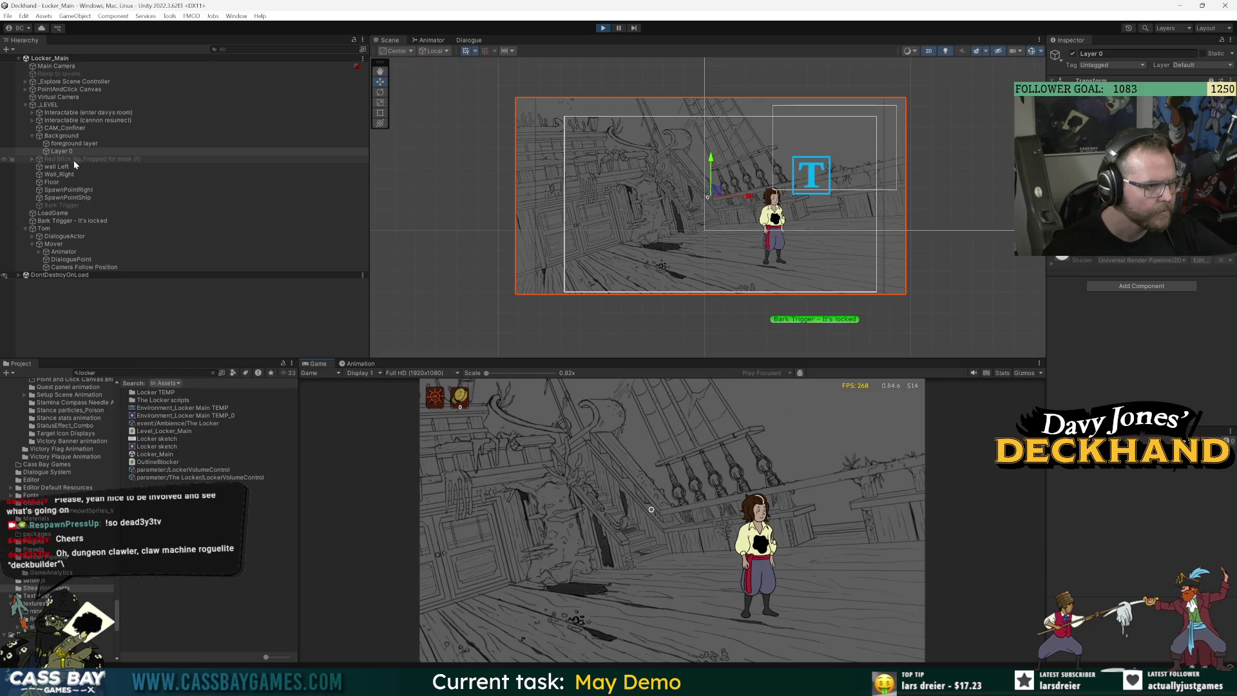
left_click(63, 129)
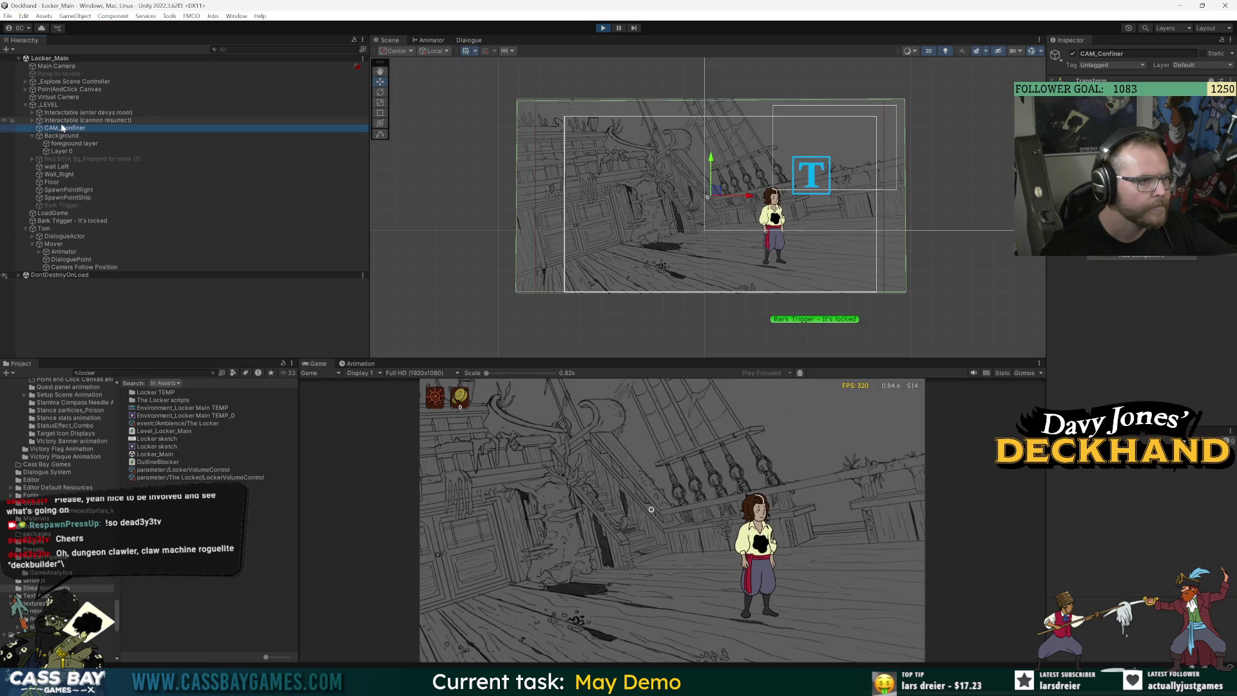
left_click(51, 105)
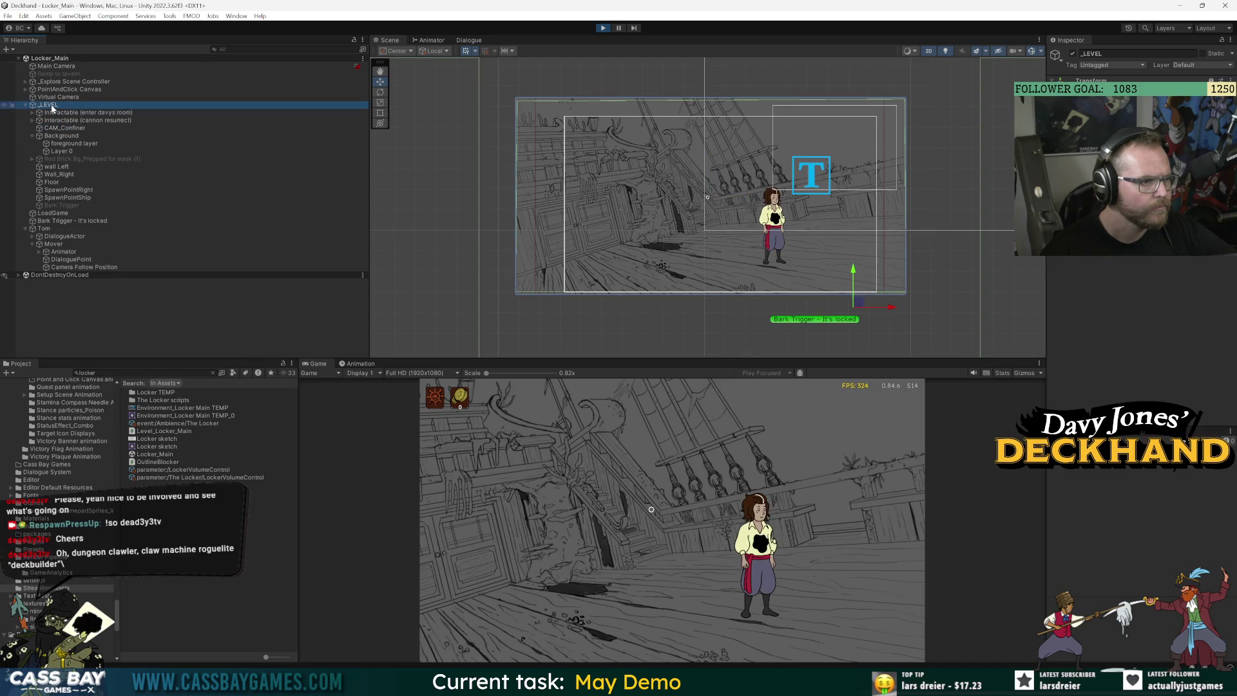
left_click(49, 226)
left_click(56, 252)
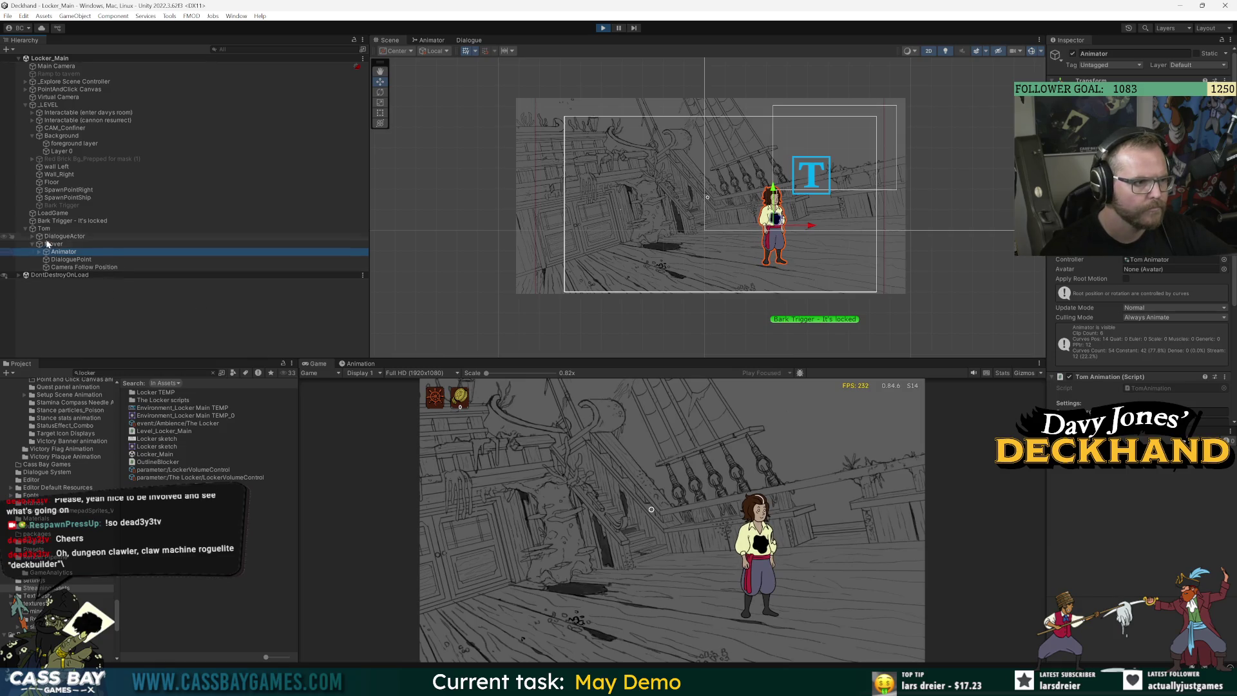
left_click(49, 245)
left_click(485, 532)
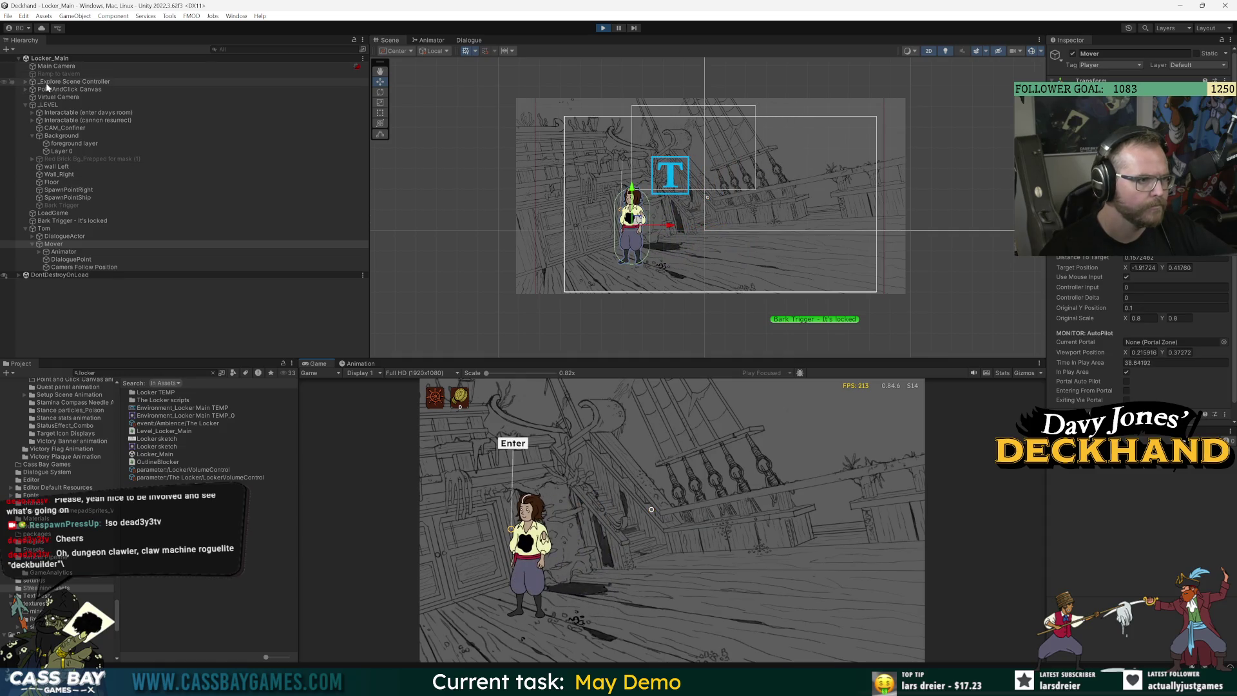
left_click(21, 87)
left_click(54, 96)
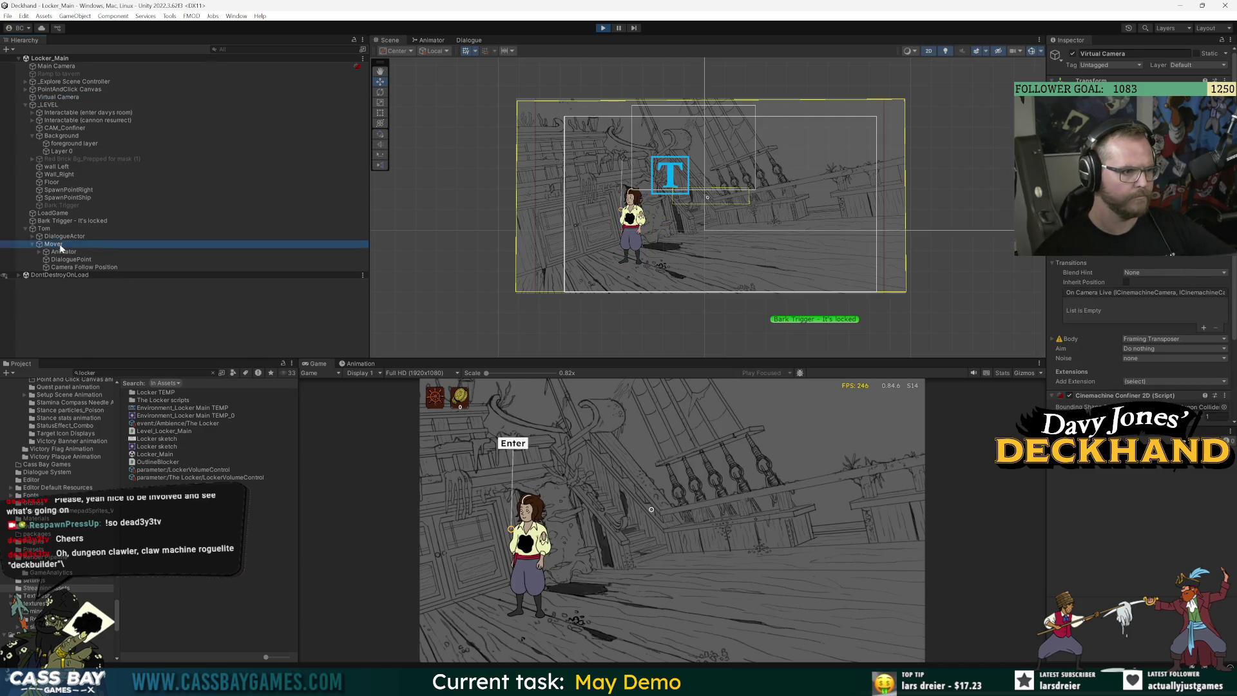
left_click(891, 589)
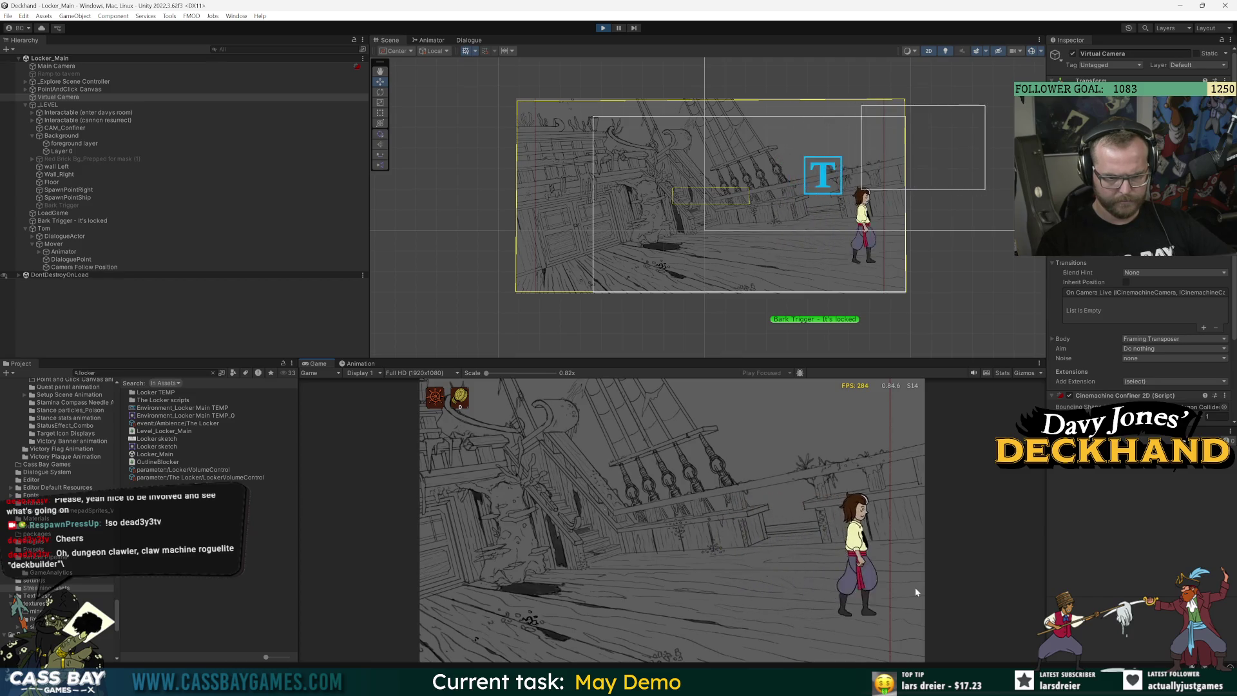
Walk Tom left, then drag Tom's move gizmo slightly lower on the deck
left_click(589, 588)
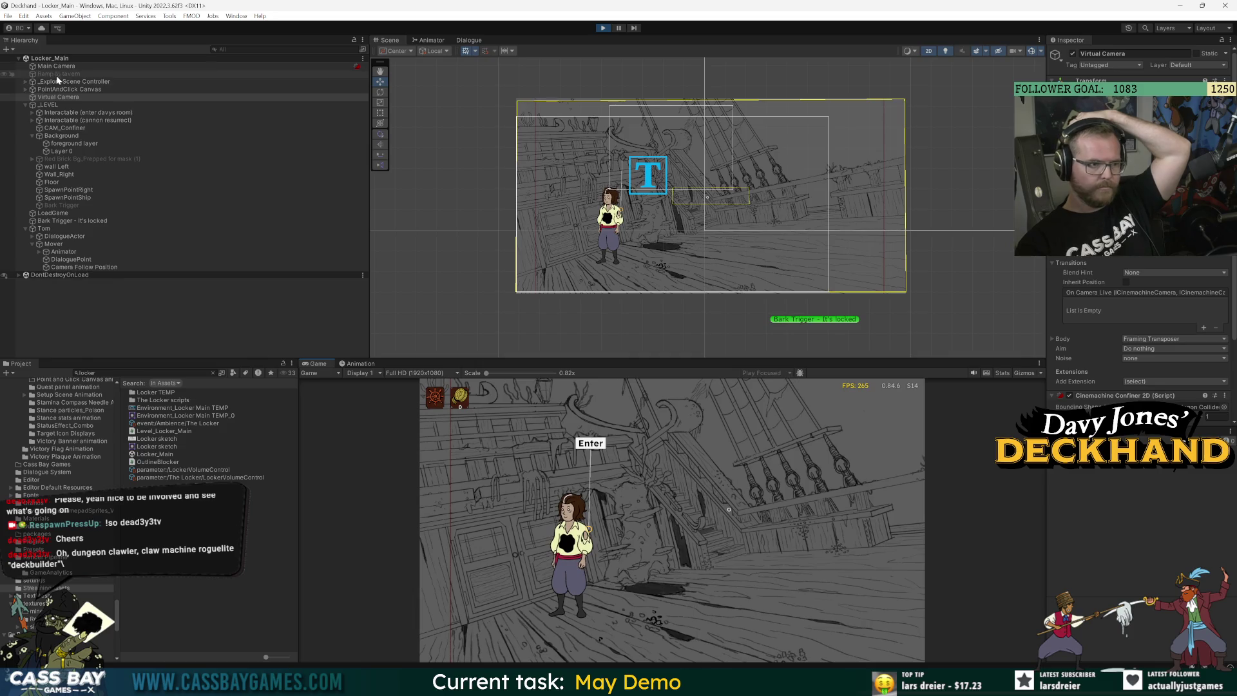
left_click(64, 228)
left_click_drag(628, 172, 623, 197)
Walk Tom to the right edge and back left, then inspect Mover's values
left_click(891, 625)
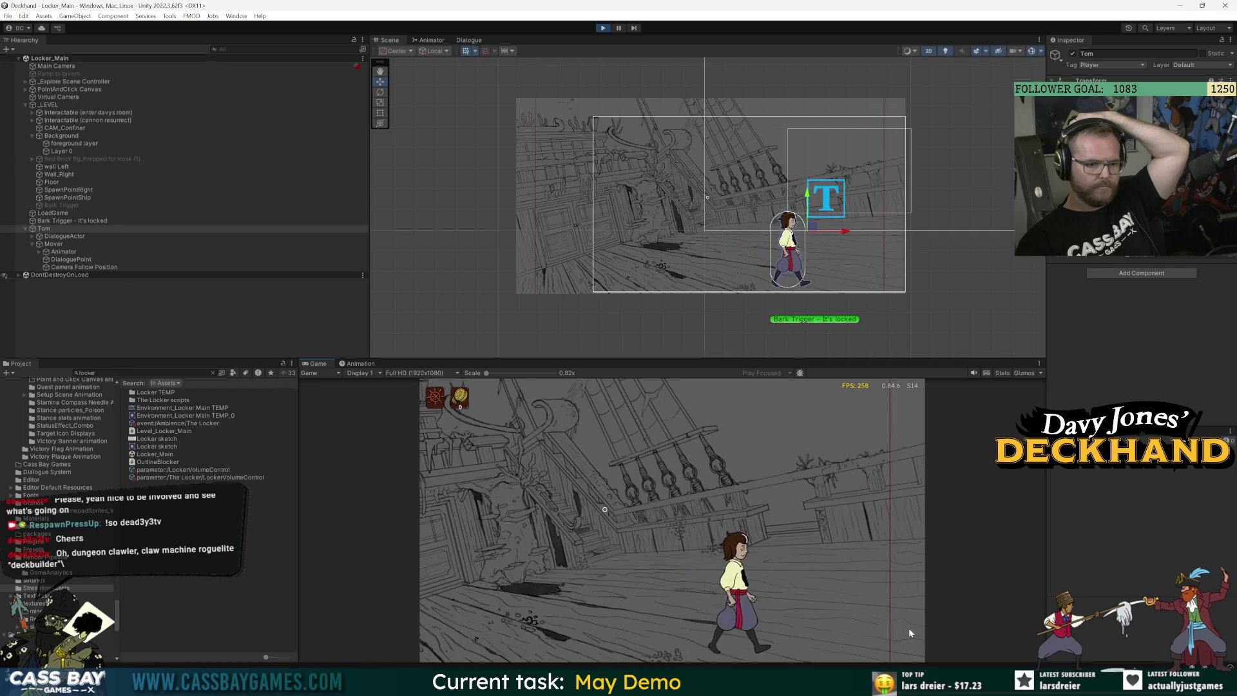
left_click(909, 628)
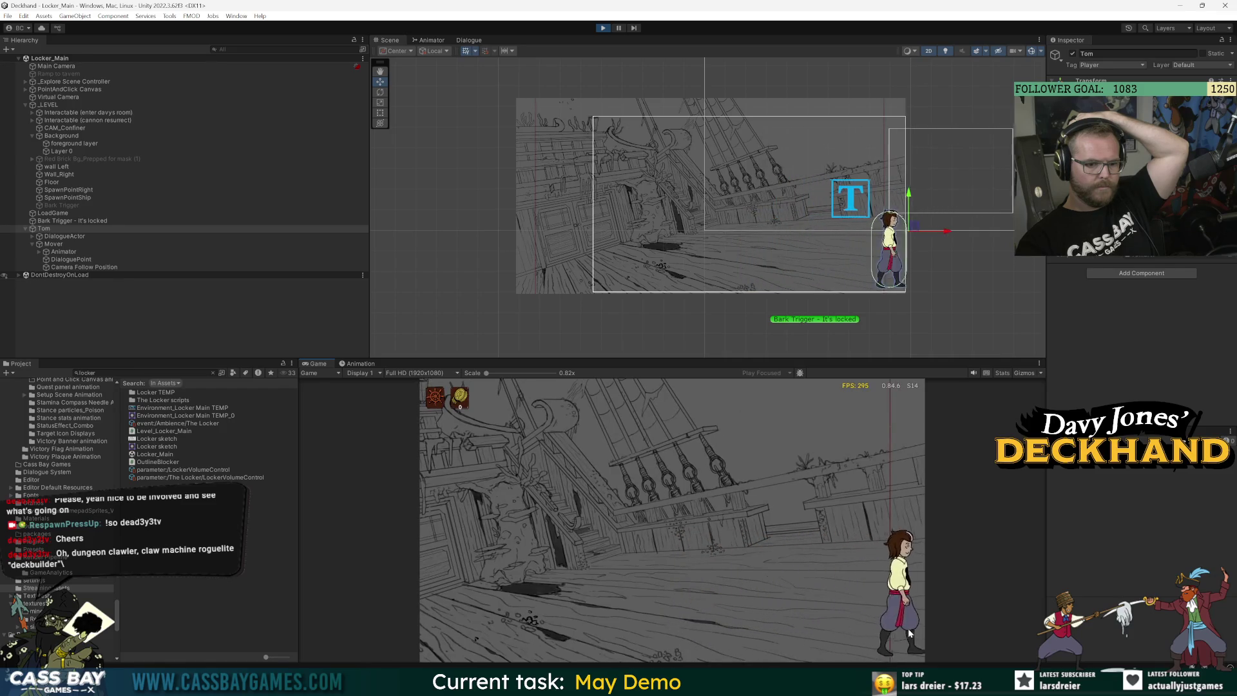
left_click(683, 602)
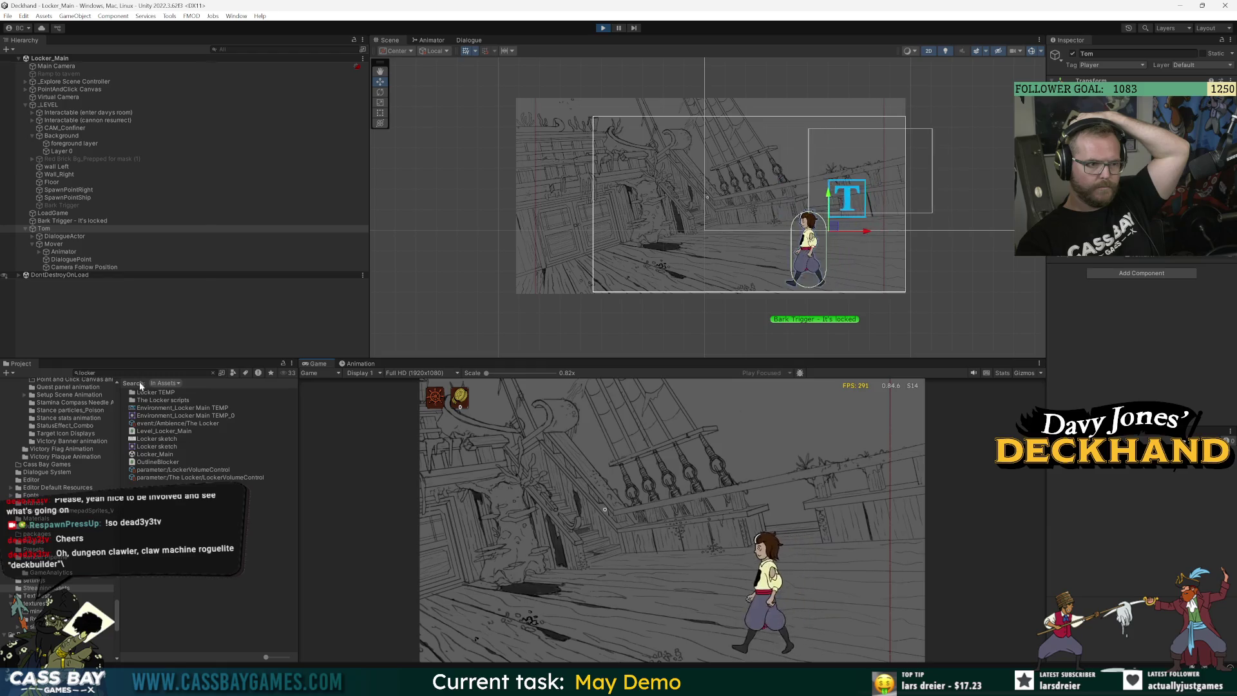
left_click(54, 244)
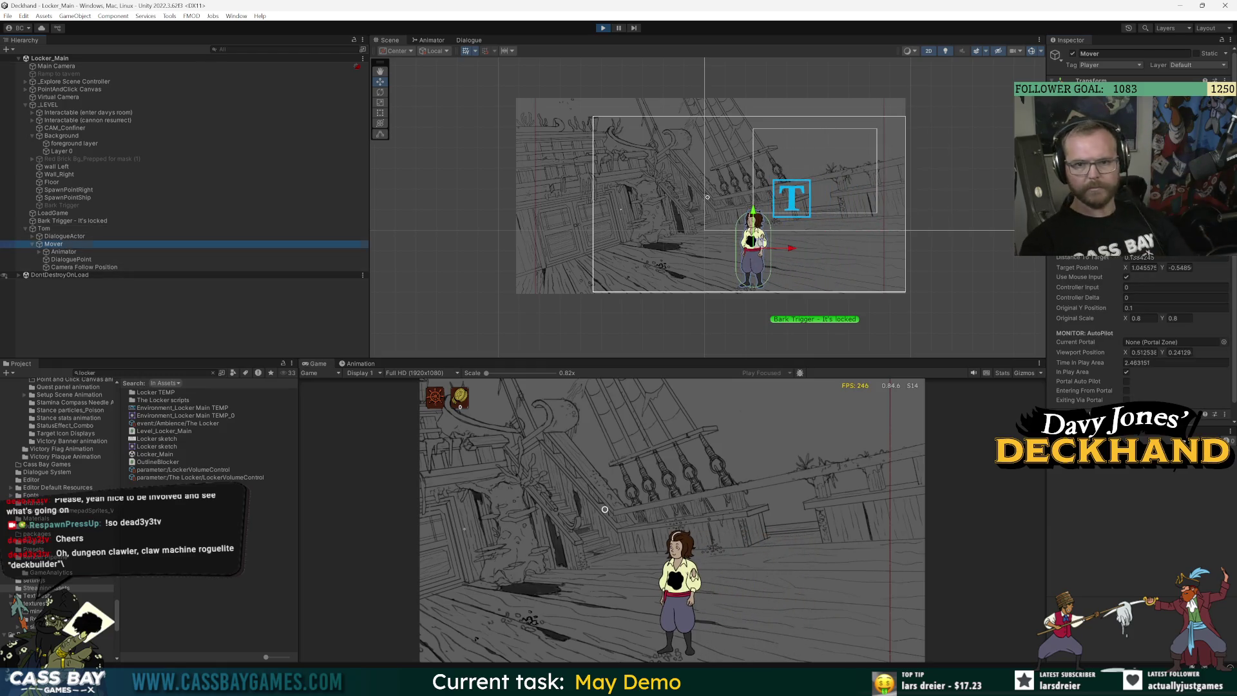
Restore Tom's larger size and walk him right, left toward the cannon, and back toward the stairs
left_click(605, 509)
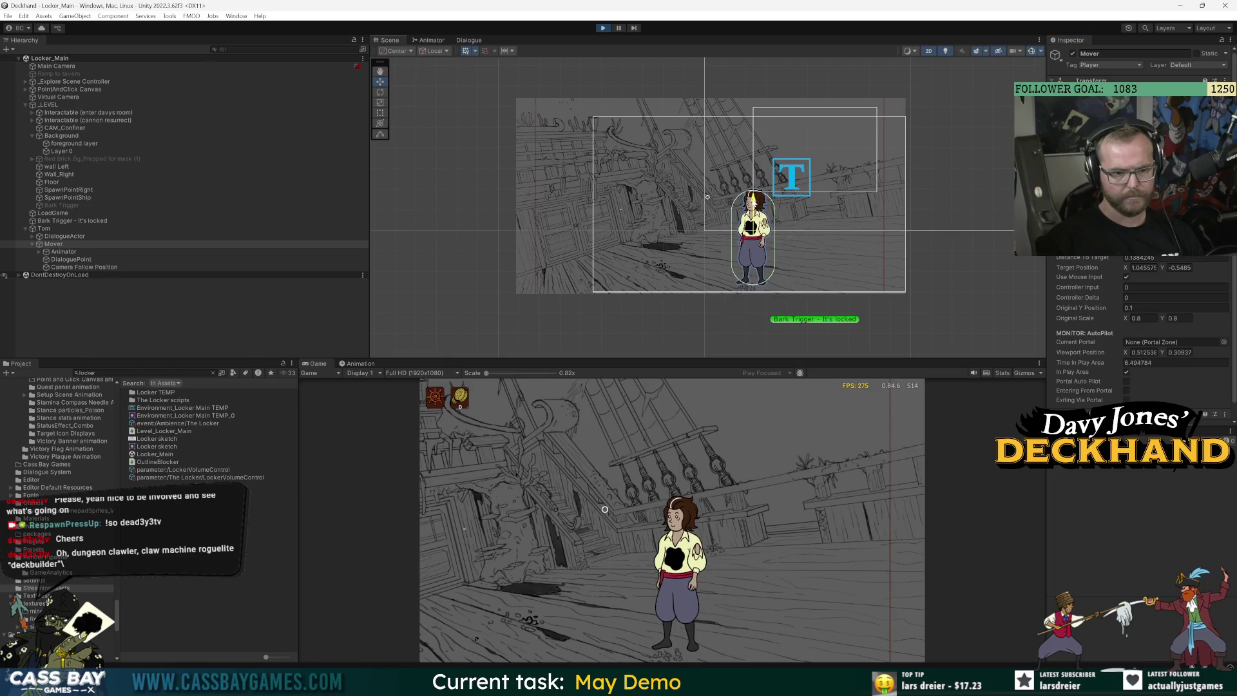
left_click(896, 621)
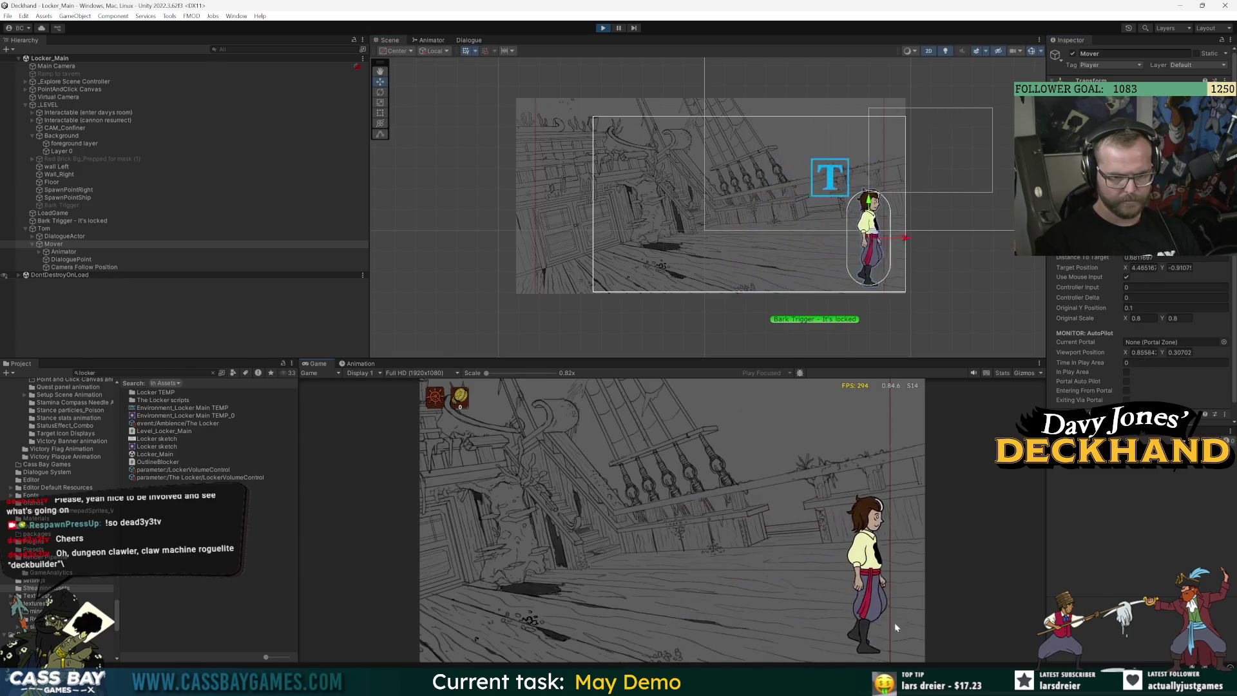
left_click(447, 621)
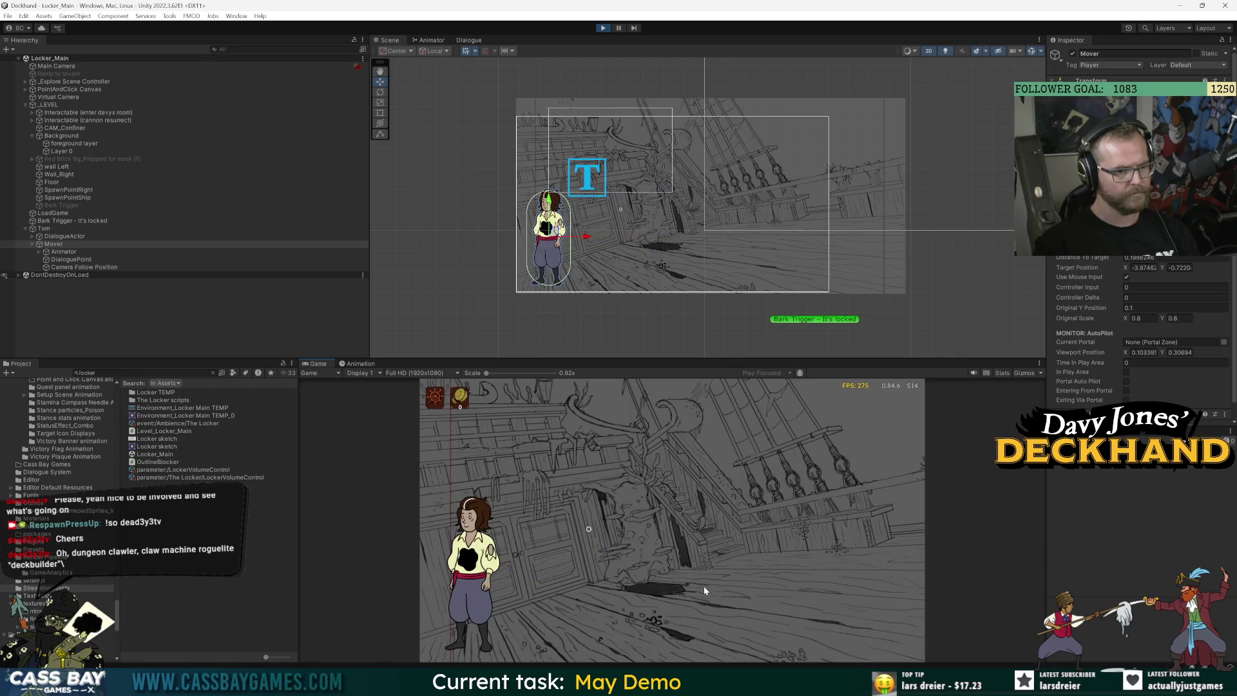
left_click(901, 578)
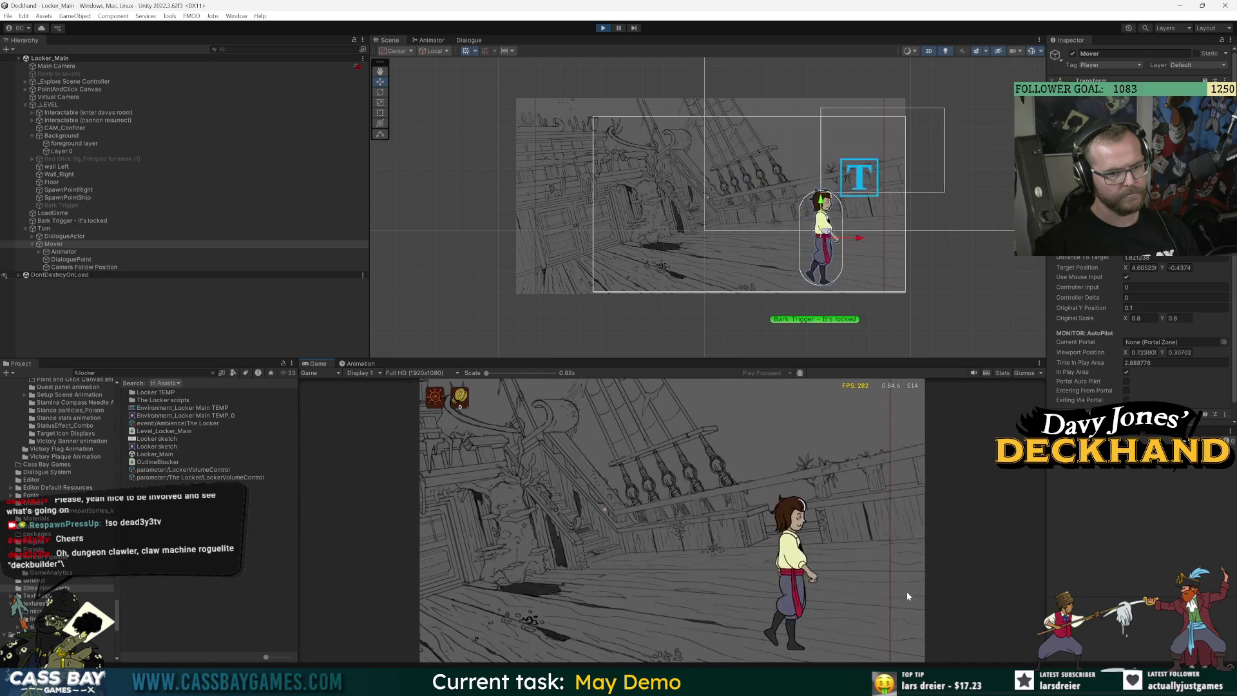
left_click(571, 606)
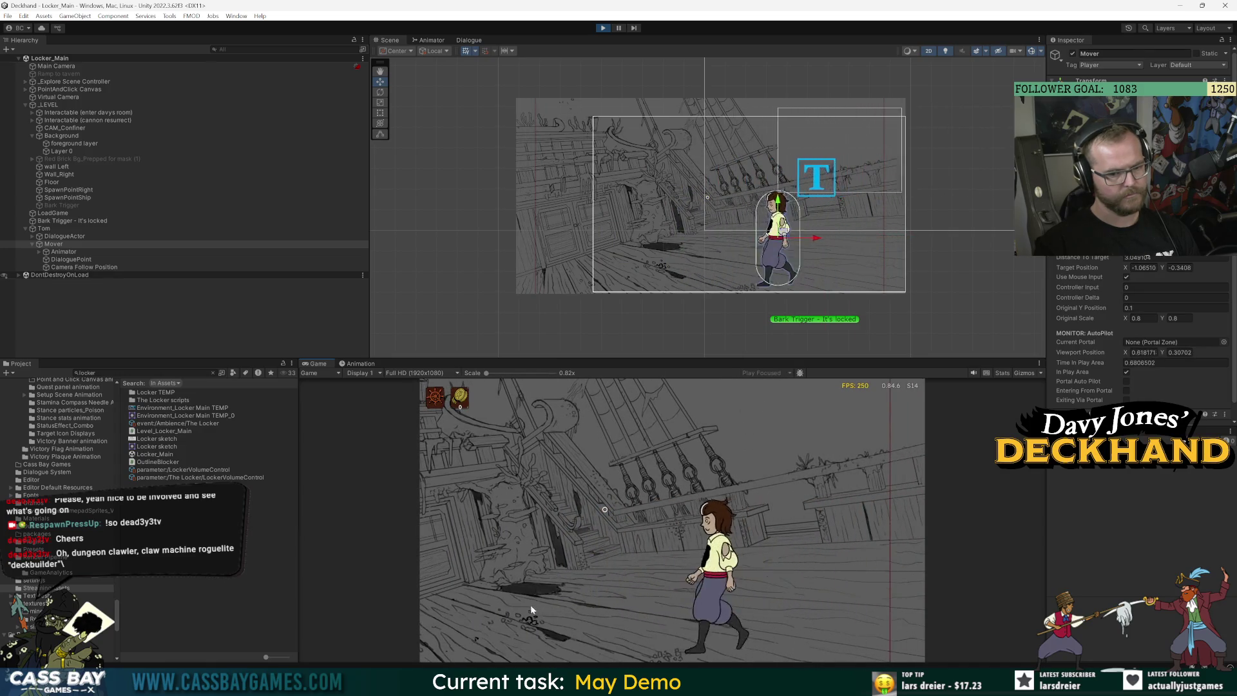
left_click(498, 599)
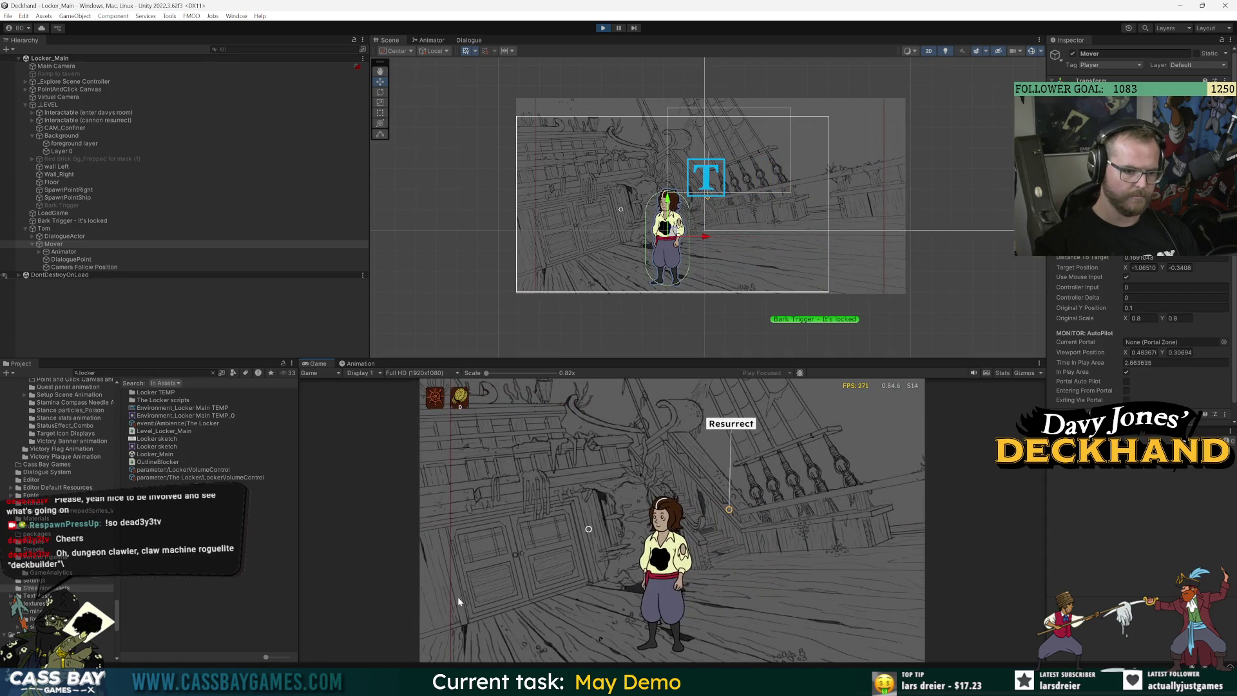
Walk Tom right and back twice more, ending mid-deck, then select Layer 0
left_click(831, 591)
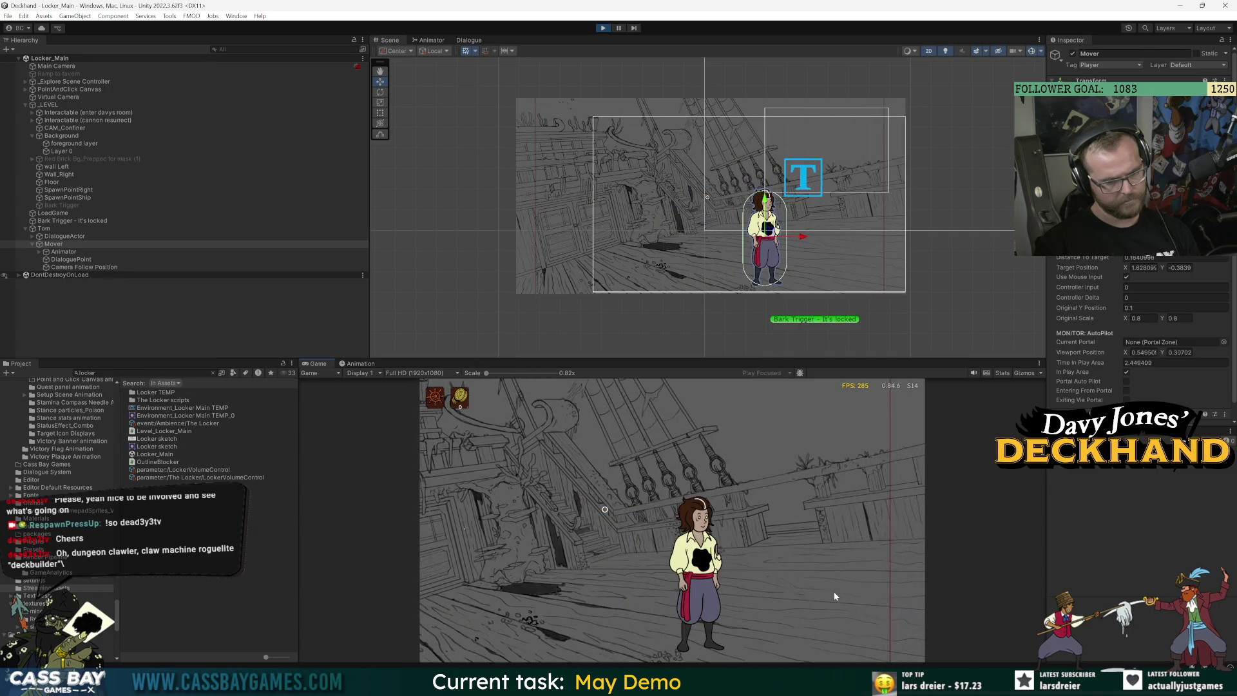
left_click(833, 591)
left_click(488, 605)
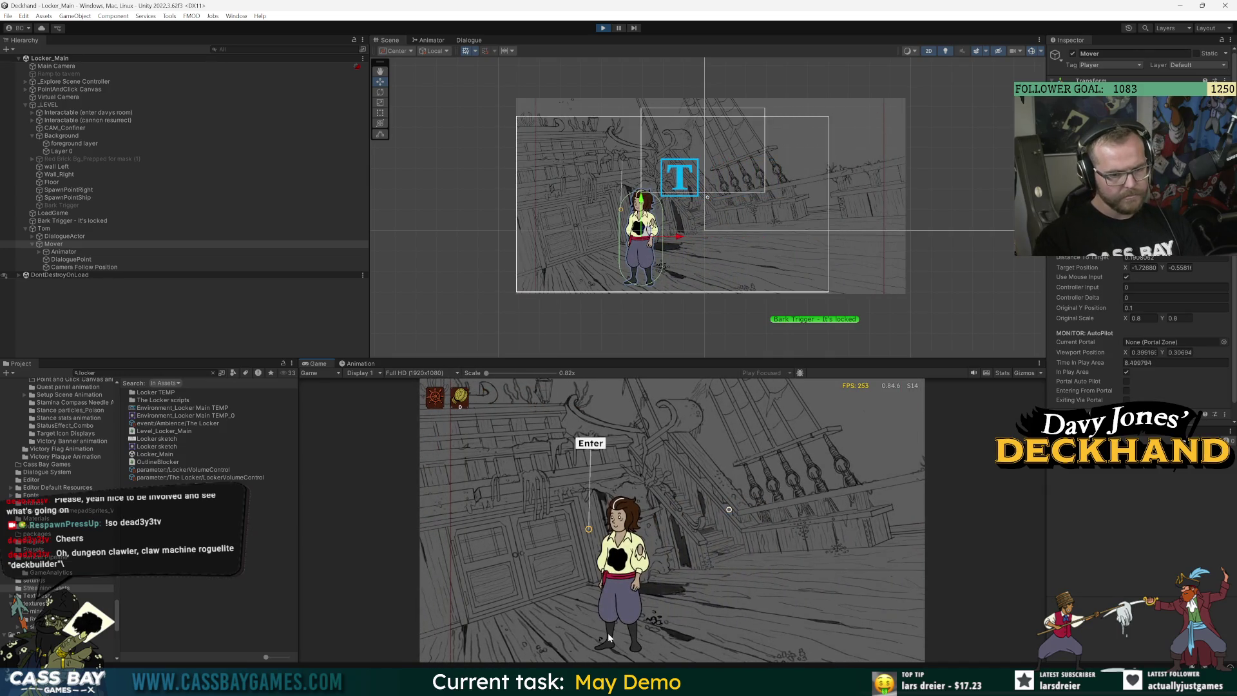
left_click(838, 616)
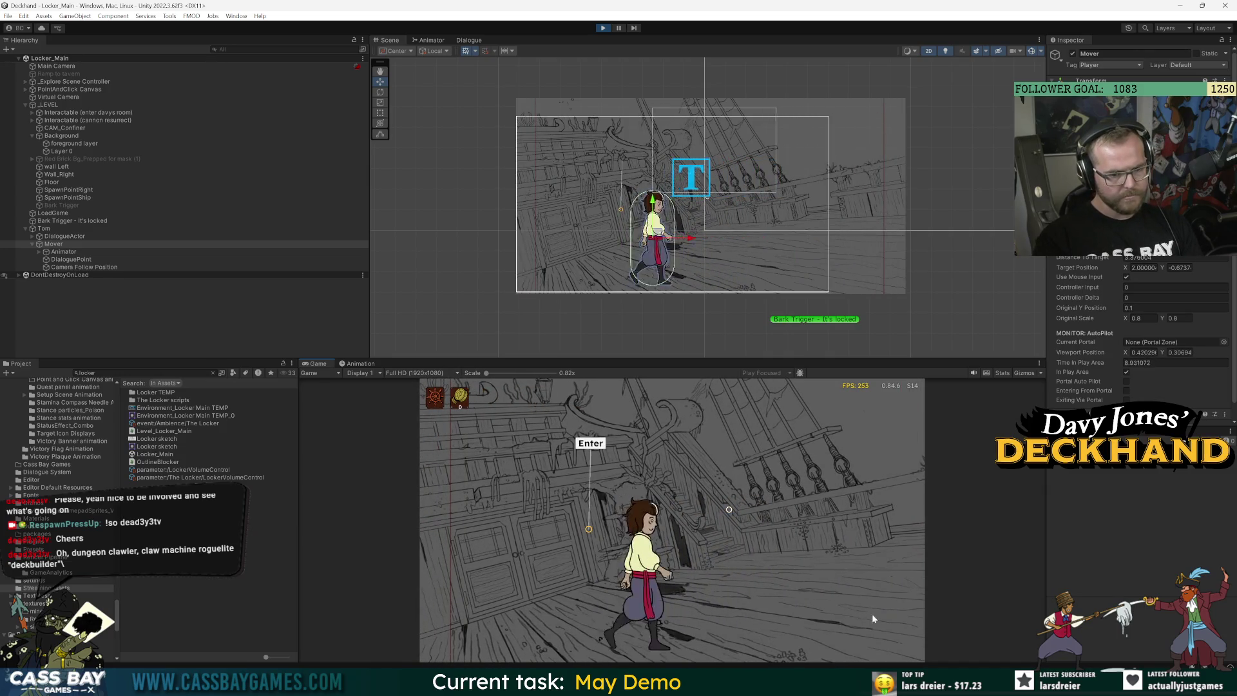
left_click(912, 624)
left_click(524, 634)
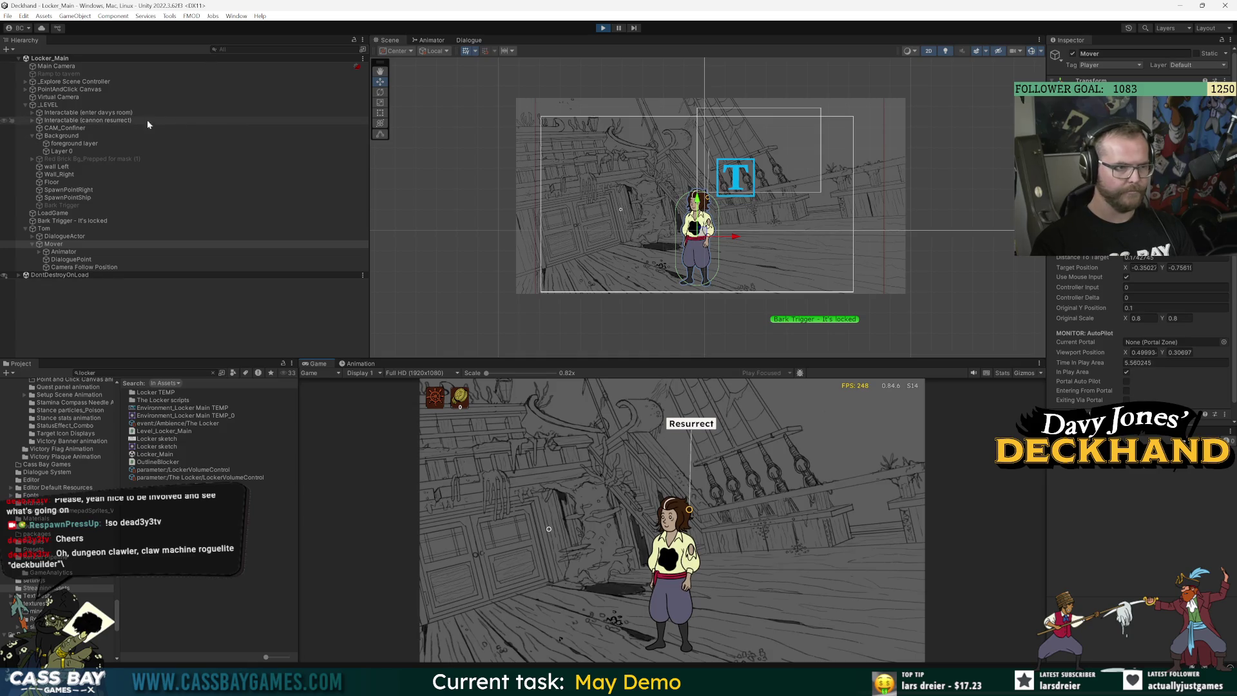
left_click(70, 149)
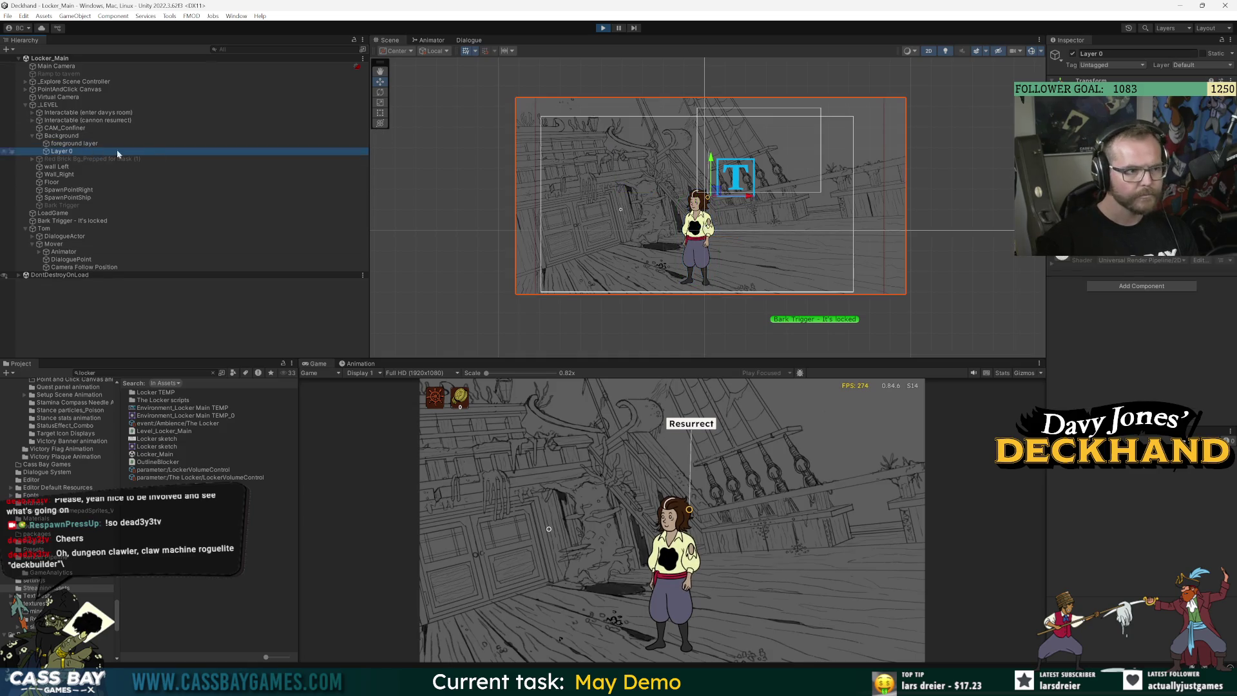
Set Layer 0's tint to grey 898989 (RGB 137), walk the character right then left, and select Virtual Camera
left_click(1153, 152)
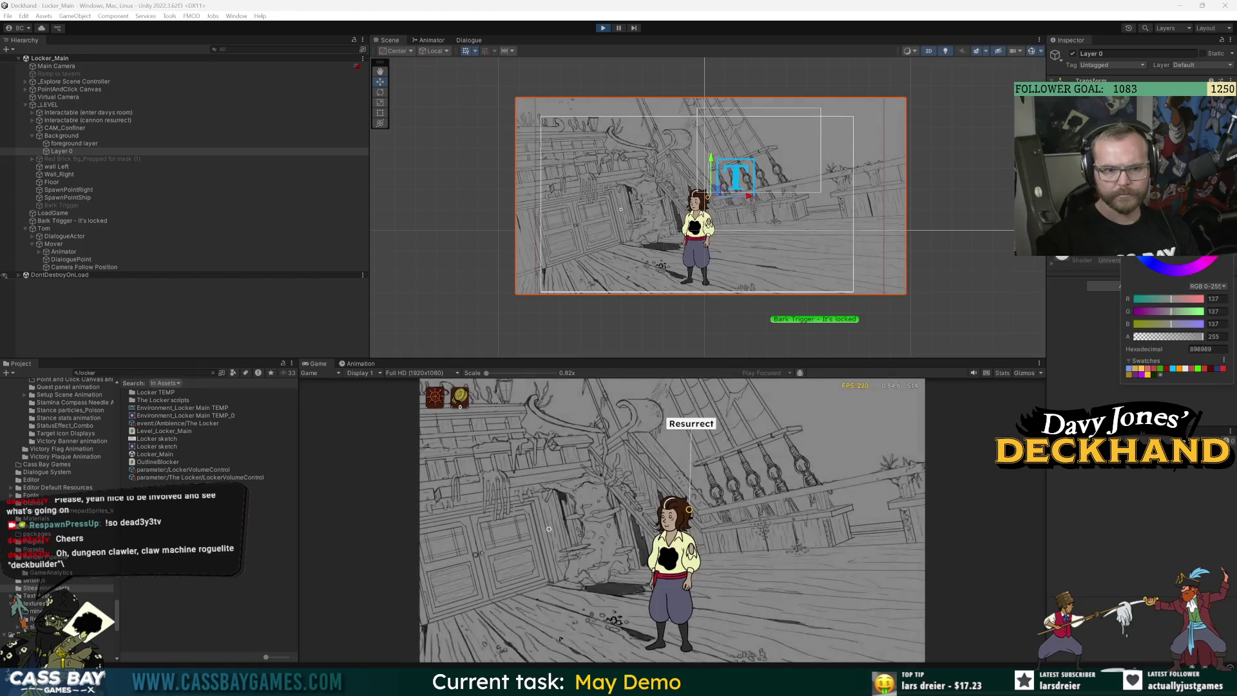
left_click(859, 567)
left_click(510, 583)
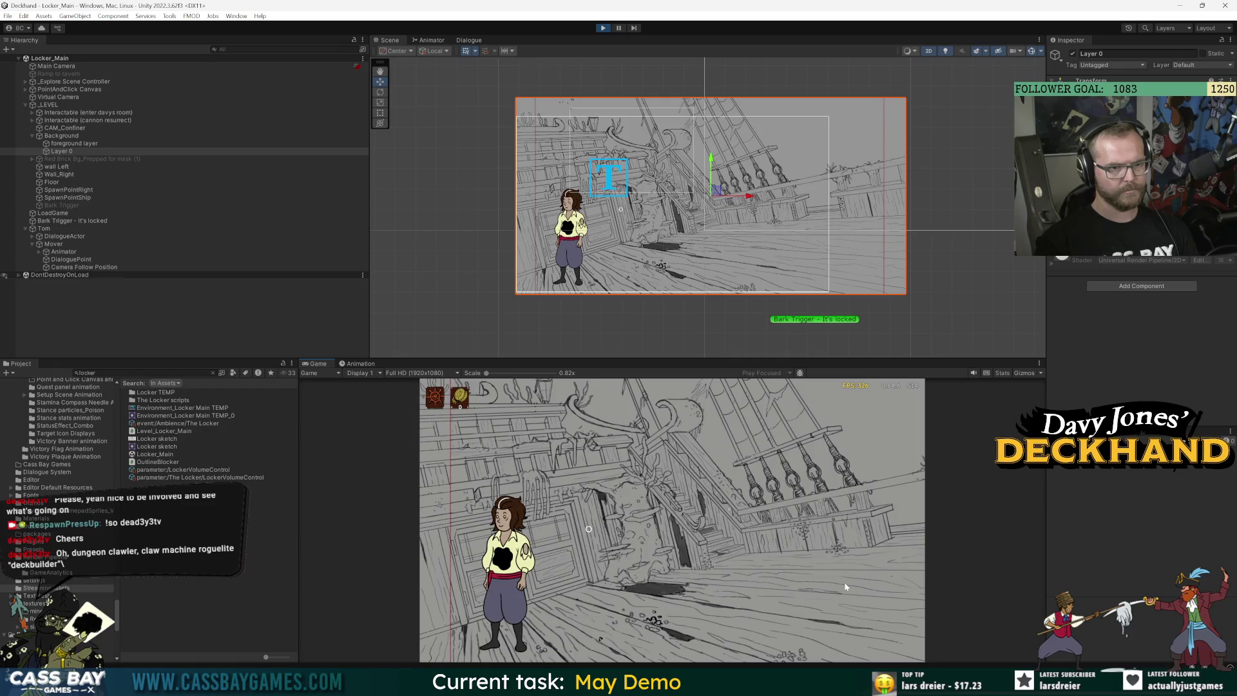
left_click(64, 97)
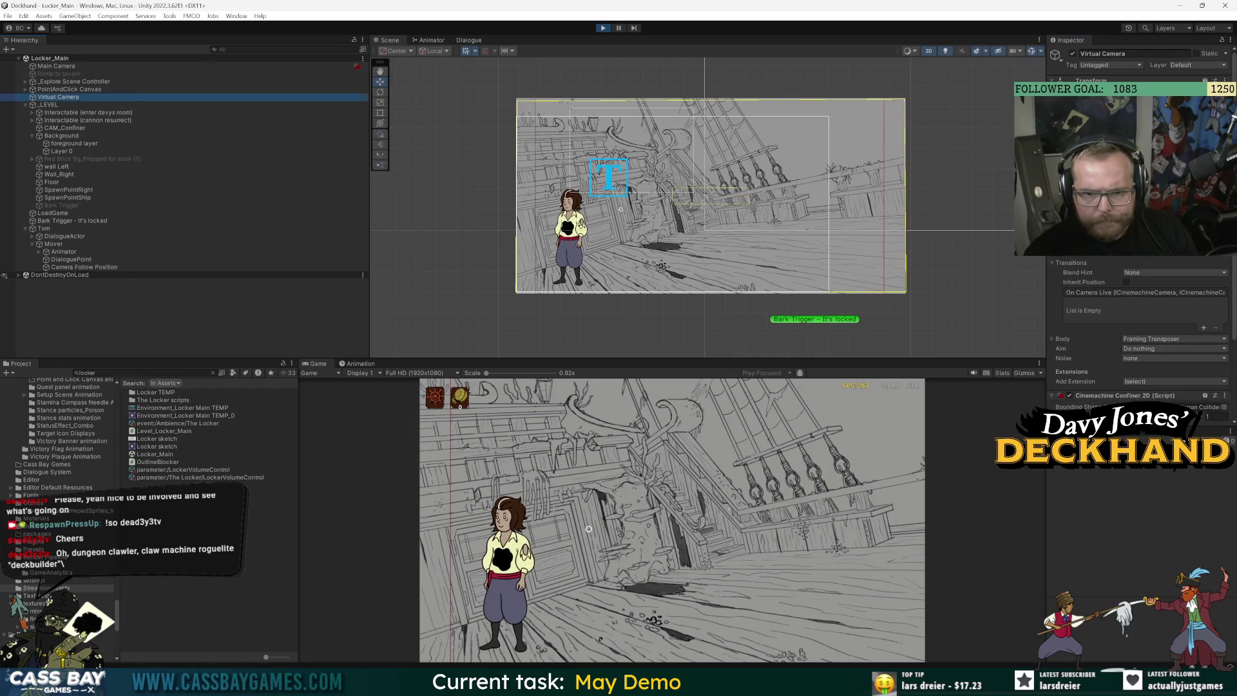
left_click(588, 528)
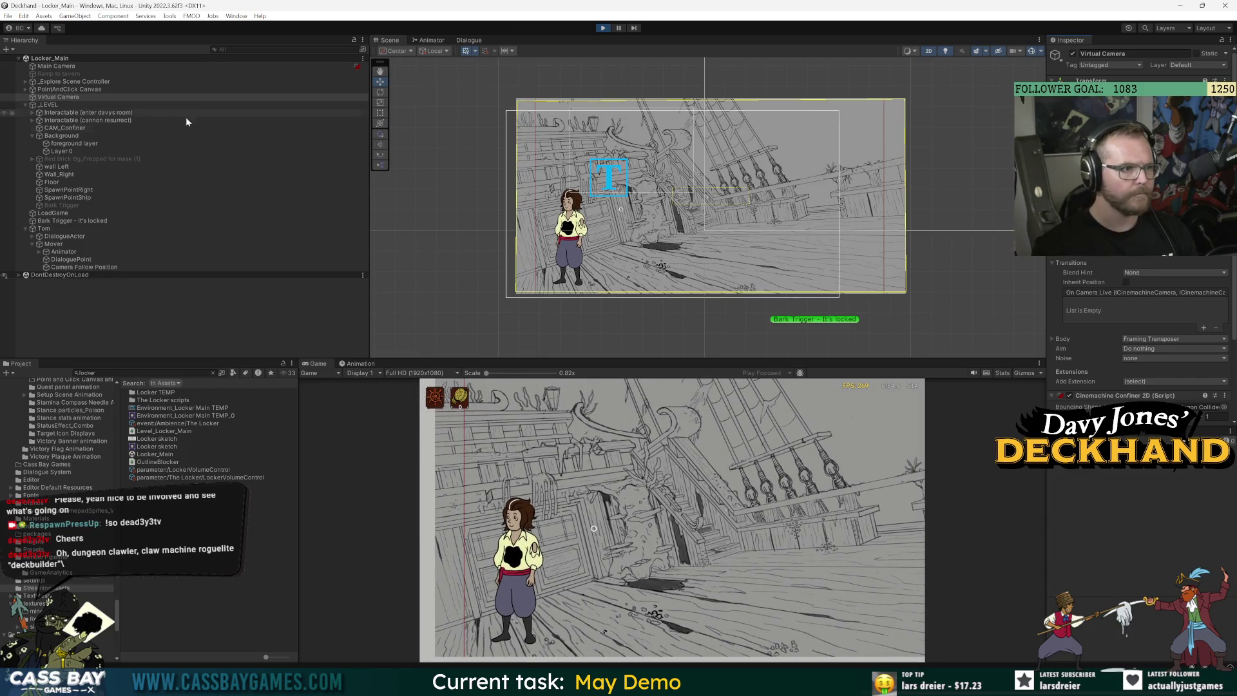
left_click(784, 614)
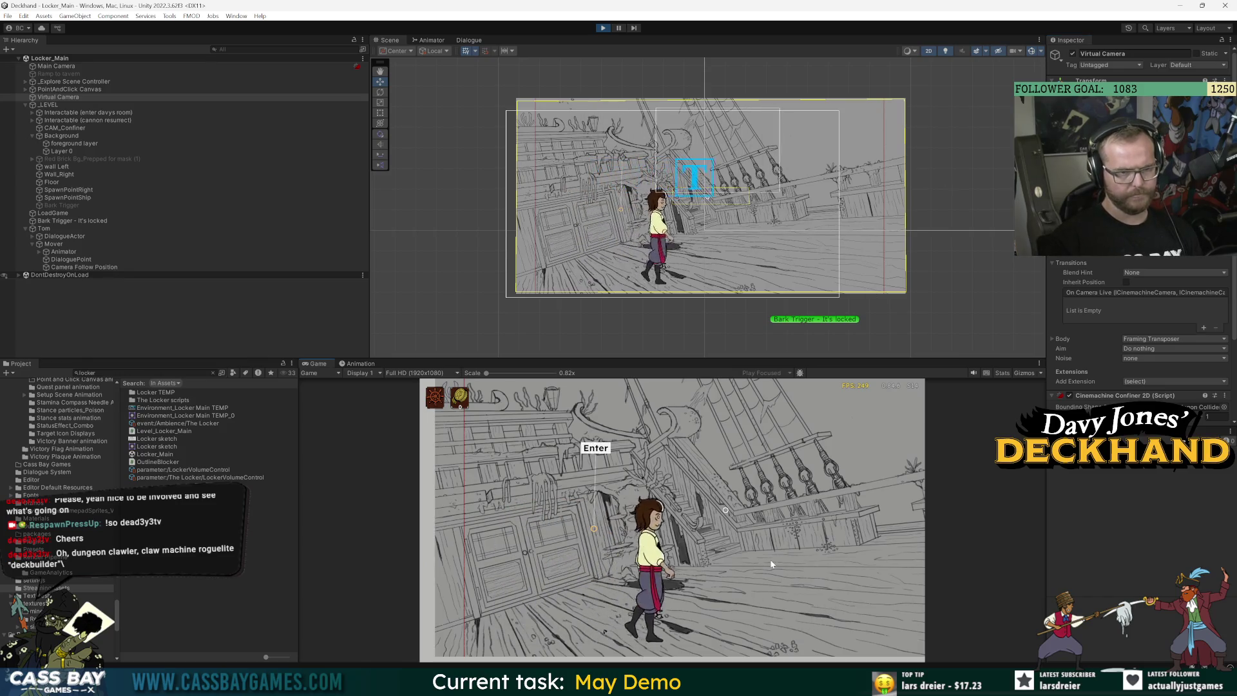
left_click(477, 480)
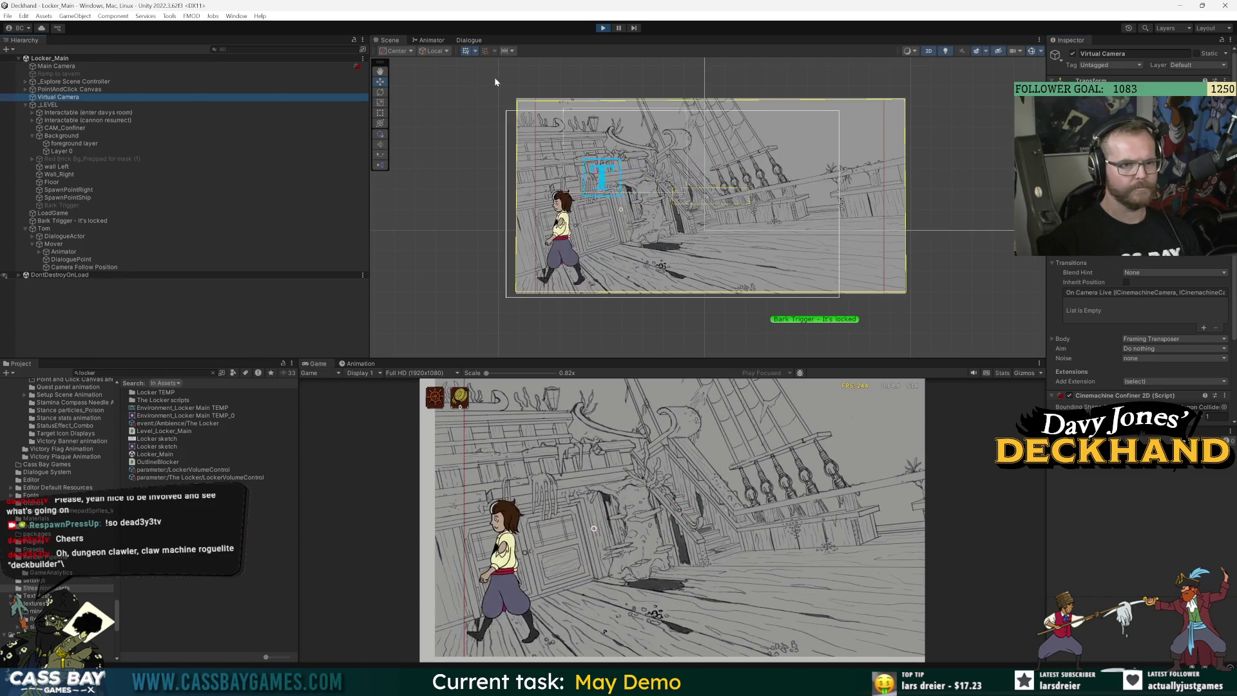
left_click(77, 94)
left_click(77, 104)
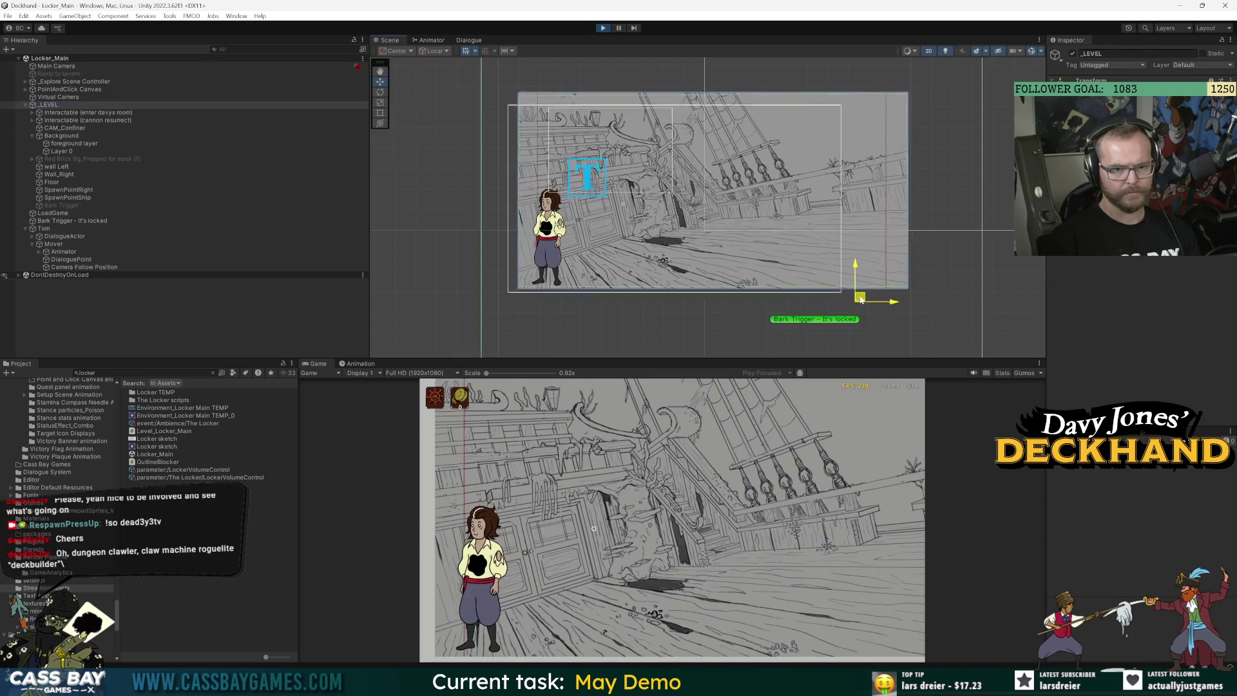
left_click(882, 308)
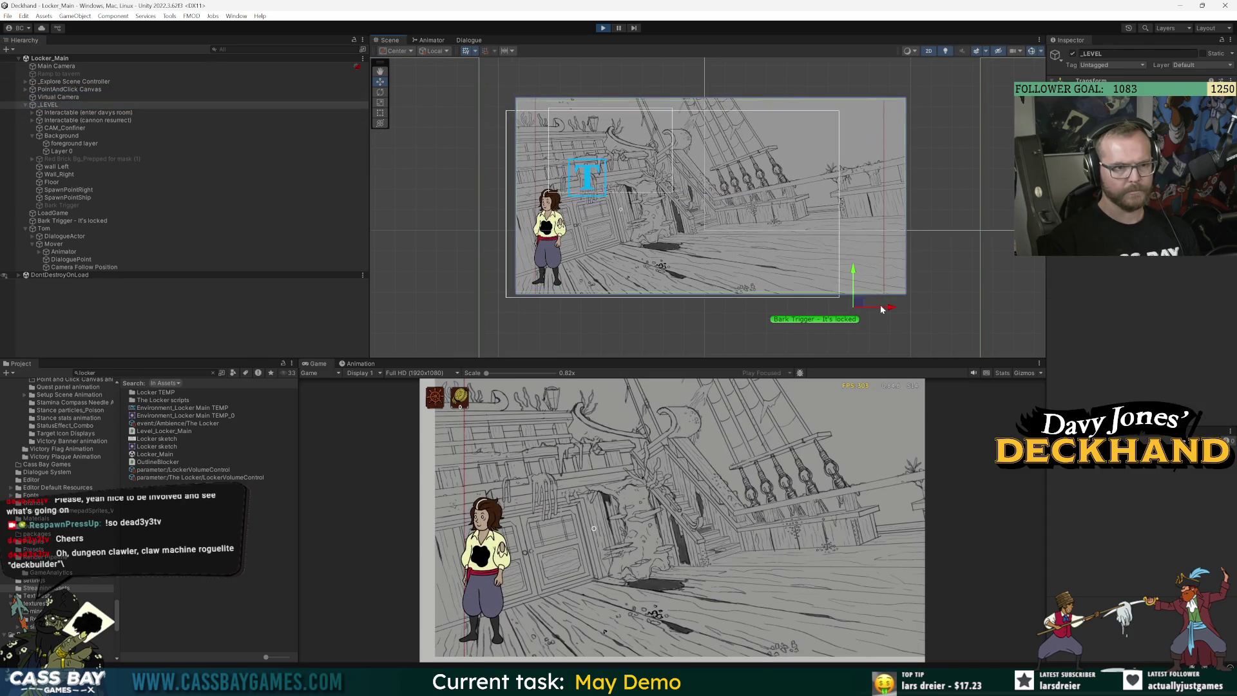
left_click(64, 97)
scroll(667, 189, "down", 3)
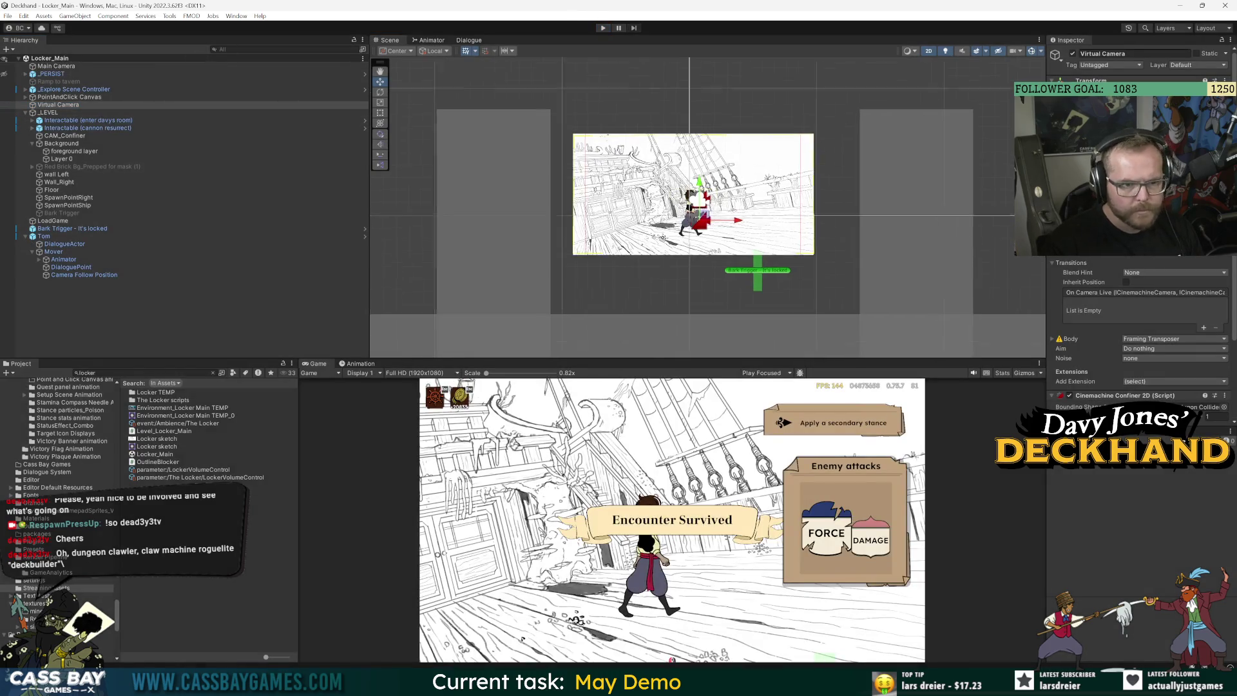
Select the Virtual Camera and zoom the Scene view around its frame
scroll(648, 185, "up", 3)
left_click(58, 104)
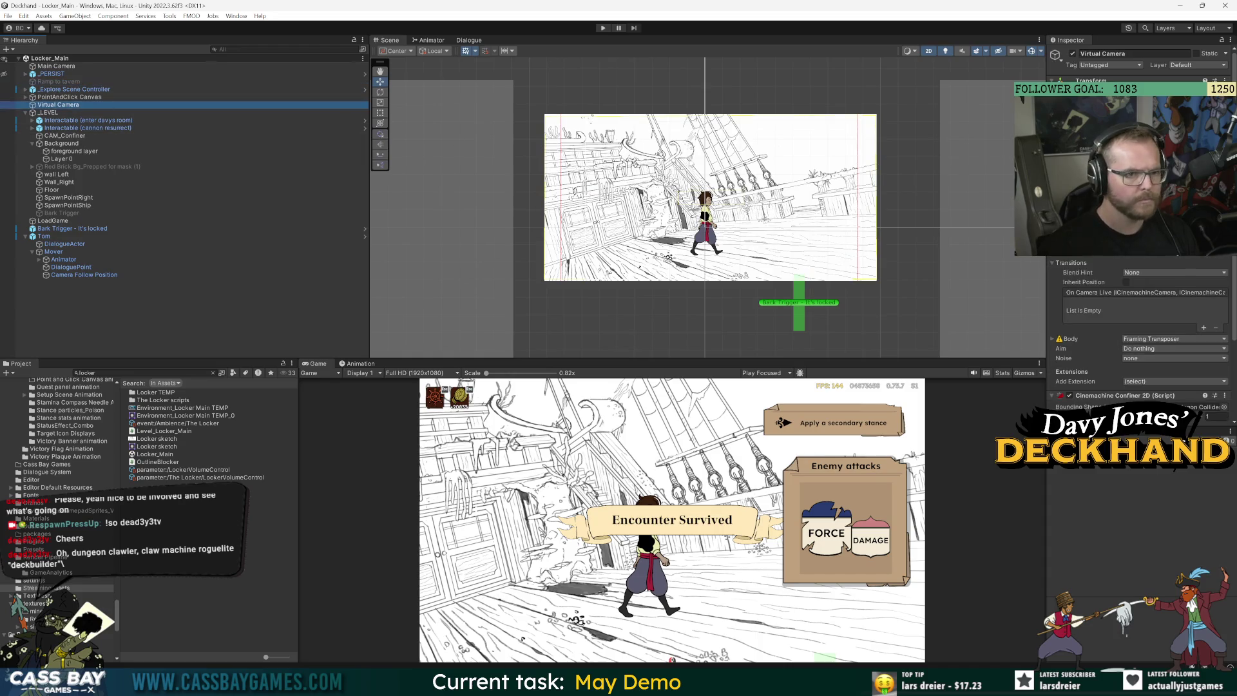
scroll(696, 184, "down", 3)
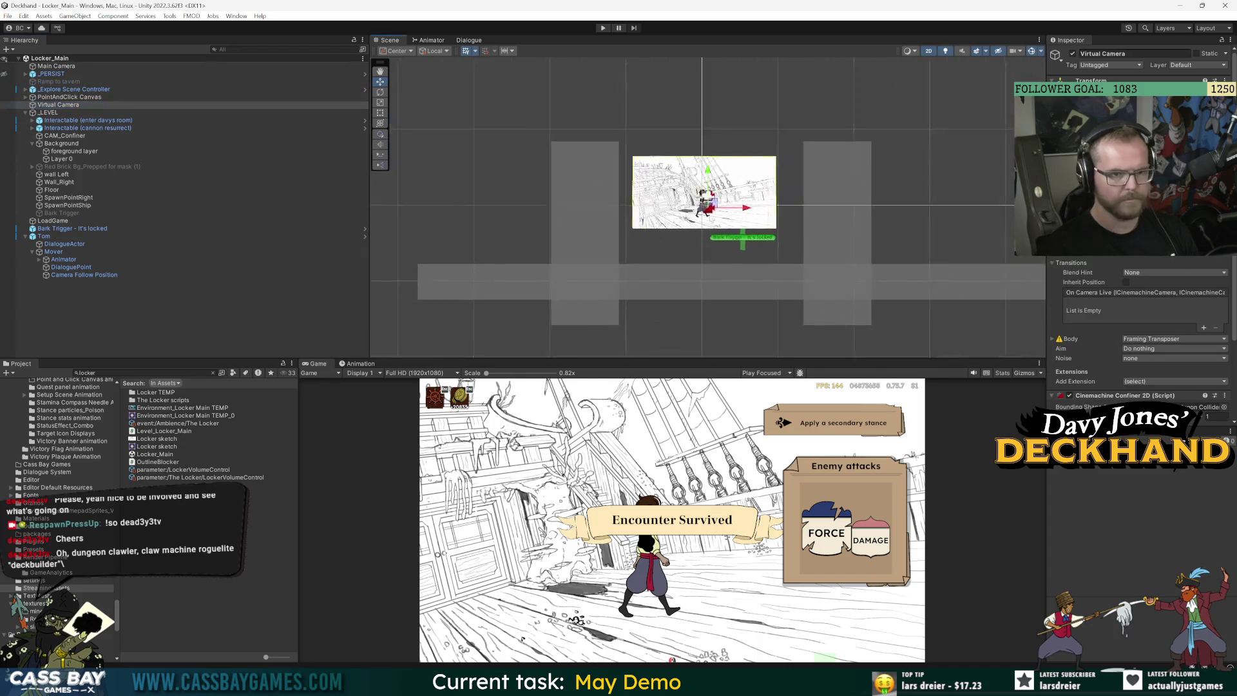
scroll(721, 201, "up", 4)
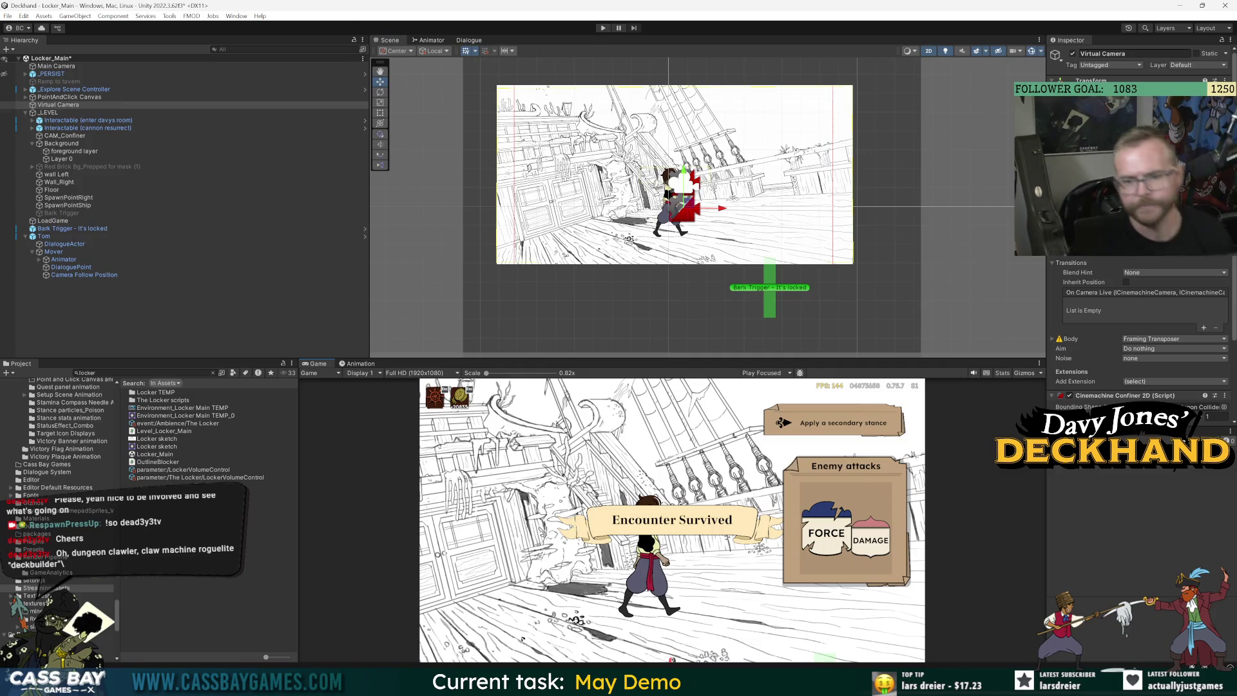
Frame CAM_Confiner, change Layer 0's colour to grey 777777, then select the Virtual Camera
left_click(69, 136)
key("f")
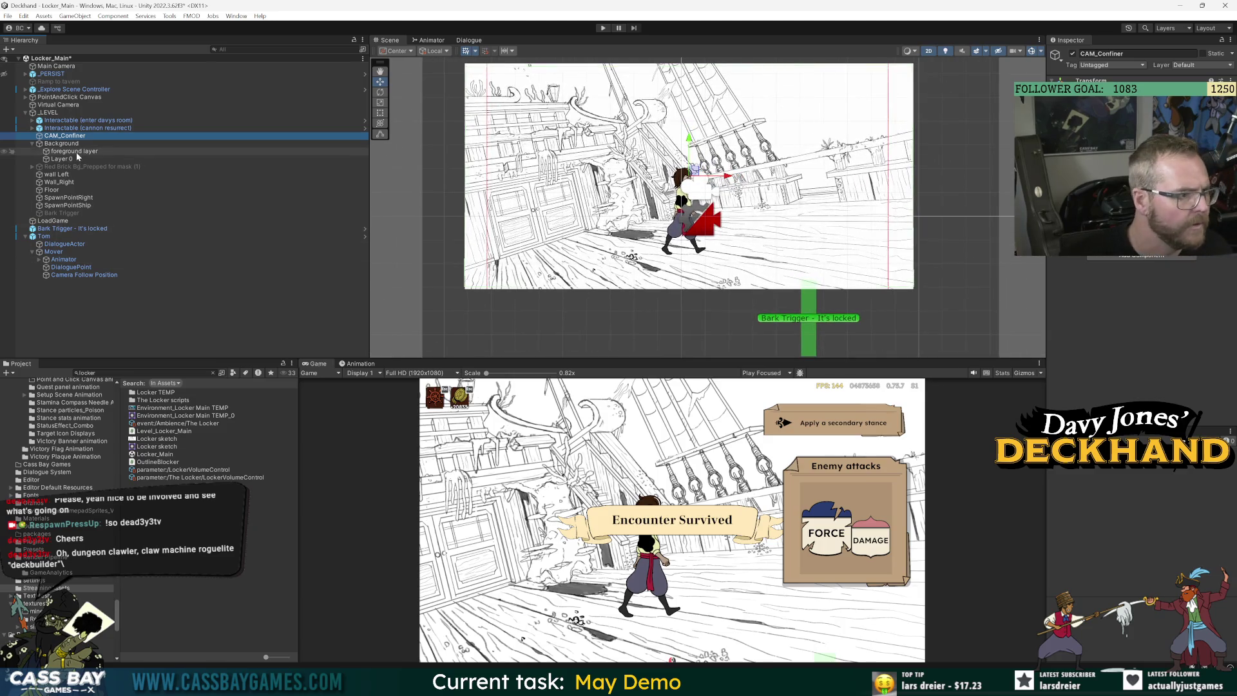
left_click(60, 160)
left_click(1146, 148)
mouse_move(1160, 213)
left_mouse_down()
mouse_move(1153, 193)
mouse_move(1153, 206)
left_mouse_up()
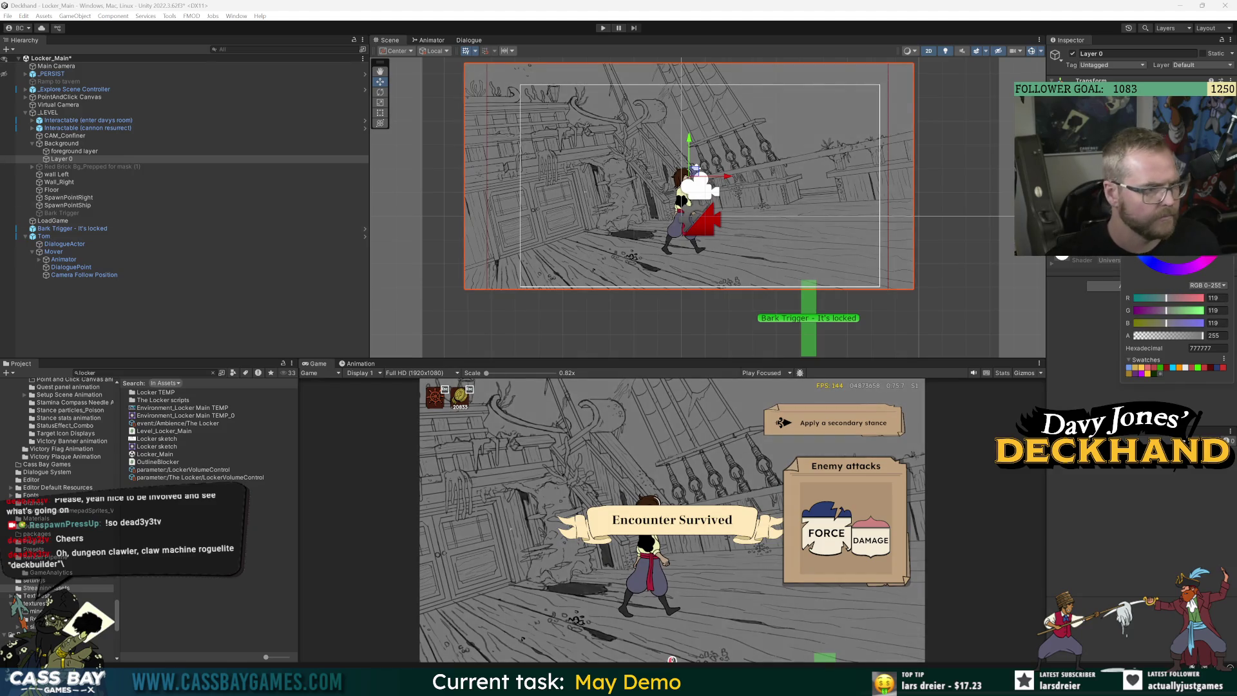
left_click(113, 333)
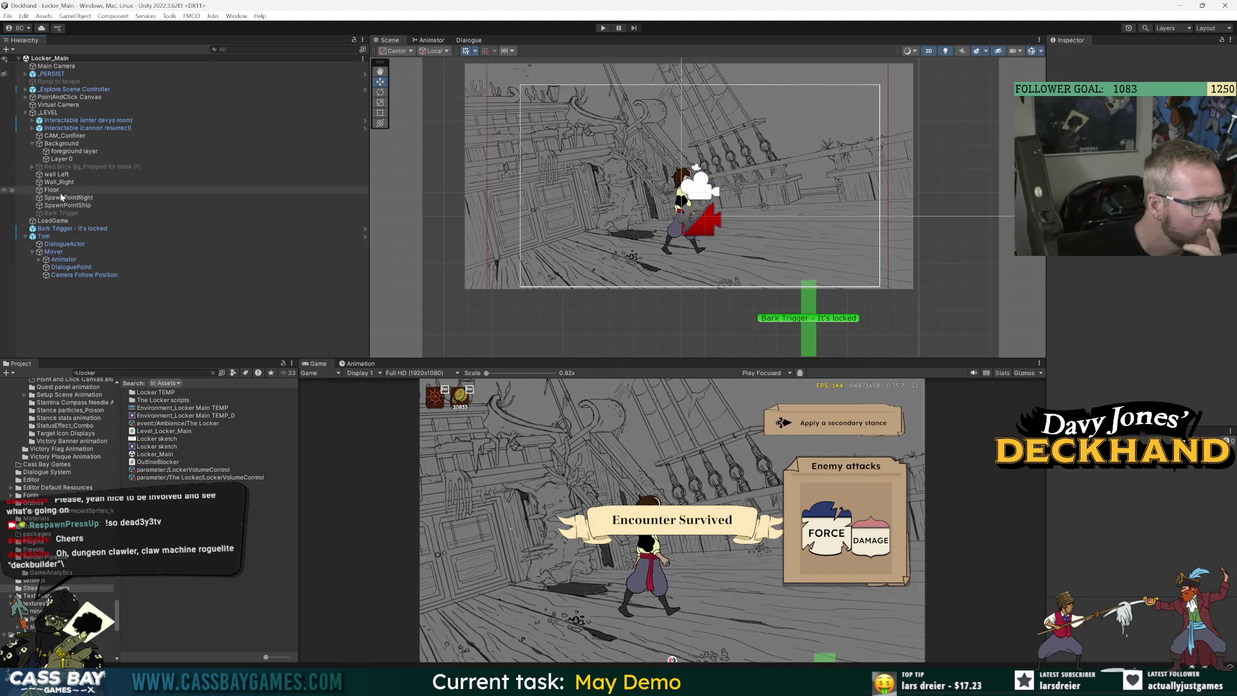
left_click(67, 107)
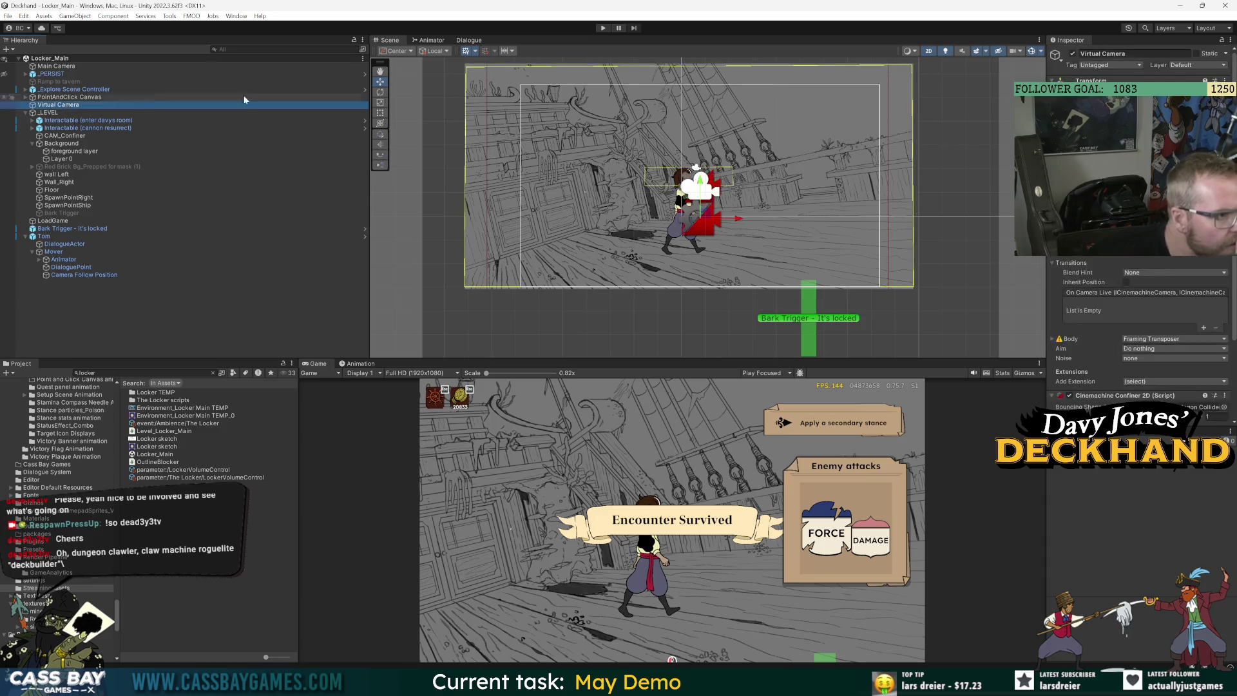
scroll(695, 161, "down", 2)
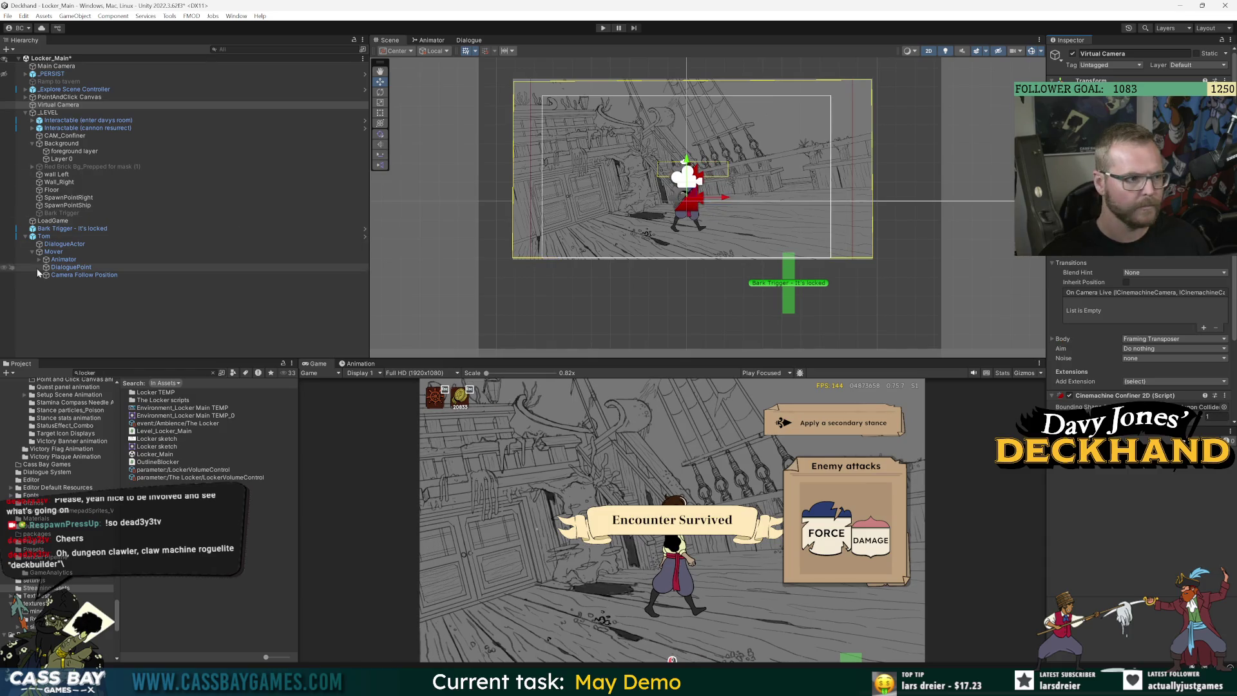
Reposition Tom with the move gizmo, raising him higher in the scene
left_click(118, 236)
left_click_drag(695, 157, 690, 153)
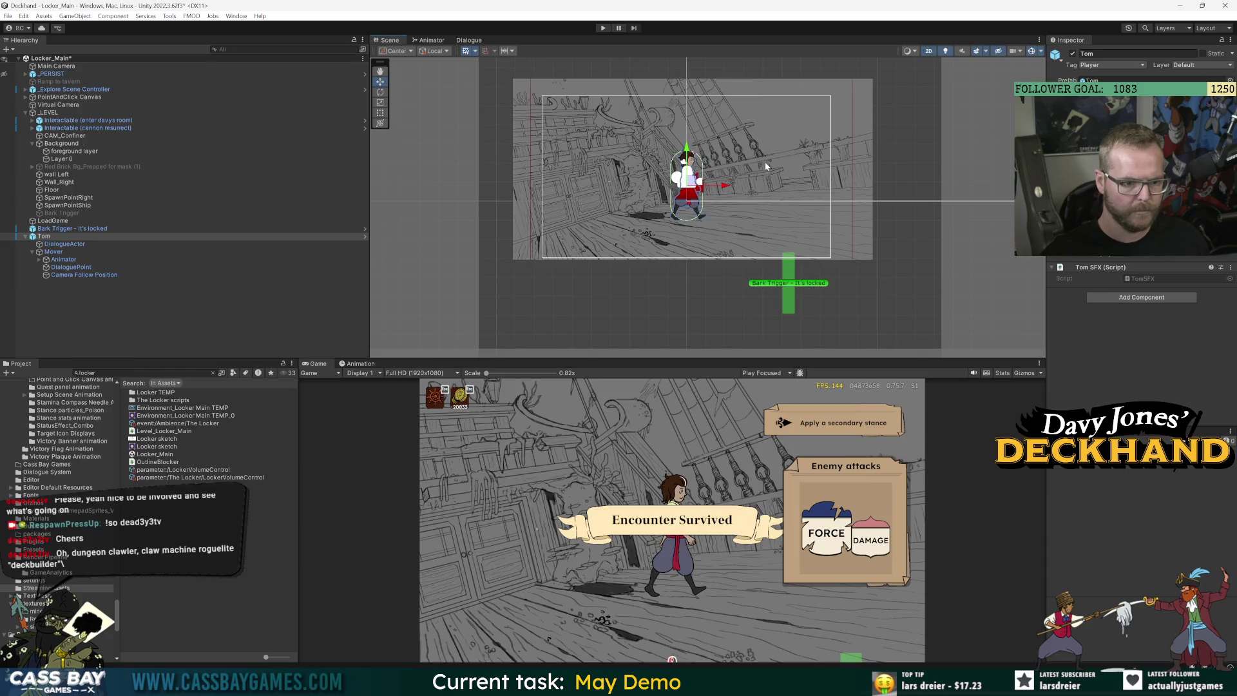
mouse_move(726, 197)
left_mouse_down()
mouse_move(632, 200)
mouse_move(823, 202)
mouse_move(624, 201)
mouse_move(725, 203)
left_mouse_up()
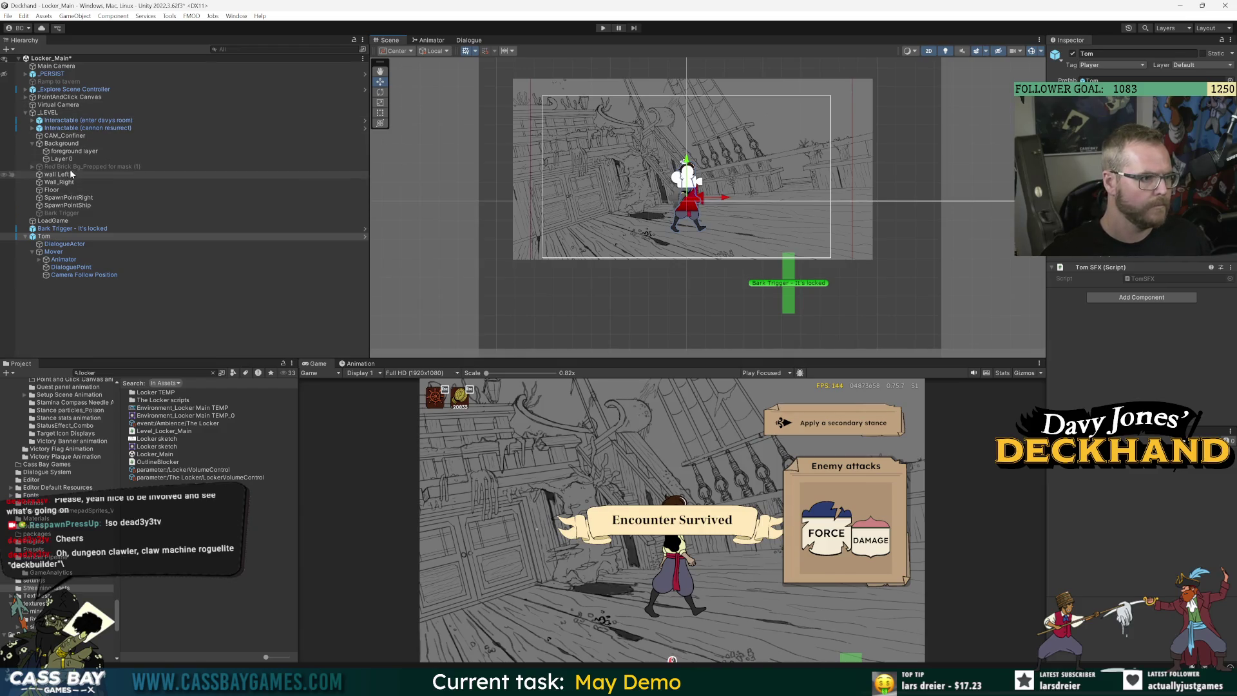
left_click_drag(686, 157, 687, 132)
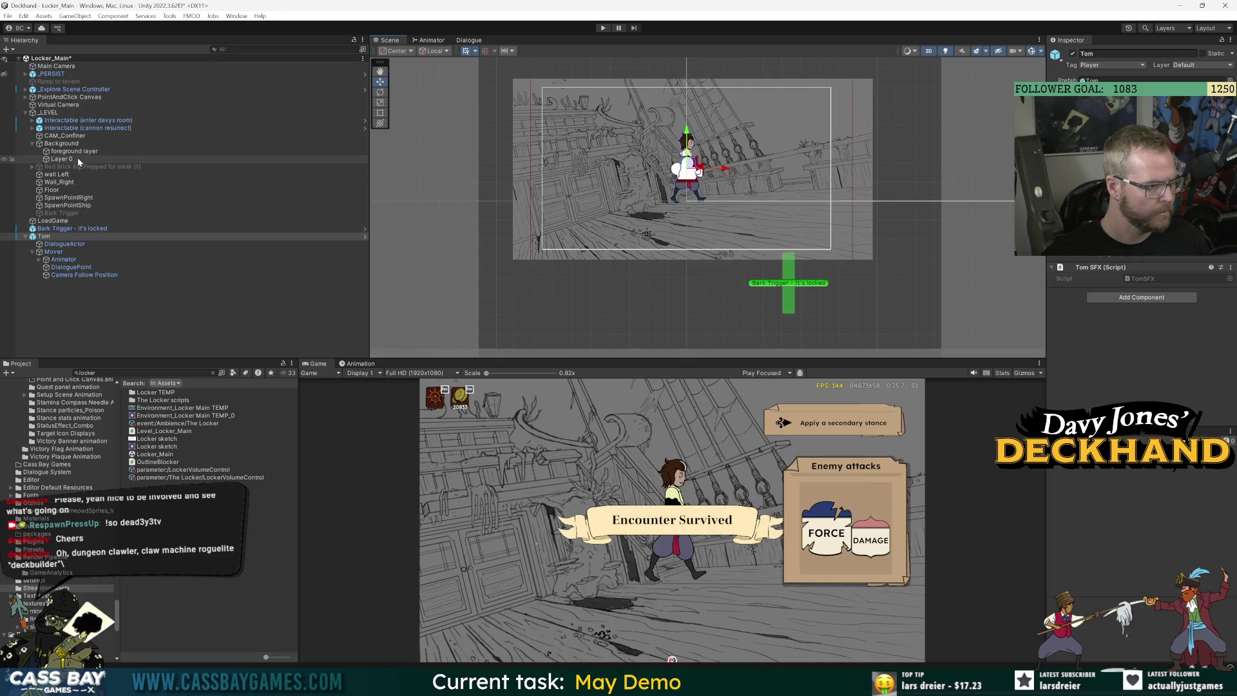
Inspect the Virtual Camera and Mover, then enable Edit Collider on CAM_Confiner
left_click(61, 104)
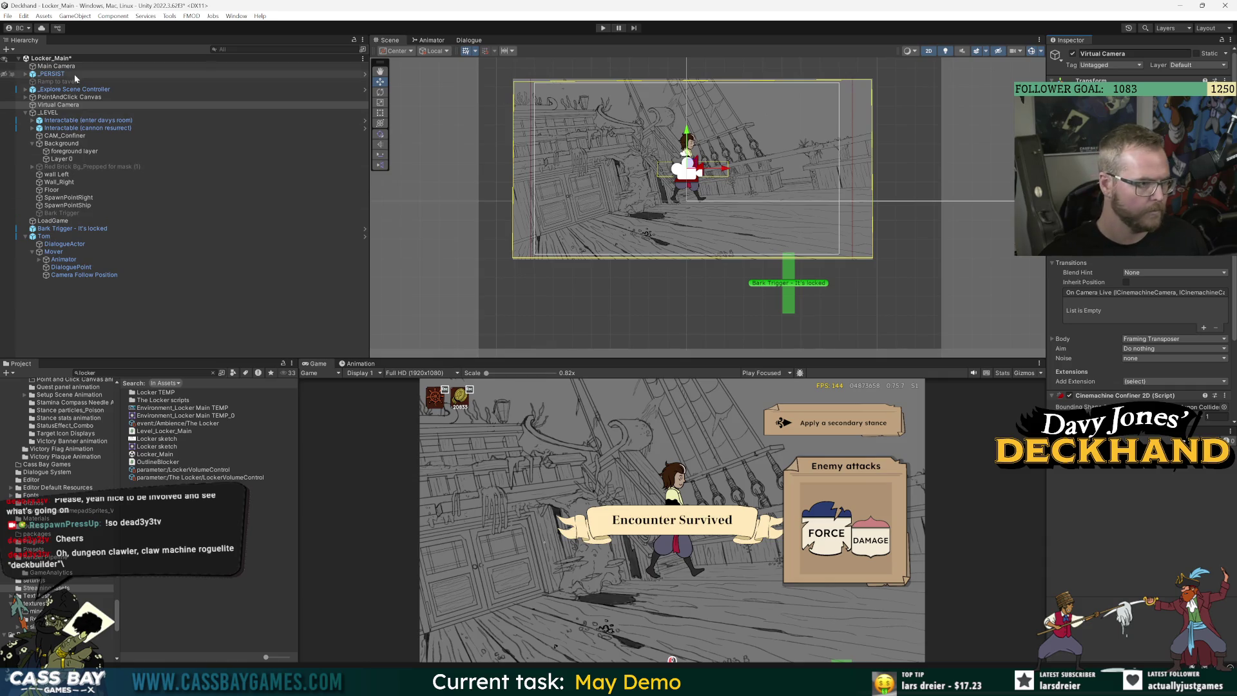
left_click(54, 251)
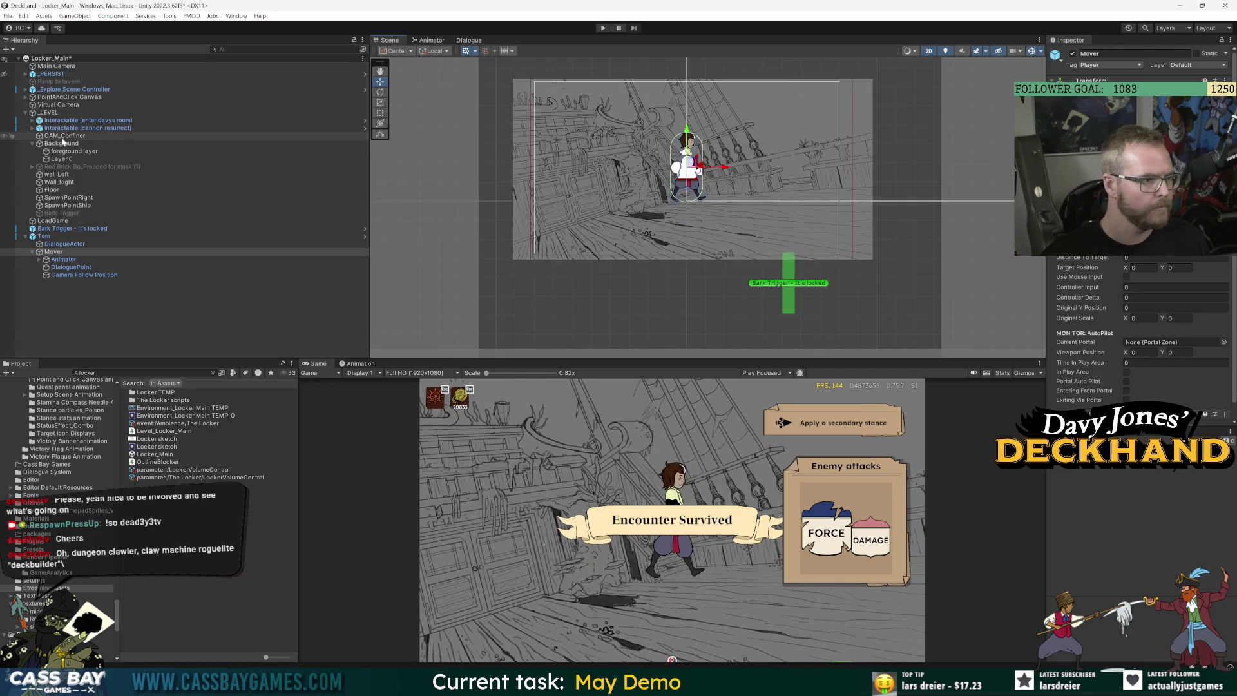
left_click(65, 135)
left_click(380, 134)
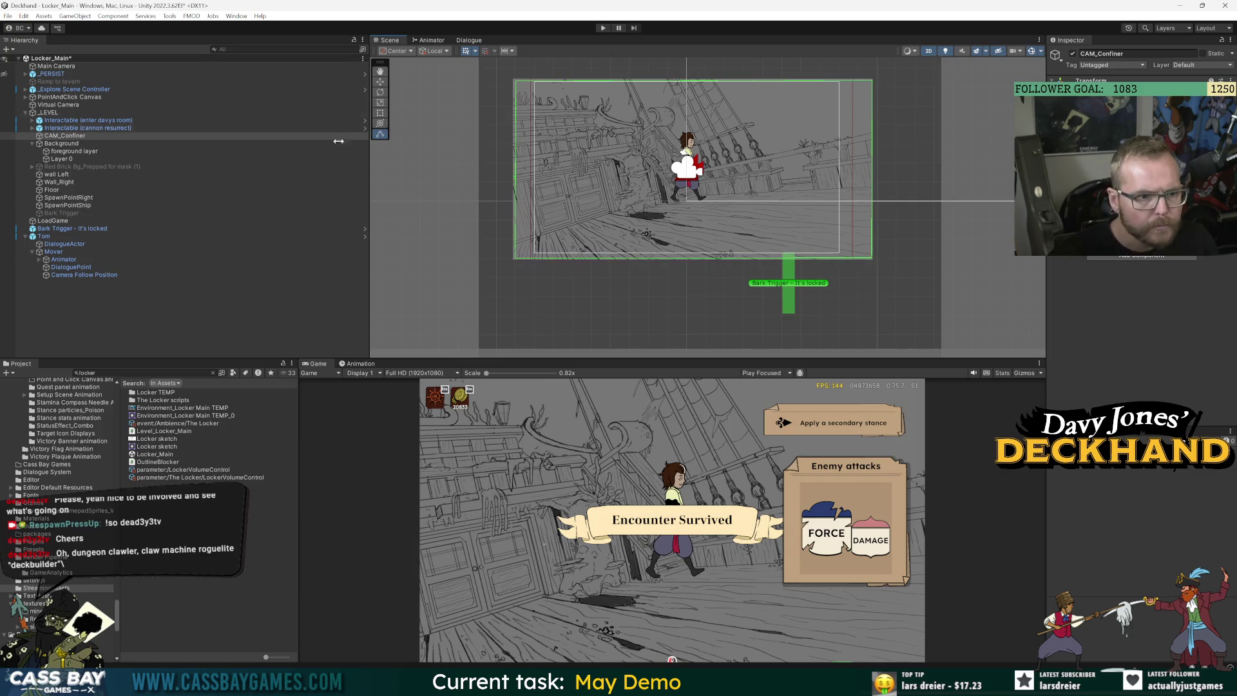
Lower the Mover back down after comparing the Virtual Camera and Background extents
left_click(72, 105)
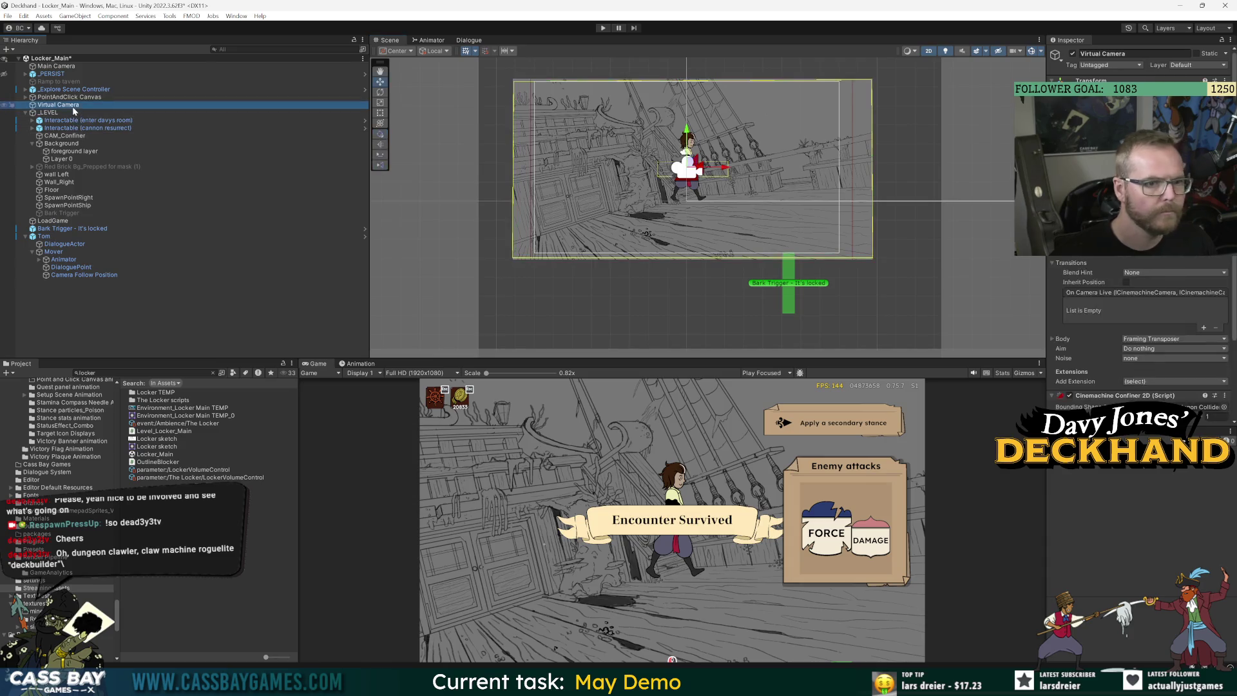
left_click(65, 252)
left_click(685, 146)
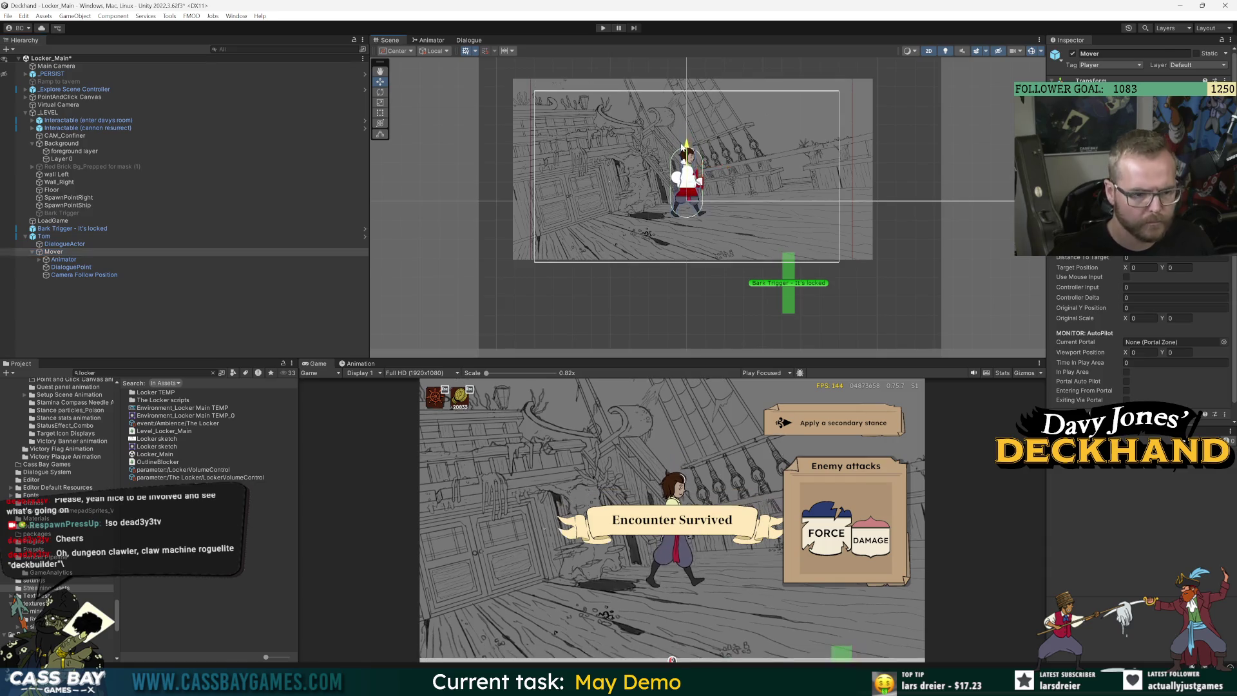
mouse_move(683, 147)
left_mouse_down()
mouse_move(681, 163)
mouse_move(676, 87)
mouse_move(670, 143)
mouse_move(649, 130)
left_mouse_up()
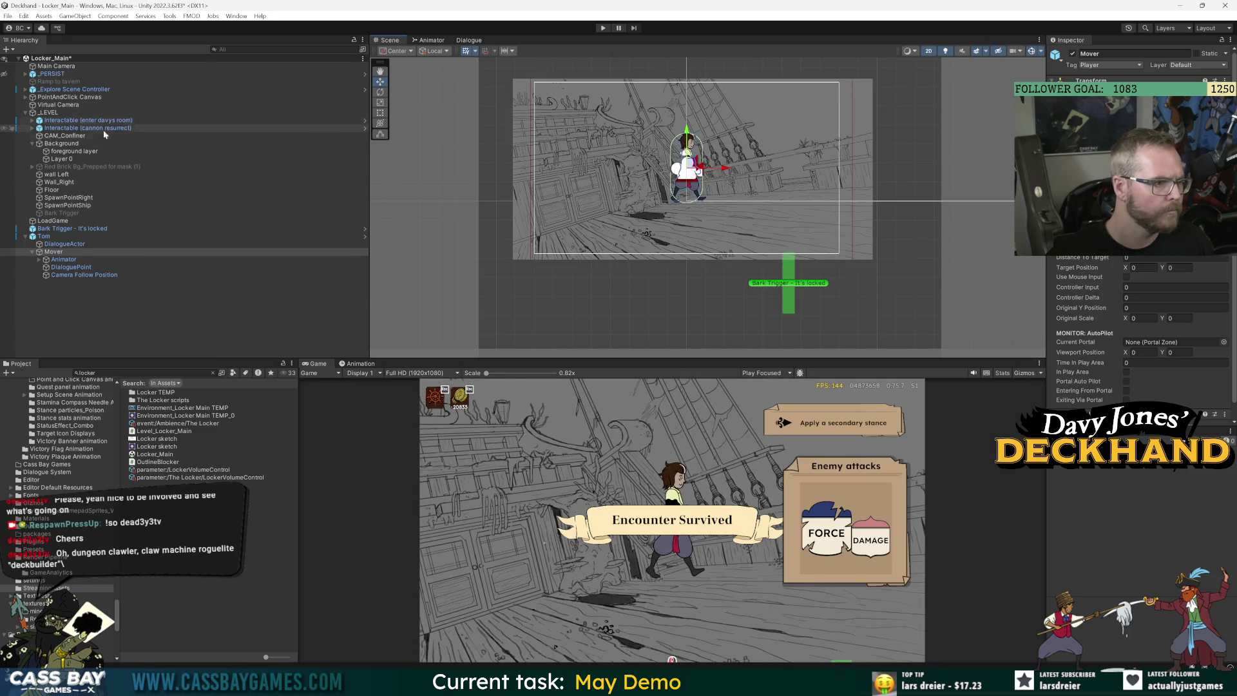
left_click(62, 144)
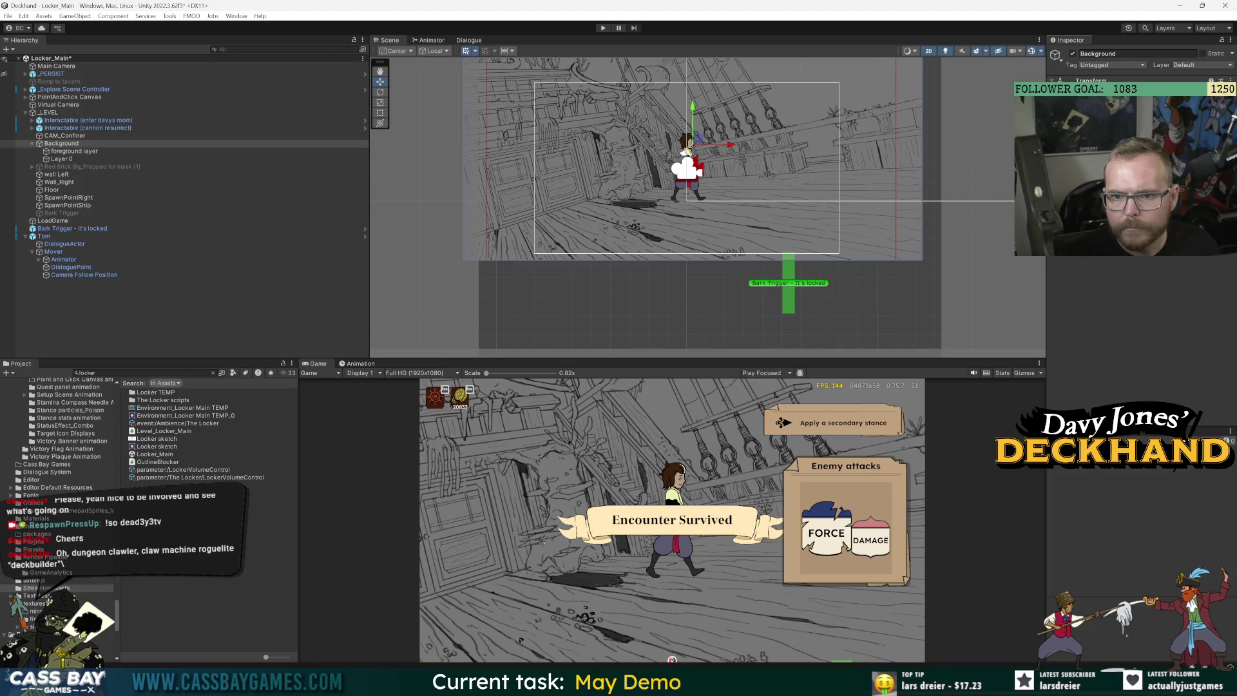
left_click(57, 106)
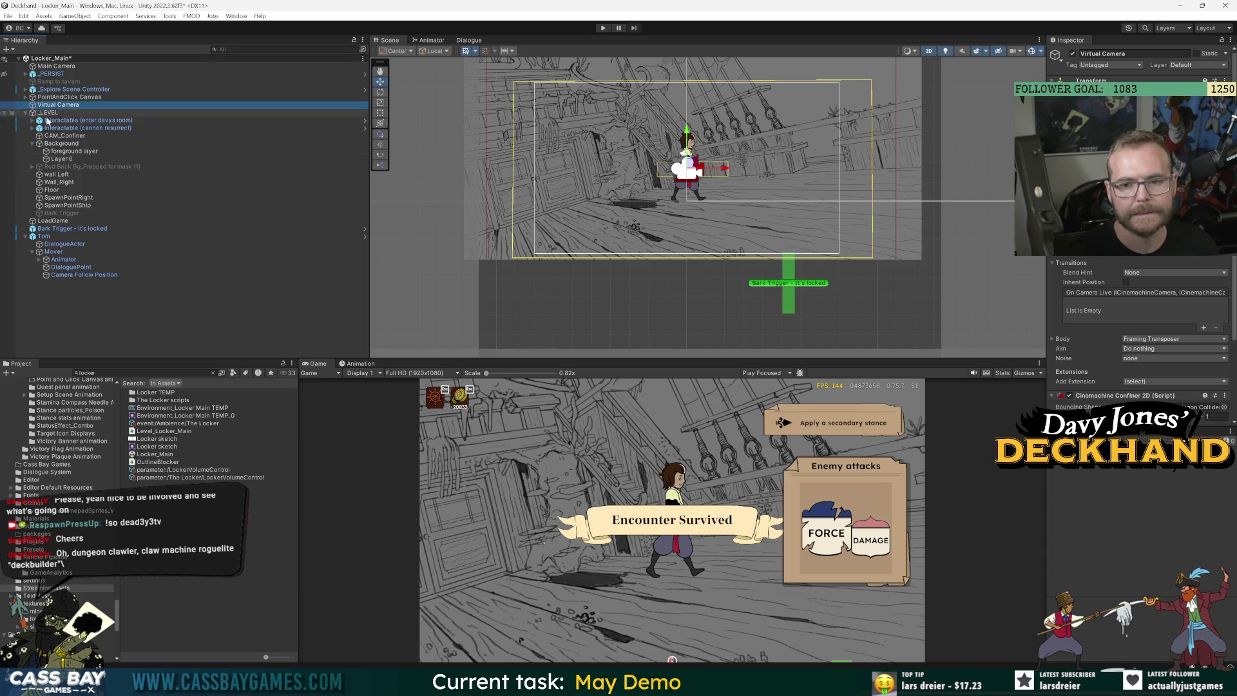
left_click(684, 219)
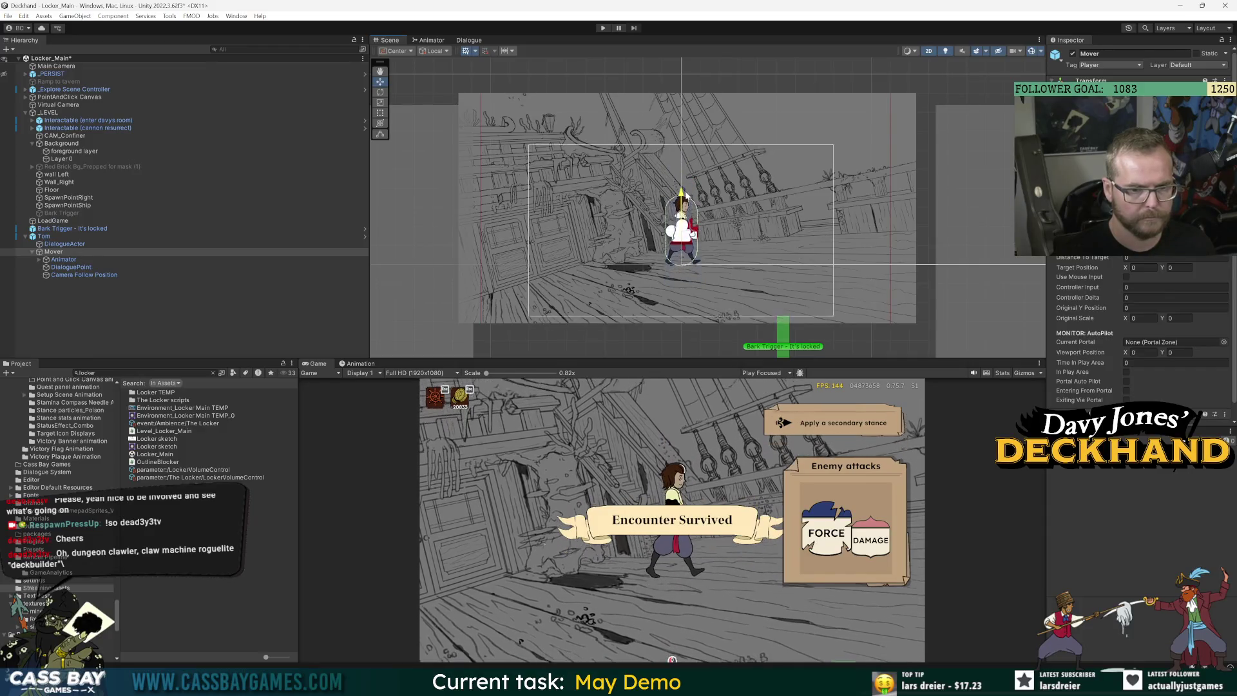
Enable Edit Collider on CAM_Confiner and nudge its bottom-left and bottom-right corners
left_click(67, 136)
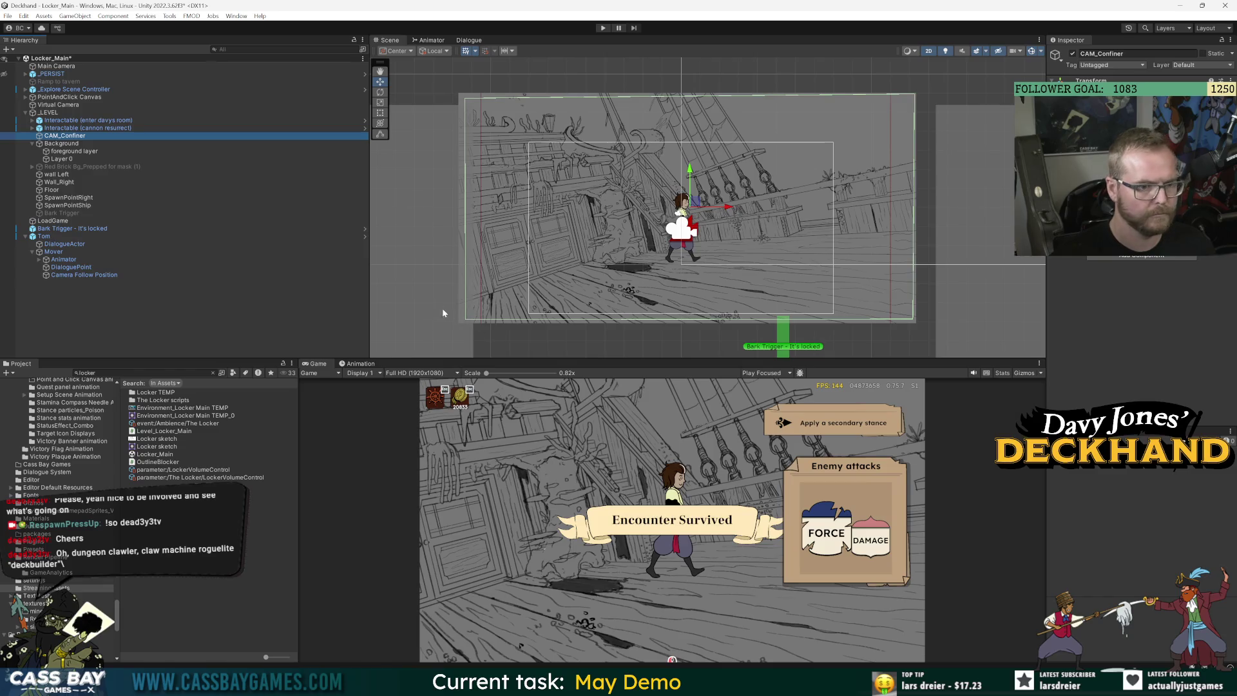
left_click(380, 134)
left_click_drag(468, 322, 467, 318)
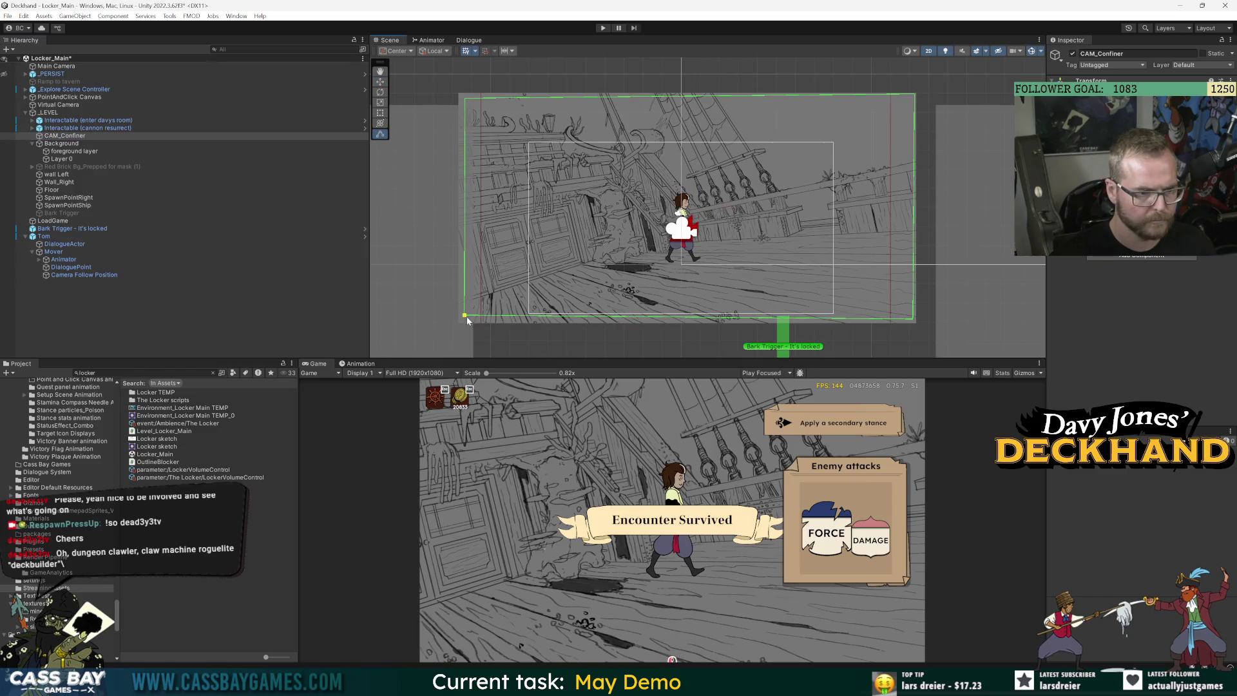
left_click_drag(903, 322, 914, 319)
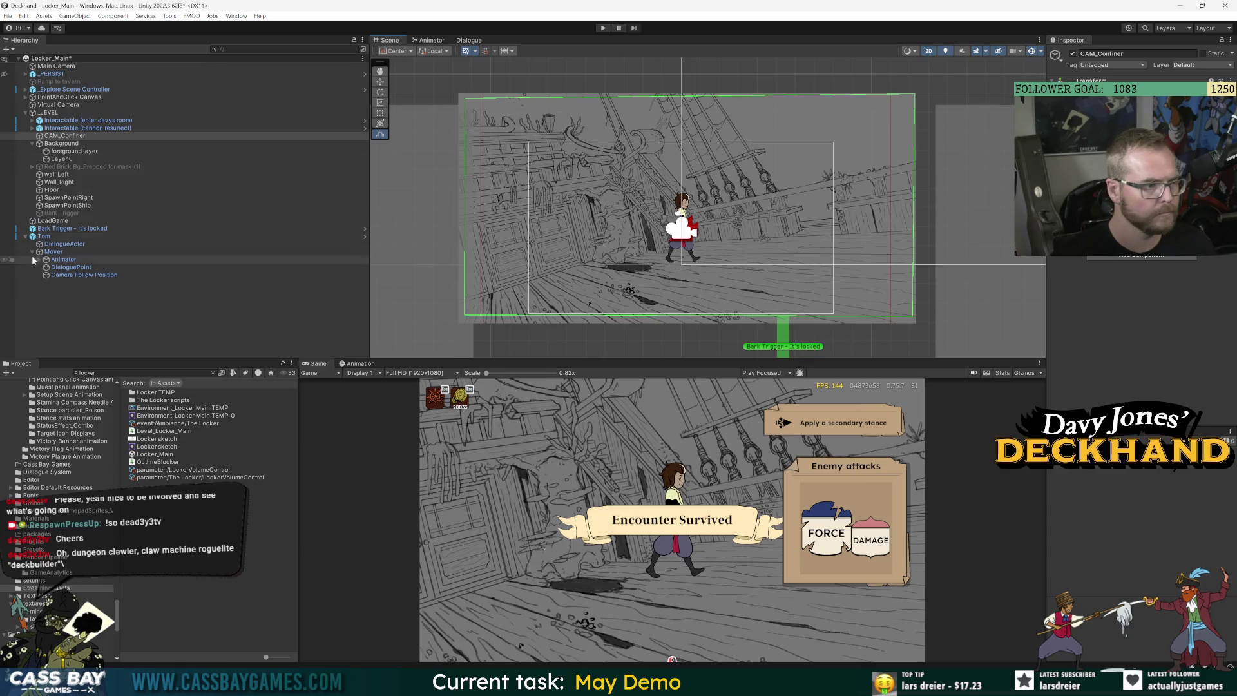
Nudge Tom slightly downward and start Play mode to test the Locker scene
left_click(44, 236)
left_click_drag(687, 193, 676, 201)
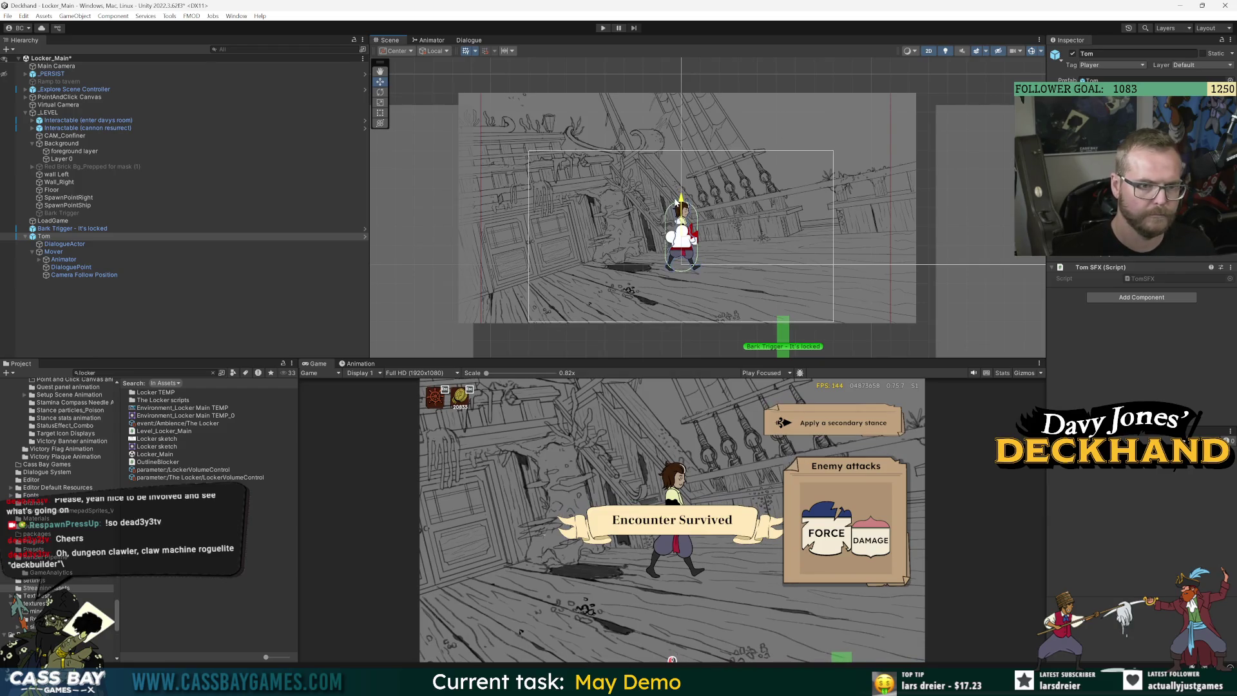
left_click(603, 28)
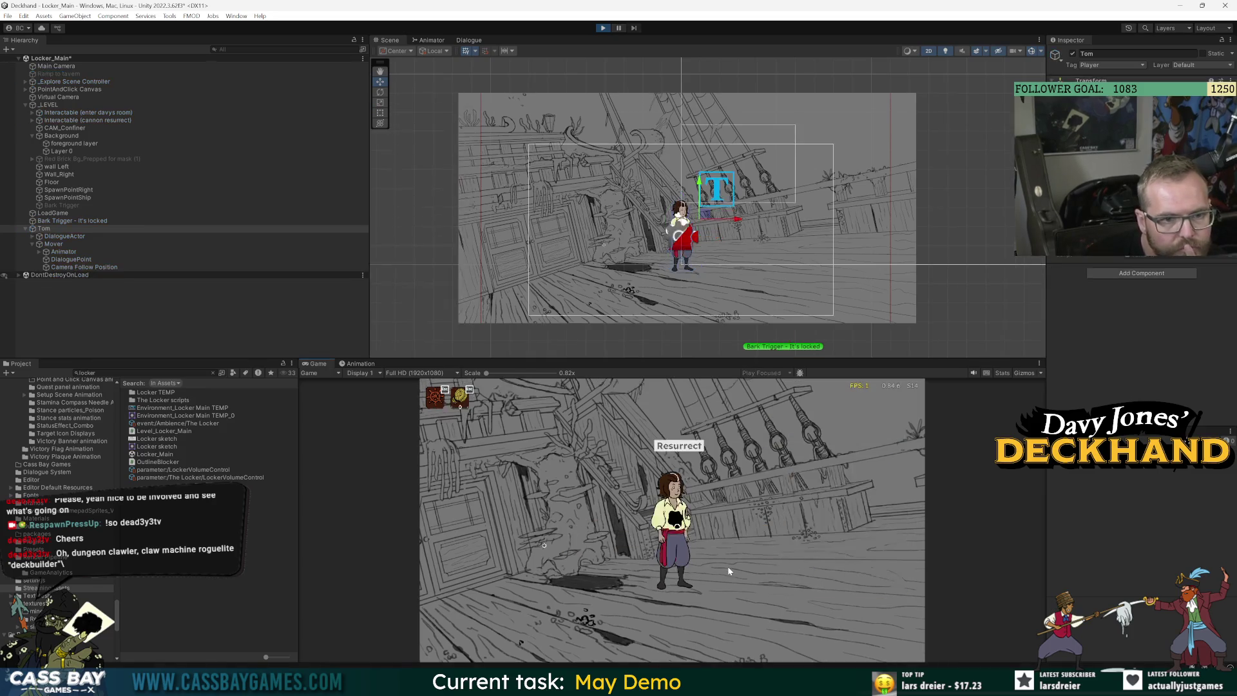
Walk Tom right, left, right and left again across the deck
left_click(860, 555)
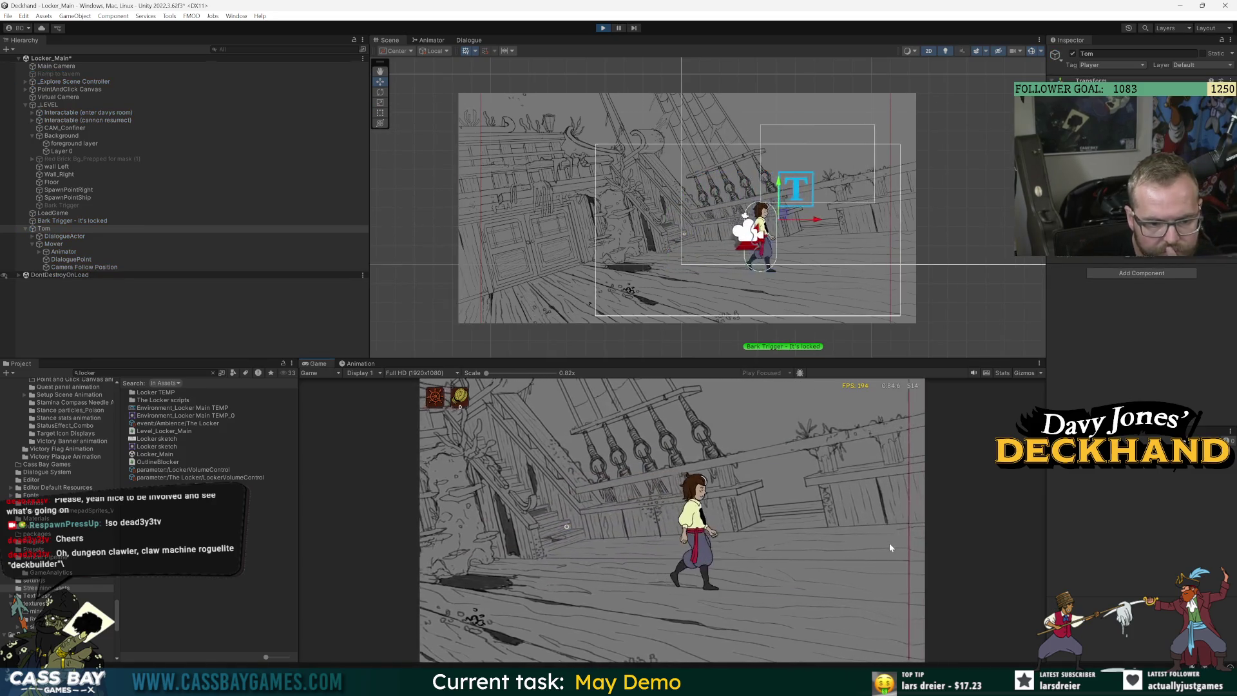
left_click(450, 561)
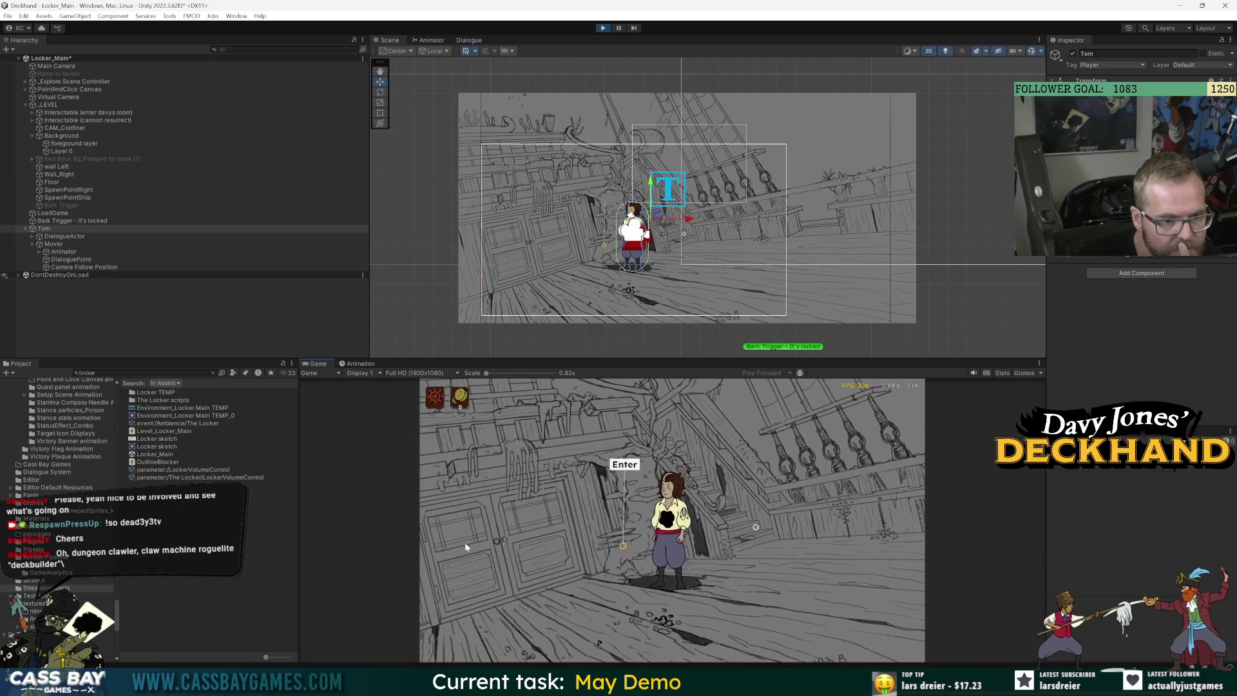
left_click(865, 582)
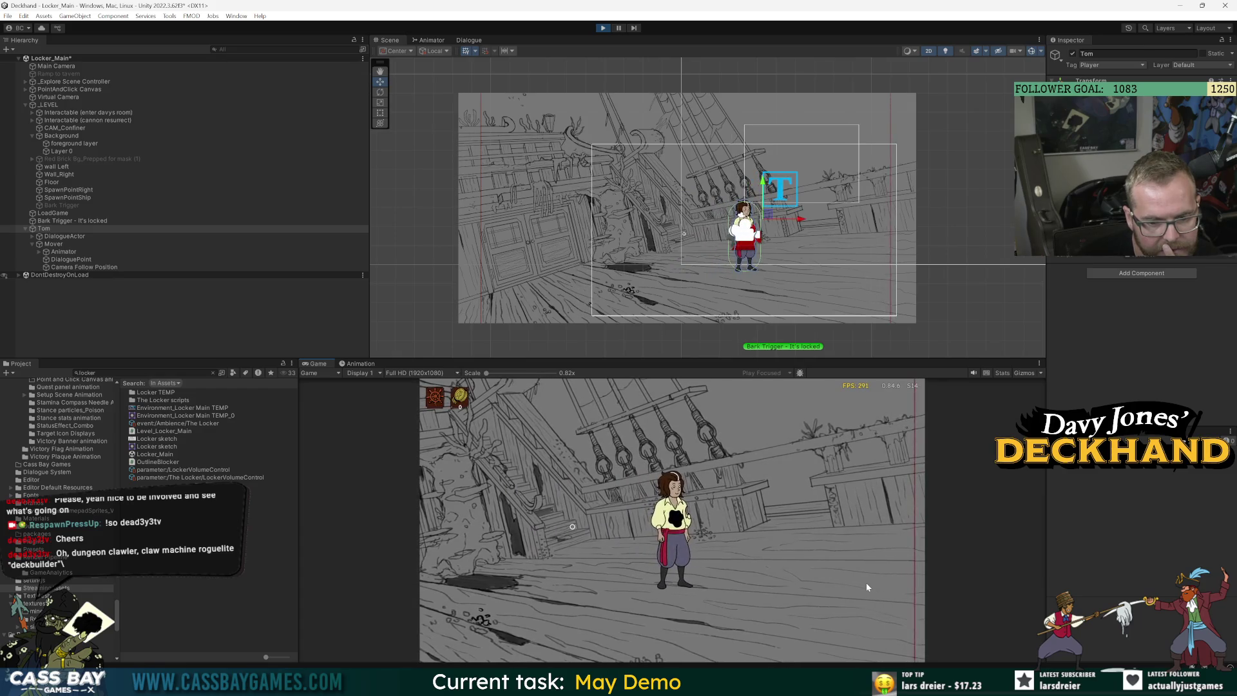
left_click(450, 574)
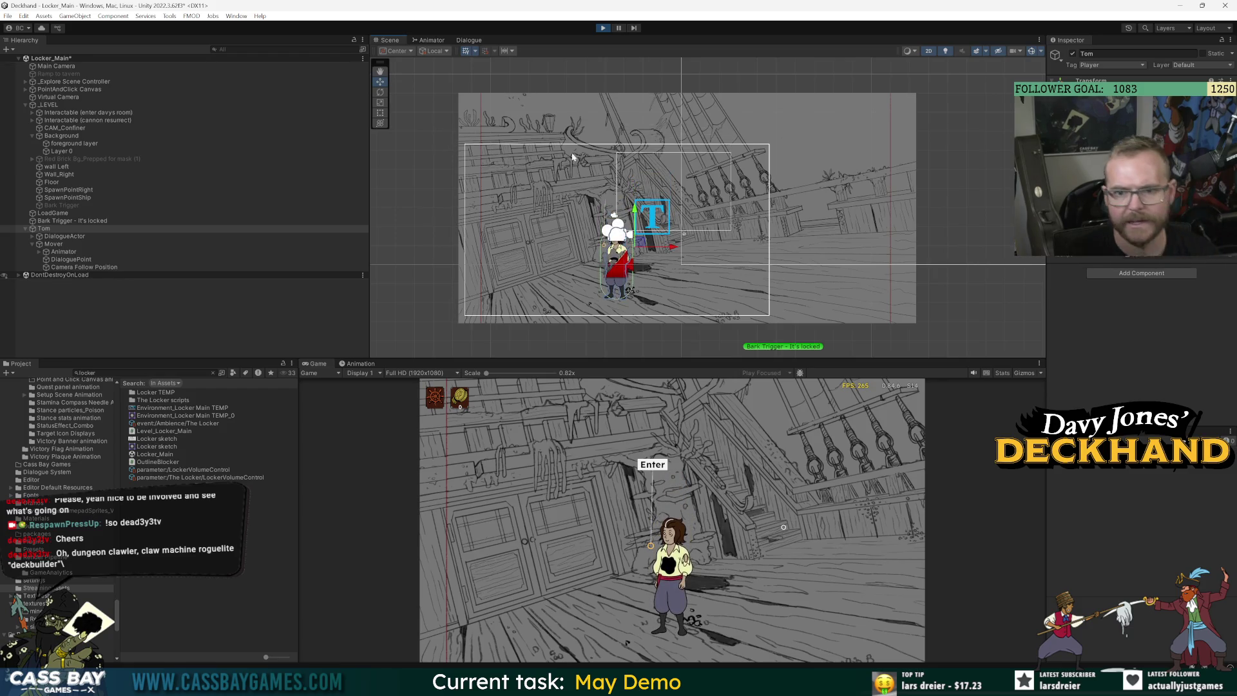
Inspect Mover and wall Left, then enlarge the Game view to 1x scale
left_click(61, 245)
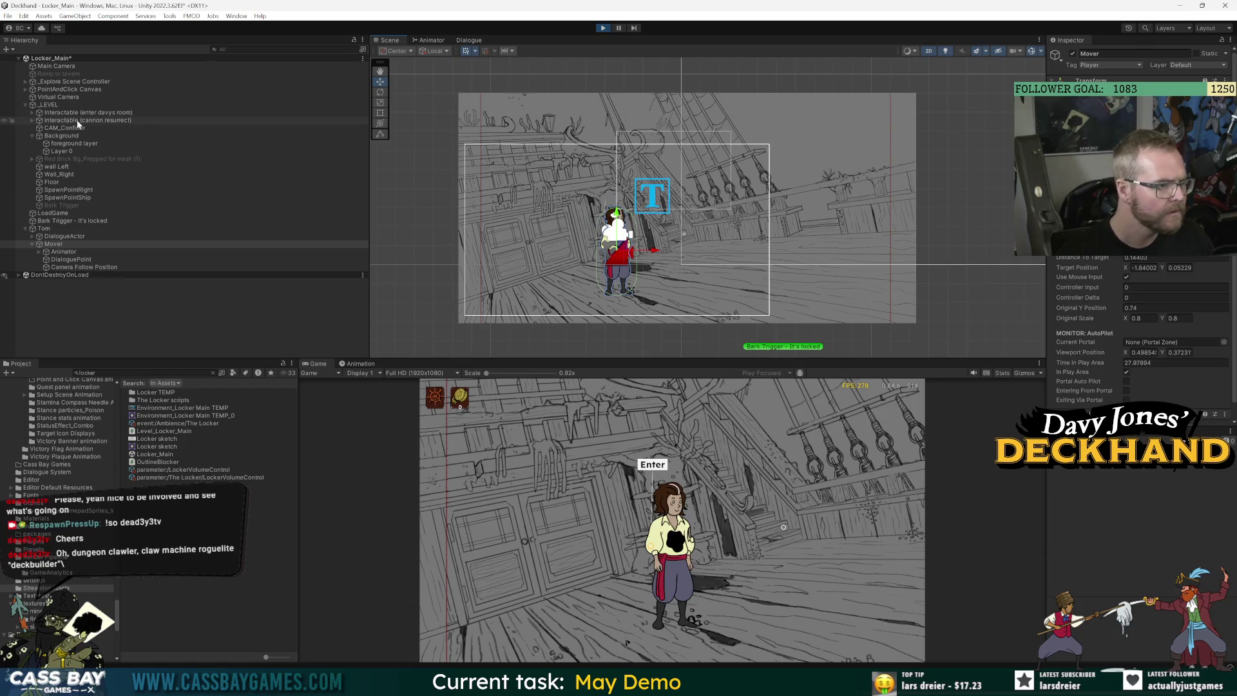
left_click(64, 168)
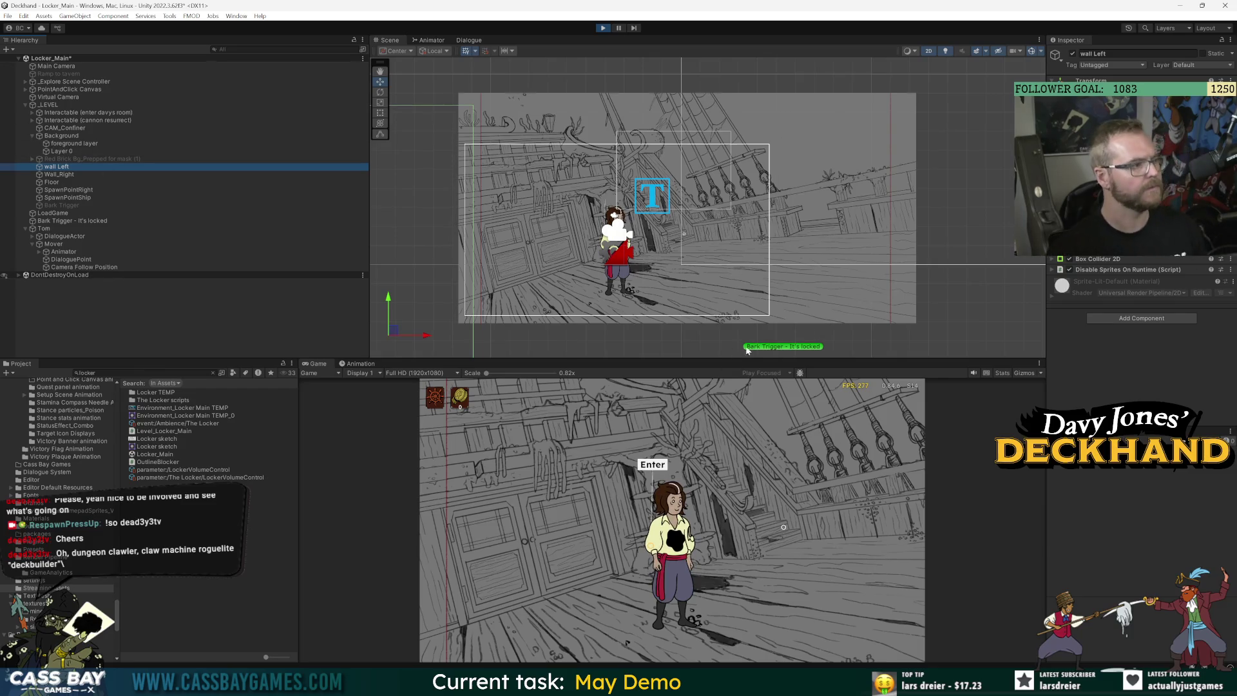
left_click_drag(728, 359, 729, 230)
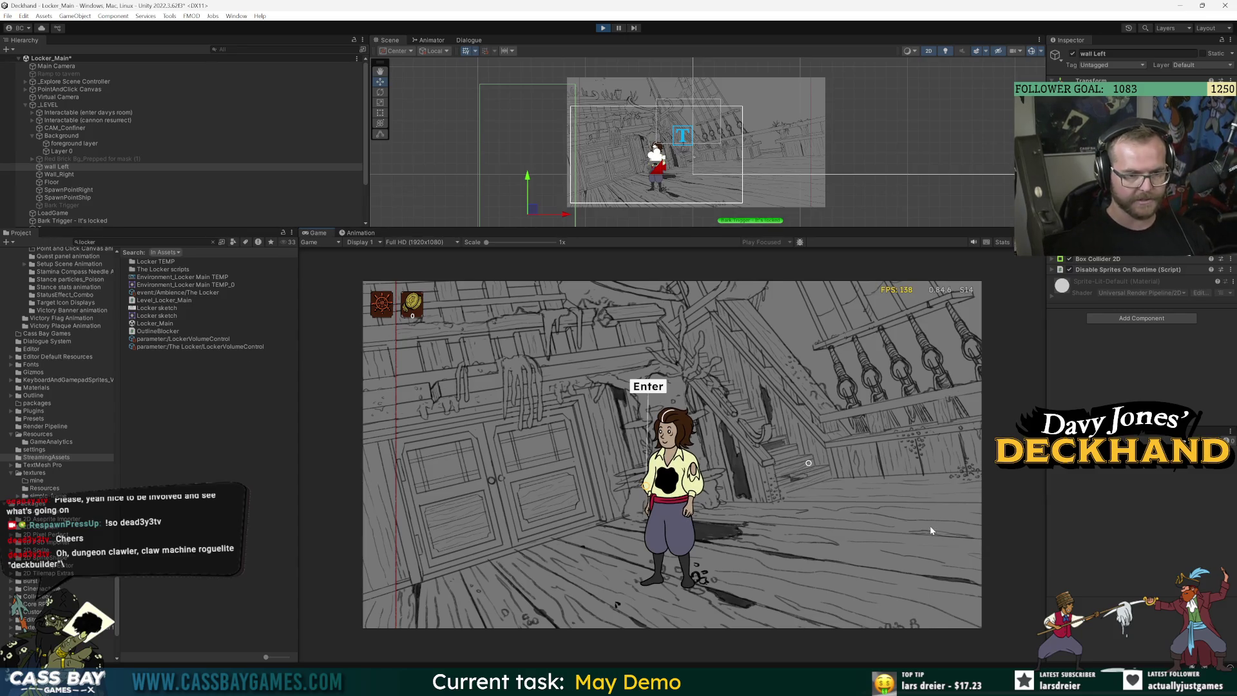
Try entering the locker, which answers 'Too scary.', and select the foreground layer
left_click(558, 464)
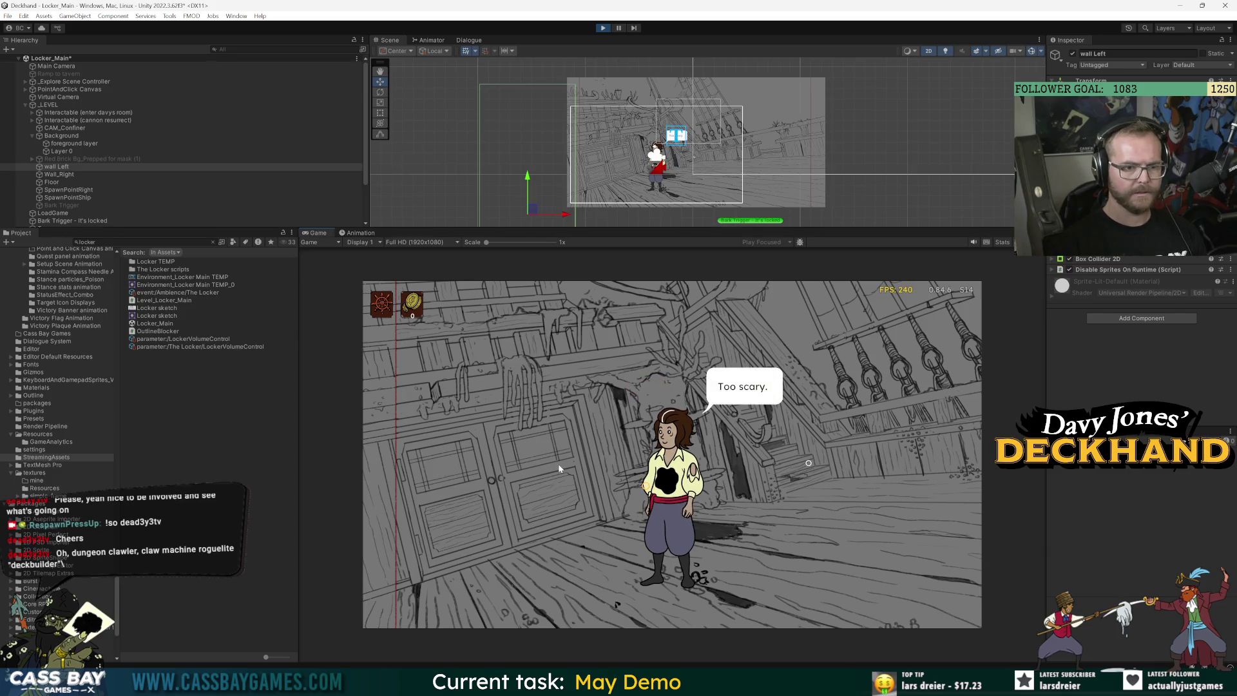
left_click(100, 143)
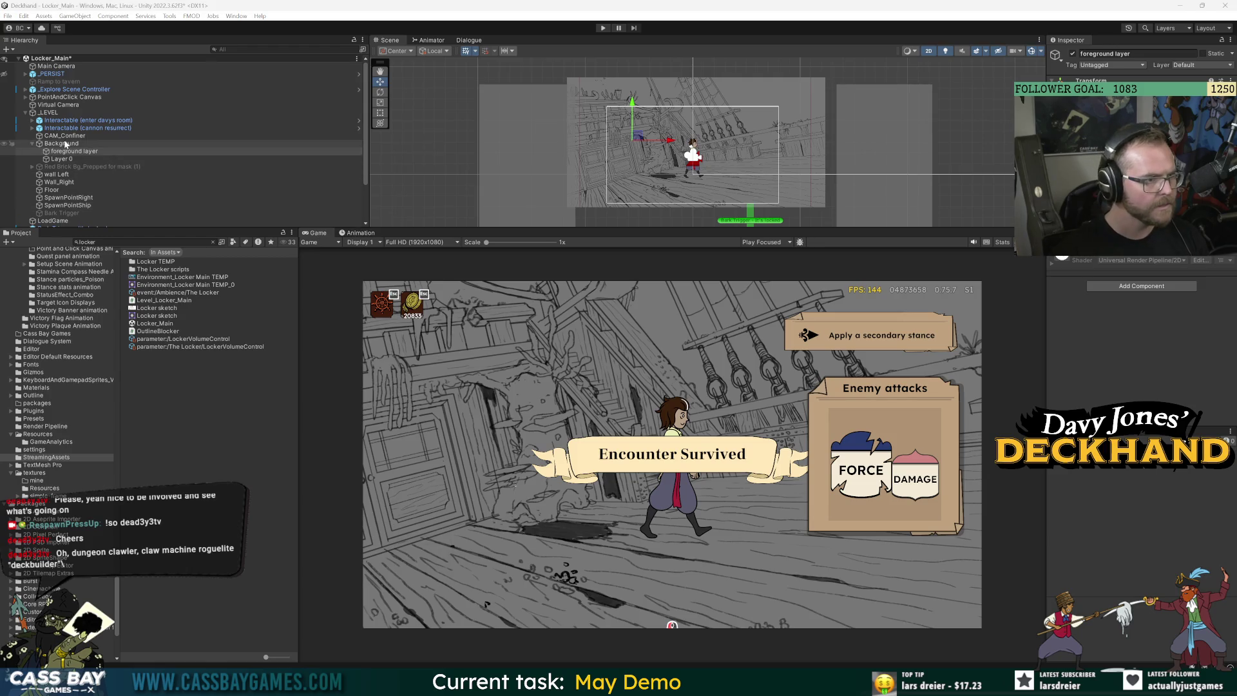
Review Background and Virtual Camera, then move the Mover upward in the scene
left_click(69, 144)
scroll(54, 202, "down", 2)
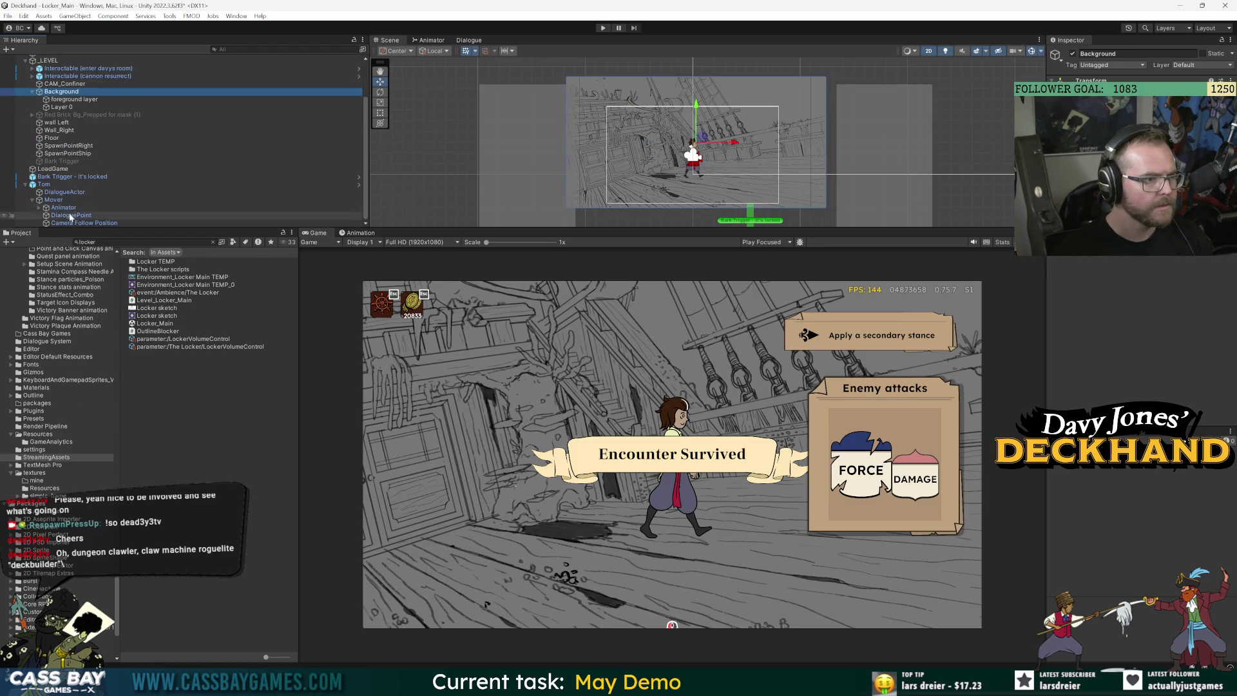
left_click(54, 200)
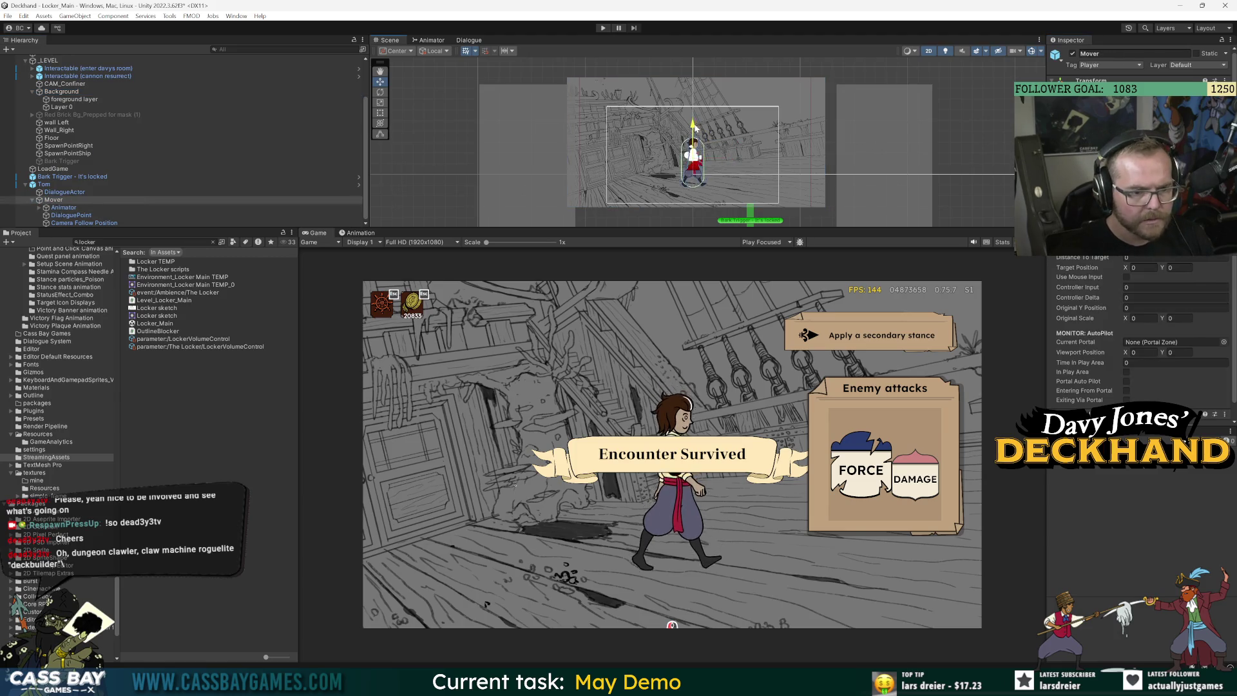
scroll(58, 109, "up", 3)
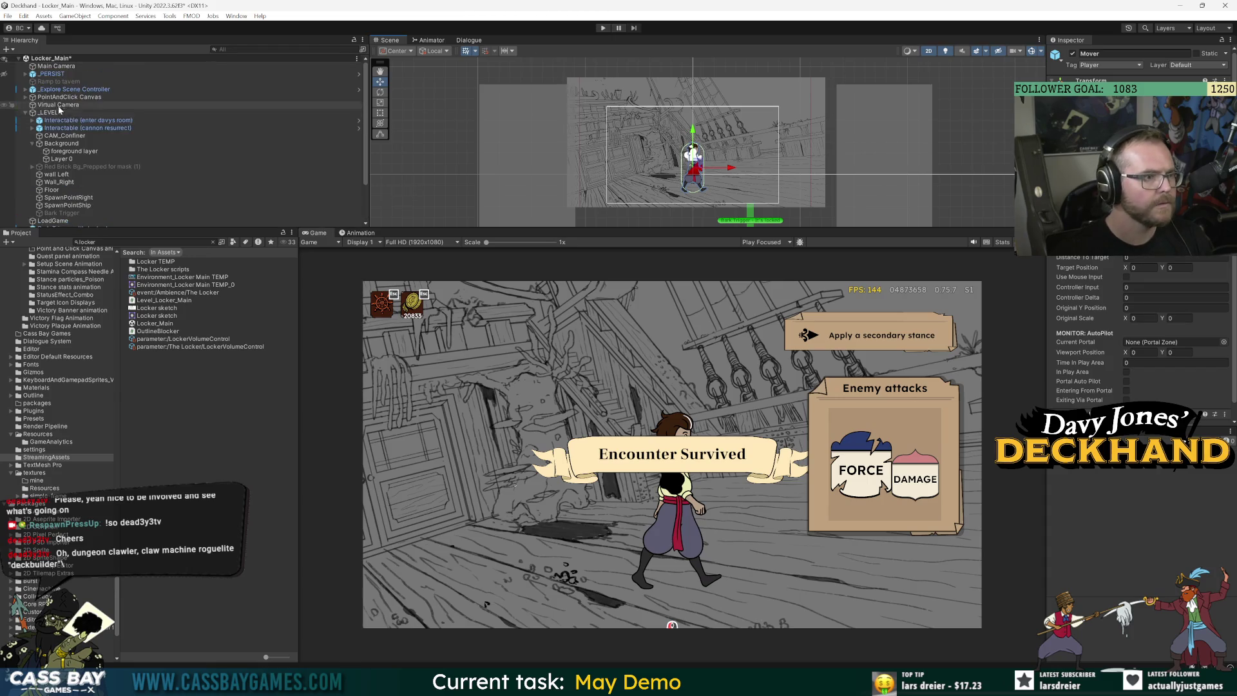
left_click(56, 105)
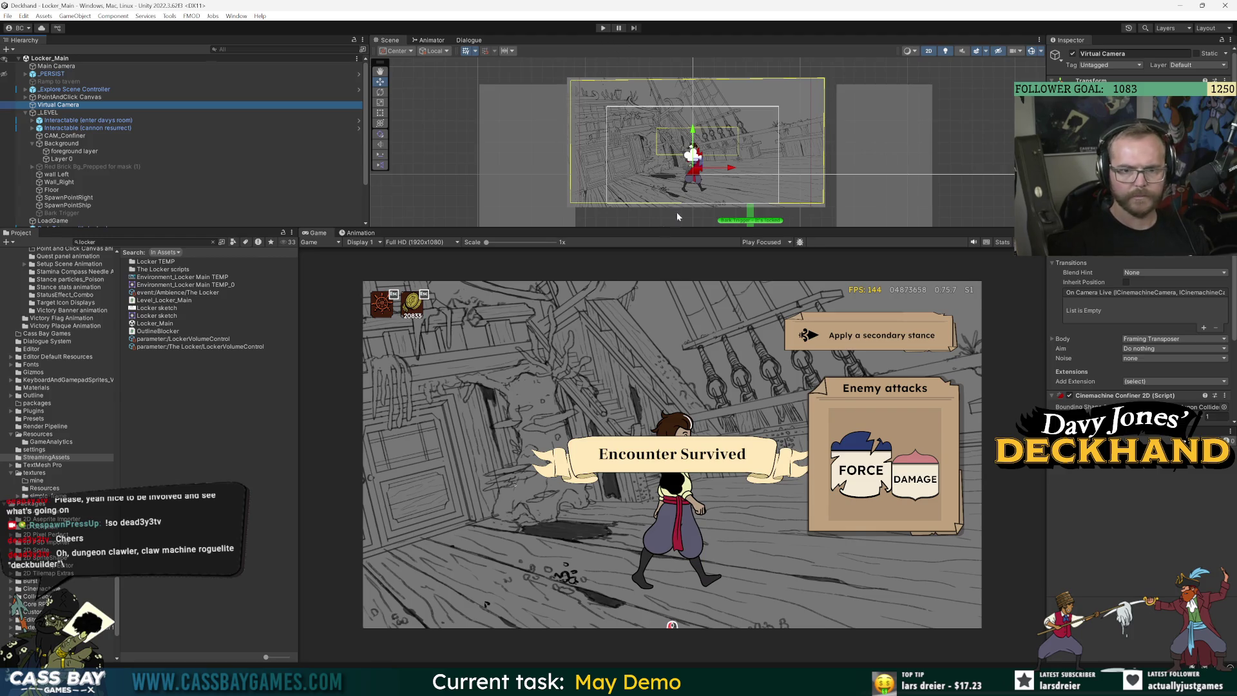
scroll(56, 181, "down", 3)
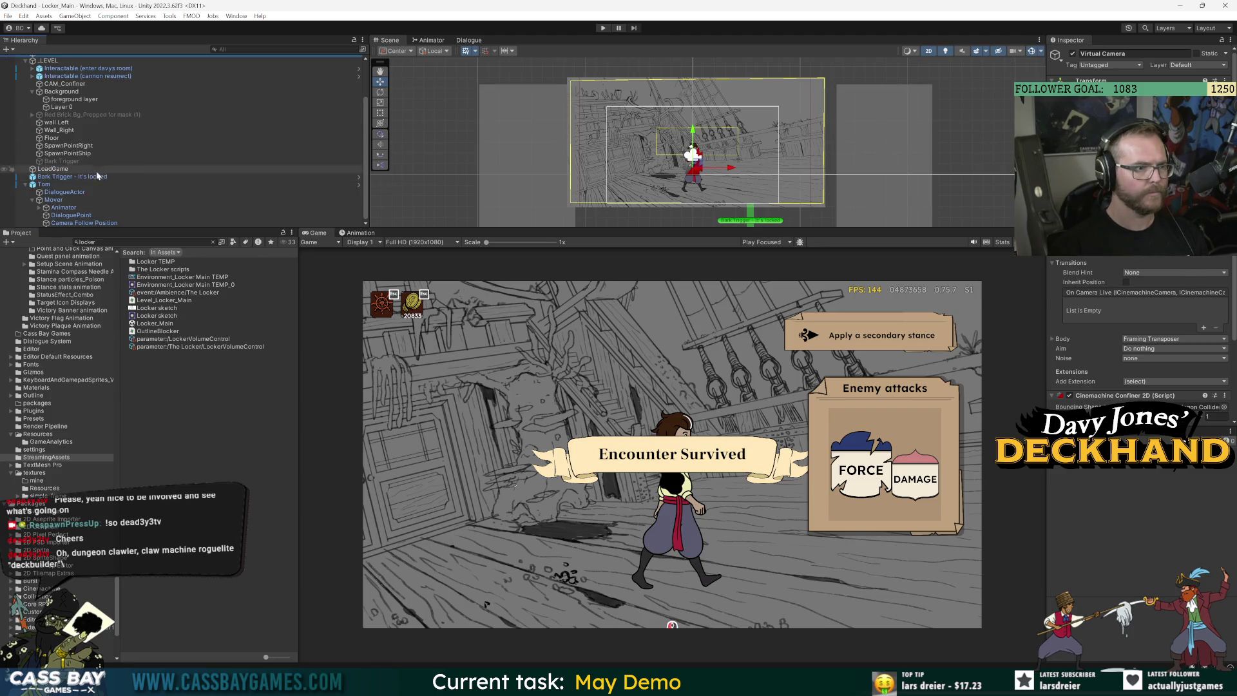
left_click(54, 201)
left_click_drag(695, 132, 695, 106)
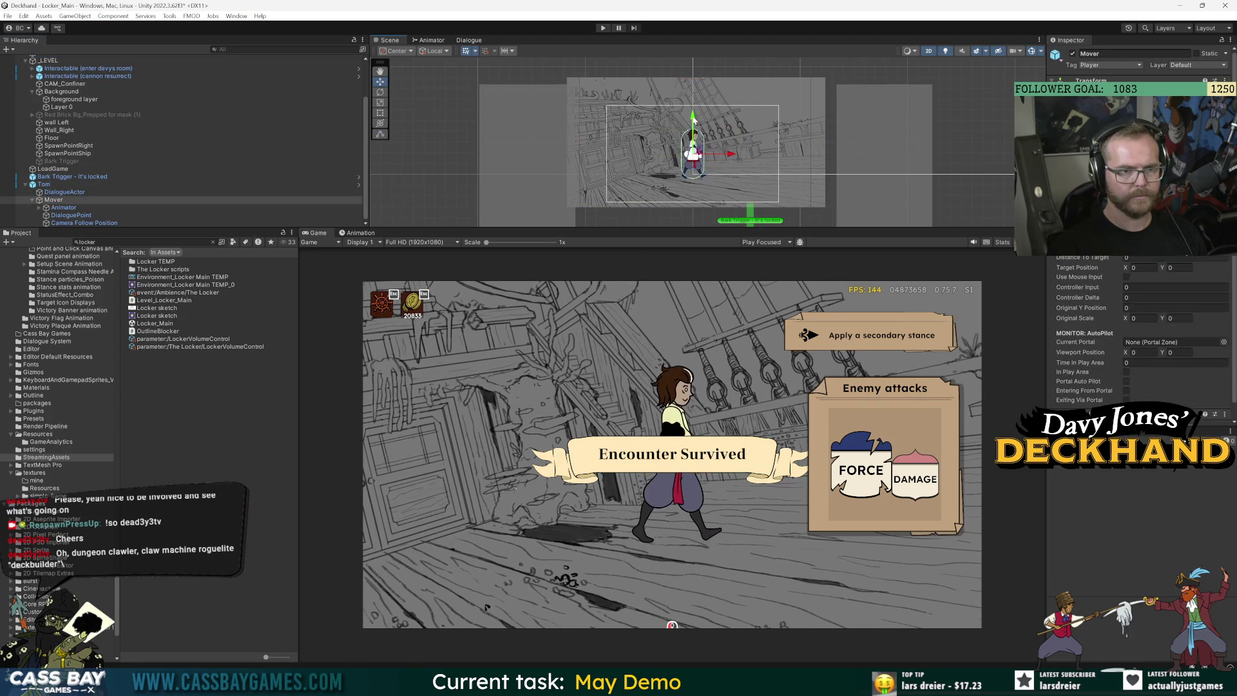
Recheck the Virtual Camera settings and reselect the Mover's move handle
scroll(97, 103, "up", 3)
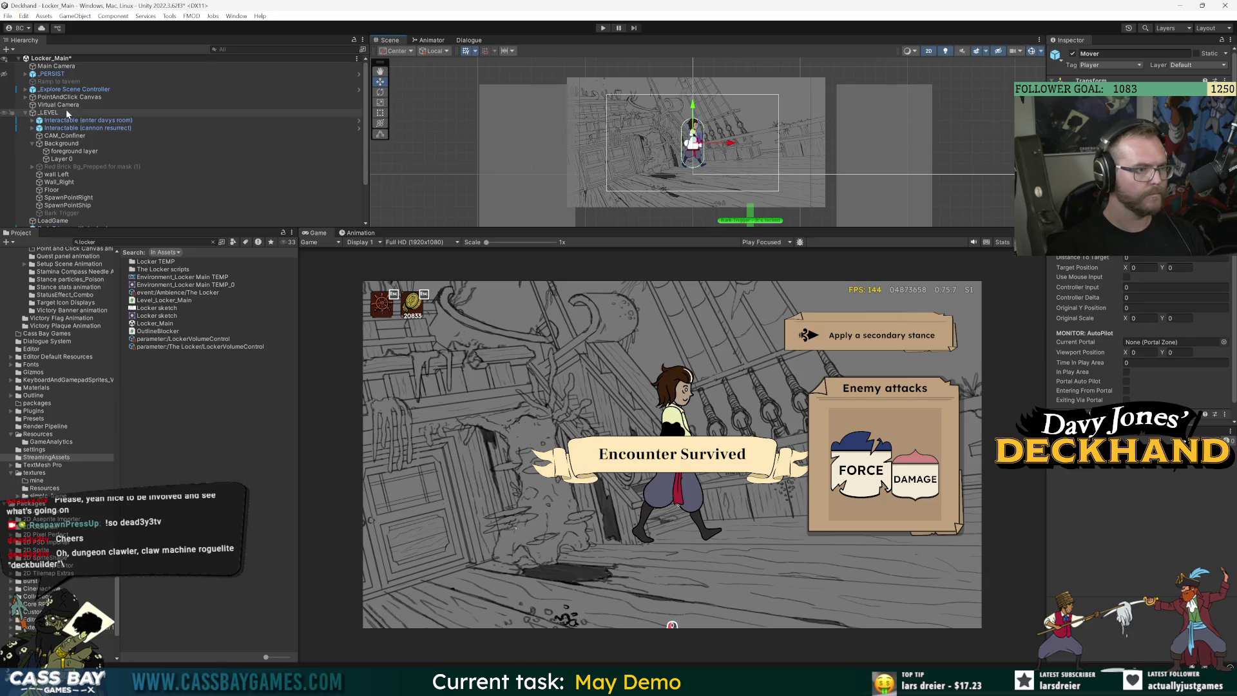
left_click(61, 105)
left_click(515, 527)
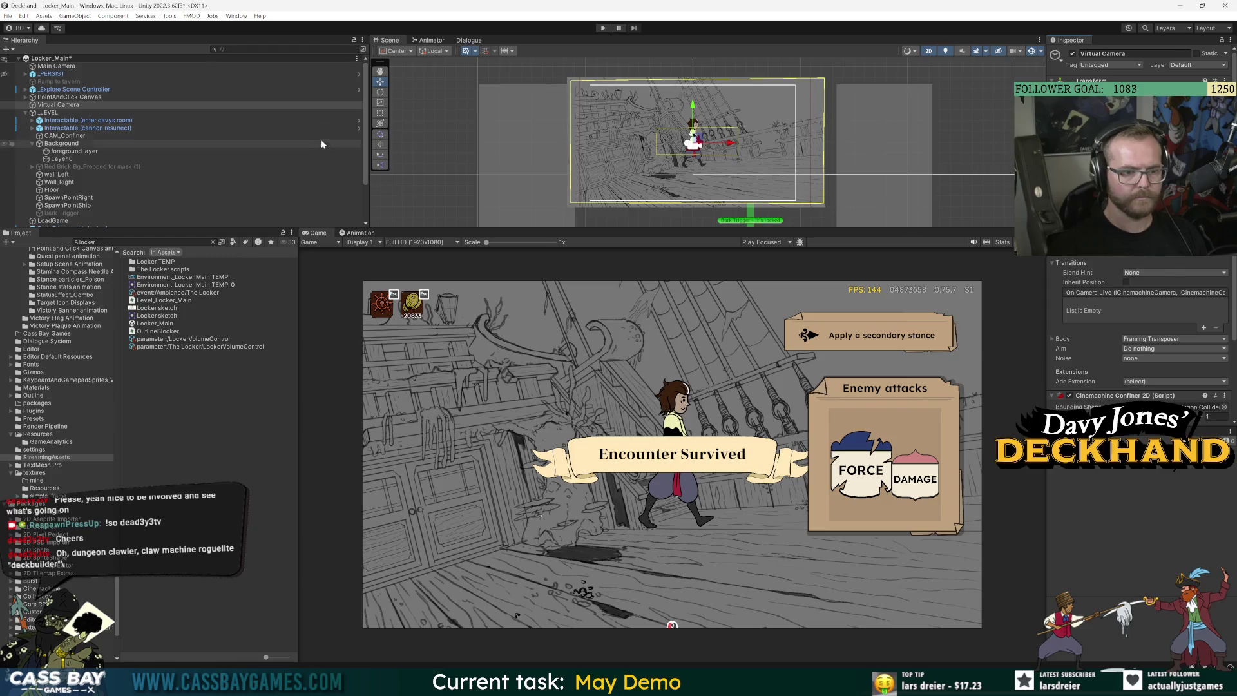
scroll(71, 187, "down", 3)
left_click(53, 200)
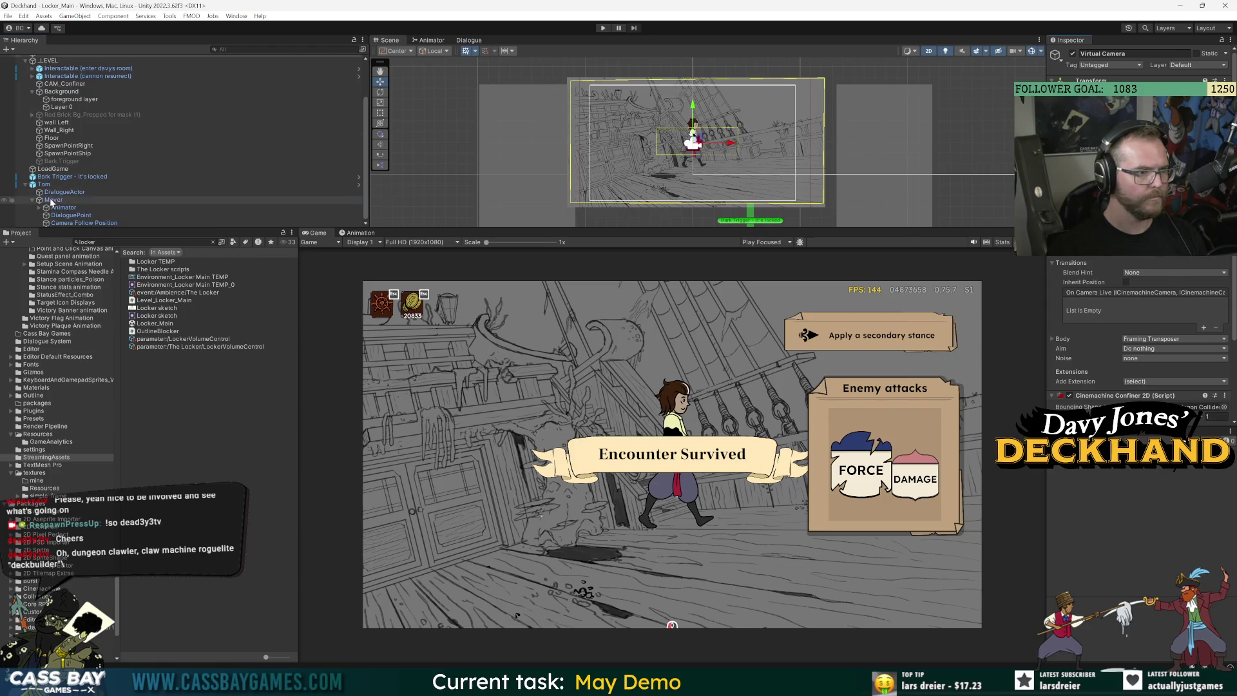
left_click(693, 109)
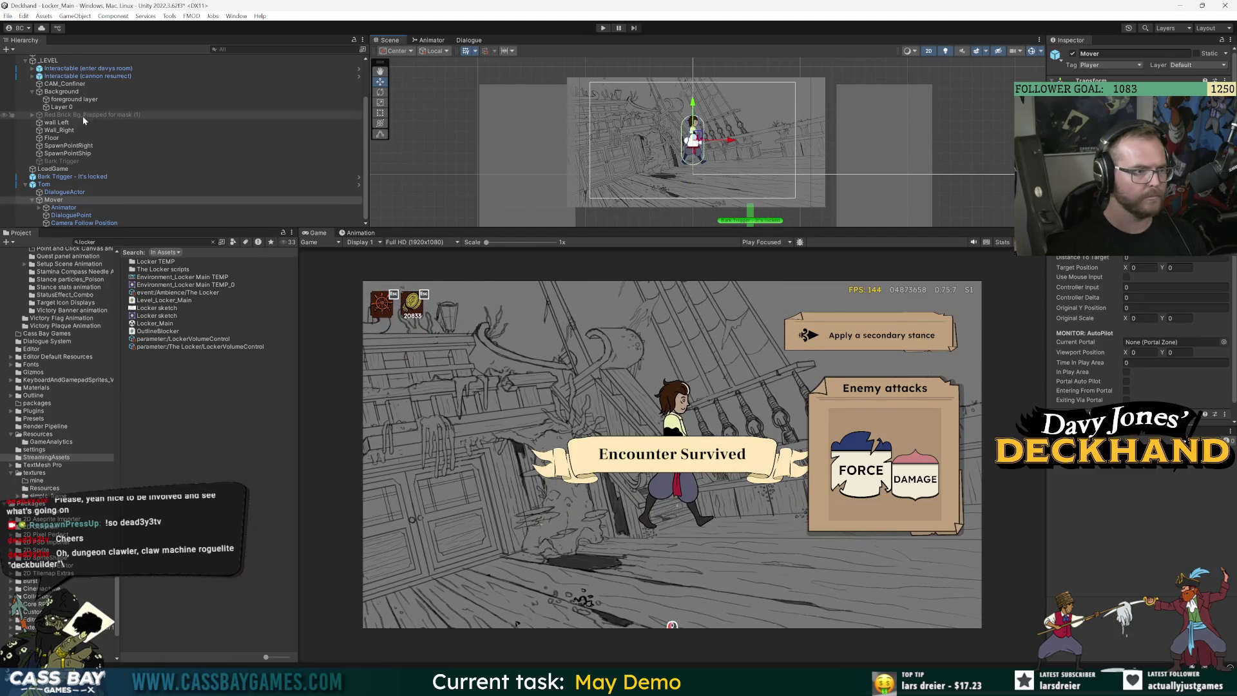
Compare the camera confiner with the Virtual Camera and Main Camera settings
left_click(147, 84)
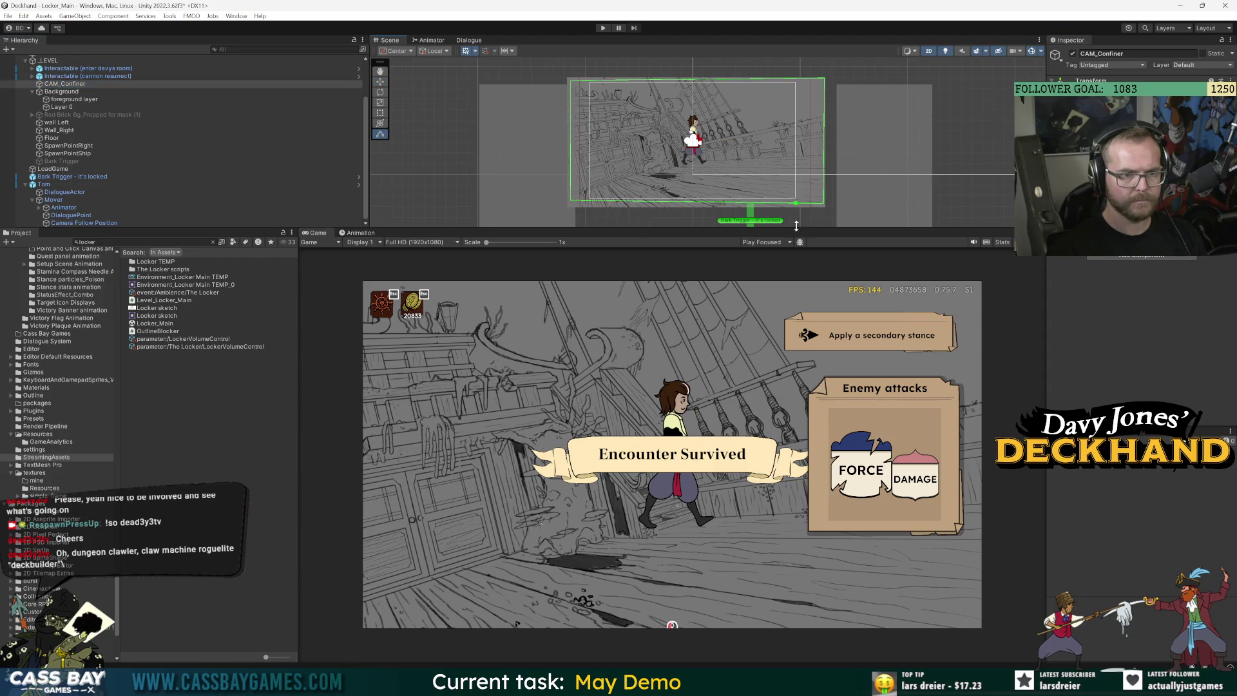
scroll(99, 103, "up", 3)
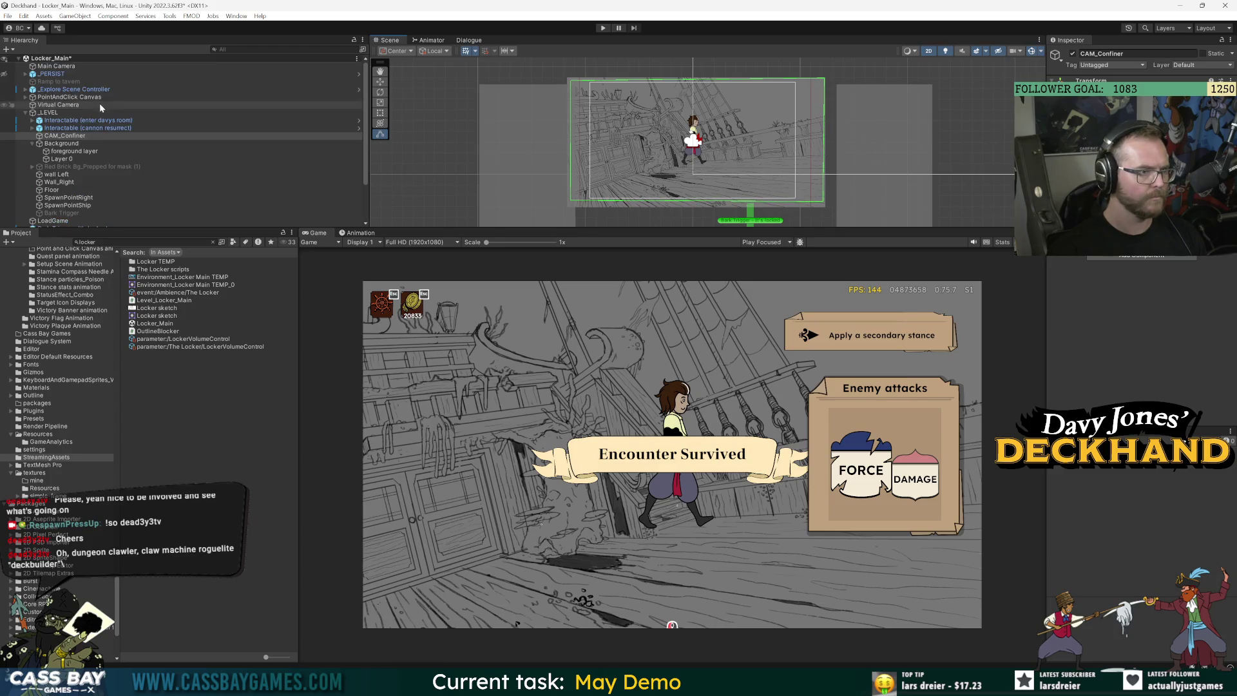
left_click(61, 105)
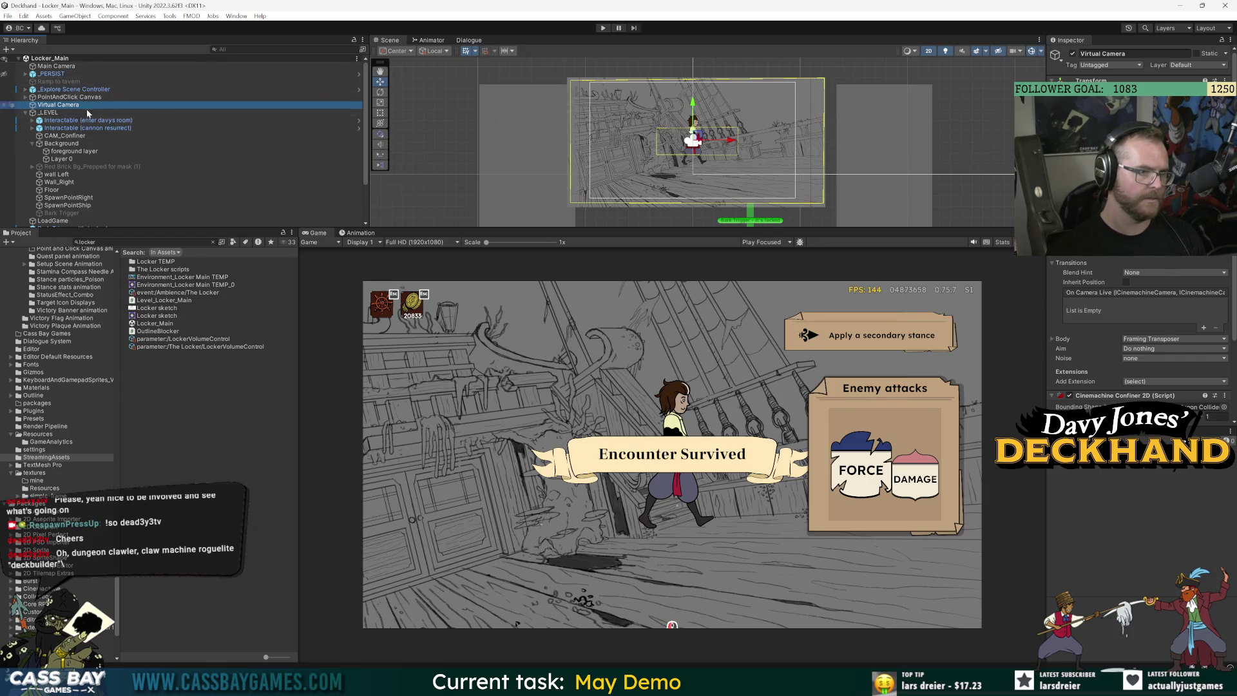
left_click(58, 67)
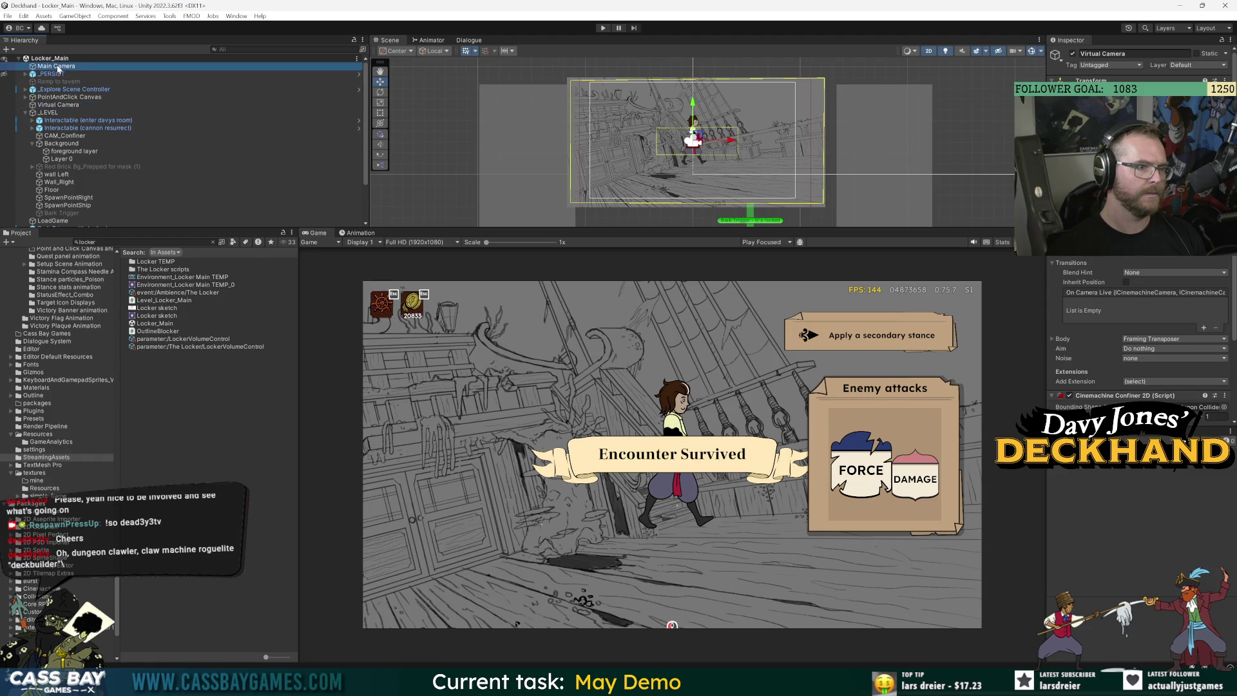
left_click(61, 105)
scroll(83, 175, "down", 3)
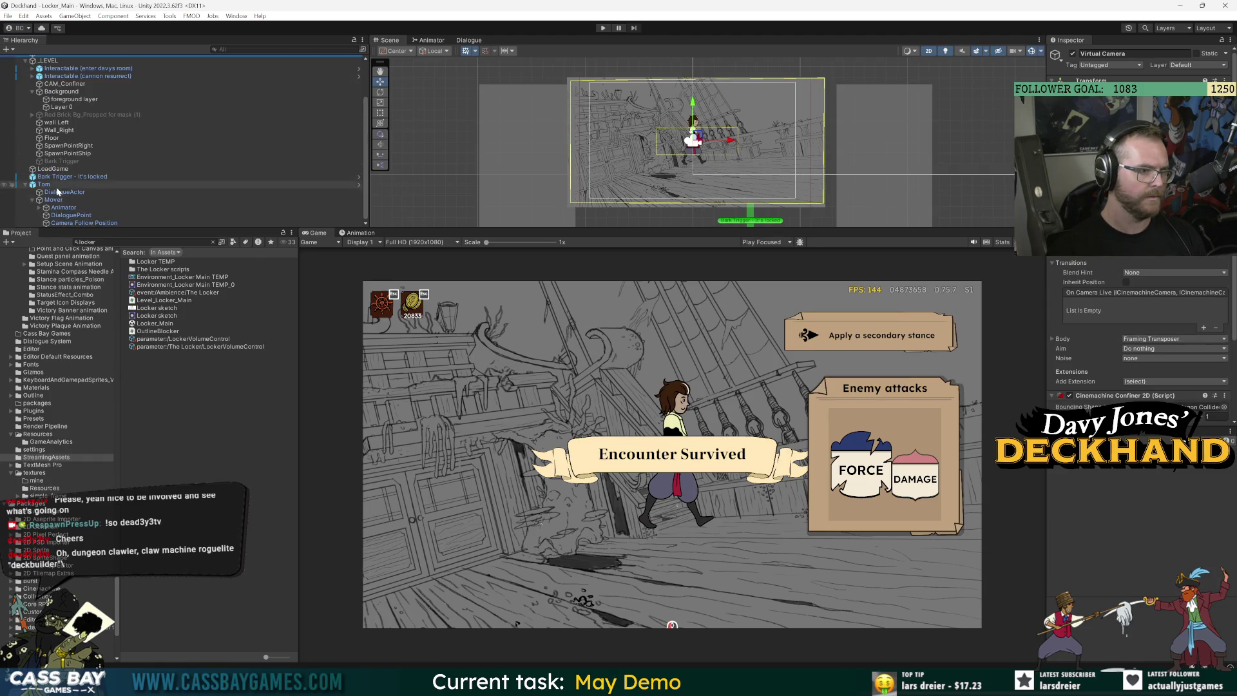
Check Background and the confiner once more, then enter Play mode
left_click(73, 92)
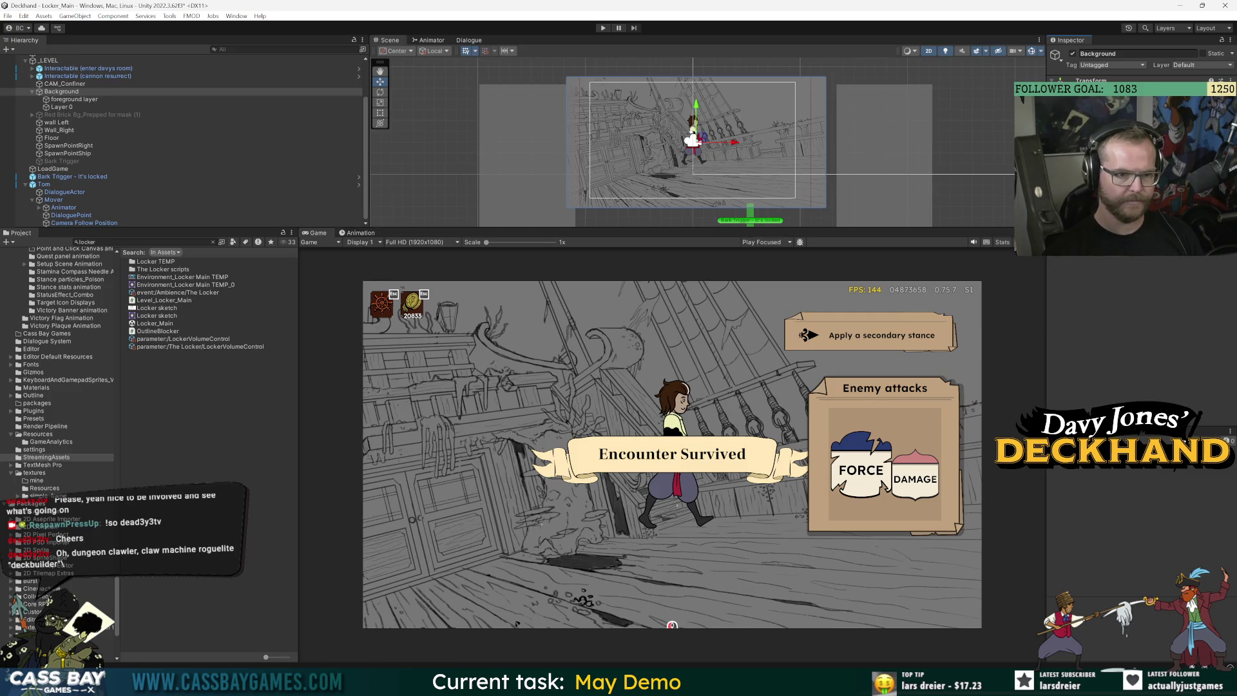
left_click(72, 84)
scroll(48, 106, "up", 3)
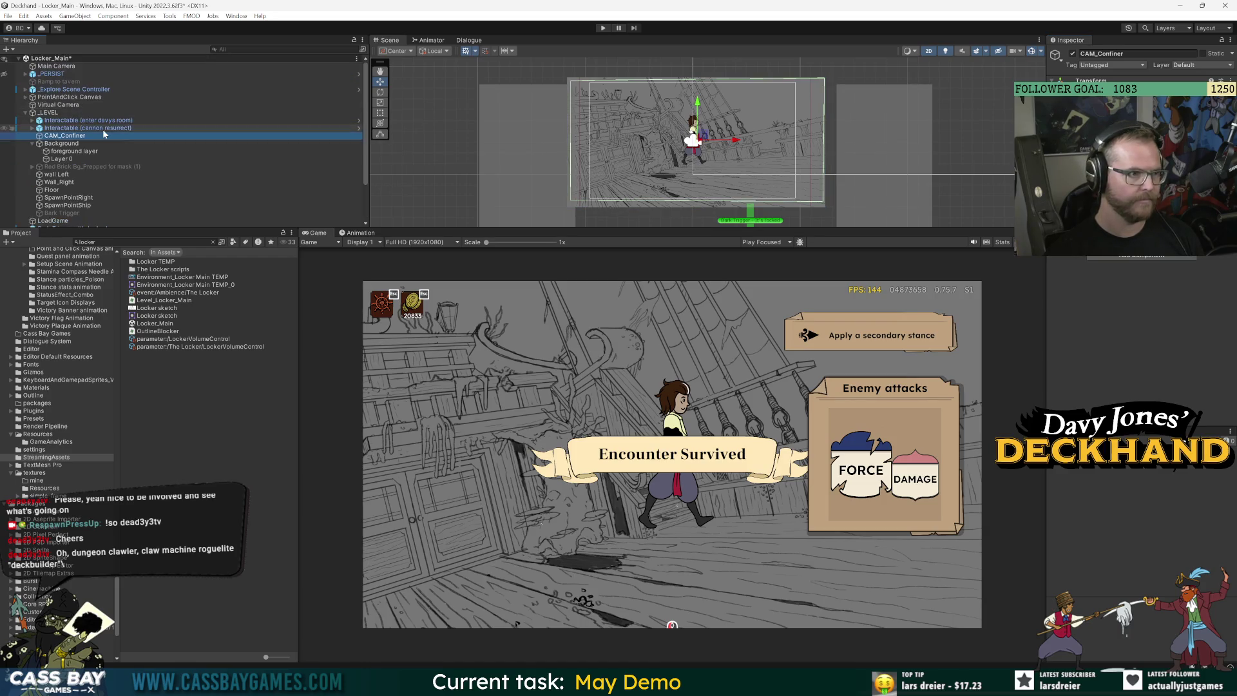
left_click(47, 105)
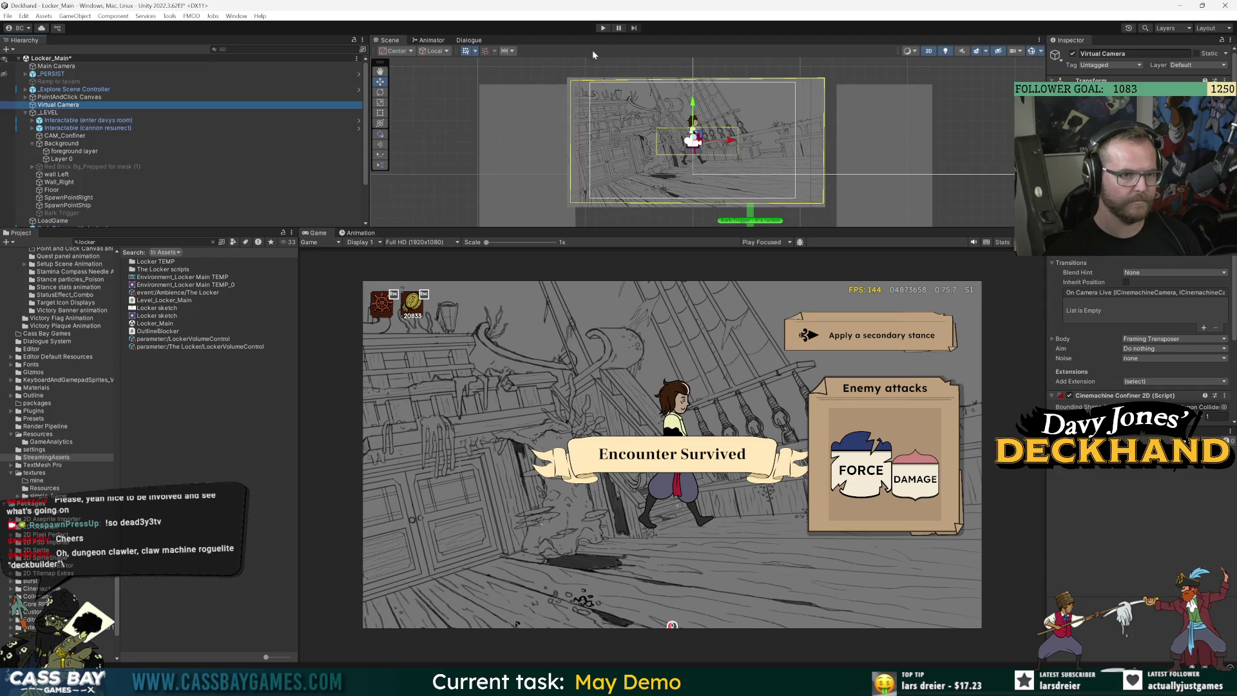
left_click(602, 28)
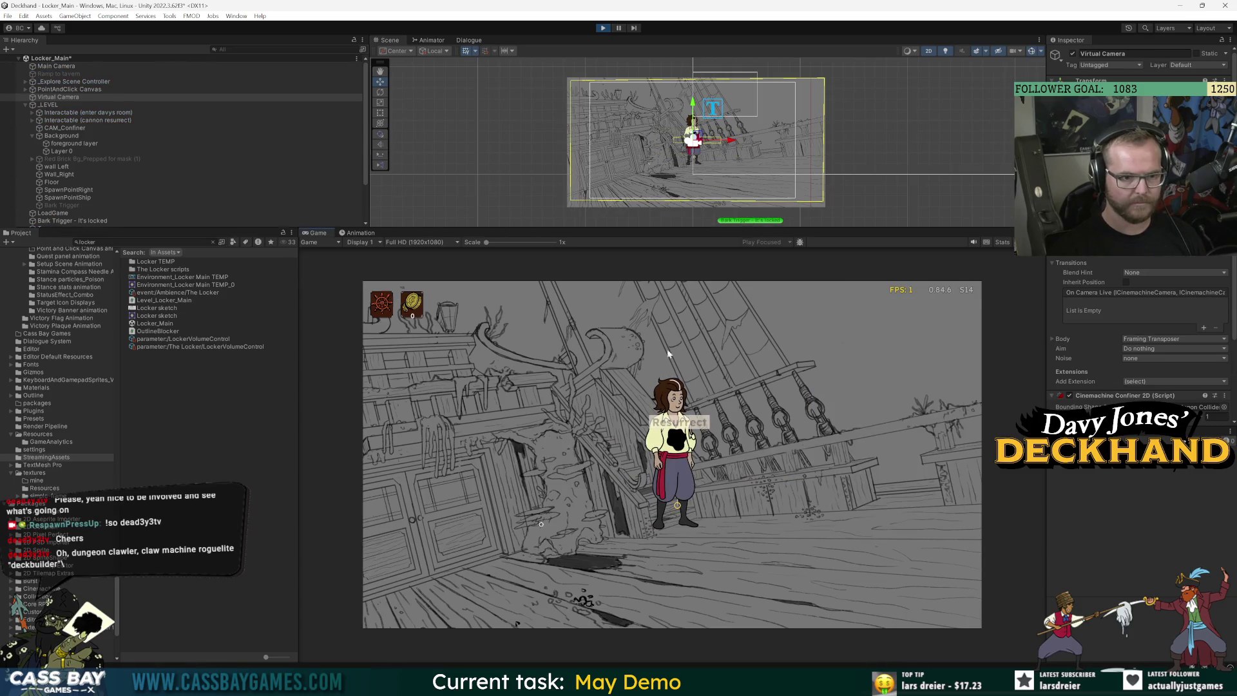
Raise the Mover higher and walk the character back and forth across the deck
left_click(699, 105)
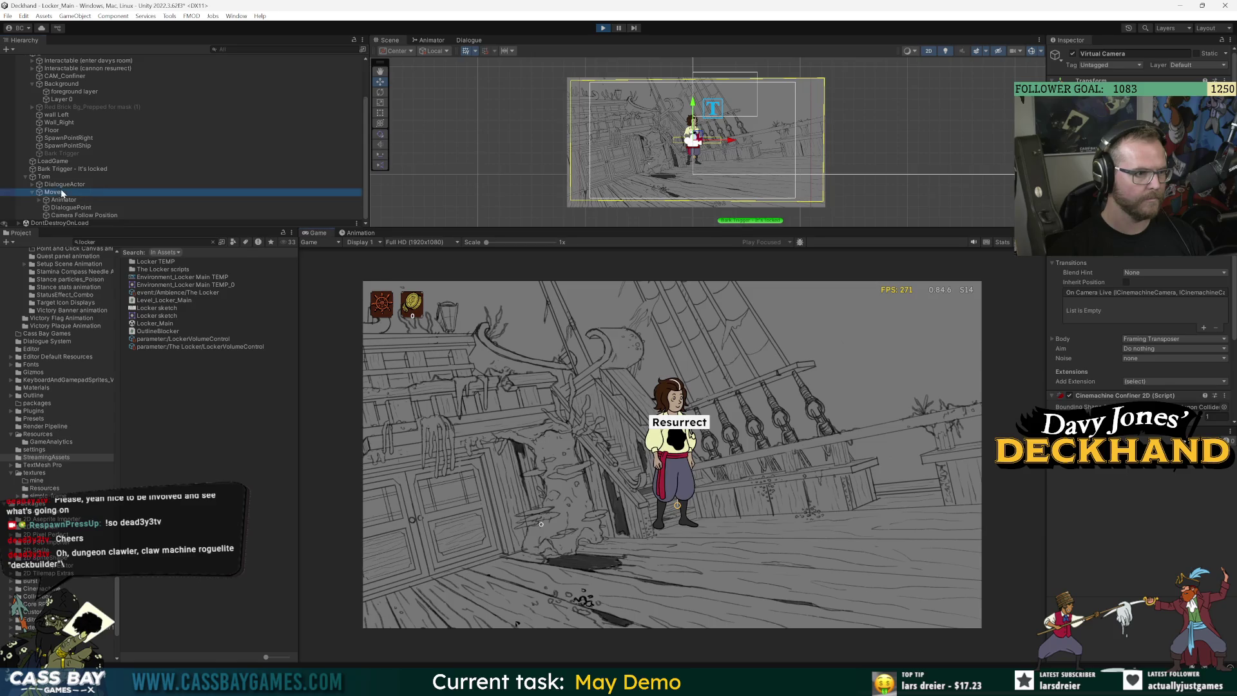
mouse_move(696, 101)
left_mouse_down()
mouse_move(693, 90)
mouse_move(693, 115)
mouse_move(693, 74)
mouse_move(693, 138)
mouse_move(693, 82)
mouse_move(693, 119)
left_mouse_up()
left_click(541, 515)
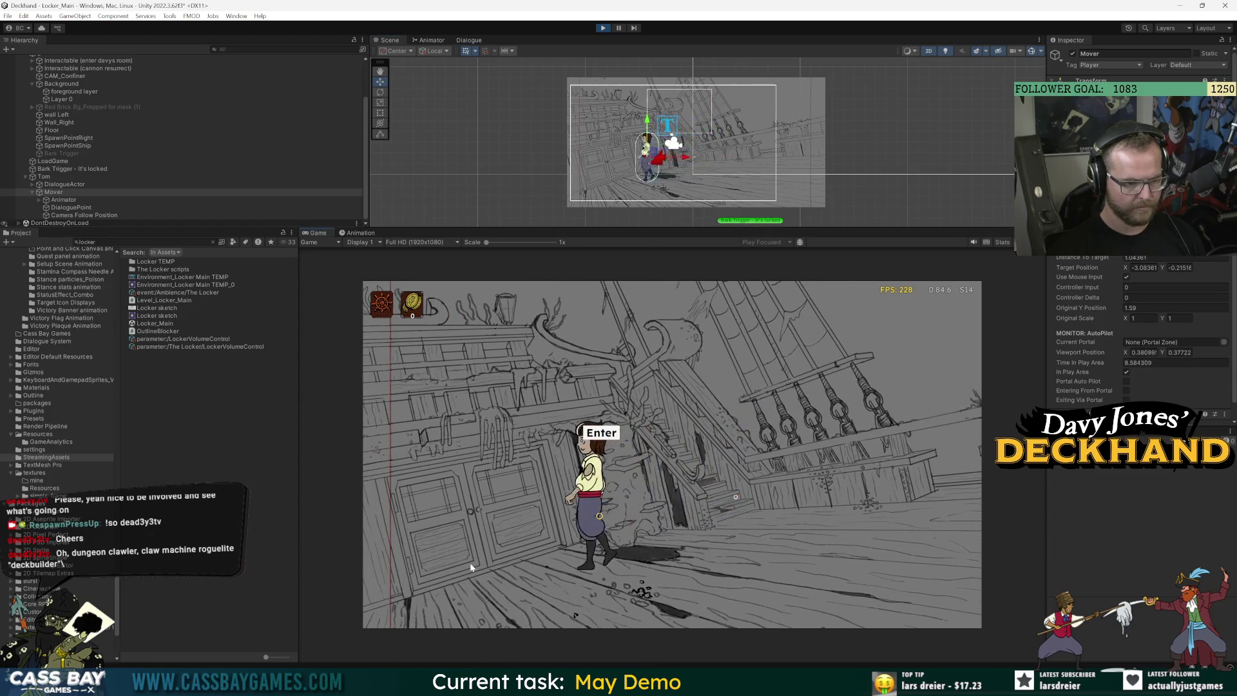
left_click(907, 527)
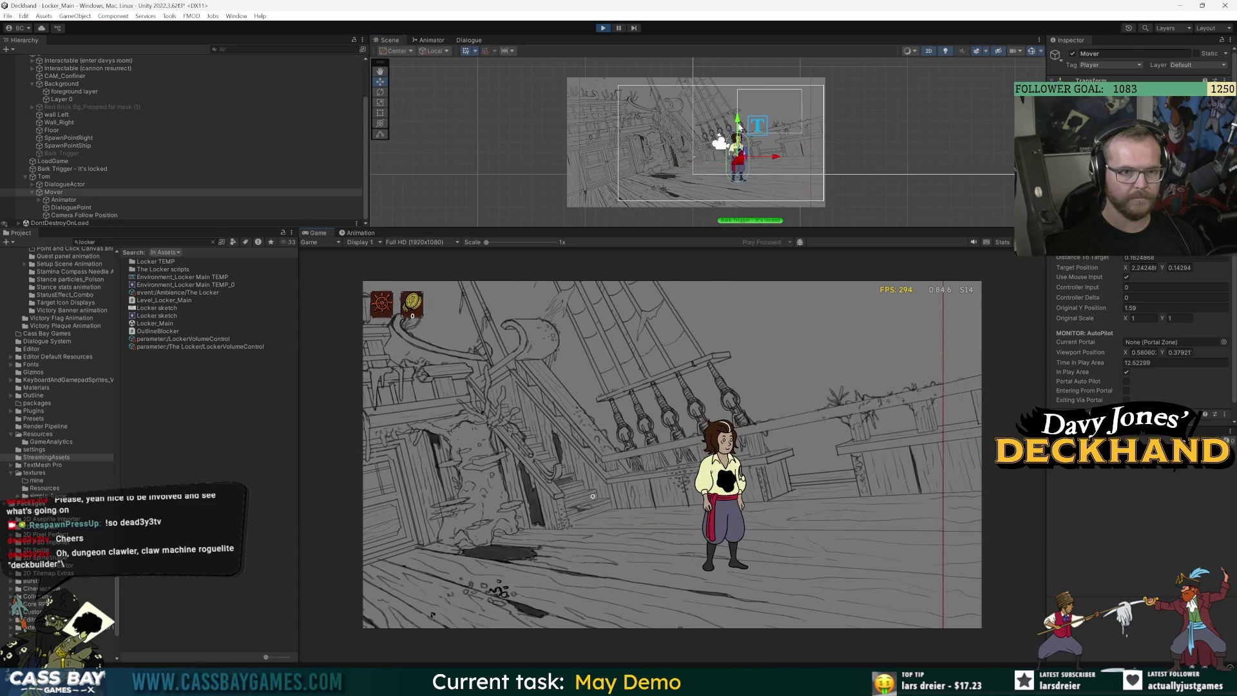
left_click(467, 551)
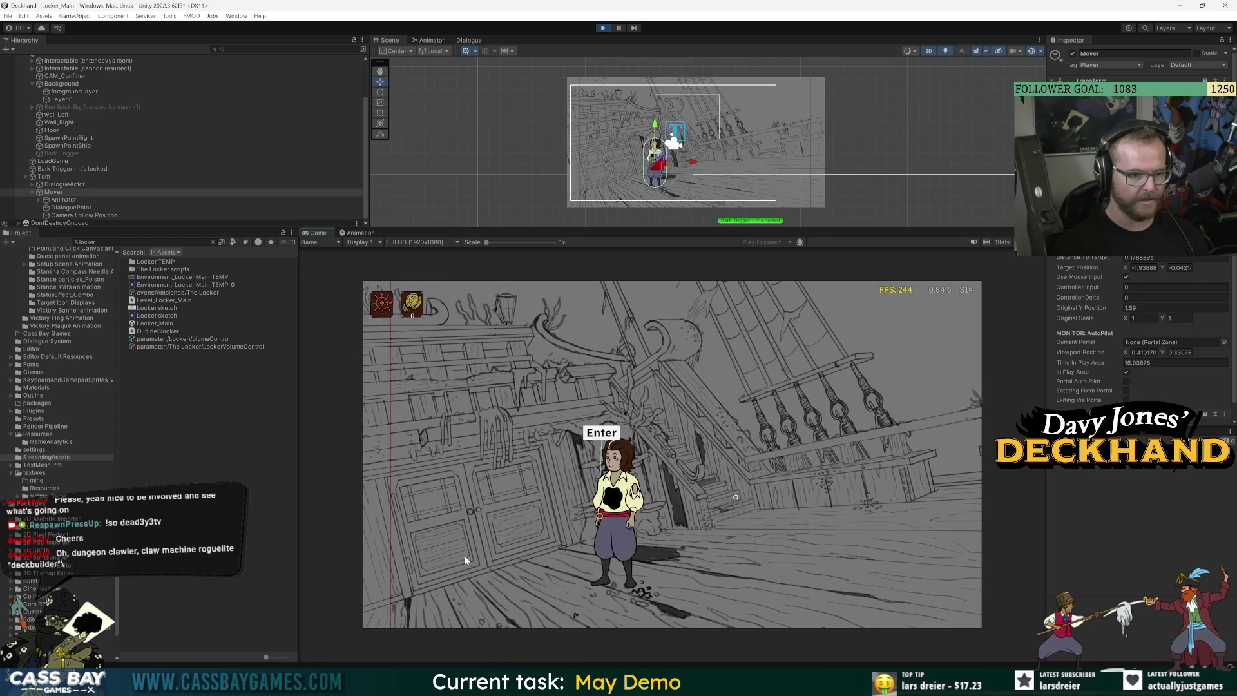
left_click(465, 556)
left_click(835, 536)
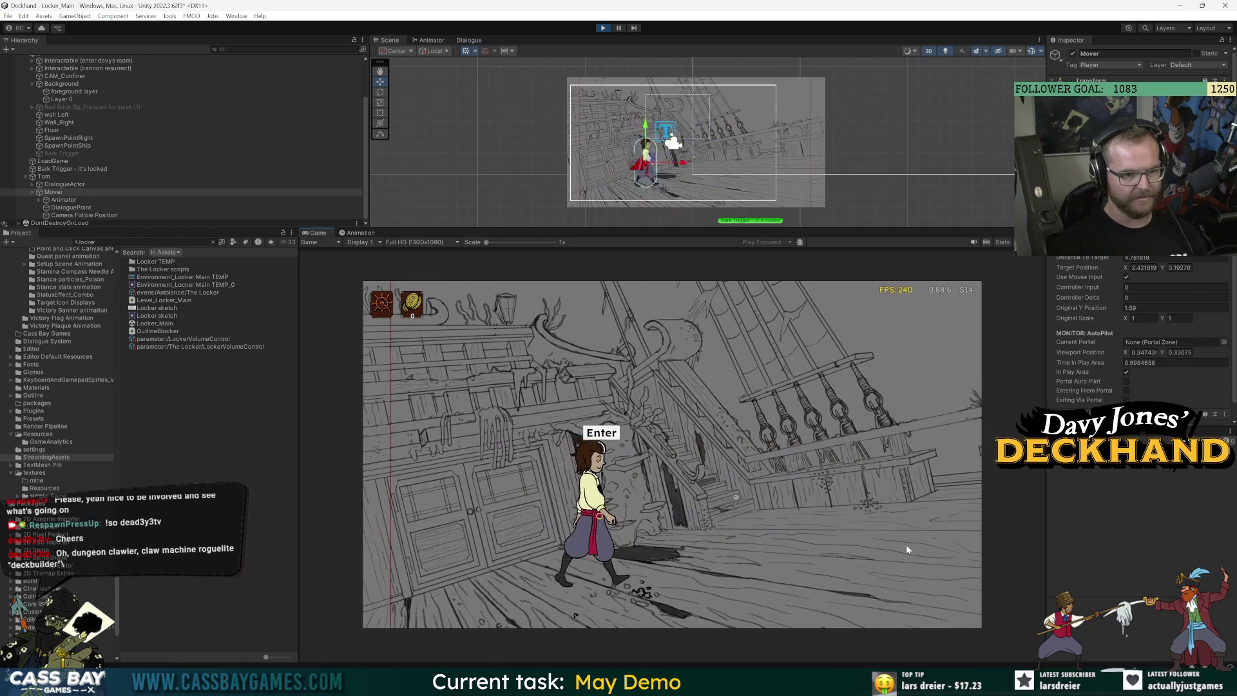
left_click(943, 558)
left_click(458, 571)
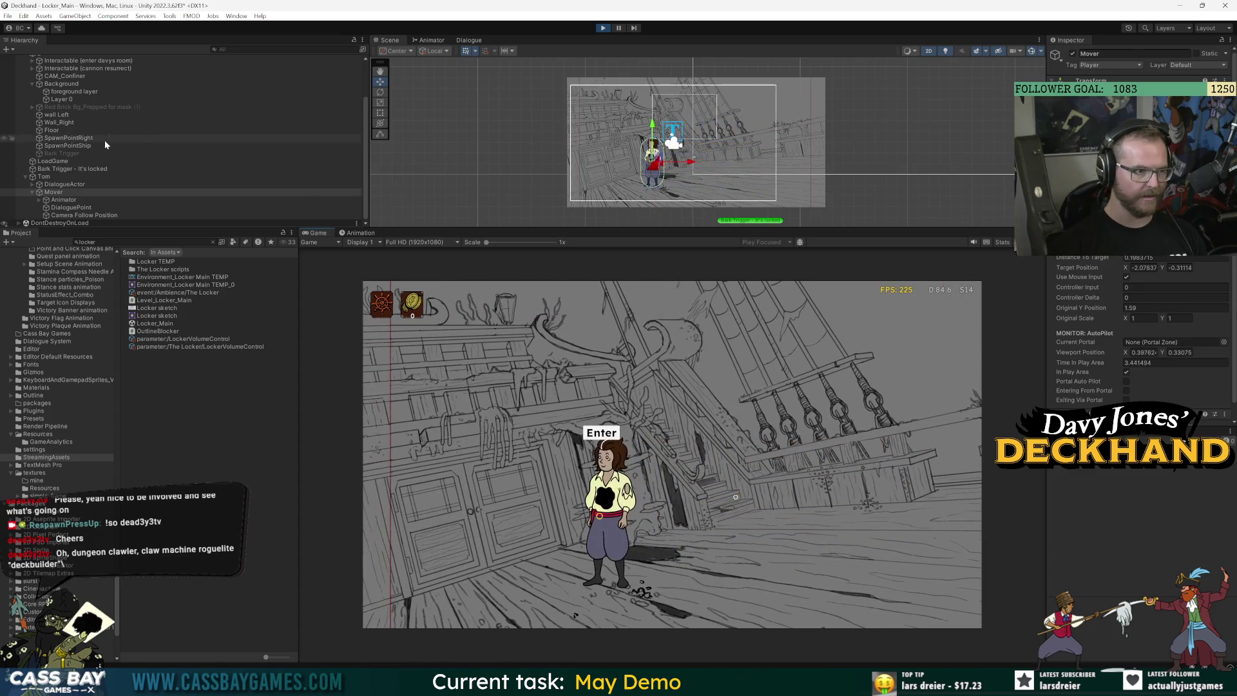
Rotate the Background slightly so the deck slopes, then walk left and right
scroll(105, 143, "up", 3)
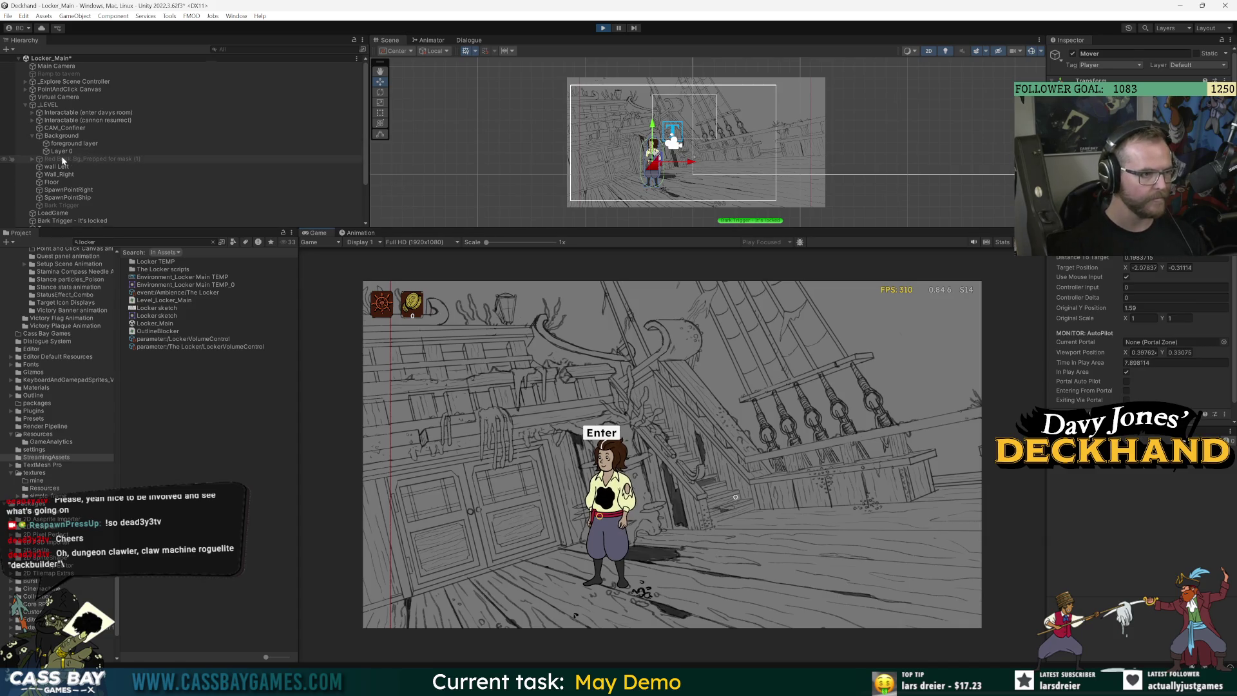
left_click(70, 136)
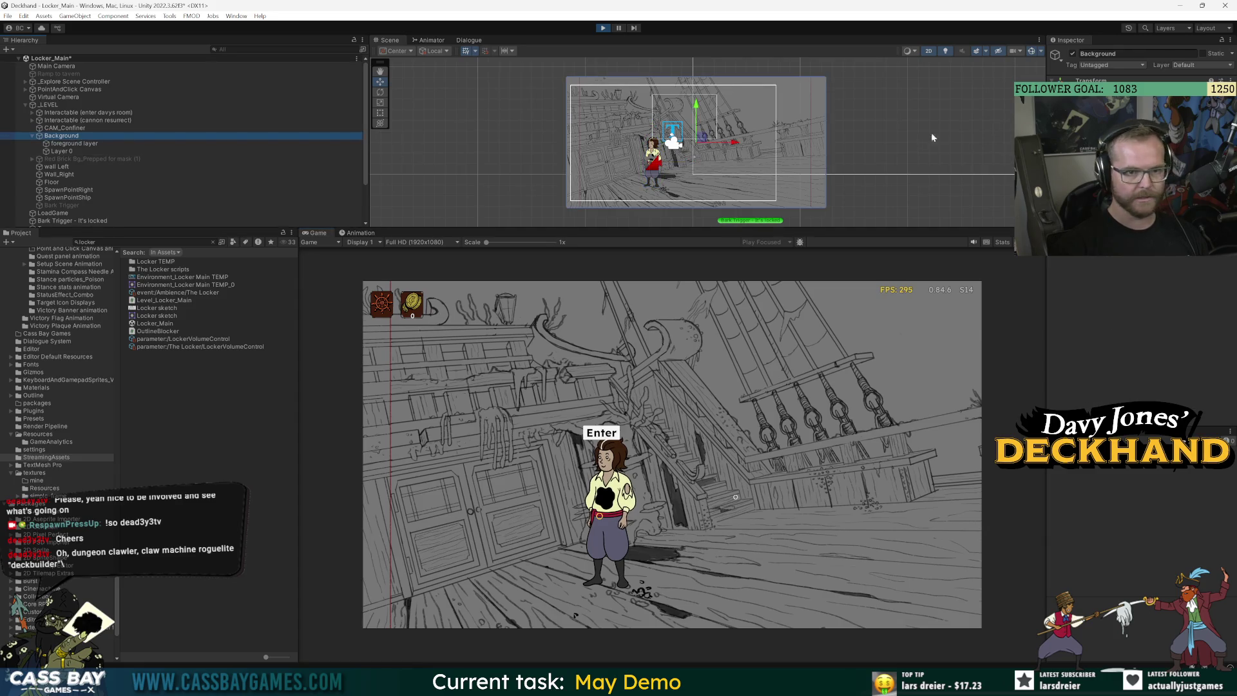
key("e")
left_click_drag(734, 107, 728, 120)
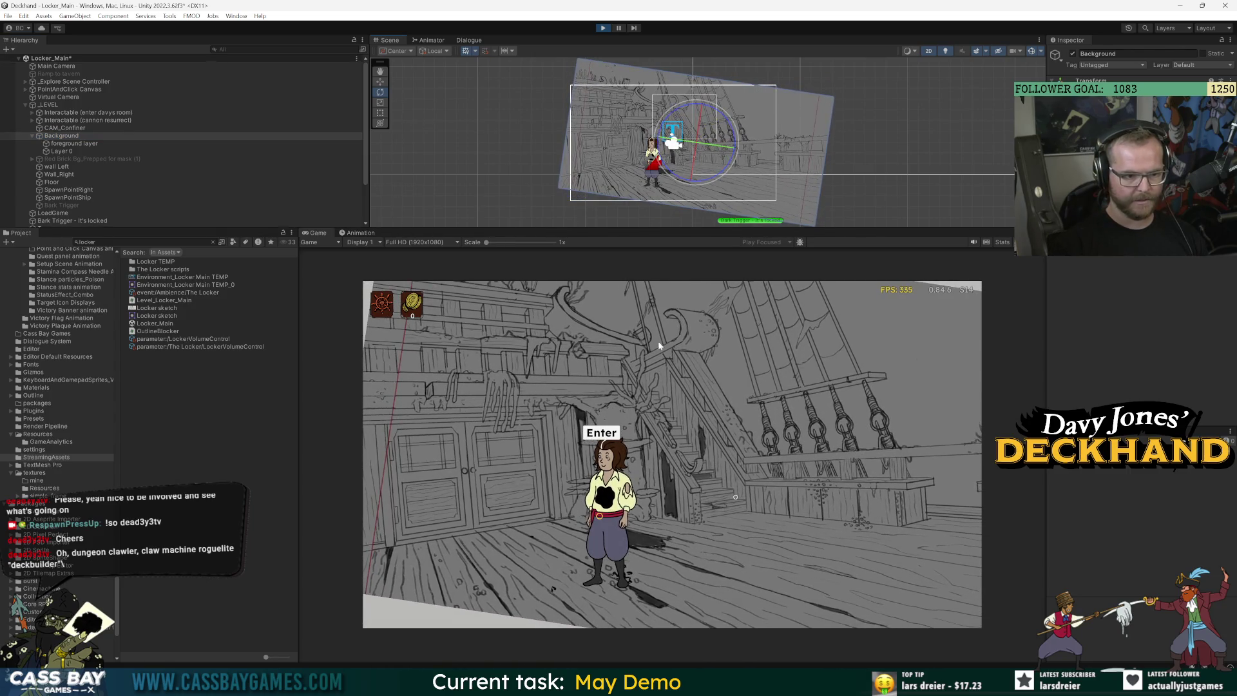
left_click(418, 550)
left_click(884, 558)
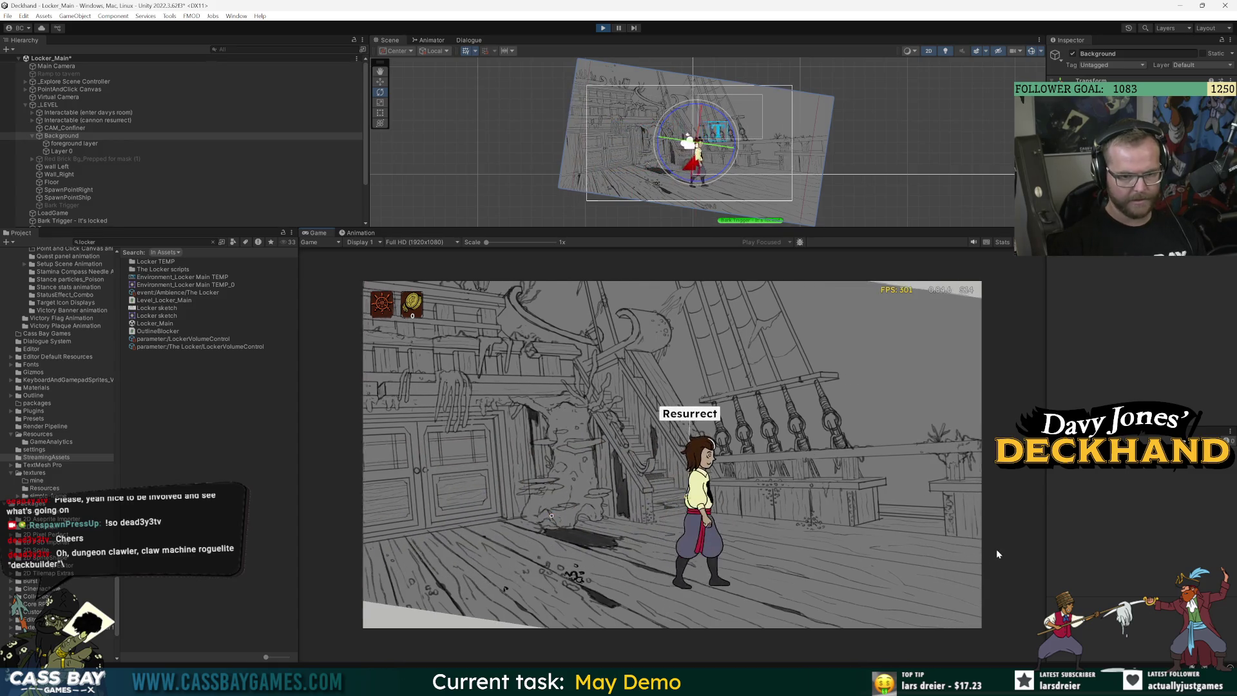
Walk the character back and forth across the tilted deck several times
left_click(947, 542)
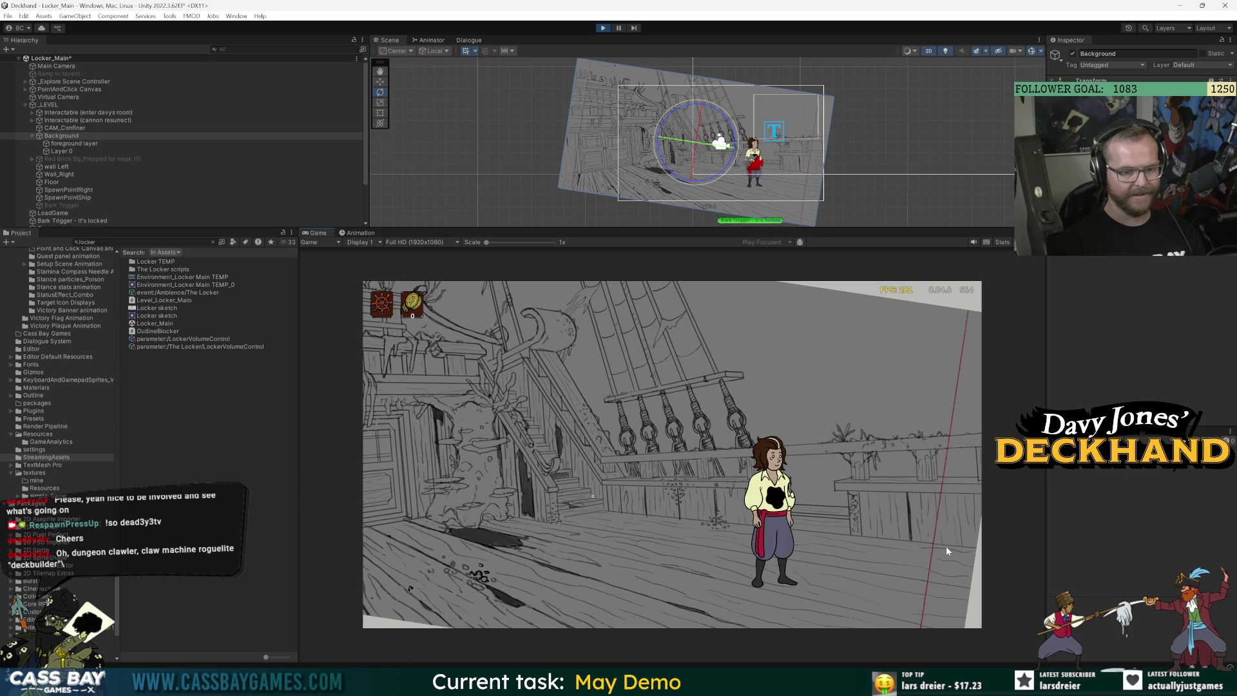
left_click(480, 568)
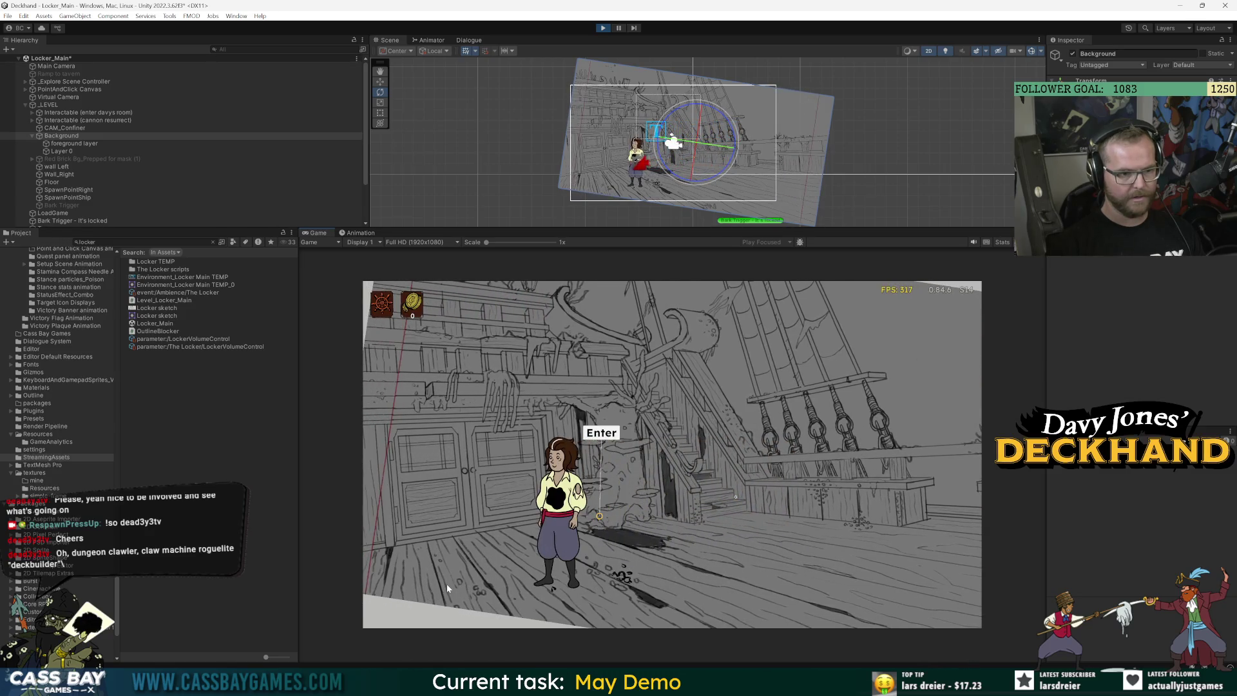
left_click(446, 583)
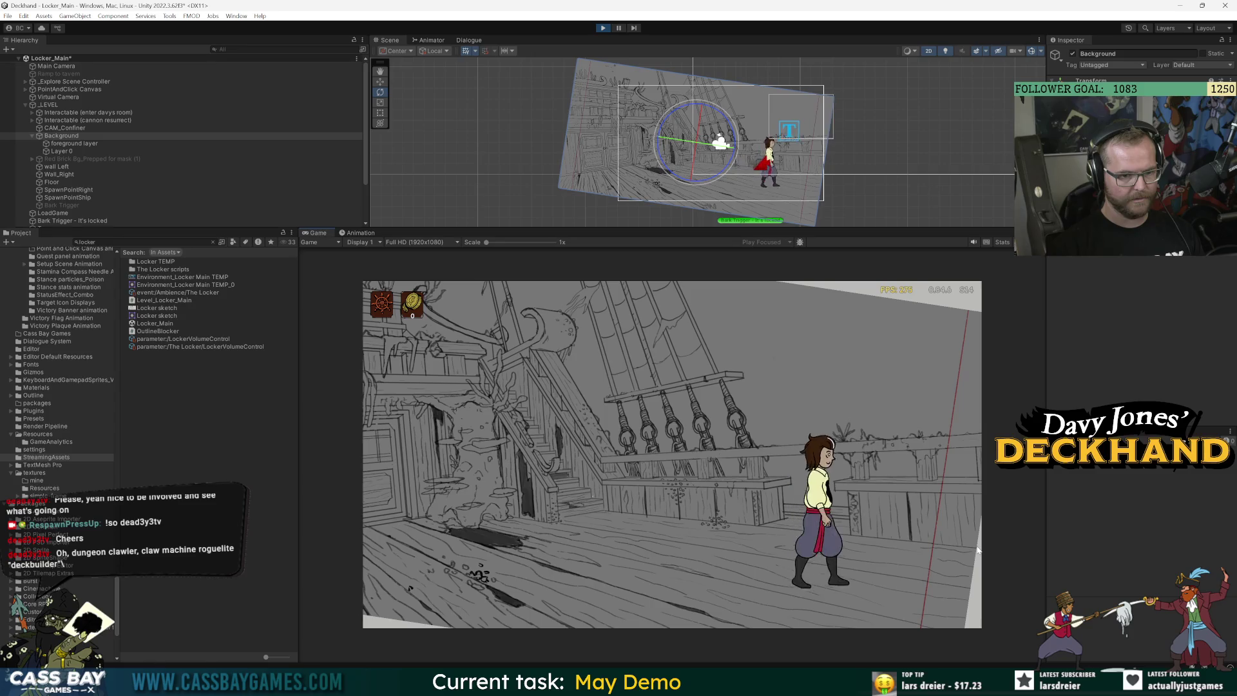
left_click(487, 579)
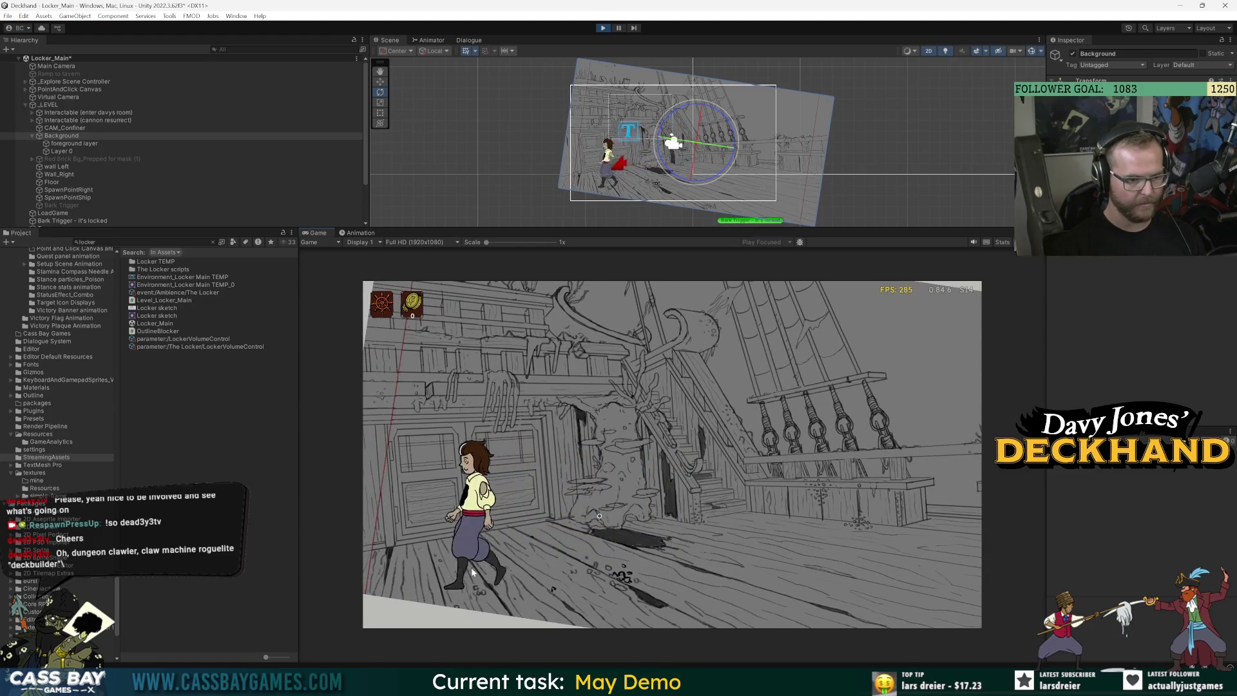
left_click(918, 571)
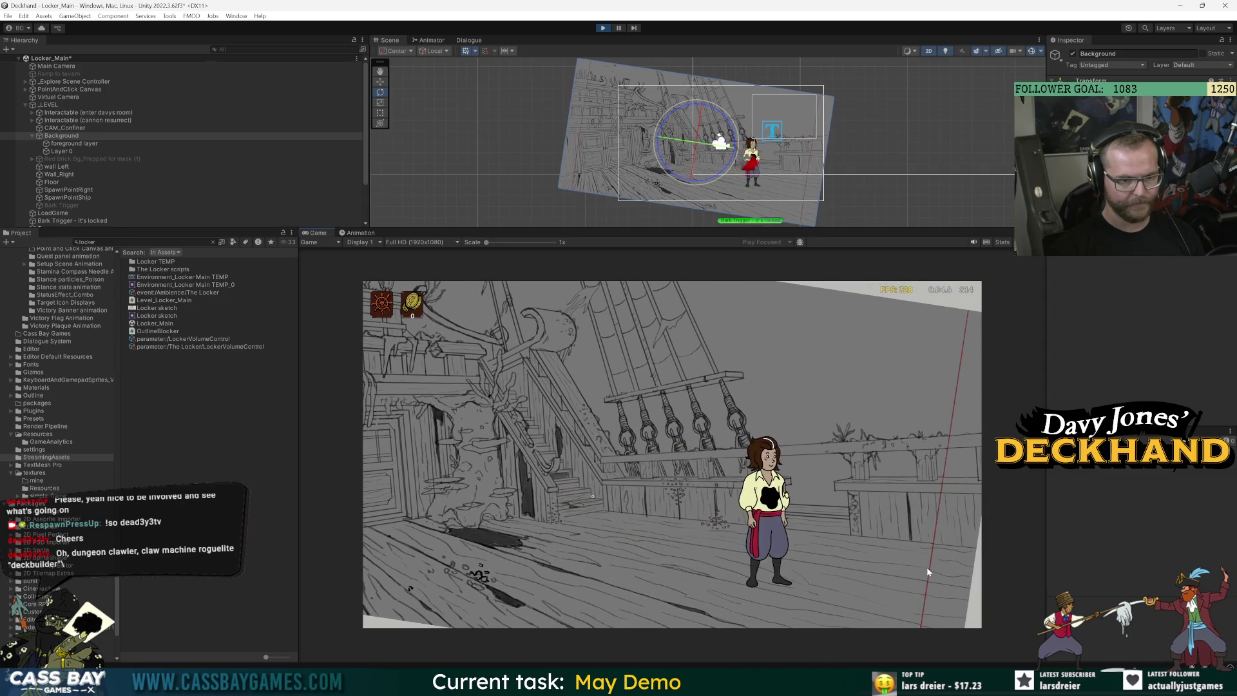
left_click(939, 558)
left_click(500, 570)
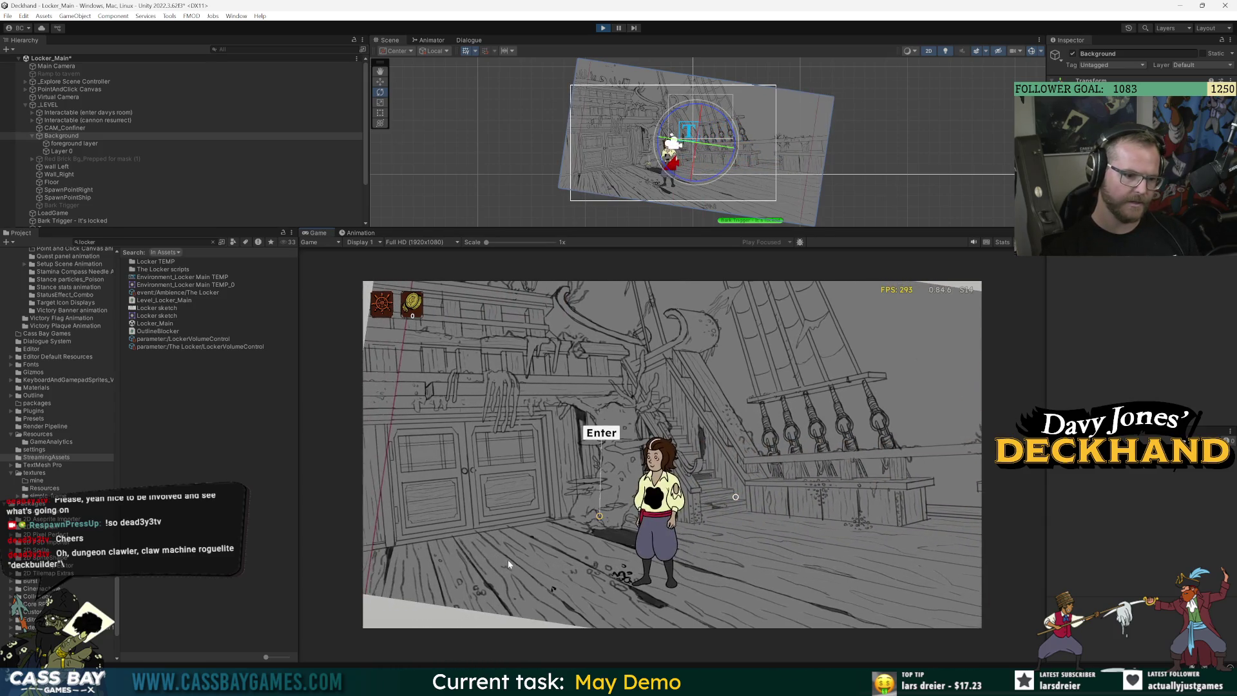
left_click(411, 562)
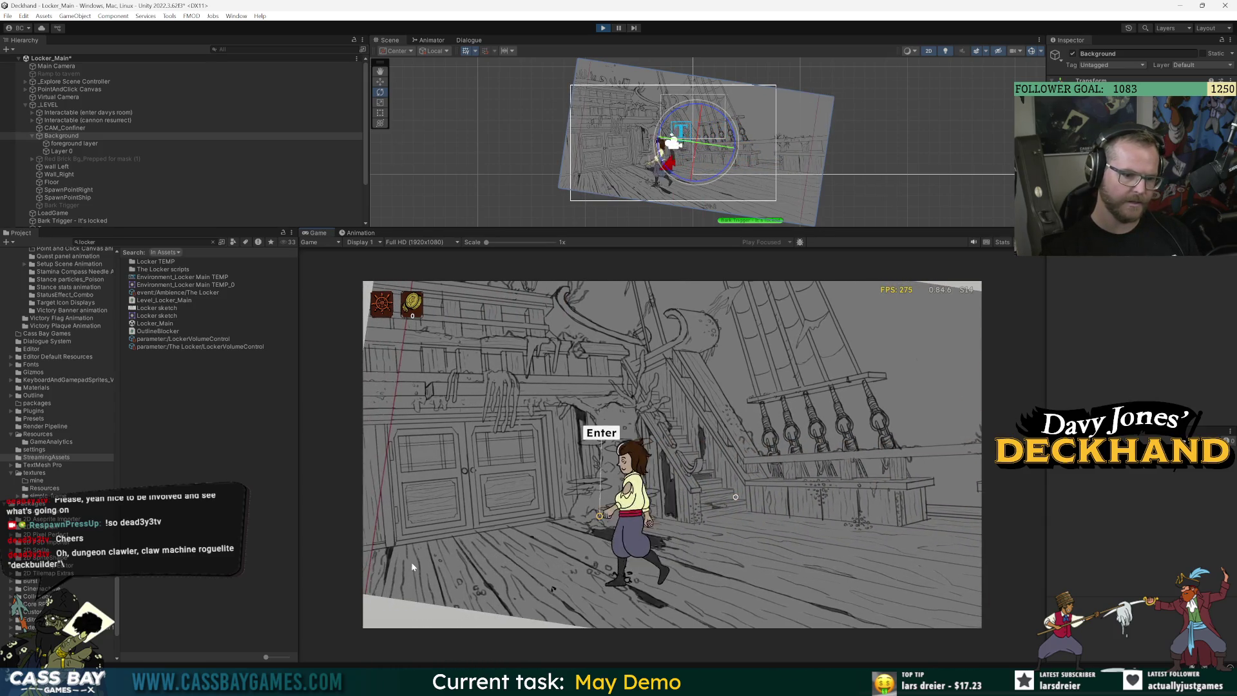
Keep walking her left and right to check her size, then bring File Explorer forward
left_click(868, 559)
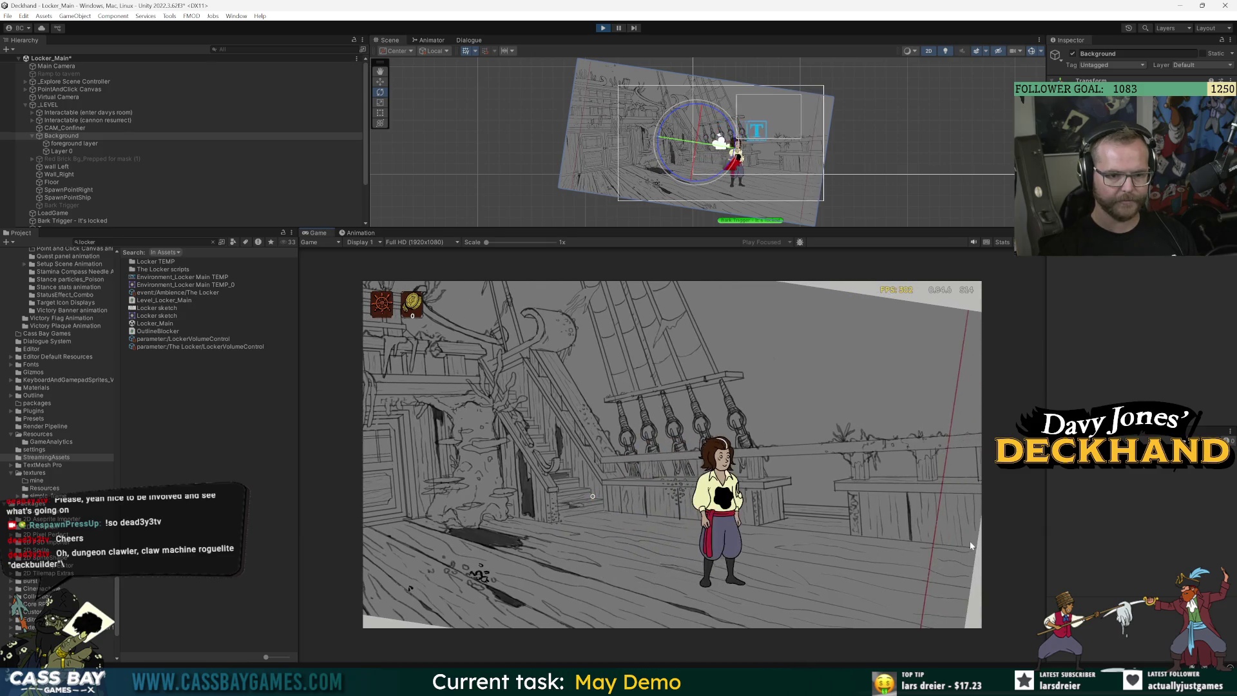
left_click(969, 544)
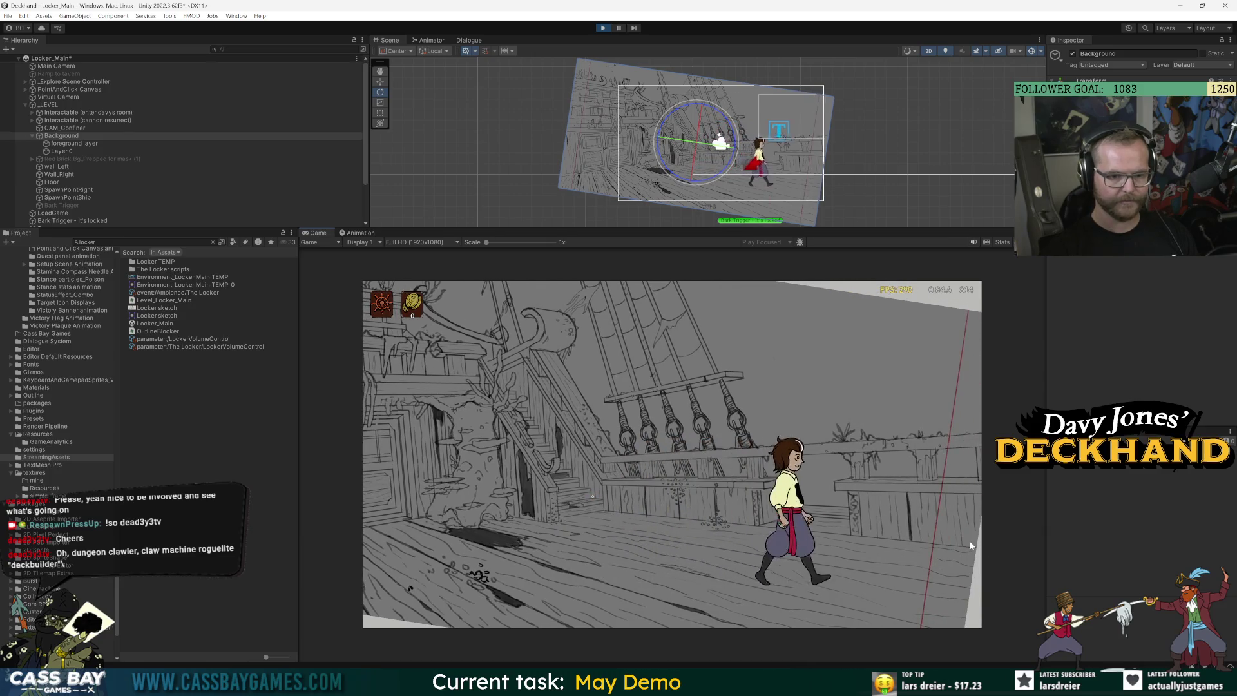
left_click(536, 552)
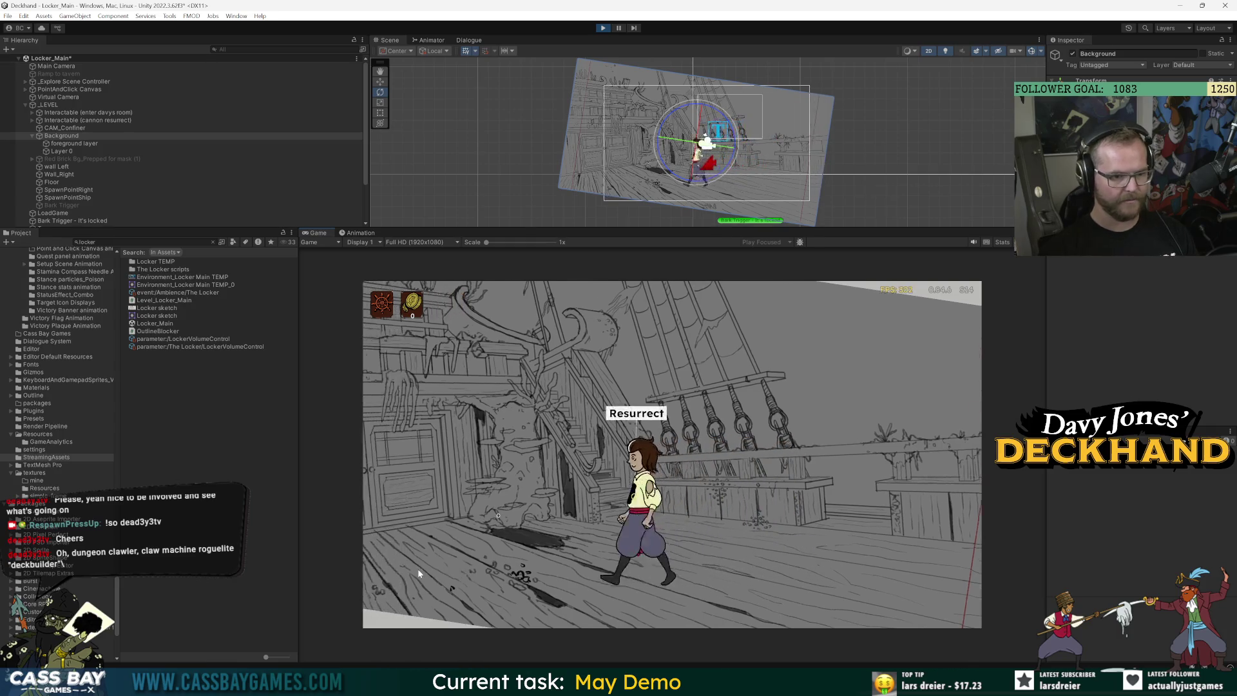
left_click(408, 563)
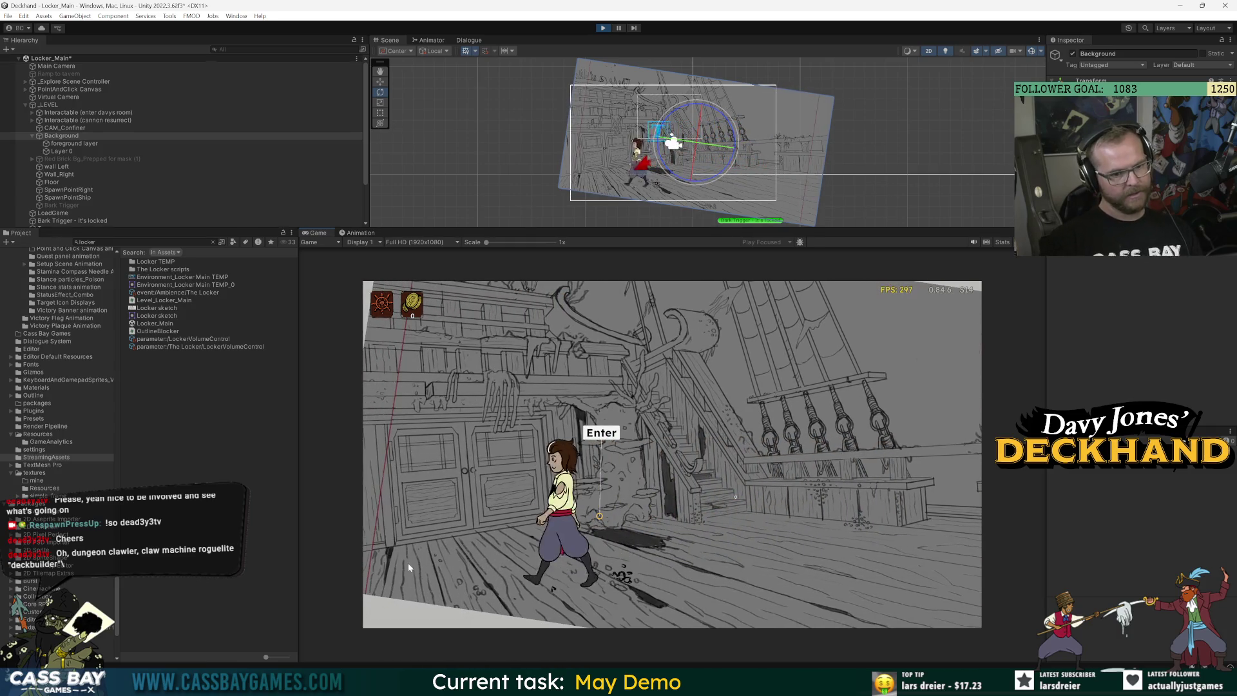
left_click(880, 526)
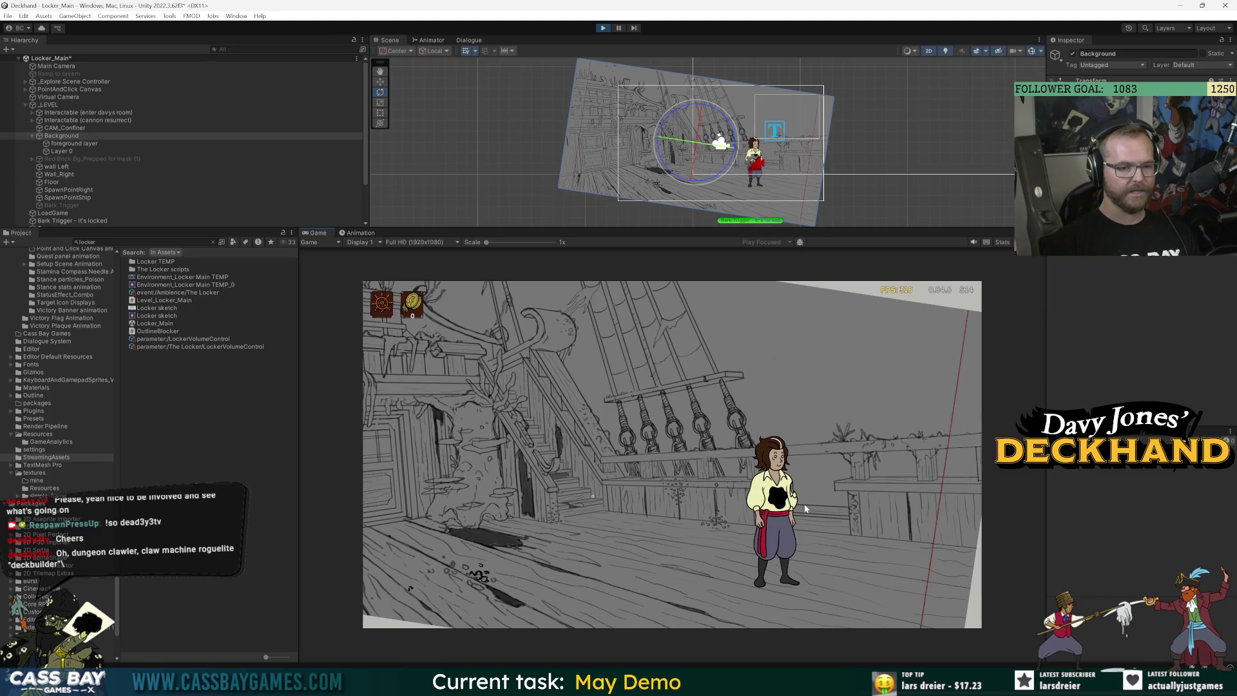
left_click(851, 524)
left_click(457, 507)
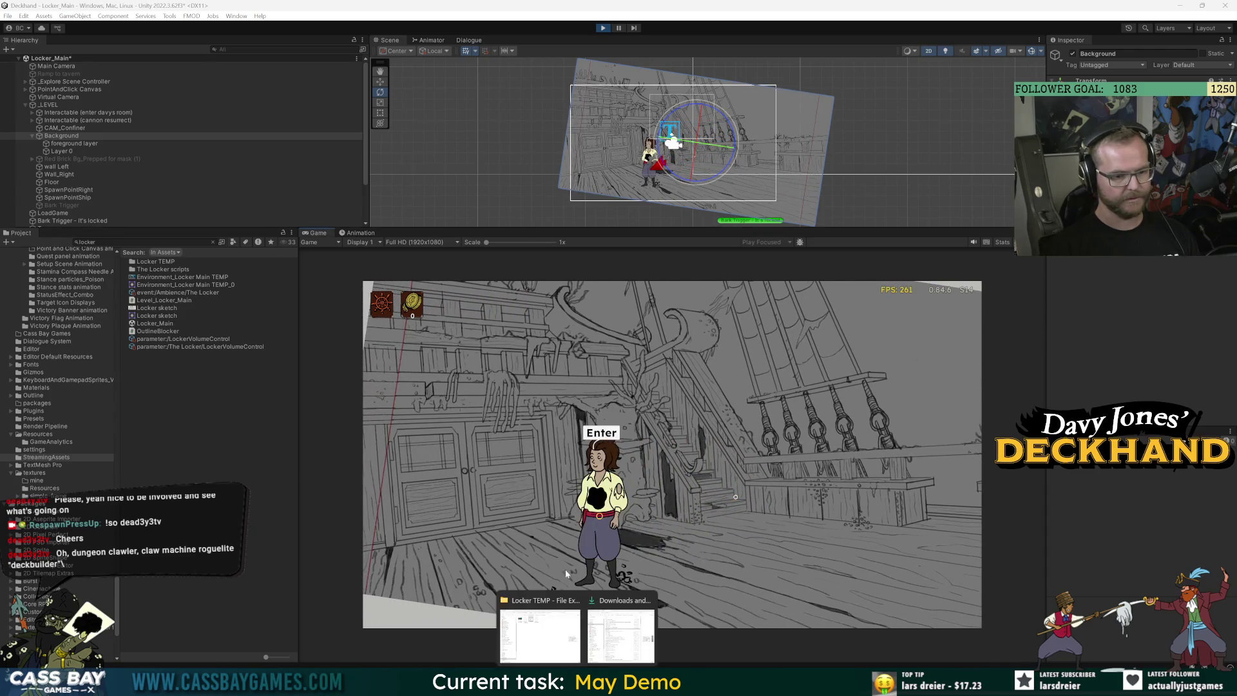
left_click(541, 618)
left_click(236, 292)
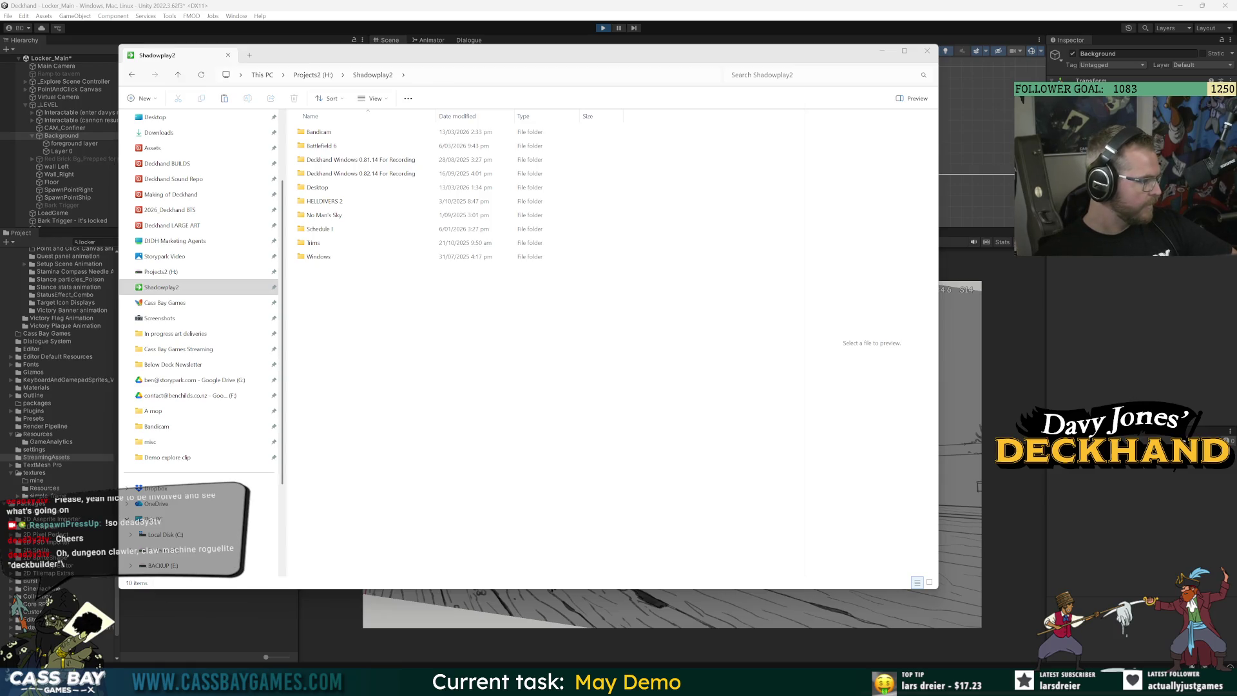
left_click(162, 292)
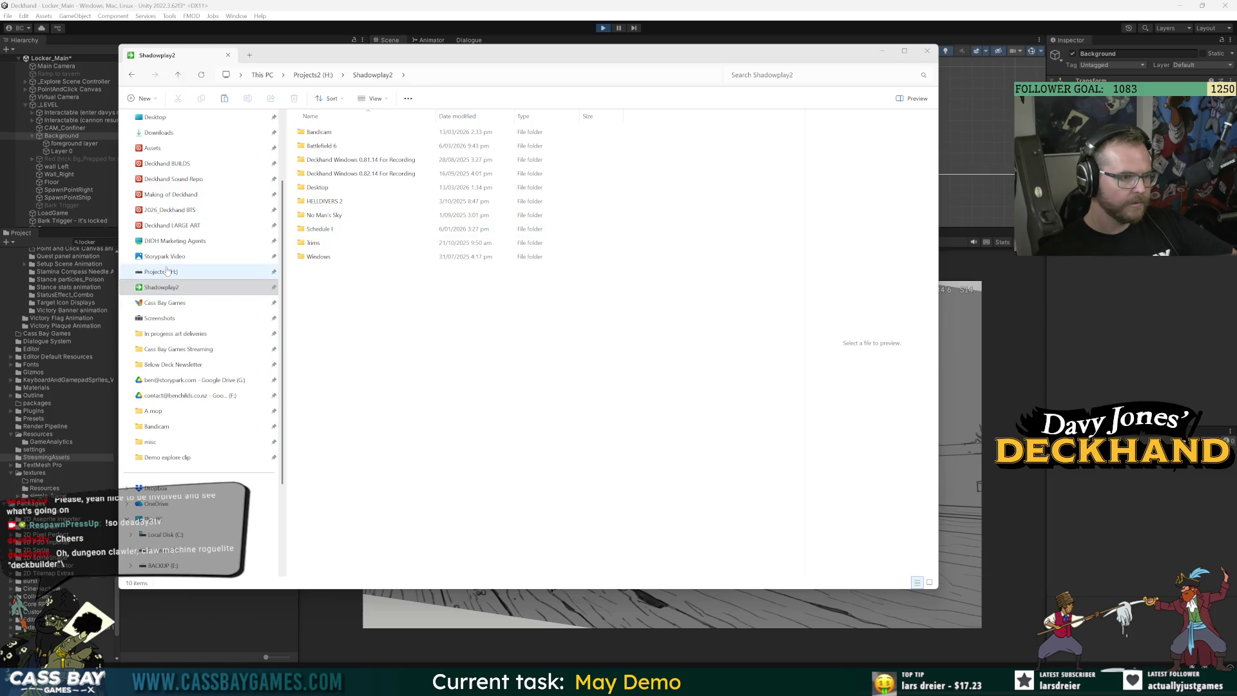
left_click(162, 271)
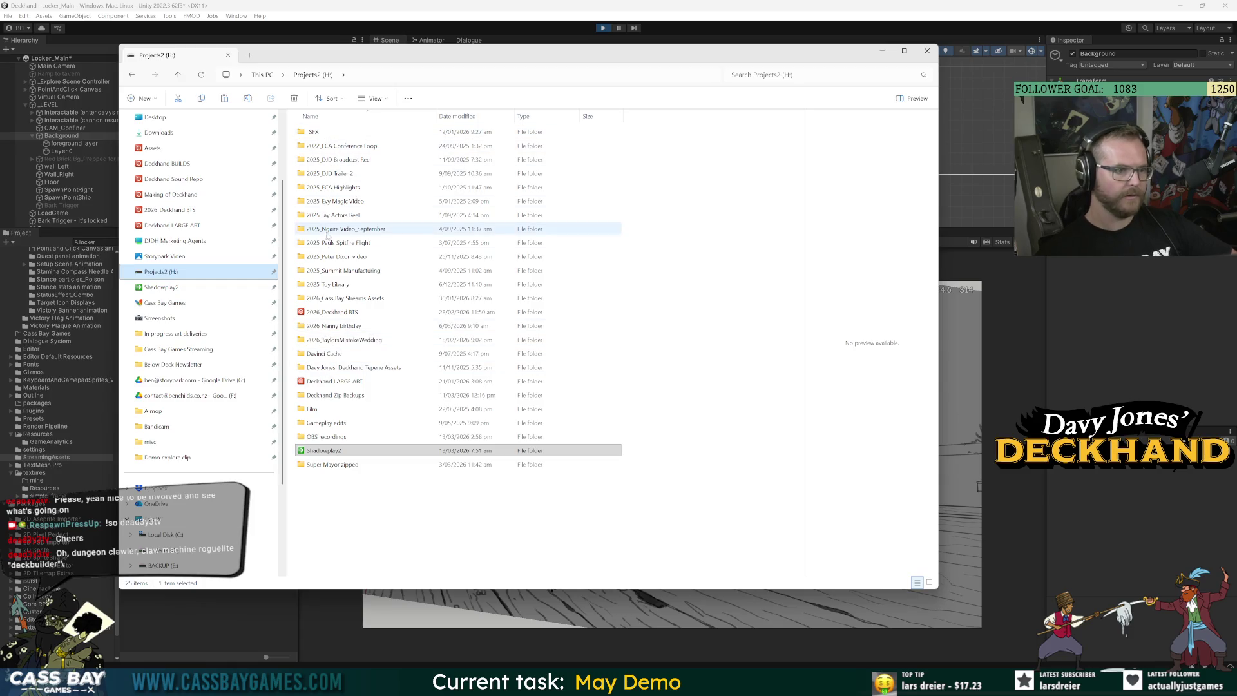
double_click(326, 436)
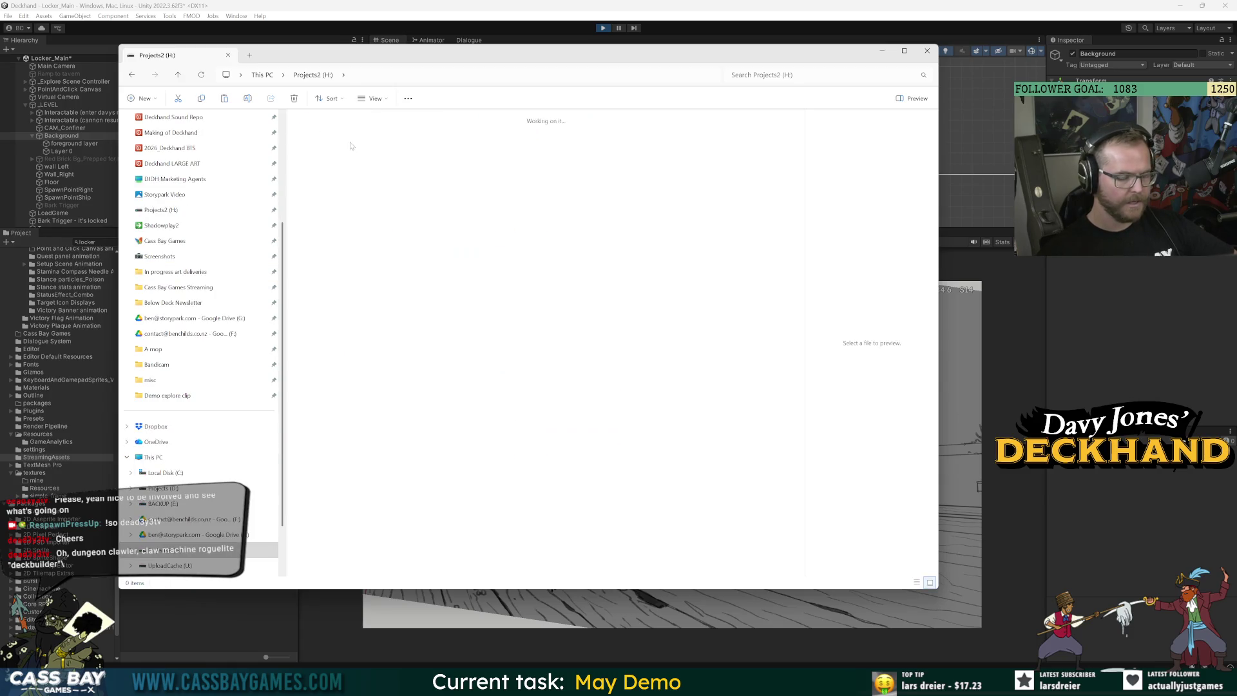
double_click(714, 279)
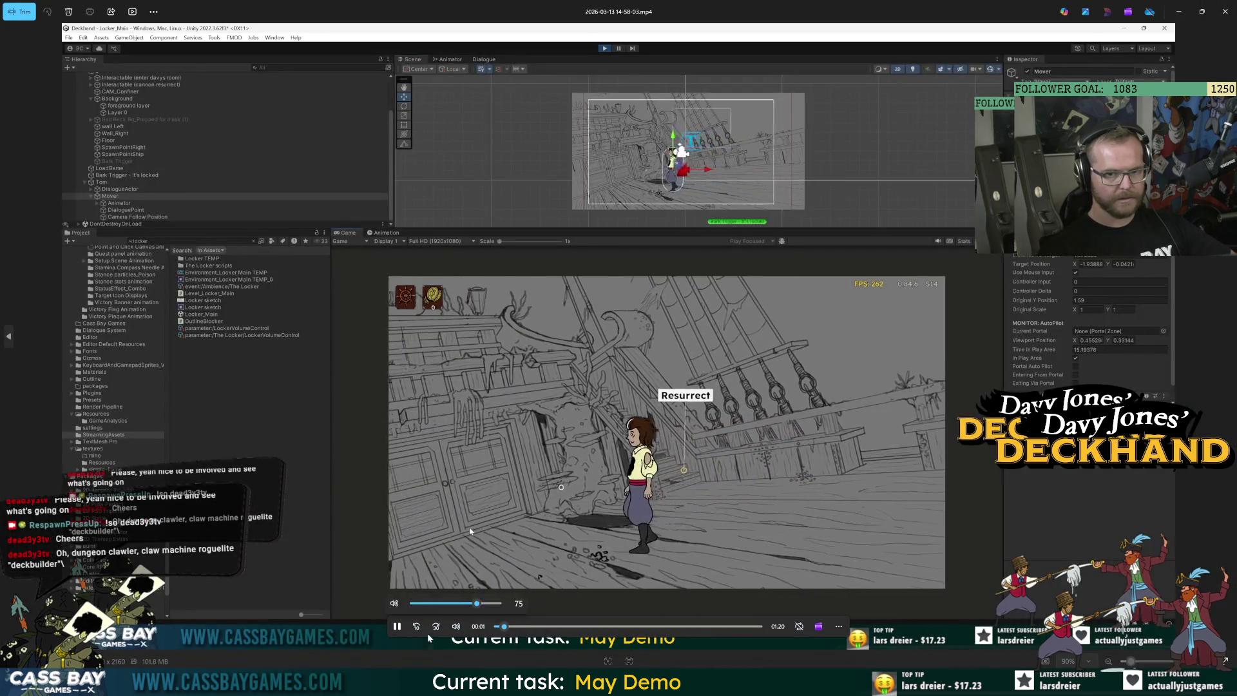
left_click(398, 627)
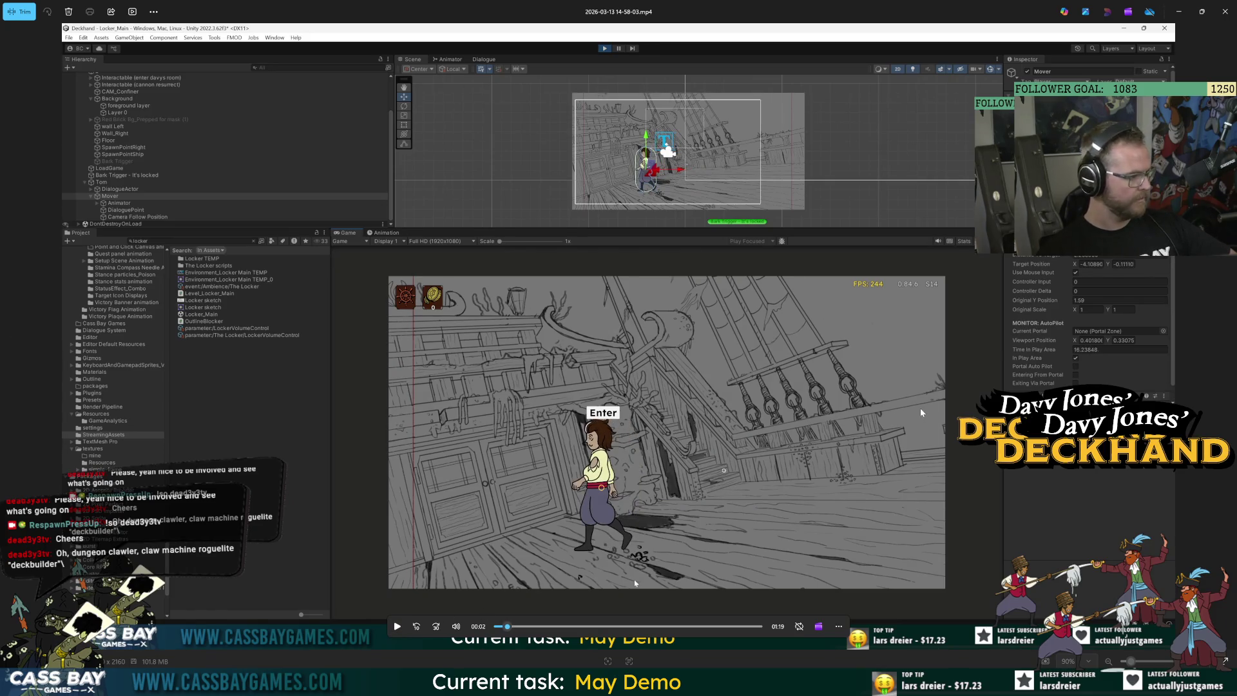
Close the Media Player and switch back to the Unity editor
left_click(1225, 11)
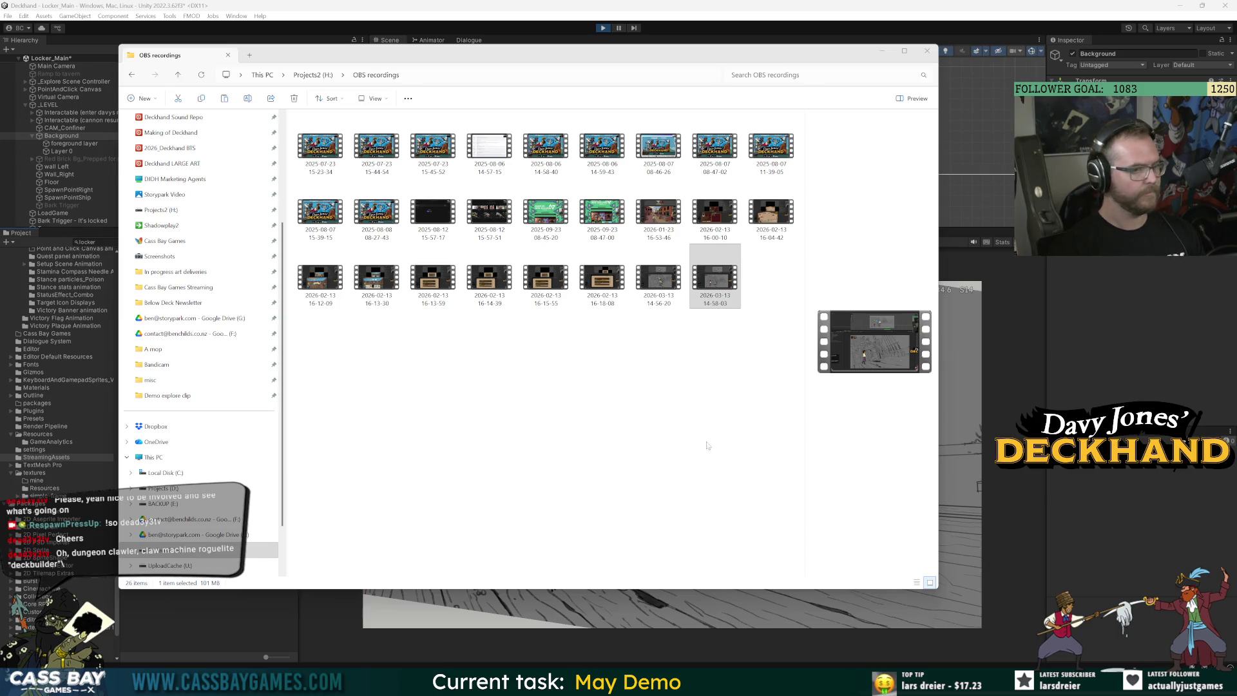
key("alt+Tab")
Walk the character right, left and right again, then stop the play test
left_click(876, 565)
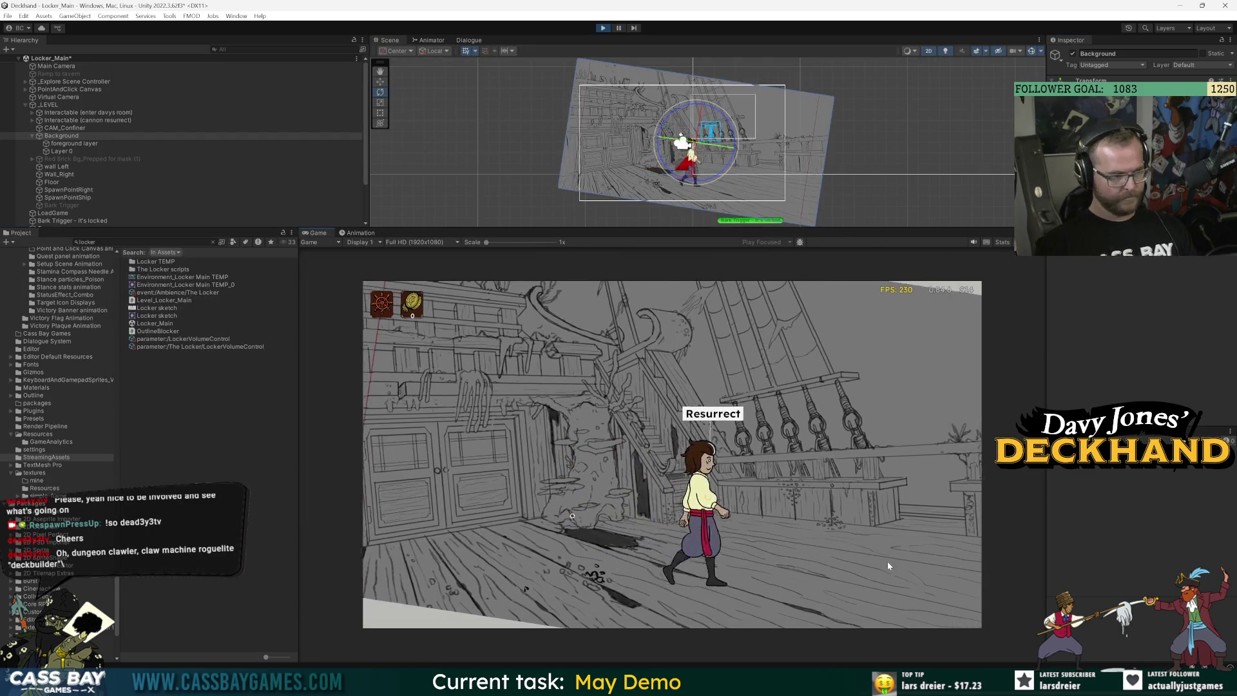
left_click(933, 558)
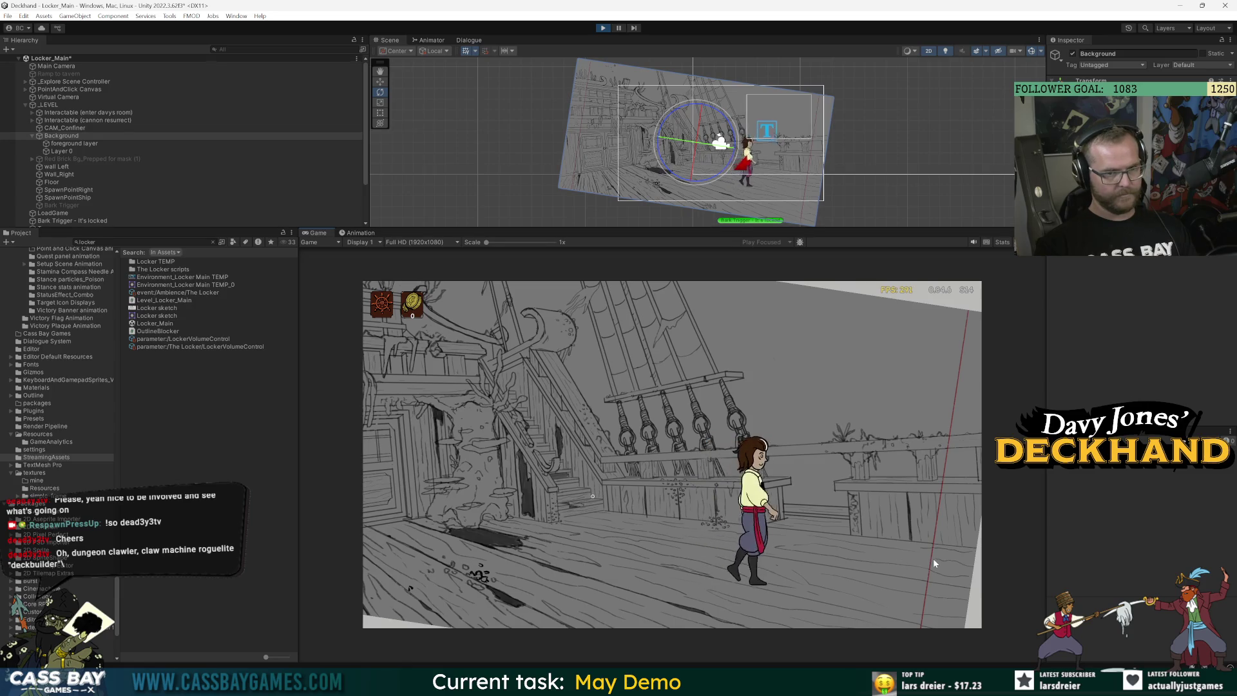
left_click(388, 549)
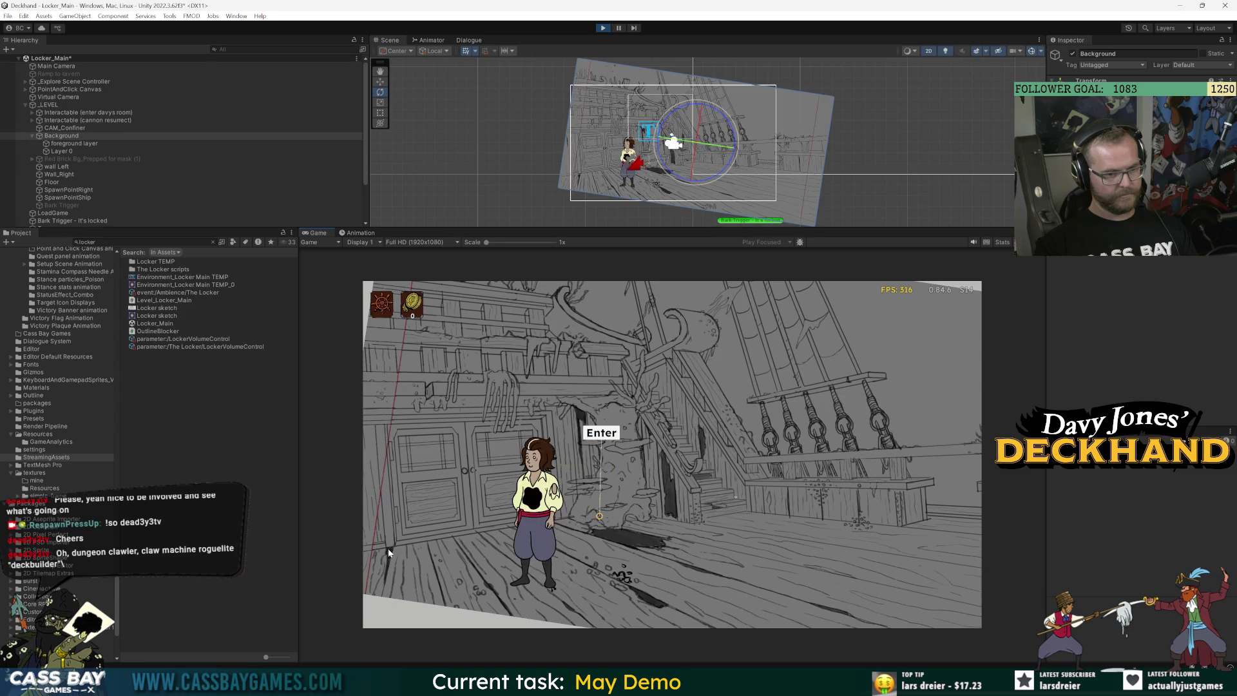
left_click(735, 496)
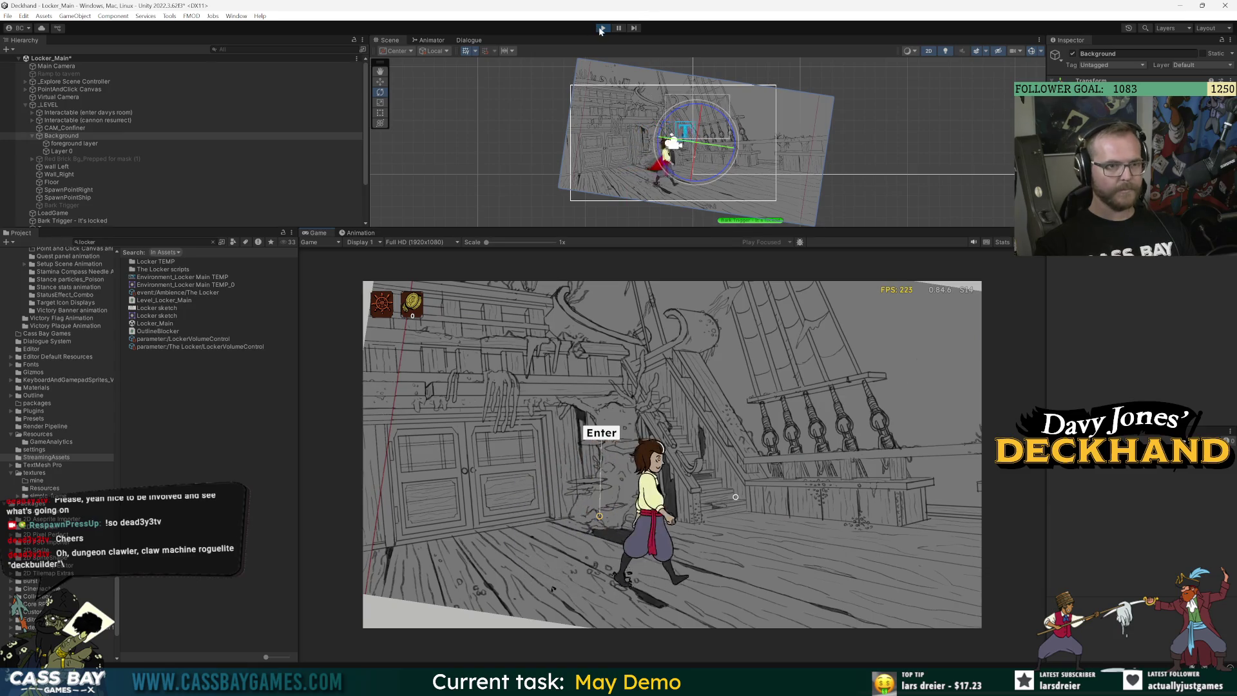
left_click(600, 30)
Give the Scene view more height and select Tom's Mover to show its fields
left_click_drag(464, 227, 445, 409)
left_click(105, 365)
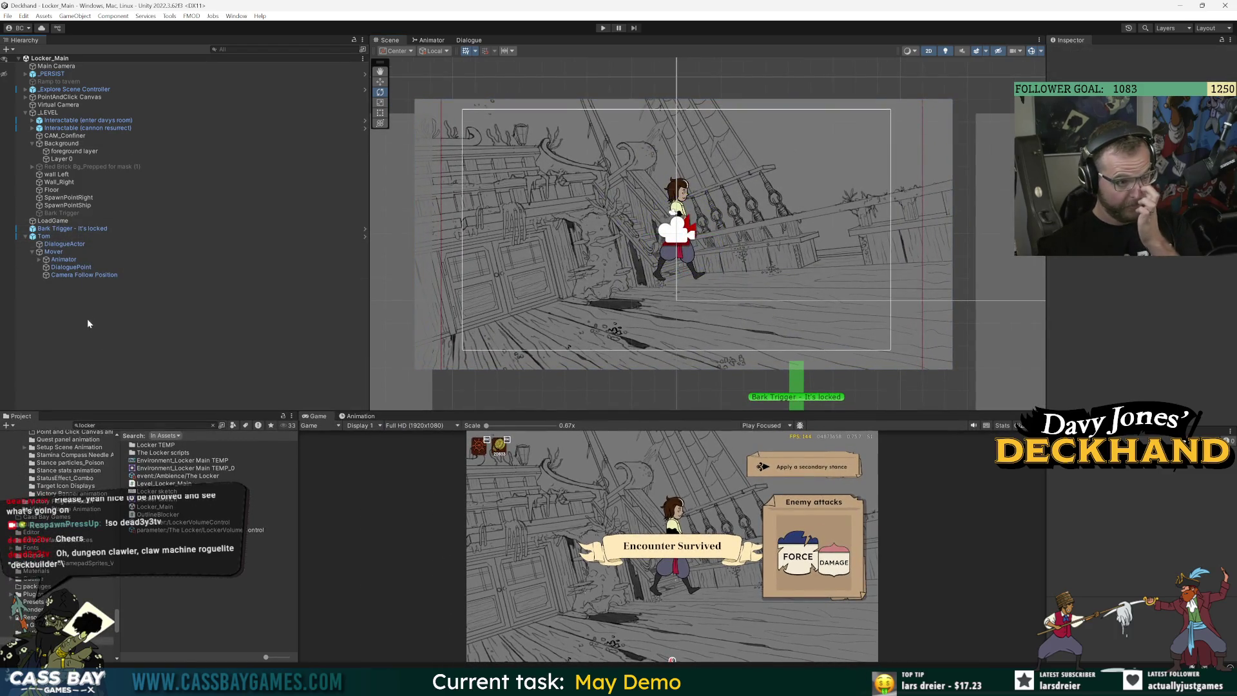
left_click(43, 236)
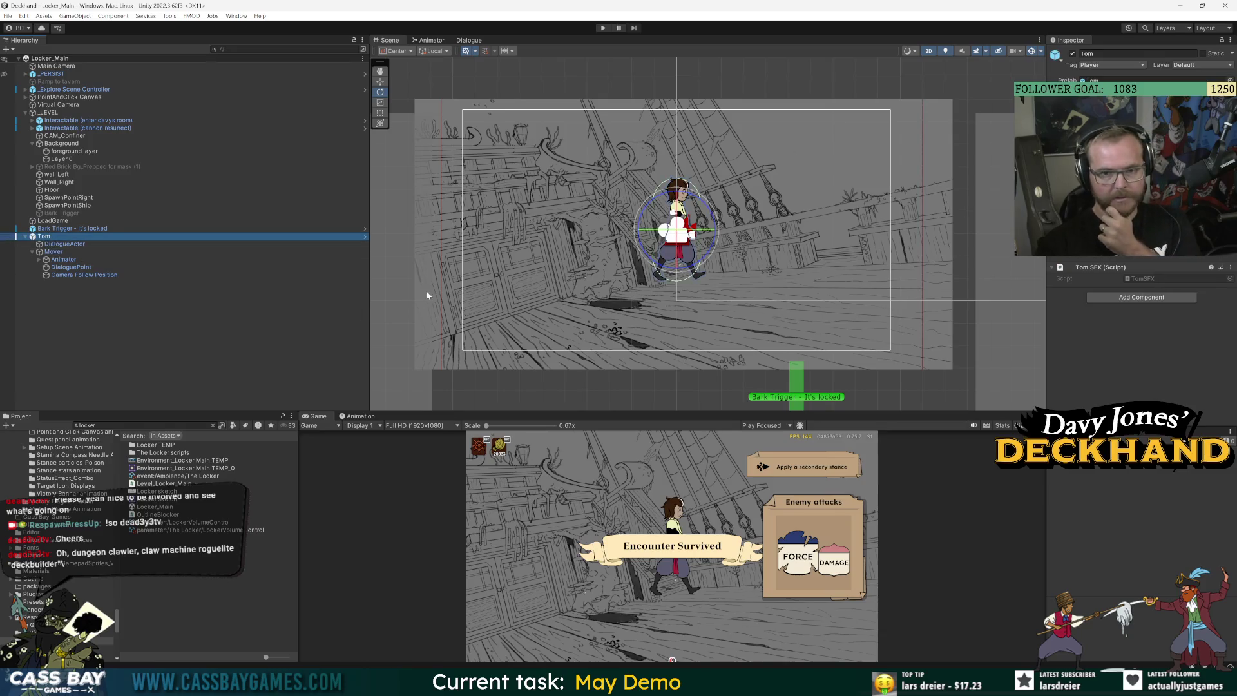
left_click(54, 252)
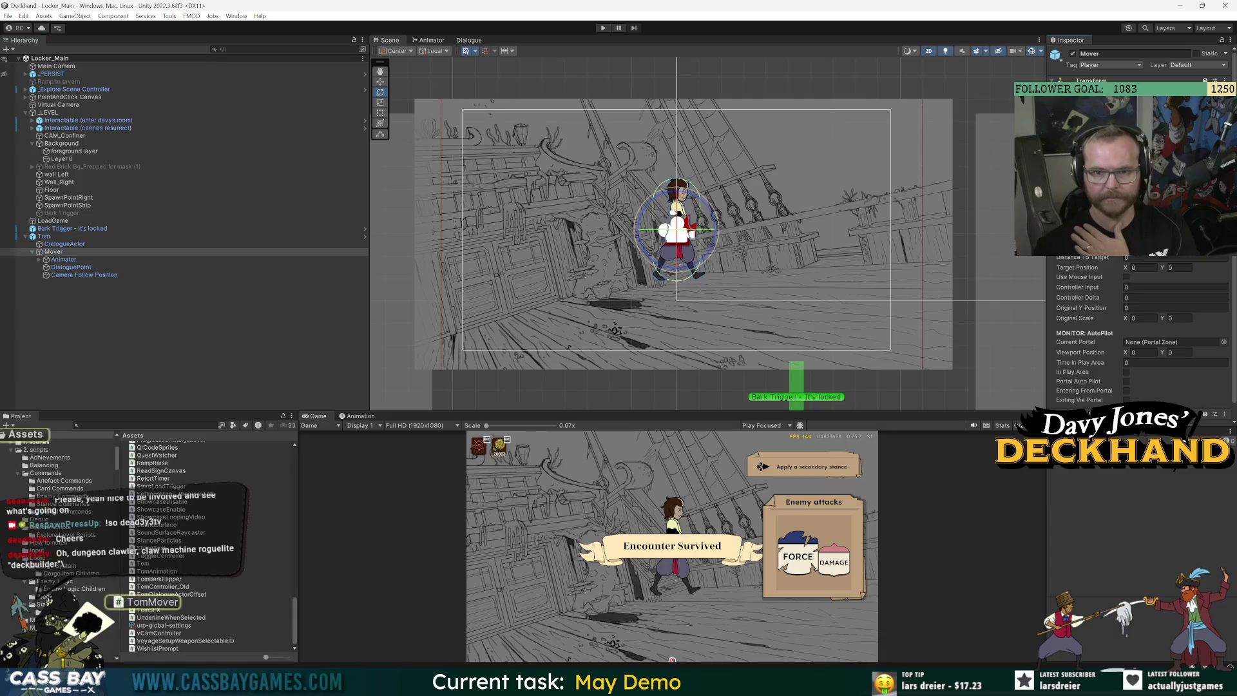
key("alt+Tab")
scroll(644, 341, "down", 20)
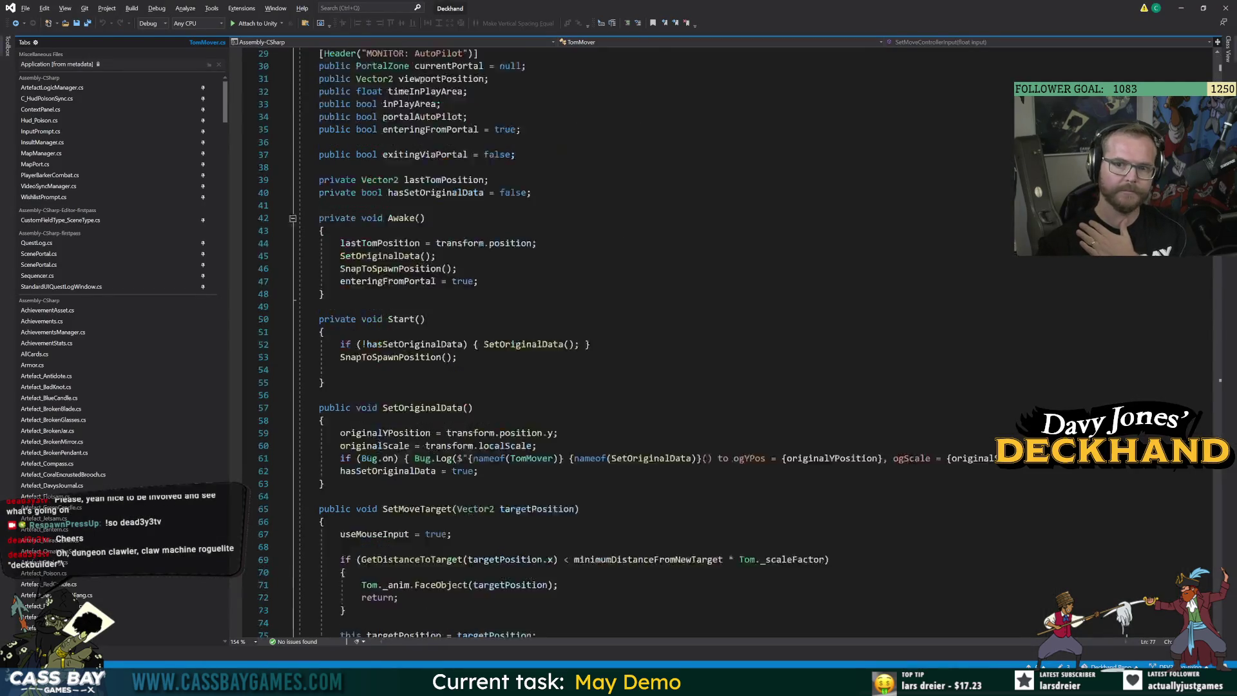
scroll(644, 342, "up", 20)
scroll(644, 341, "up", 2)
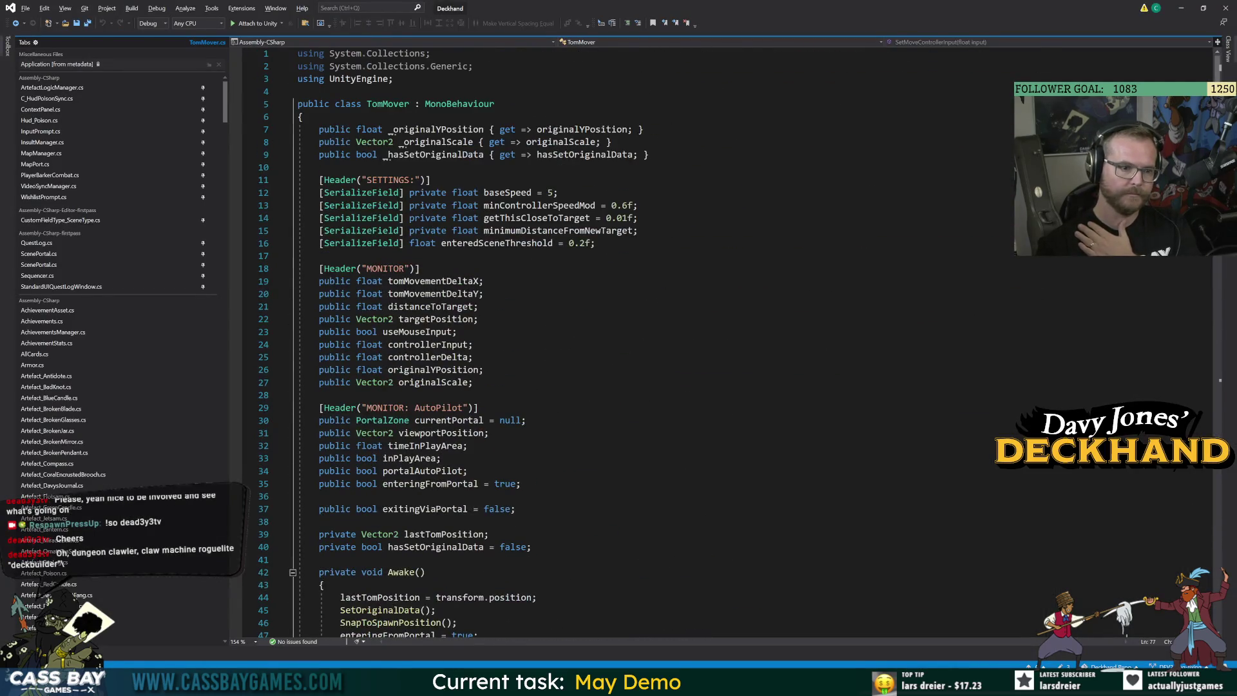
left_click(419, 332)
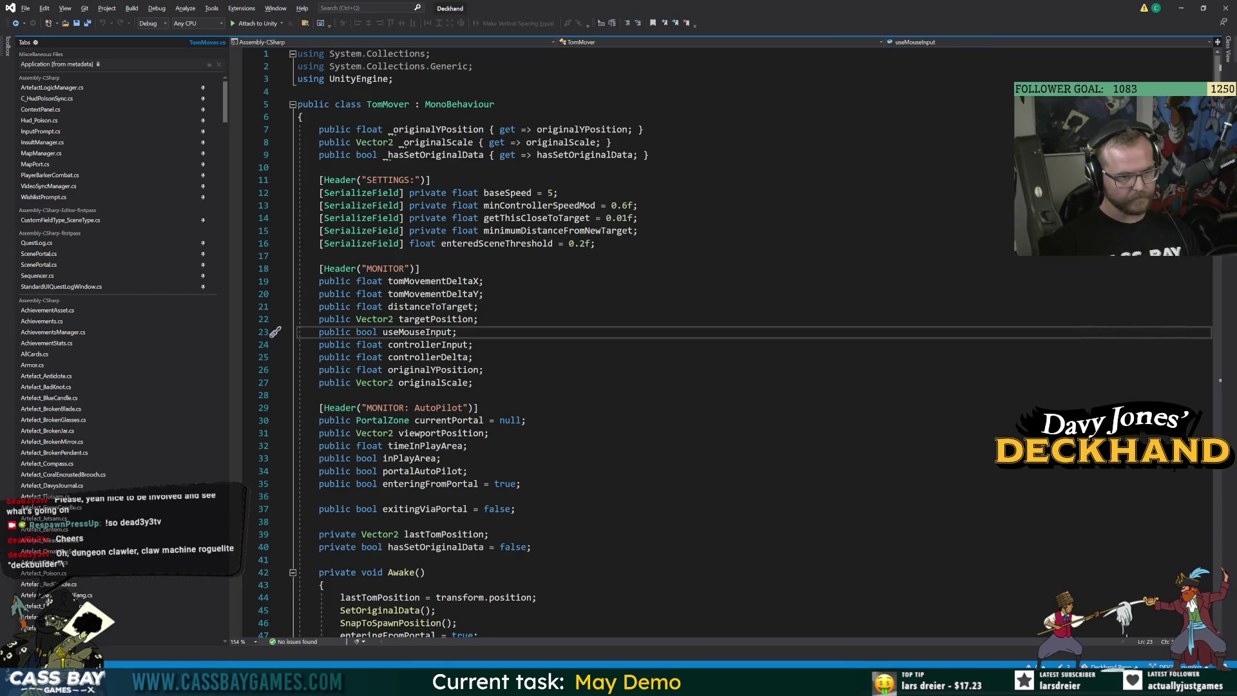
double_click(433, 281)
left_click(473, 345)
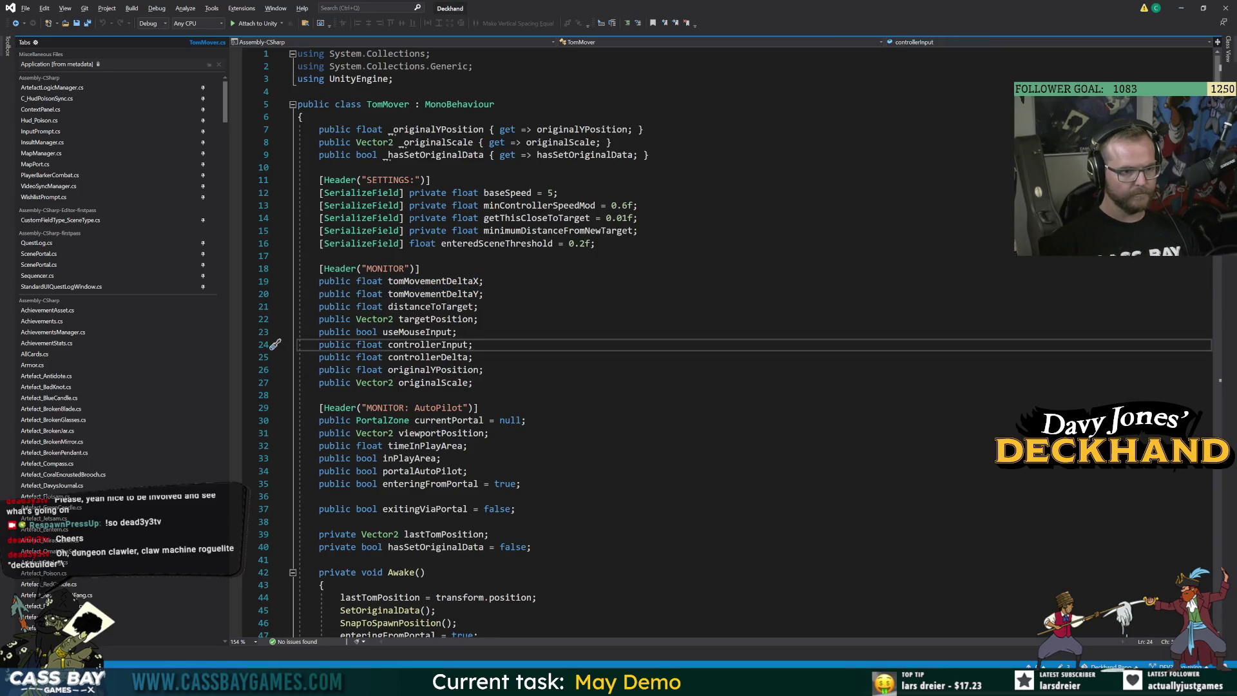
double_click(438, 320)
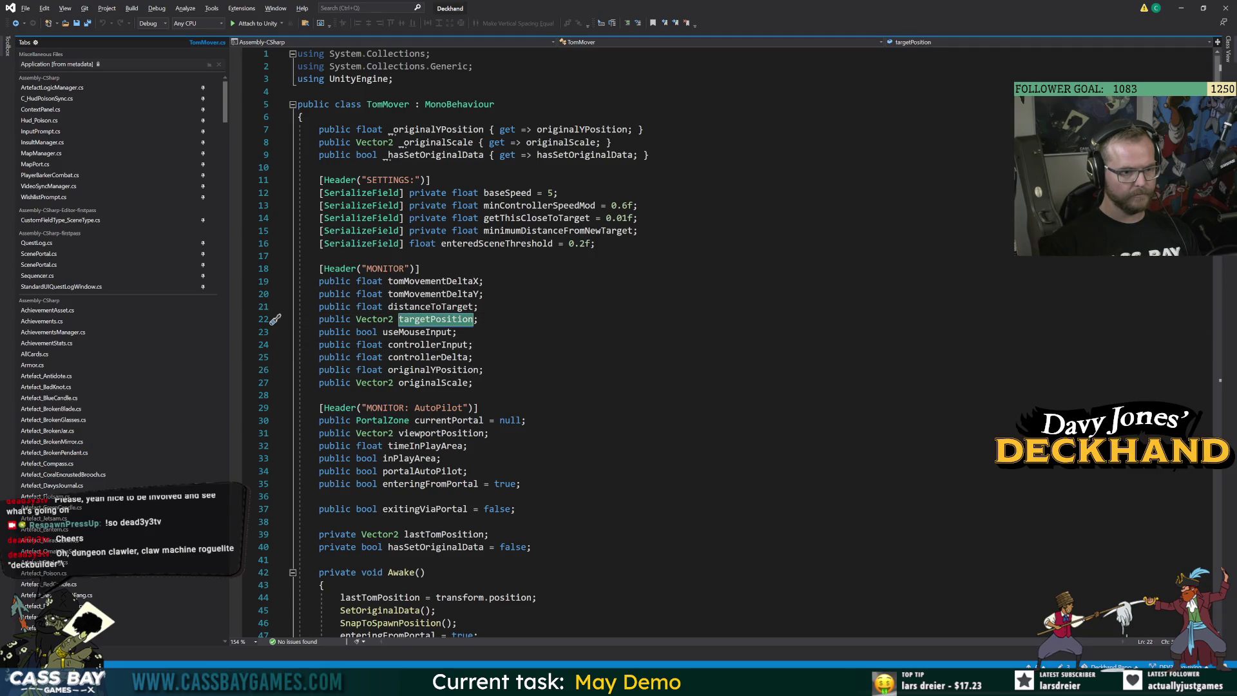
left_click(435, 382)
scroll(645, 341, "down", 20)
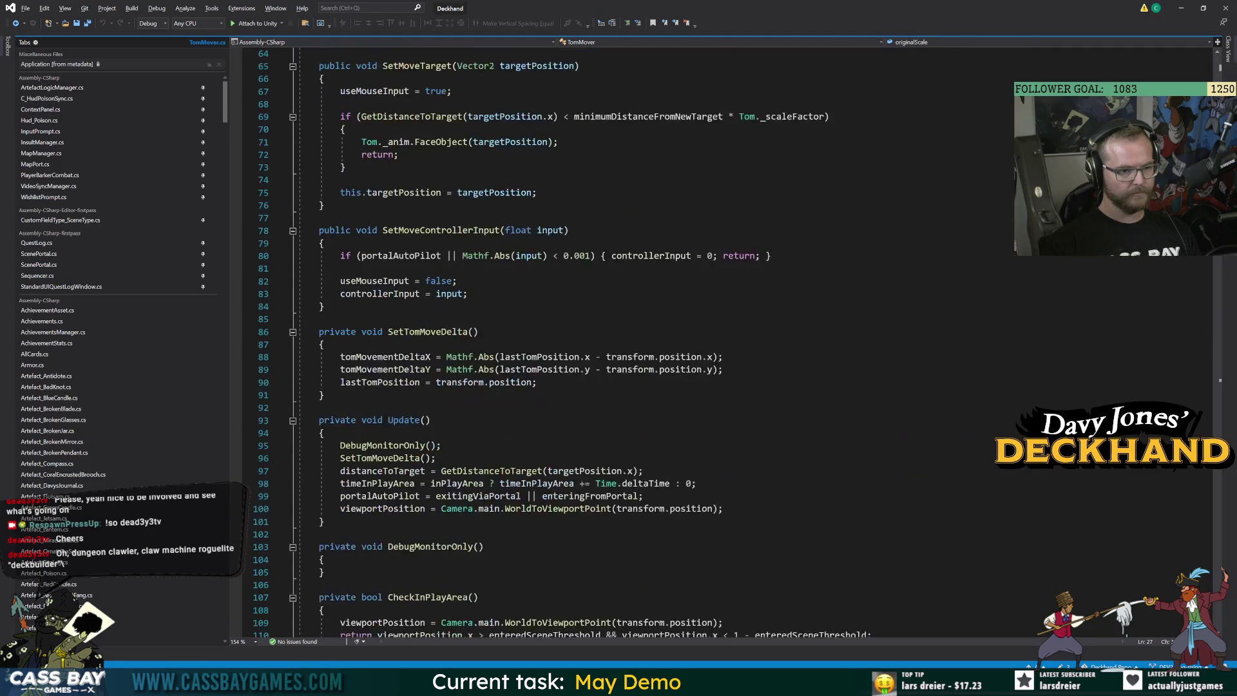
scroll(644, 341, "up", 6)
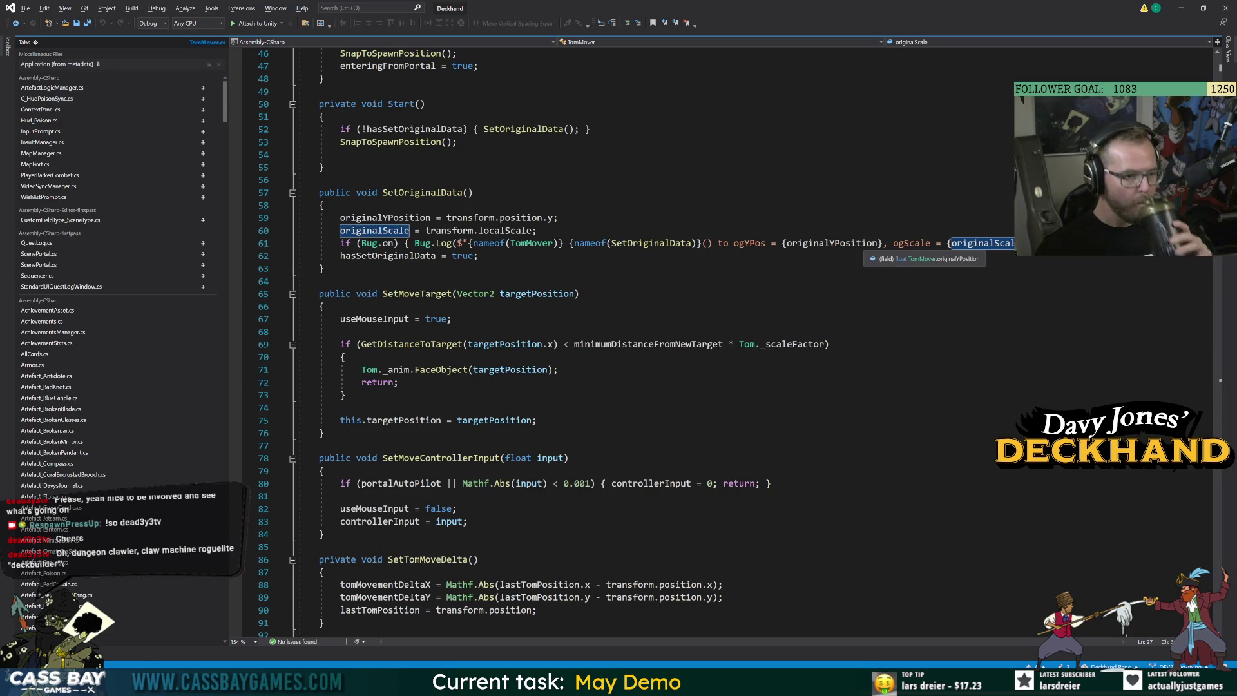
double_click(440, 230)
double_click(376, 231)
scroll(482, 259, "down", 20)
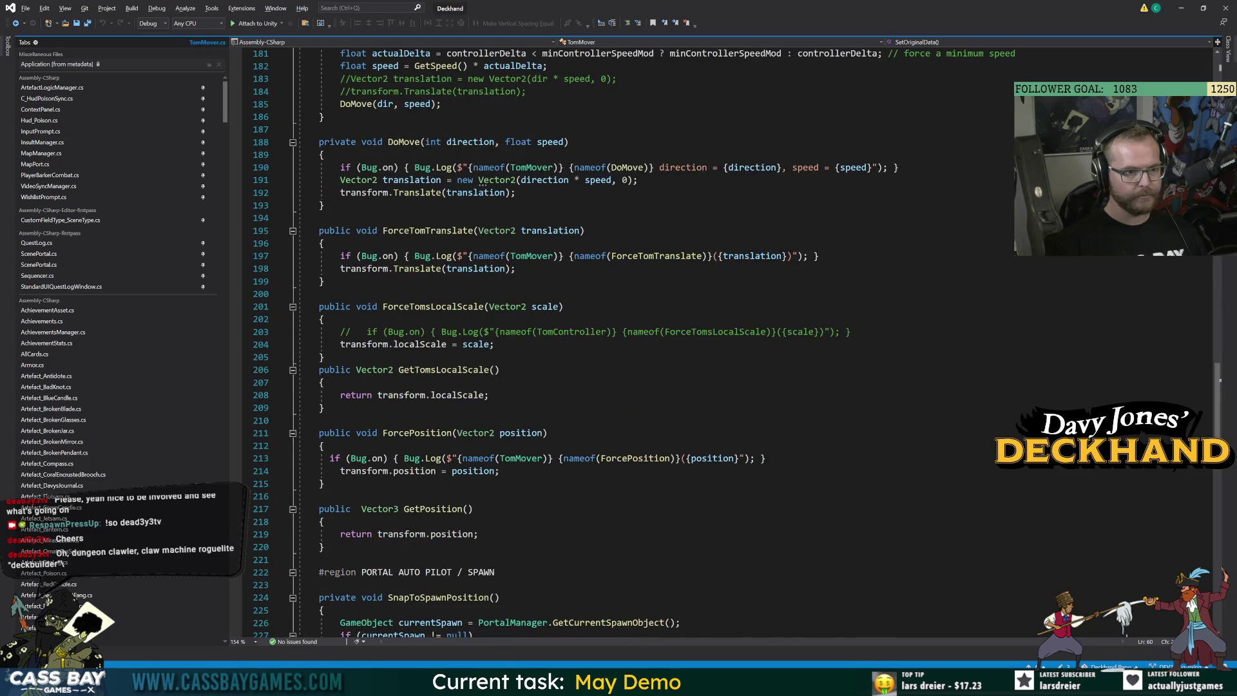
left_click(433, 306)
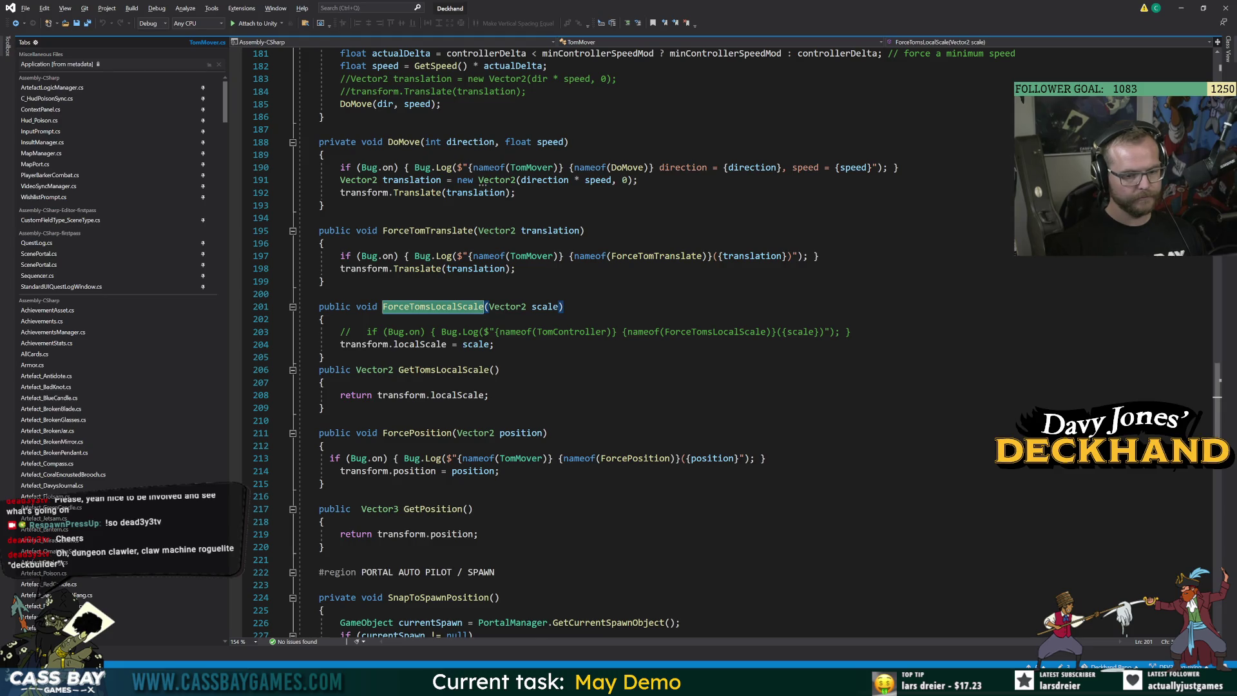
key("alt+Tab")
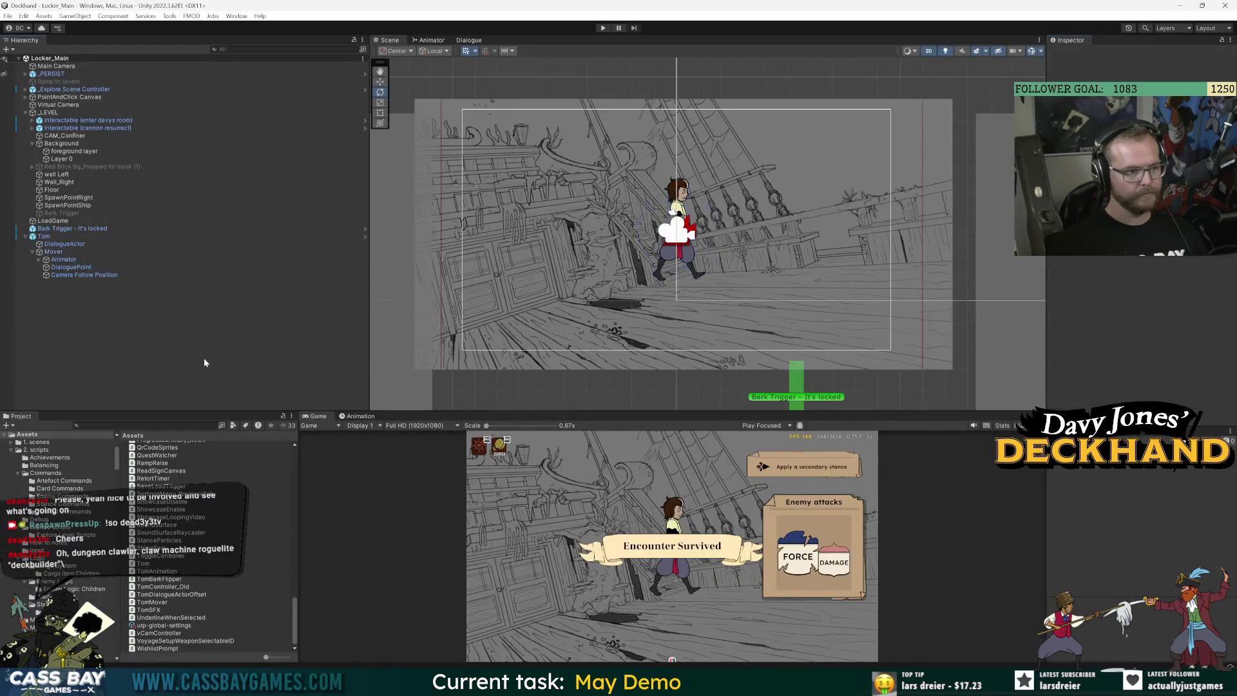
Re-expand Tom, show its Mover's target position and original scale, then switch to Visual Studio
left_click(27, 236)
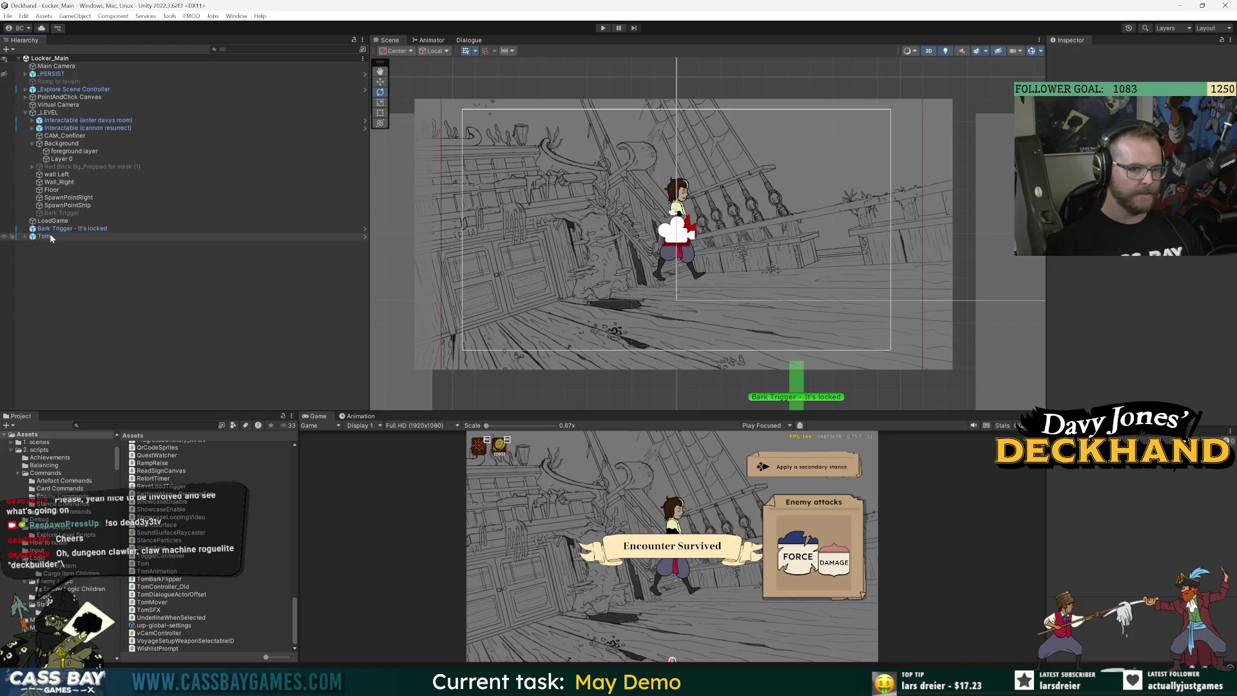
left_click(38, 229)
left_click(26, 237)
left_click(105, 309)
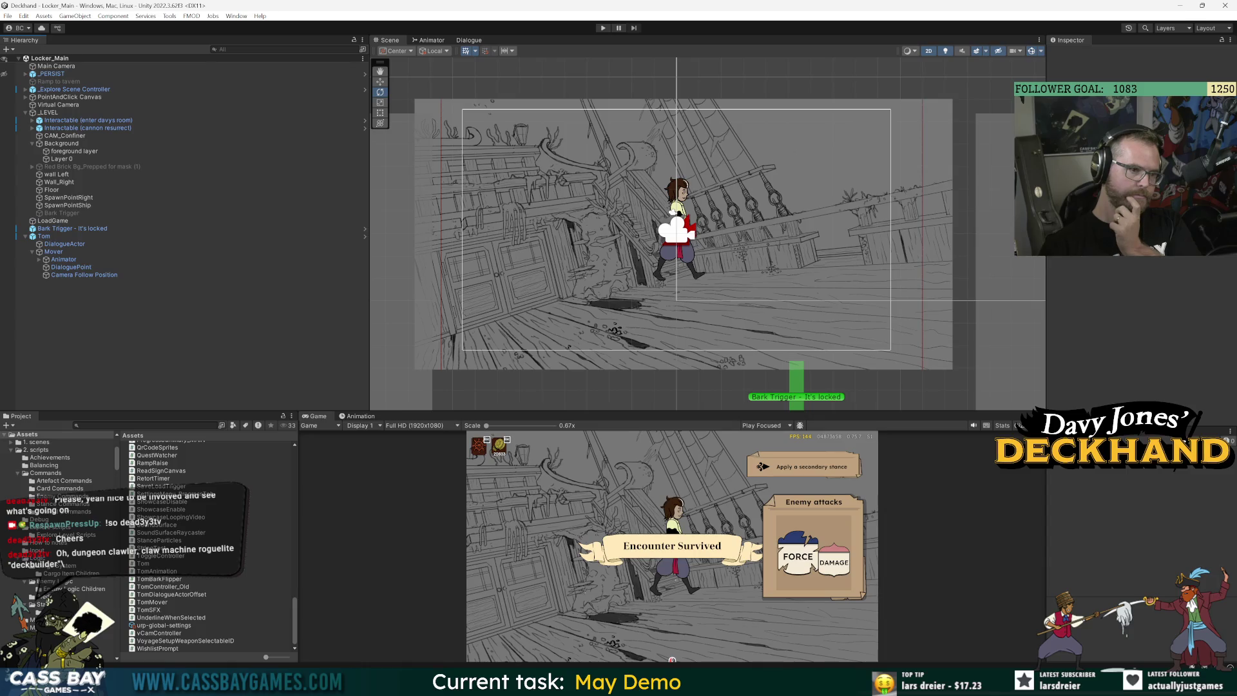
left_click(43, 237)
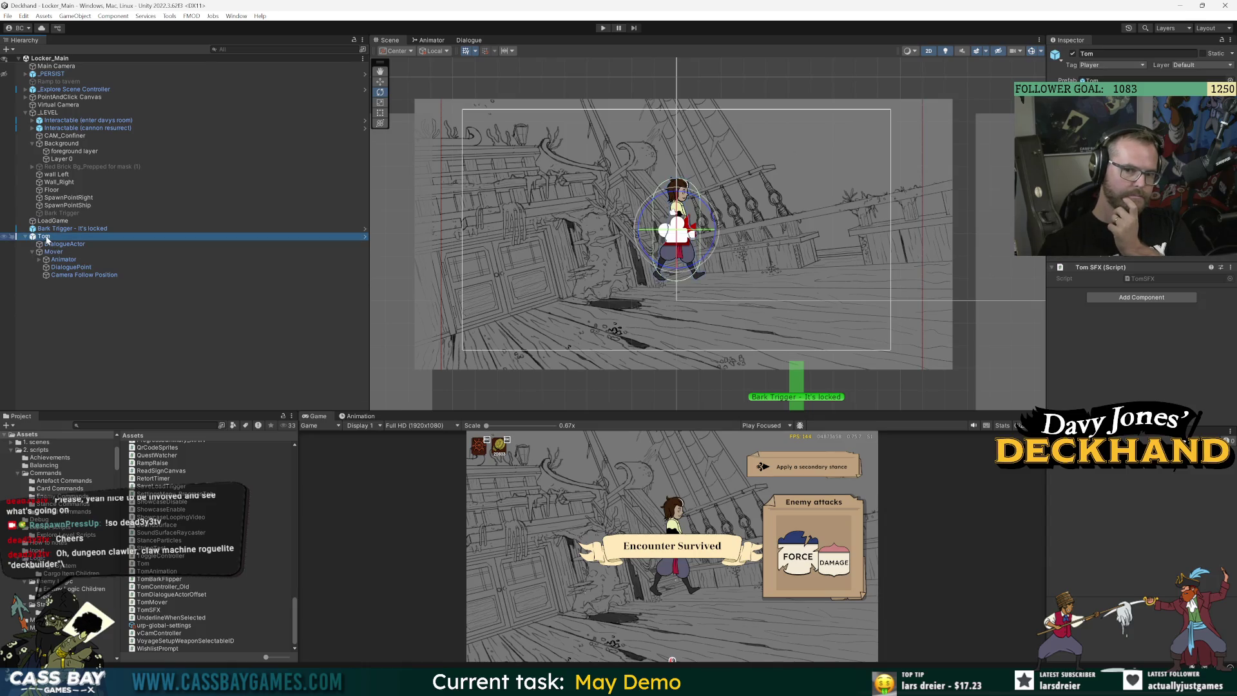
left_click(53, 252)
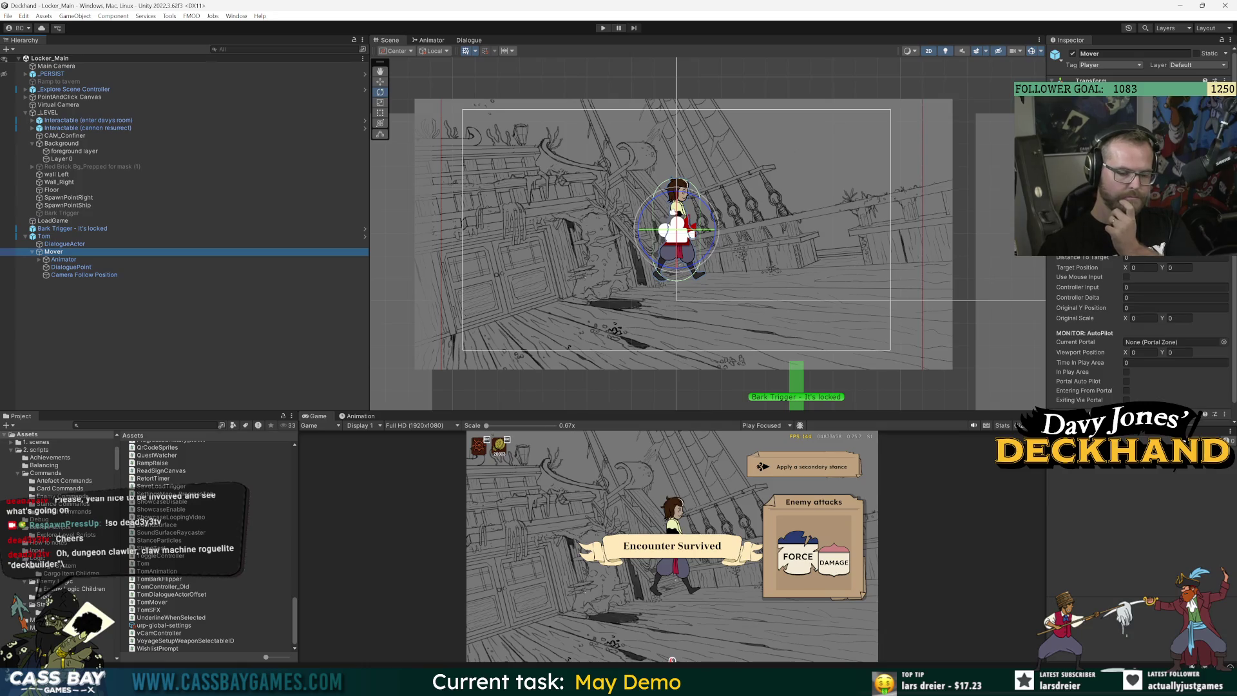
key("alt+Tab")
left_click(547, 433)
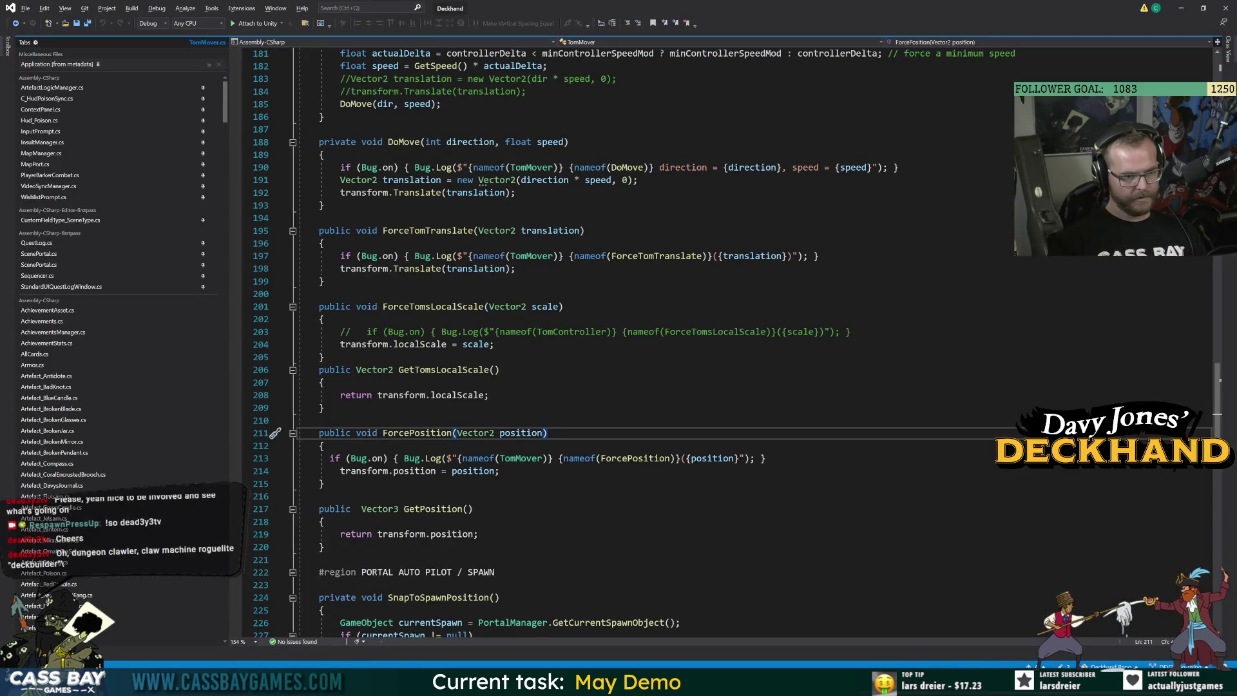
left_click(457, 395)
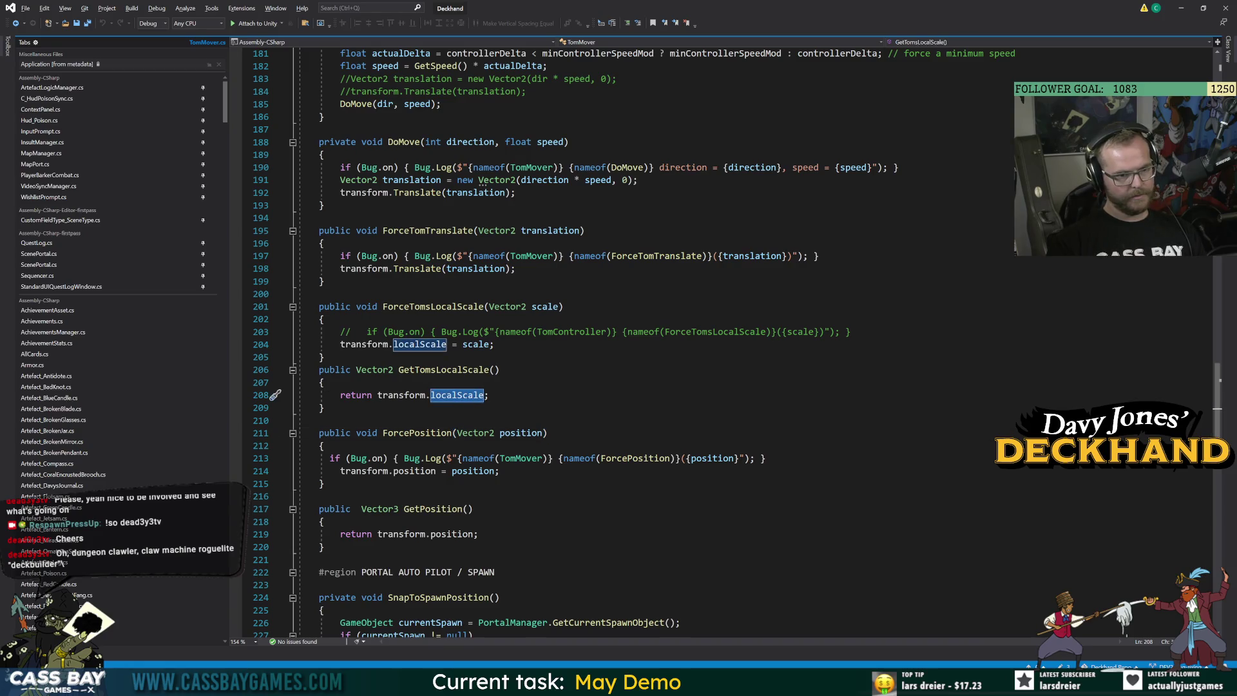
left_click(434, 308)
double_click(434, 307)
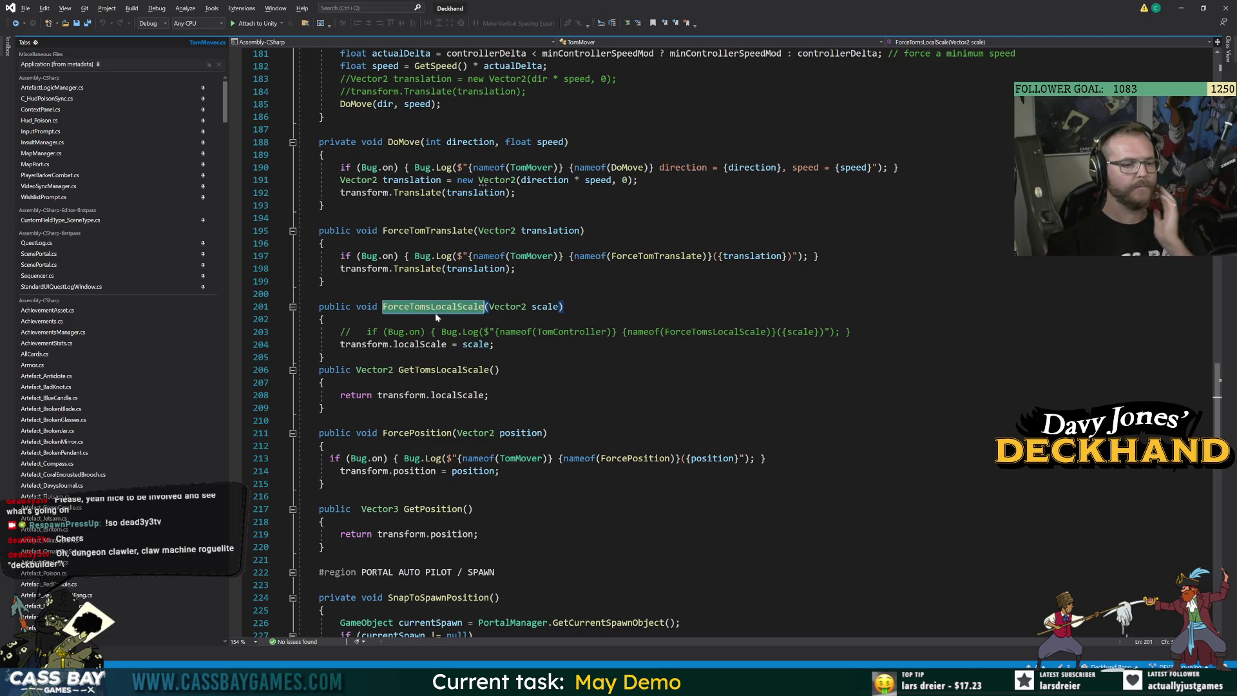
left_click(419, 344)
scroll(418, 344, "up", 20)
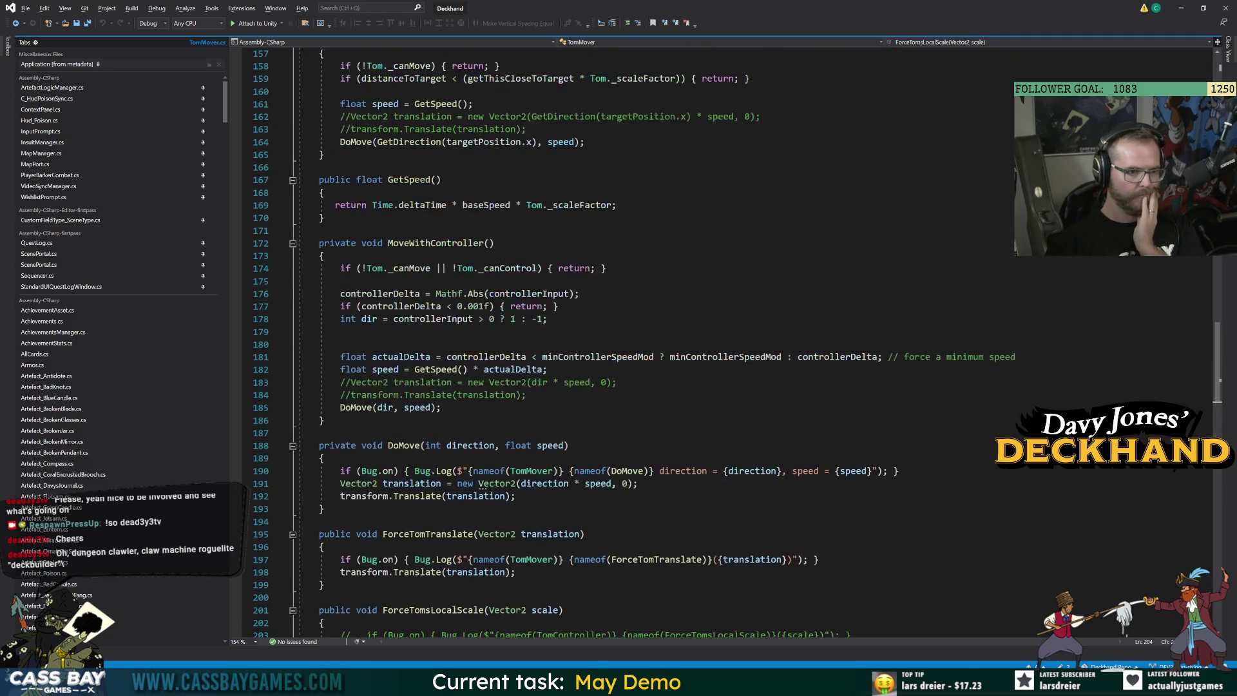
scroll(419, 344, "up", 20)
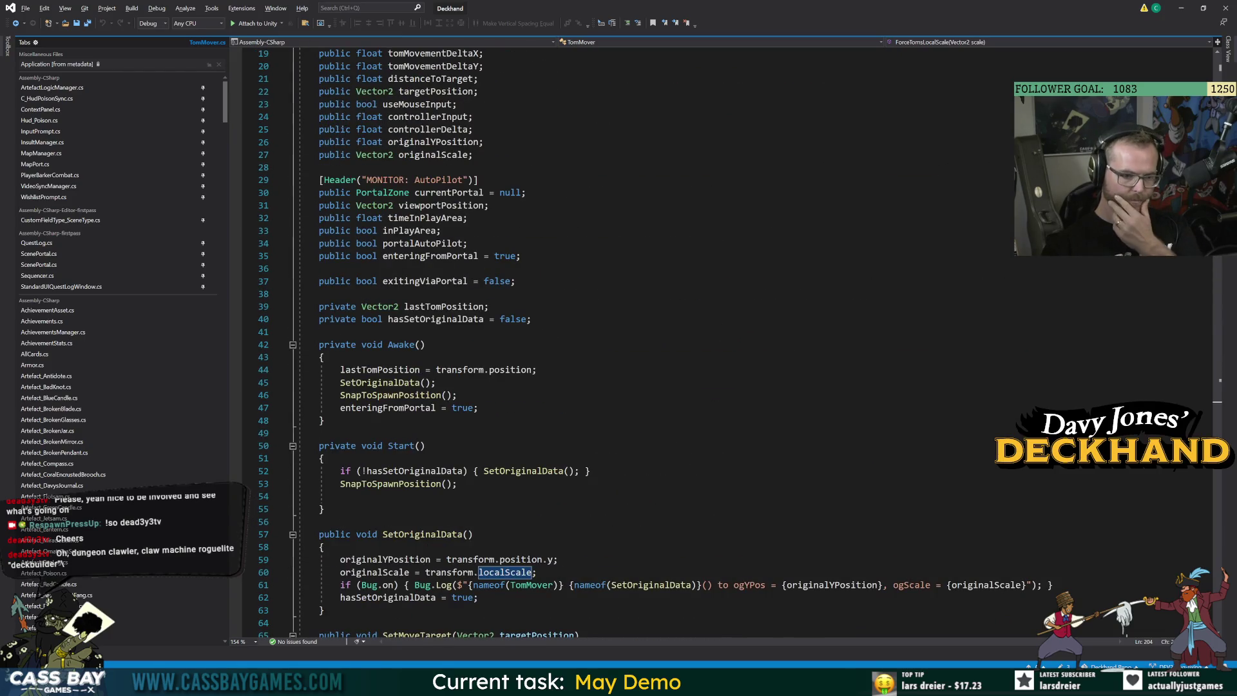
left_click(394, 584)
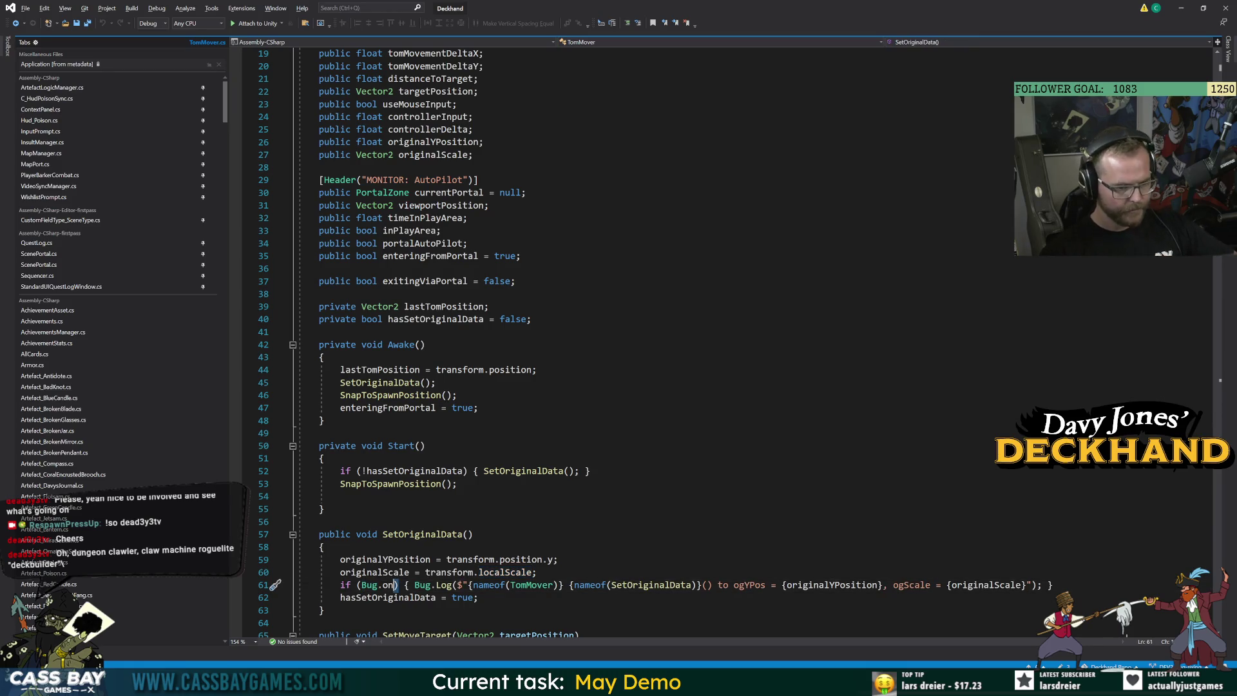
double_click(505, 572)
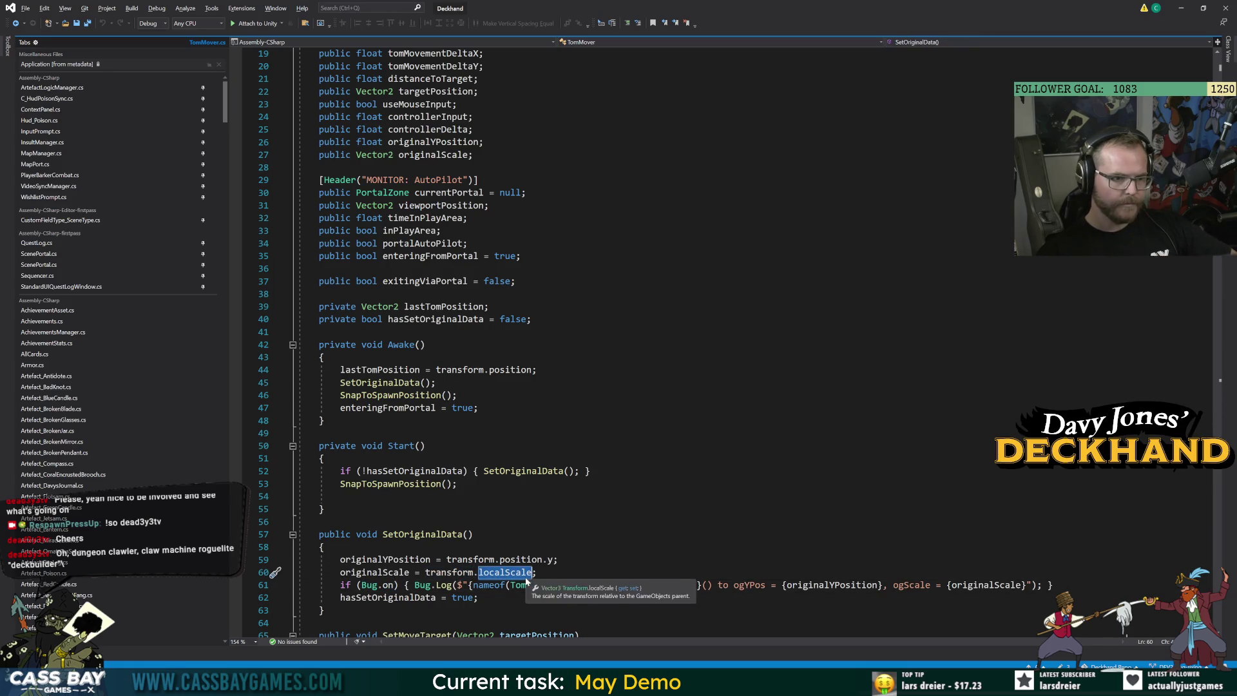
double_click(449, 572)
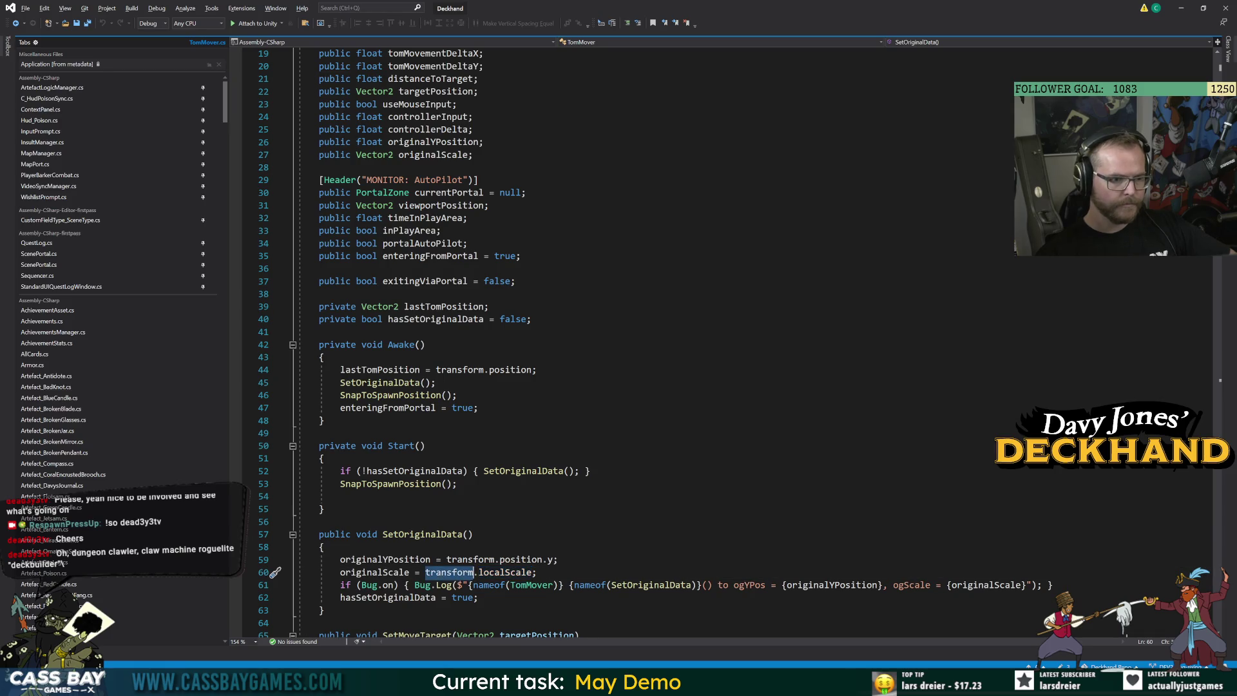
double_click(491, 572)
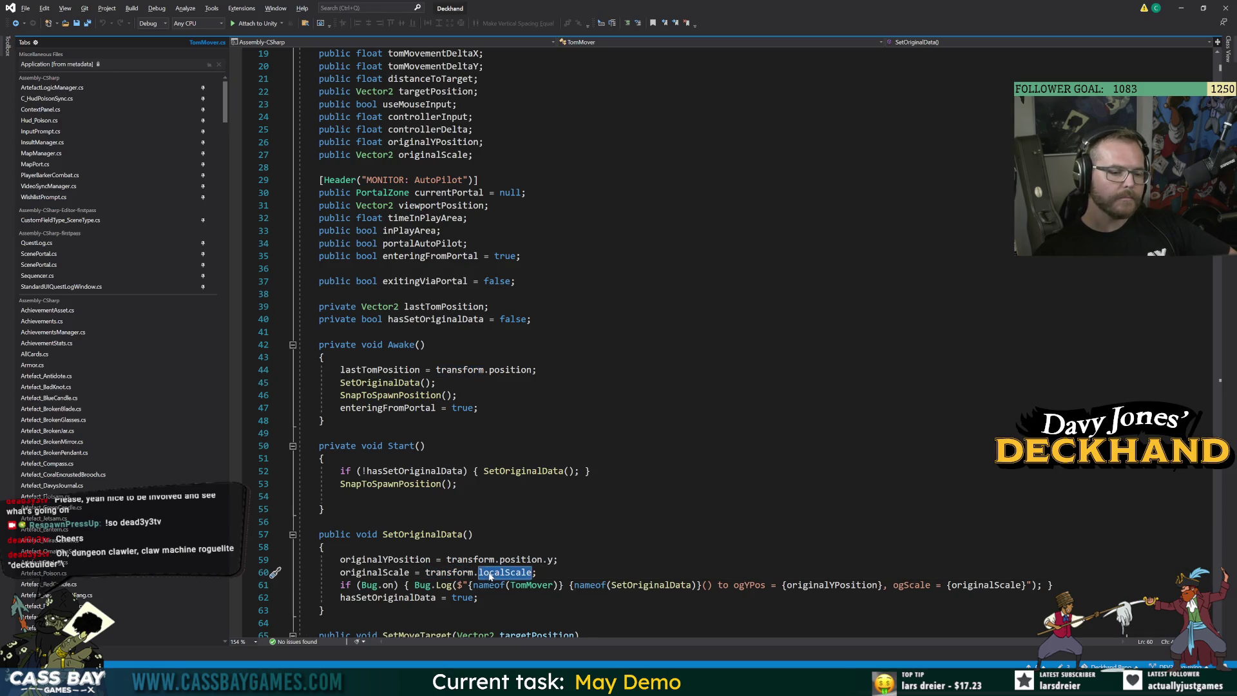
double_click(449, 572)
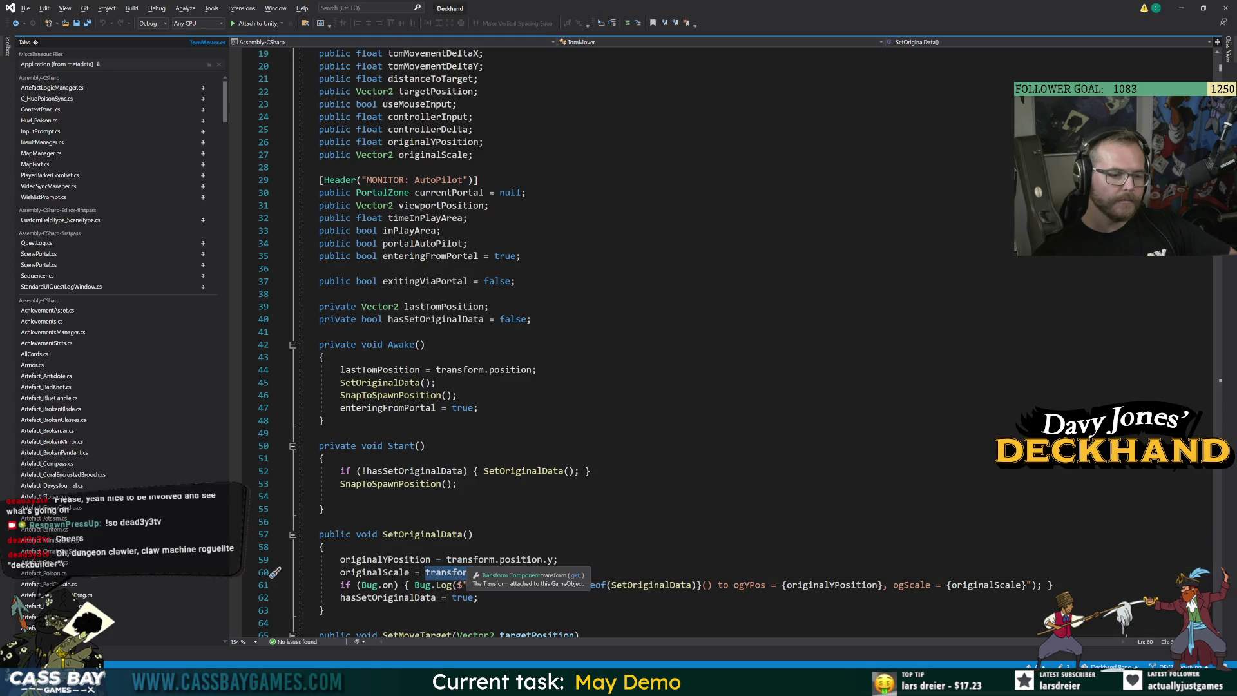
left_click(374, 572, "ctrl")
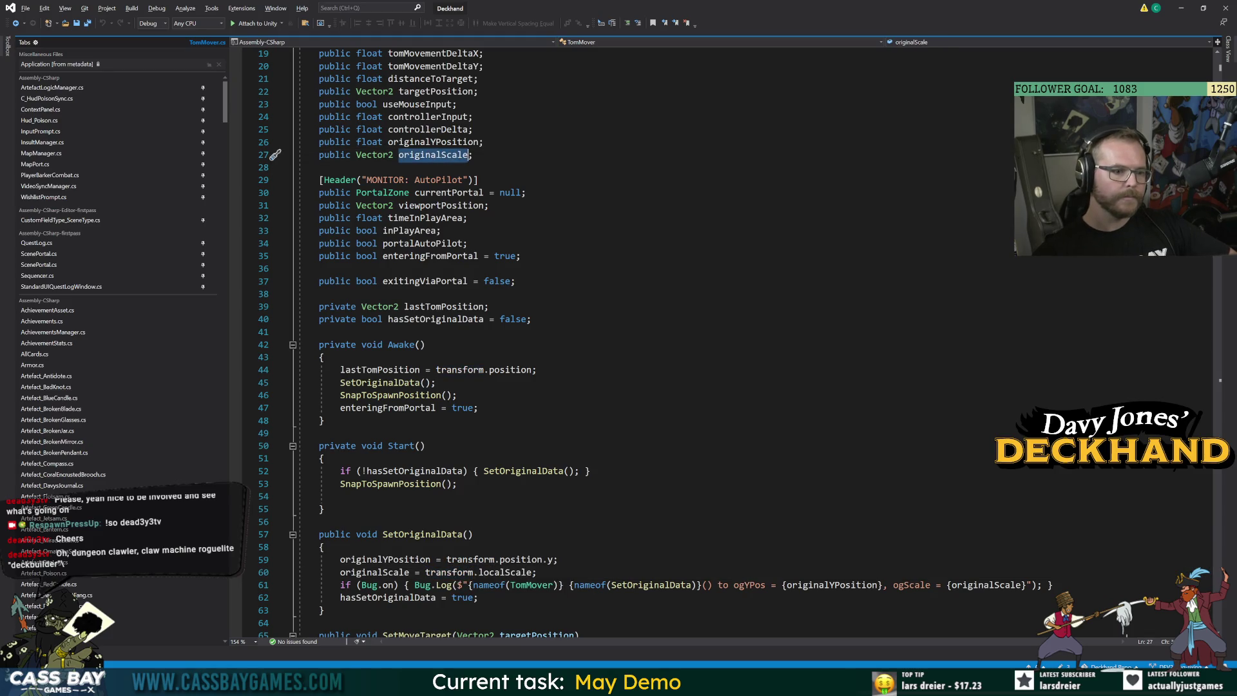
left_click(516, 282)
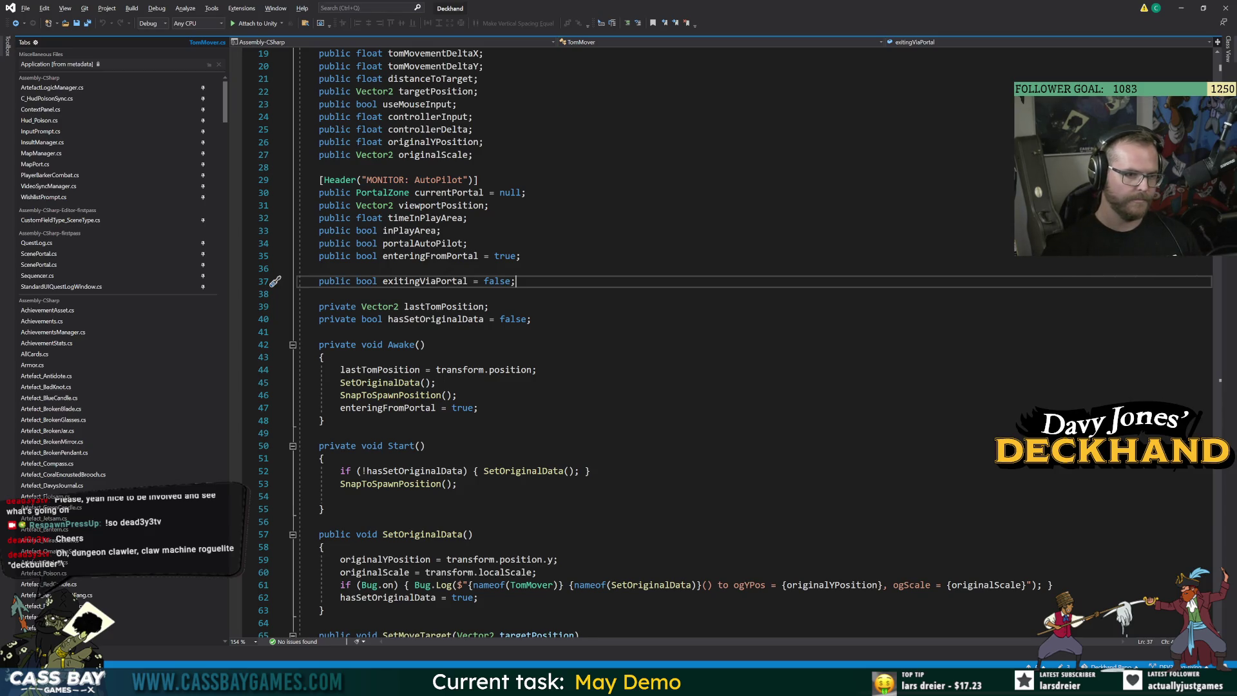
Add a 'public float targetScale;' field on a new line below enteringFromPortal
left_click(521, 256)
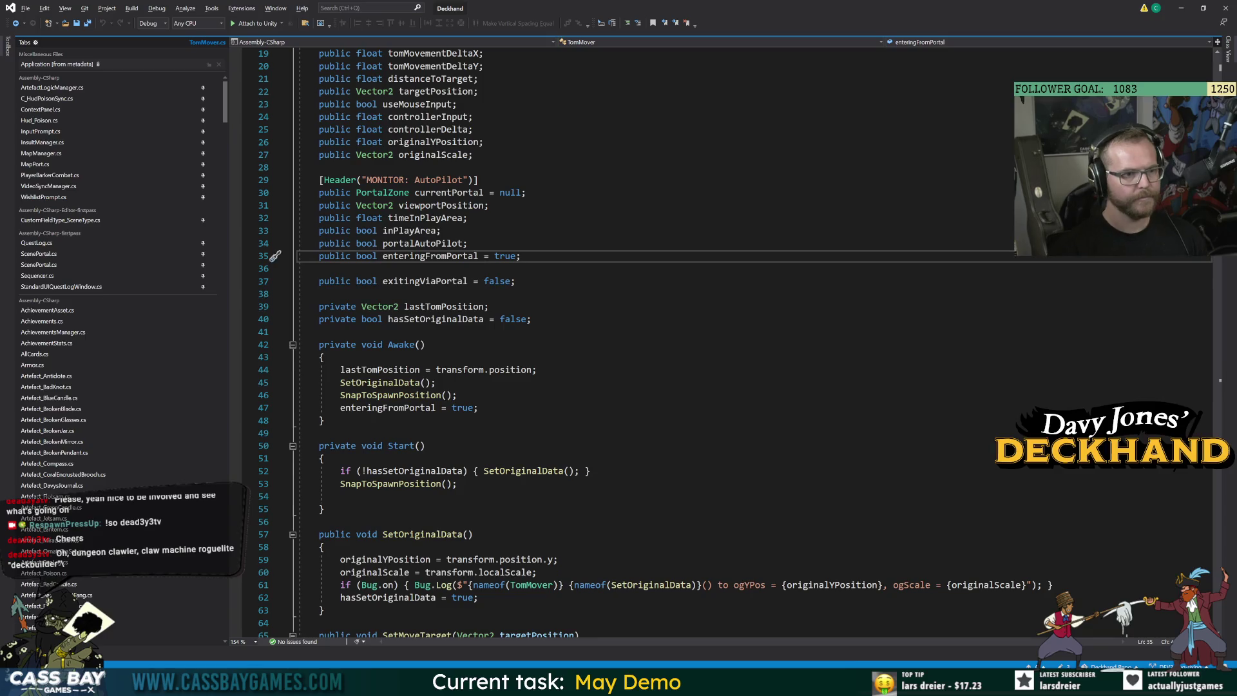
key("Return")
type("[i")
key("BackSpace")
key("BackSpace")
type("public Vec")
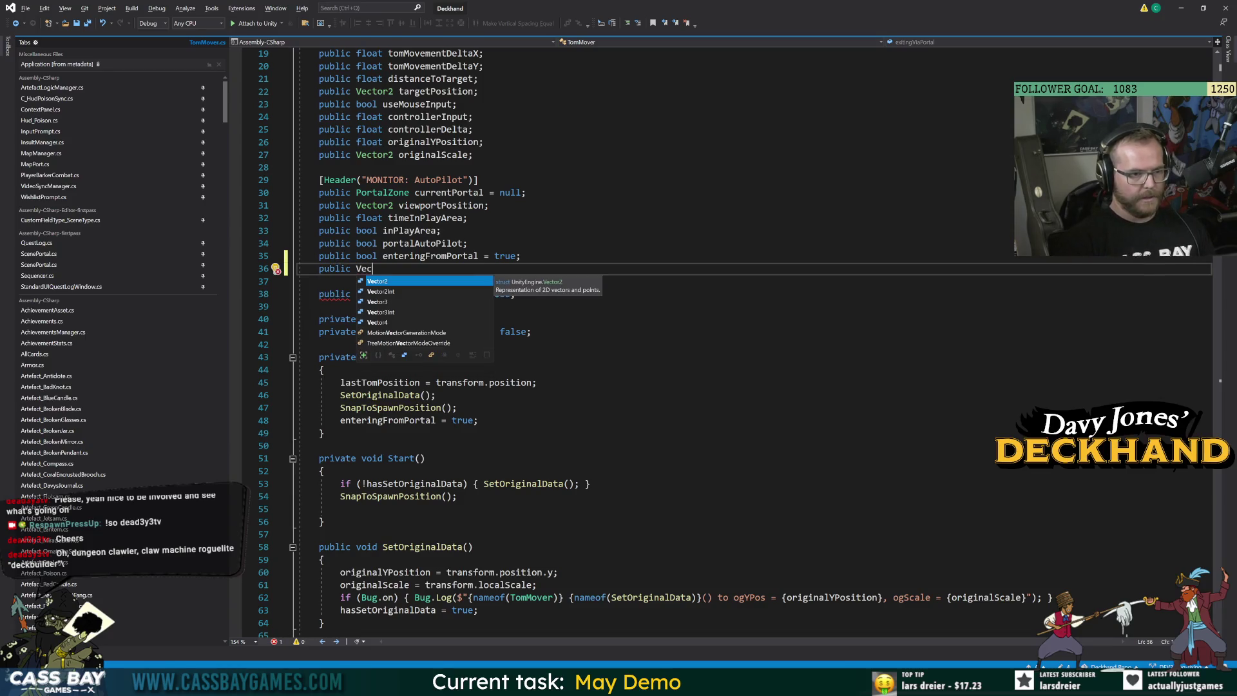
key("BackSpace")
key("BackSpace")
key("BackSpace")
type("float ")
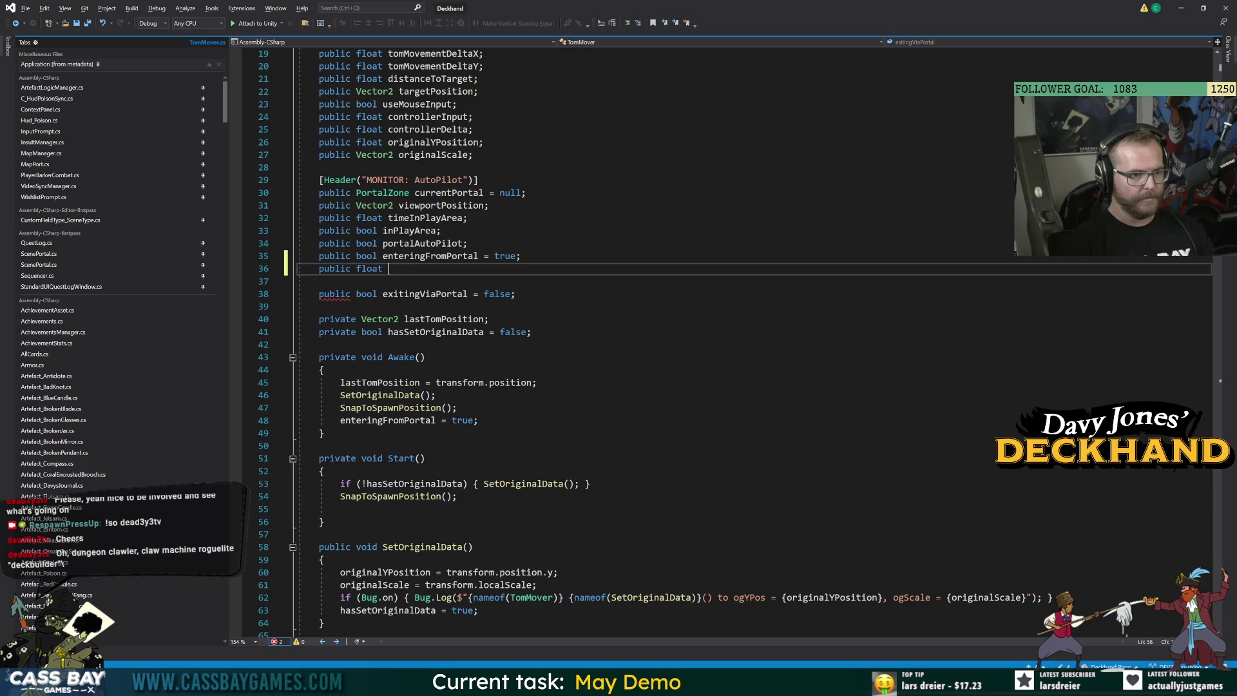
type("targetScale;")
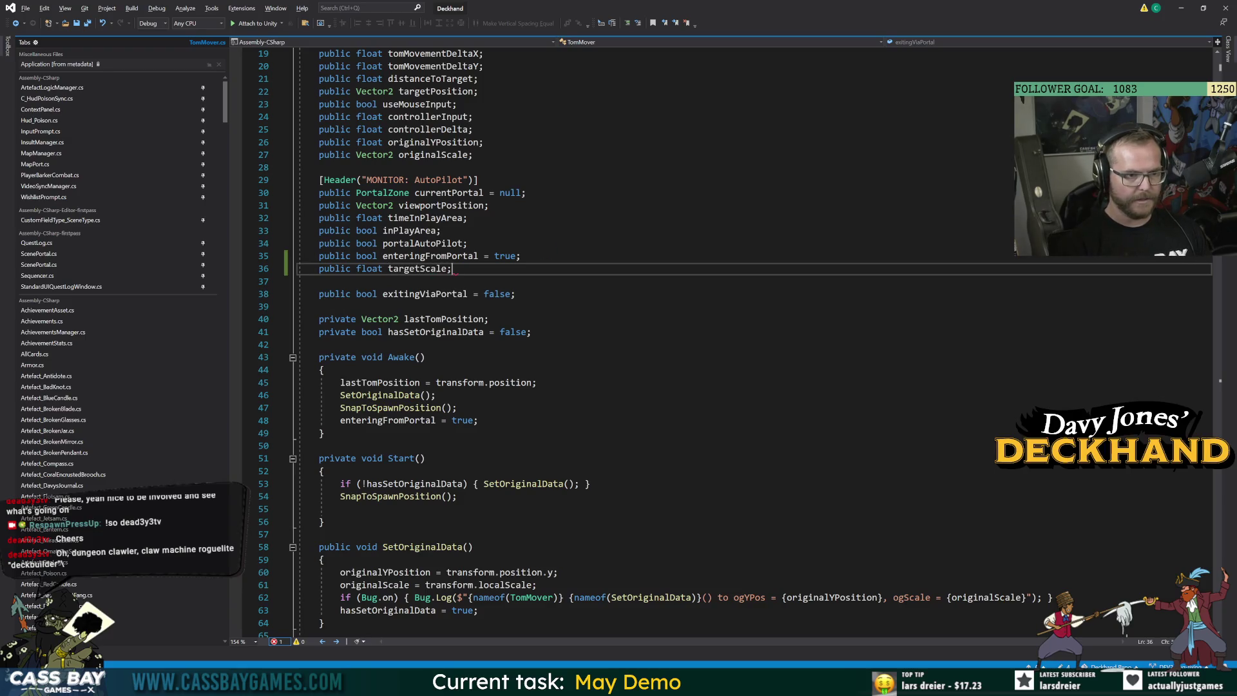
Highlight the new targetScale field and originalScale's use in SetOriginalData
double_click(418, 269)
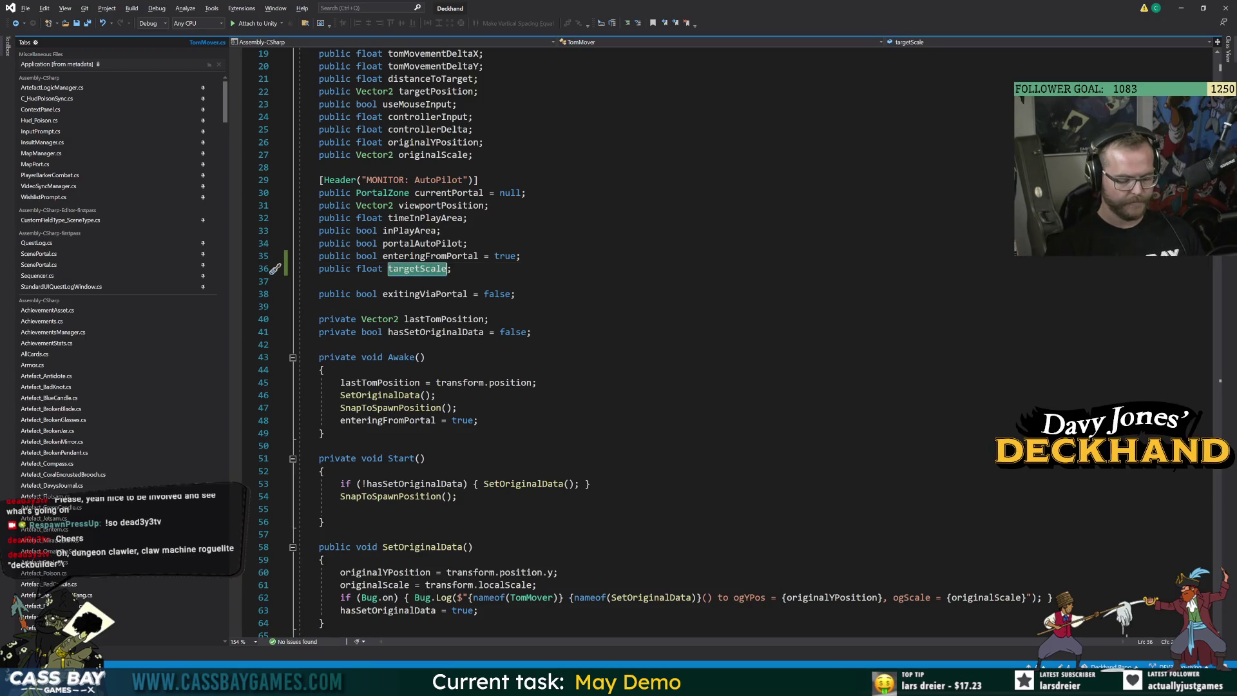
left_click(377, 584)
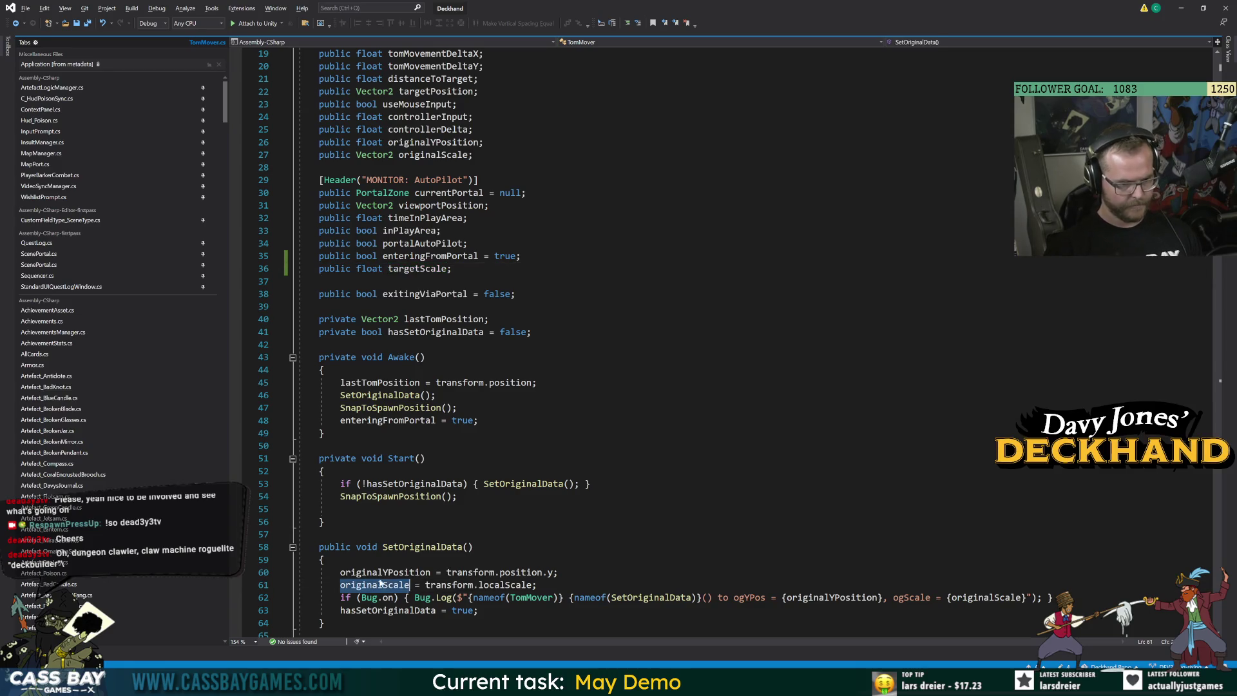
left_click(506, 584)
left_click(323, 522)
left_click(377, 584)
double_click(417, 269)
key("ctrl+r")
key("ctrl+r")
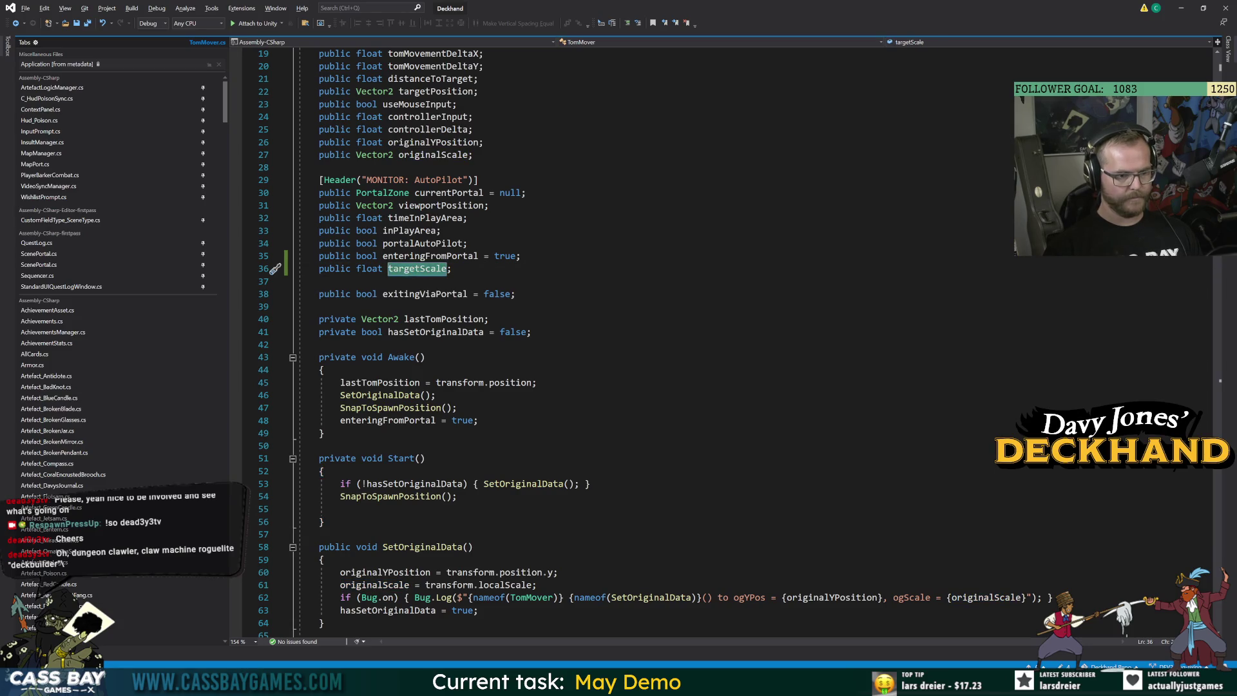
Trace the originalScale and localScale references down to ForceTomsLocalScale and GetTomsLocalScale
double_click(374, 584)
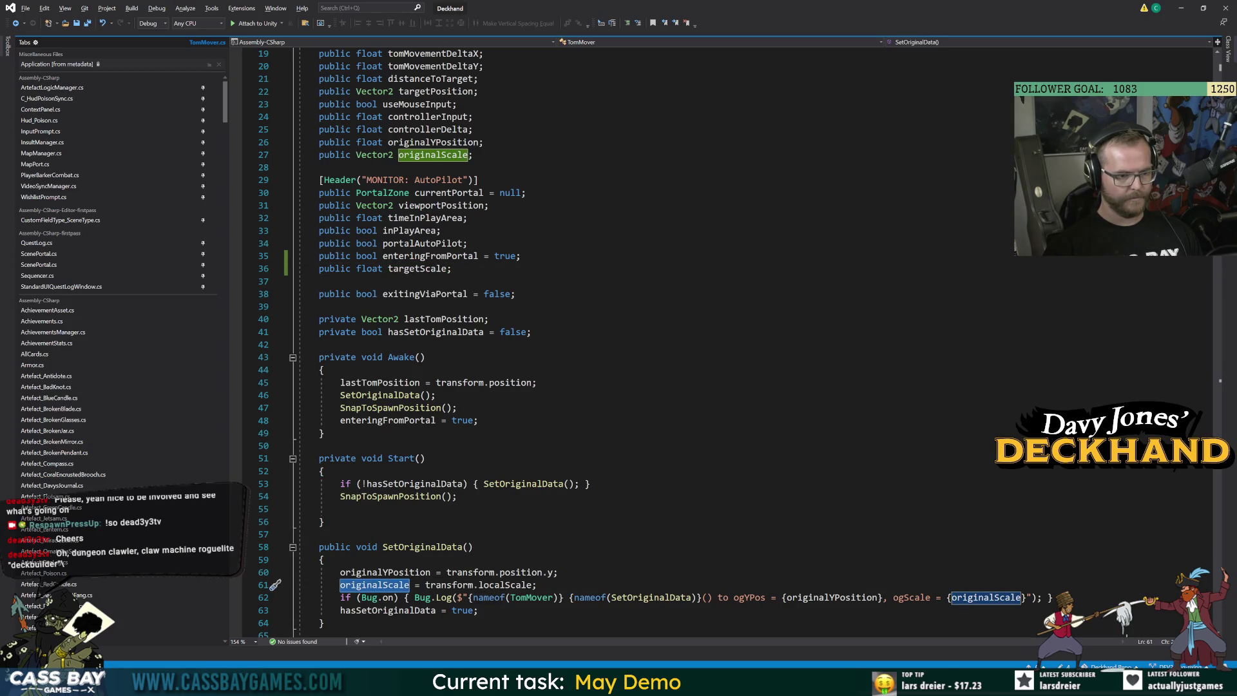
double_click(505, 584)
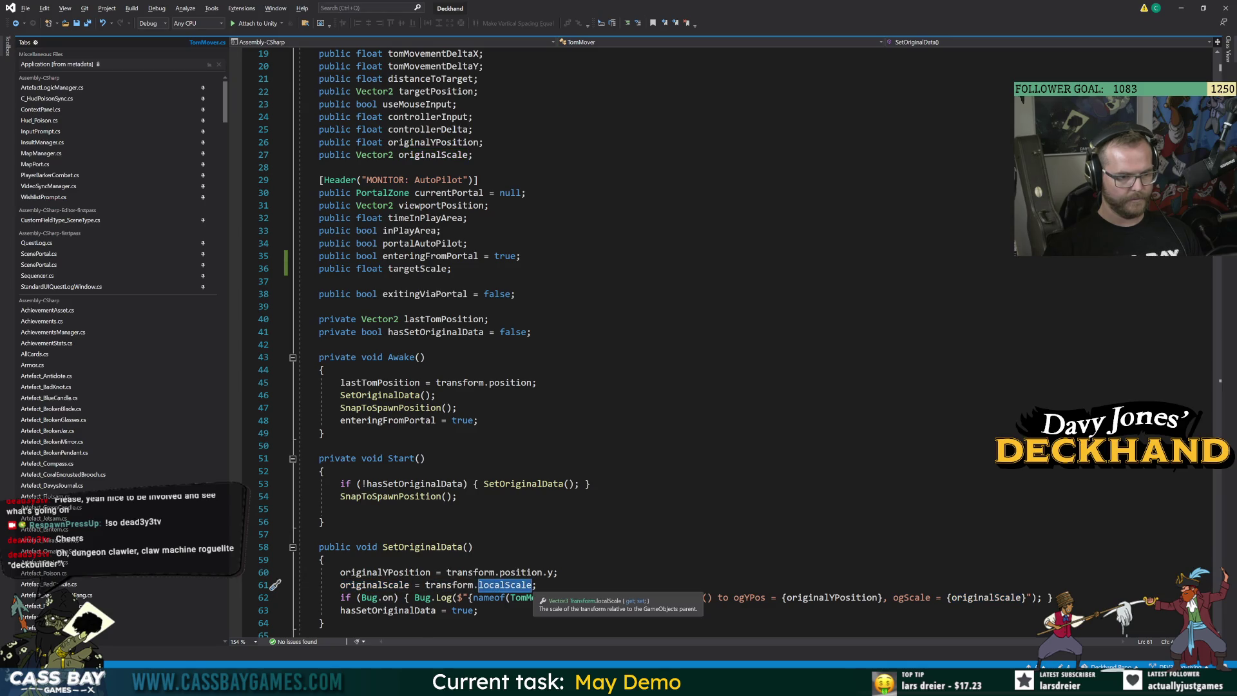
scroll(505, 584, "down", 10)
scroll(506, 585, "down", 20)
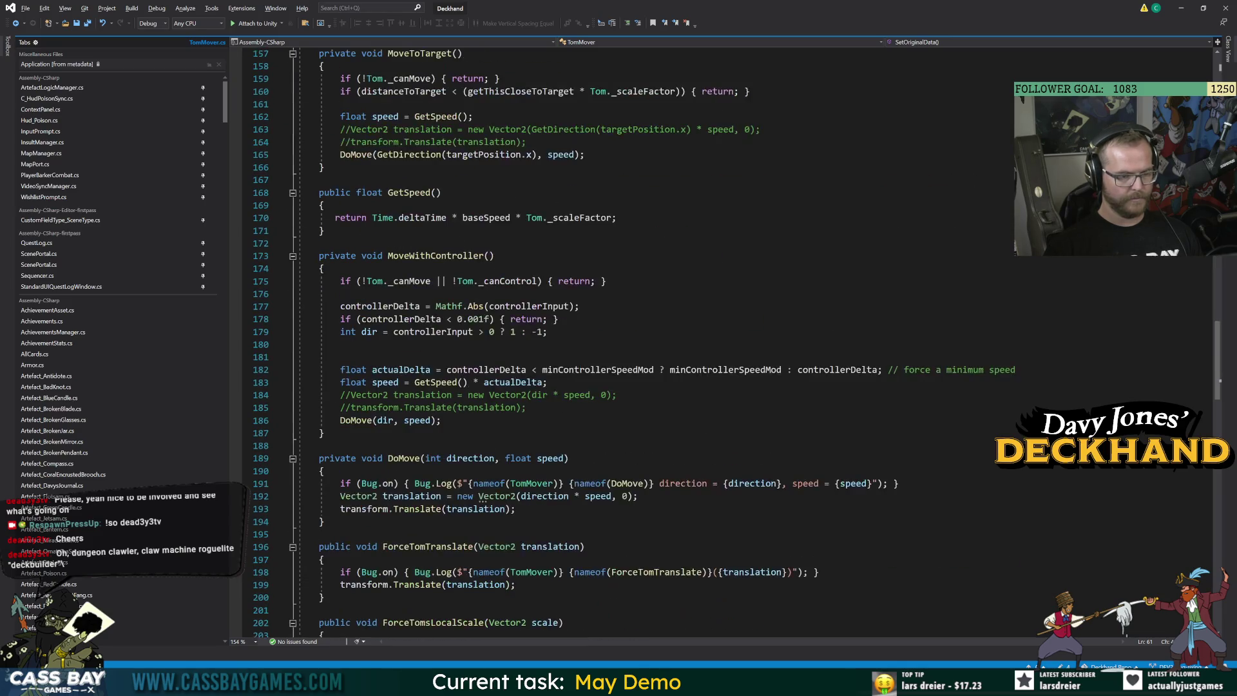
scroll(505, 585, "down", 18)
scroll(506, 585, "up", 7)
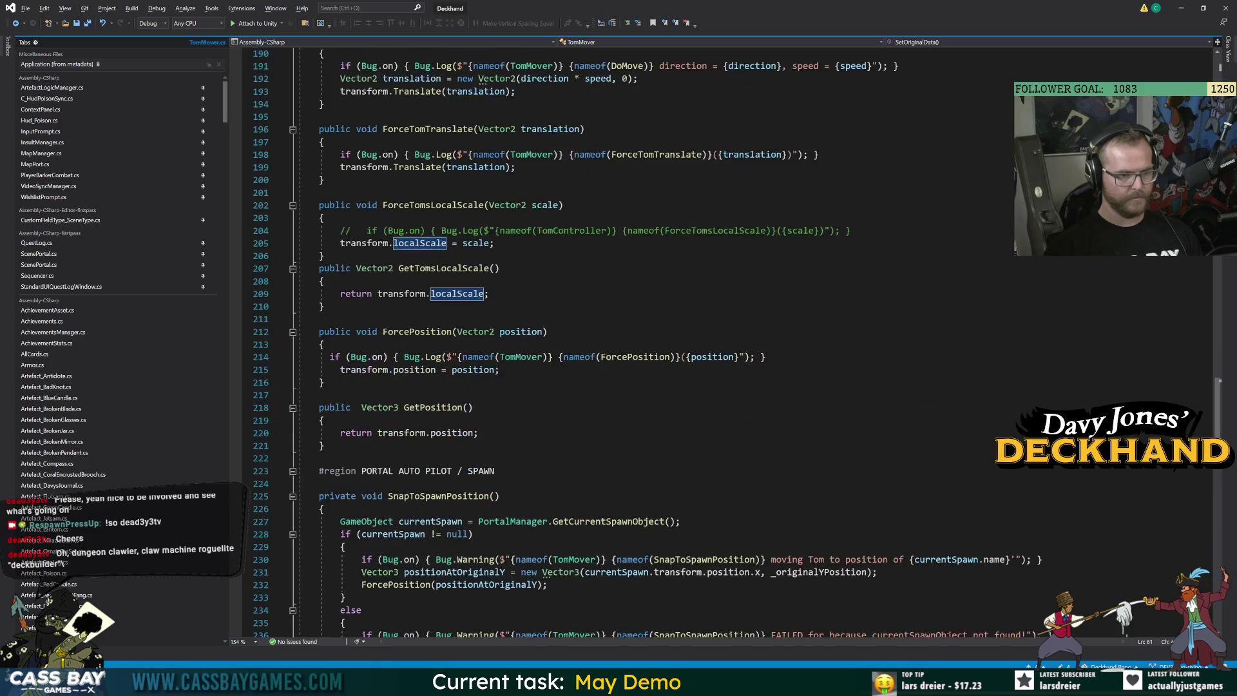
double_click(419, 244)
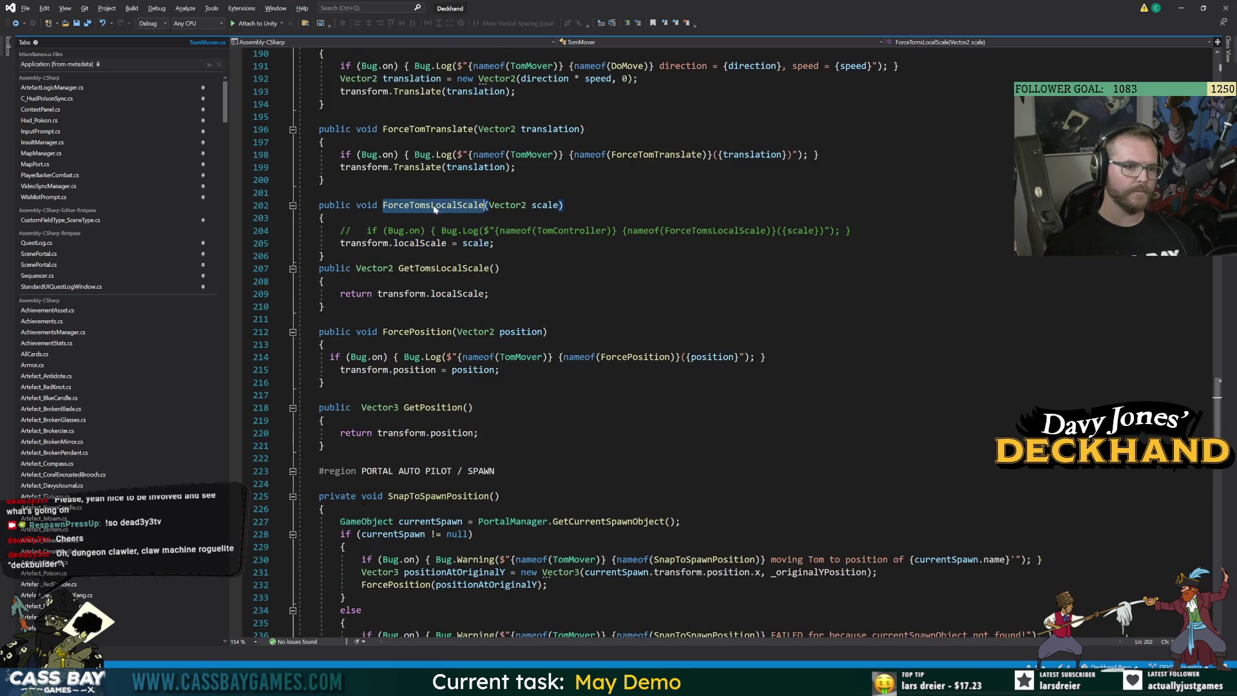
left_click(335, 306)
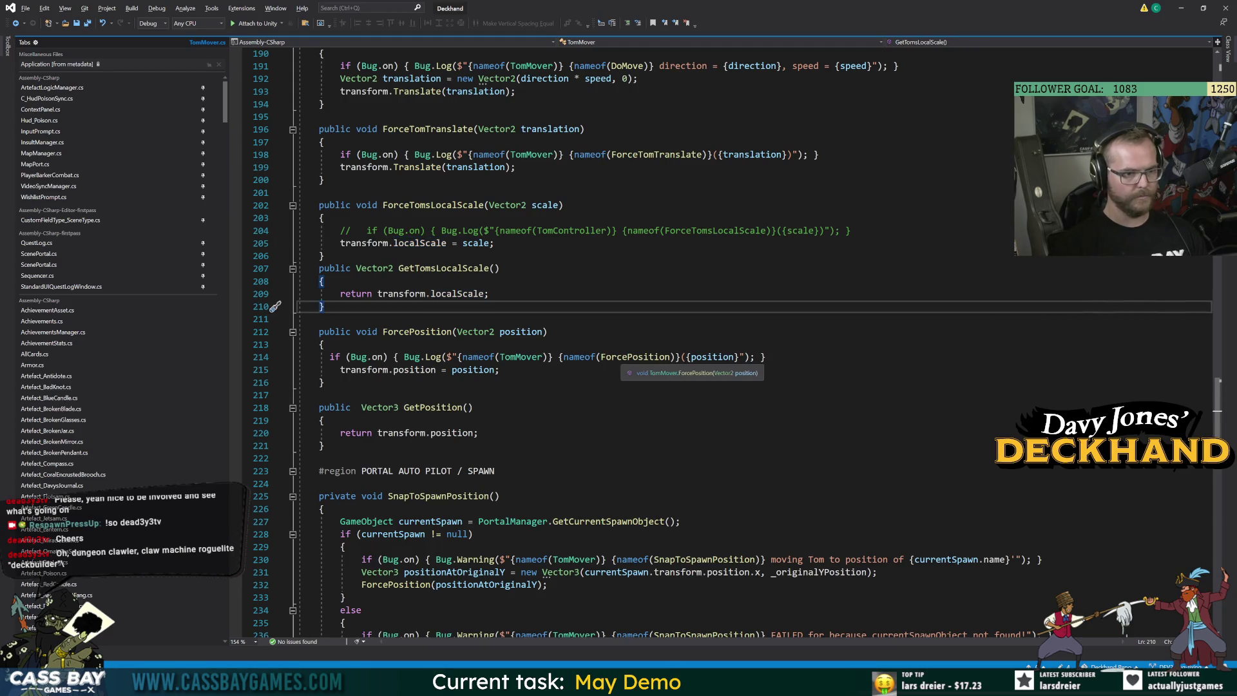
Create 'private void SyncLocalScale()' with a body starting 'transform.localScale = new Vector2'
key("Return")
key("Return")
type("private void")
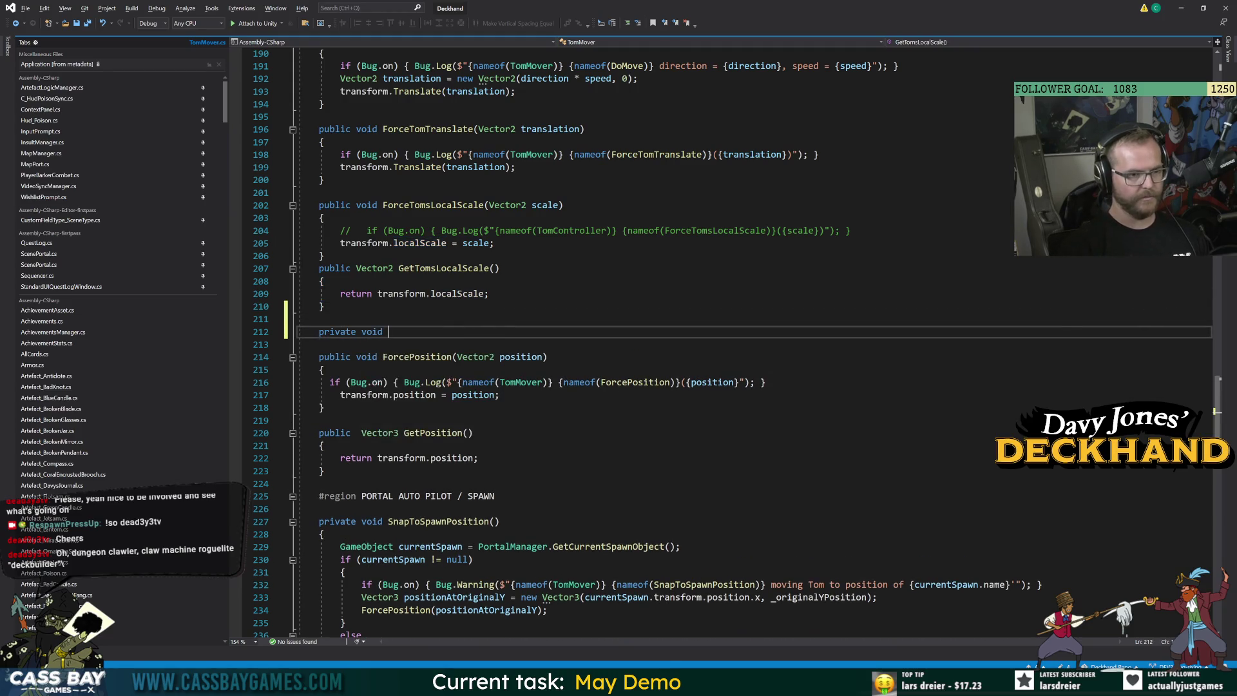
type(" S")
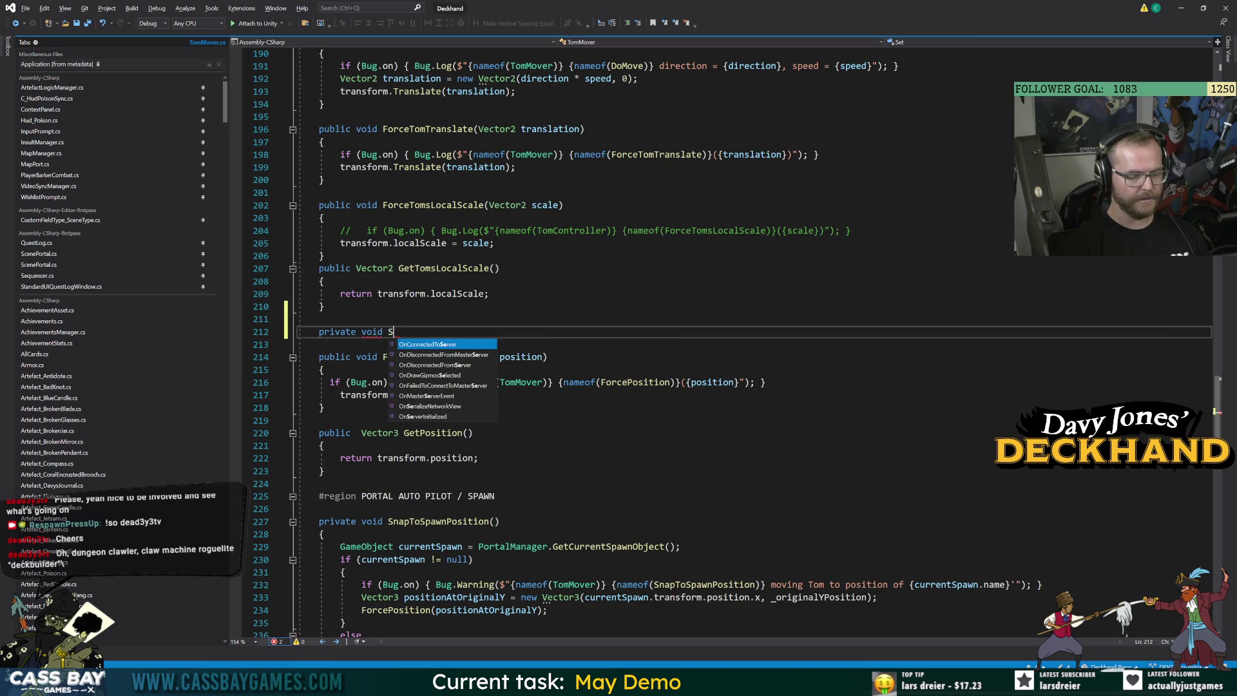
type("yncLocalScale() {")
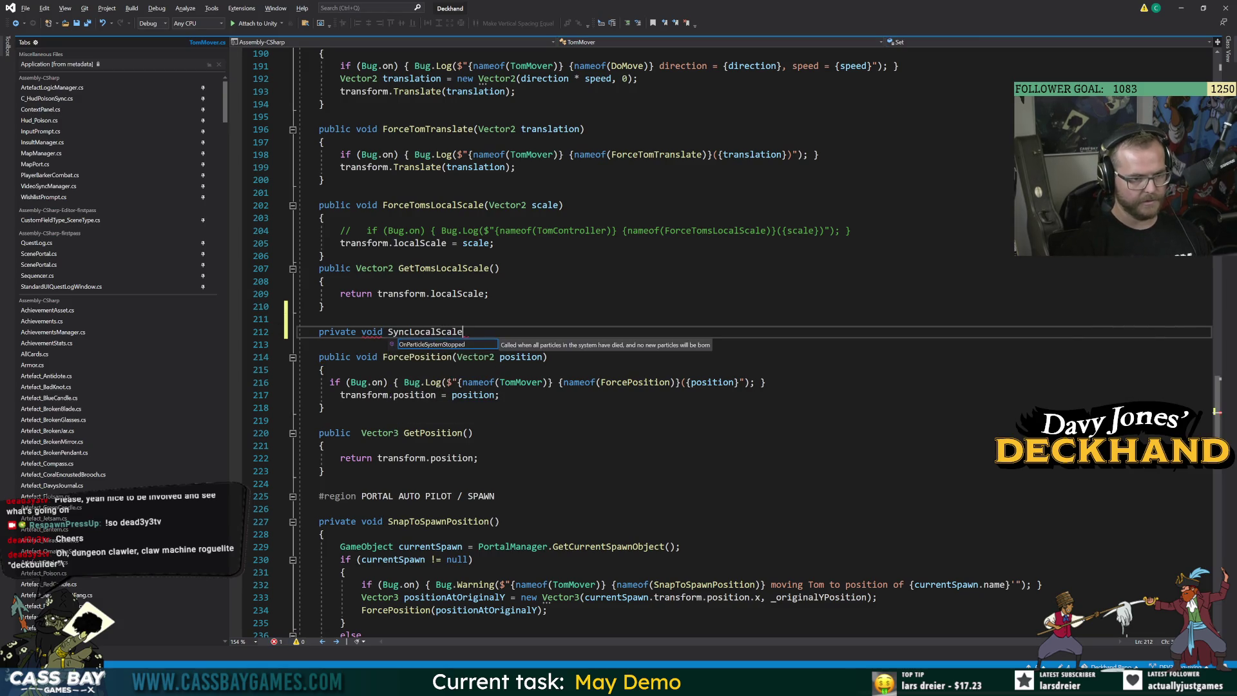
key("Return")
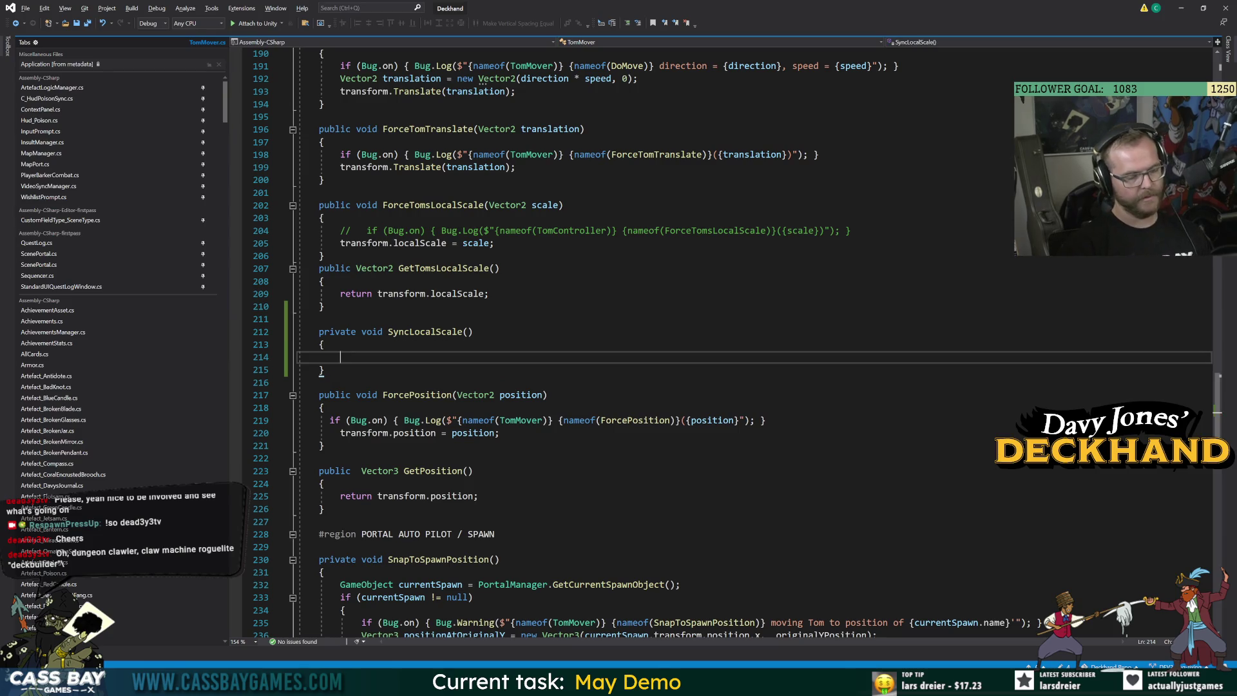
type("transform.l")
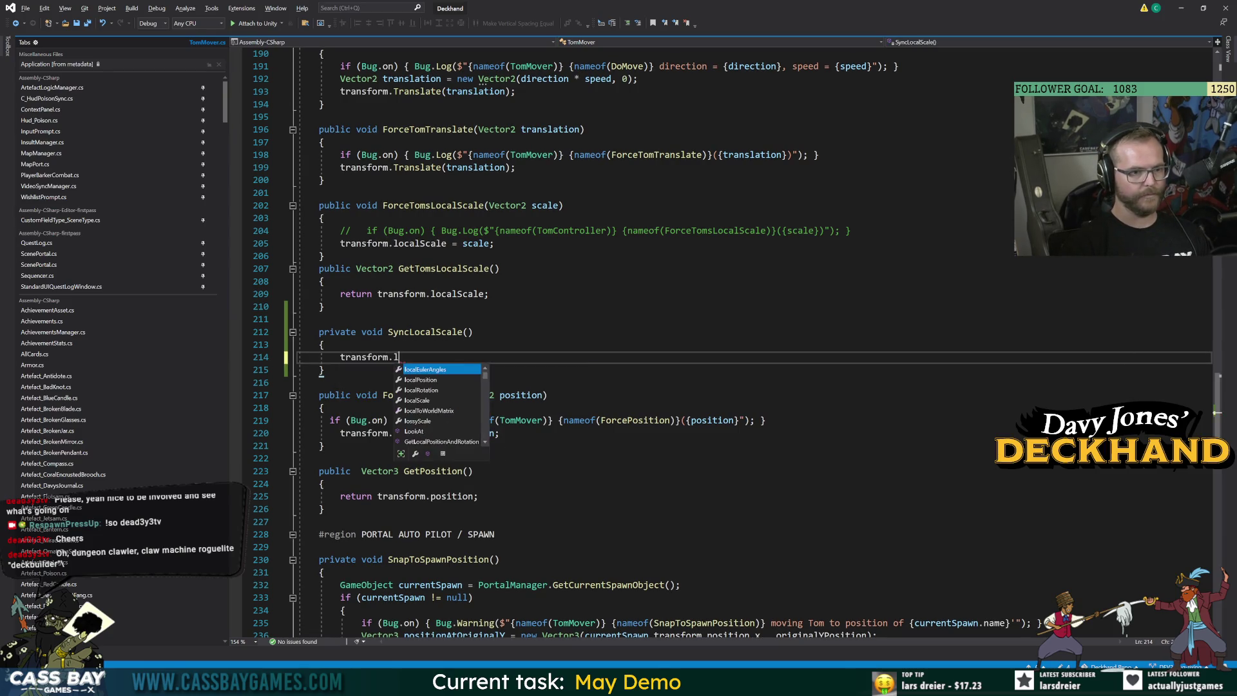
type("ocalScale ")
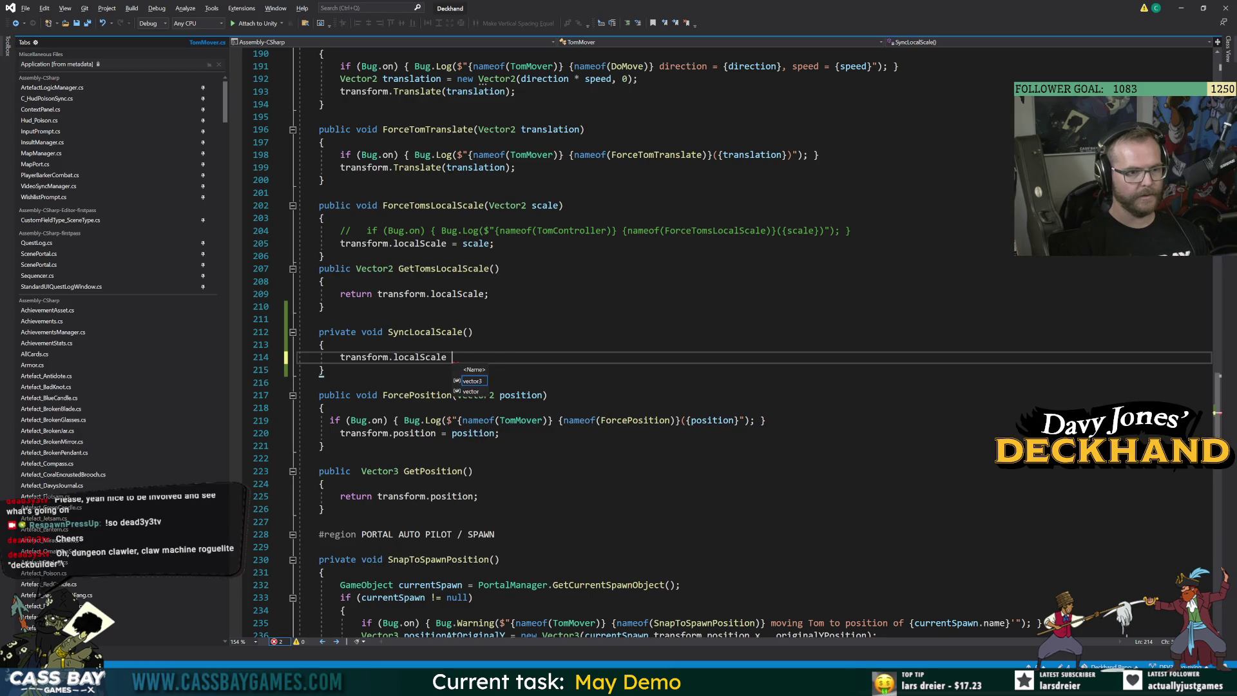
type("= targ")
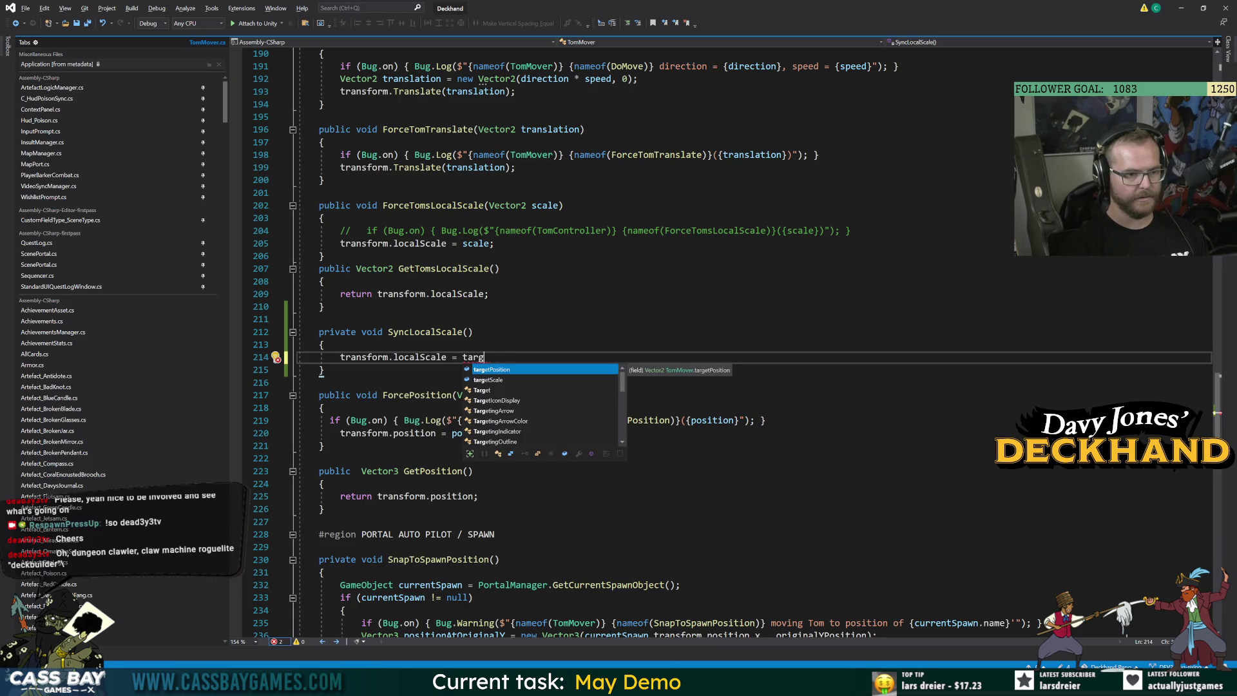
key("BackSpace")
key("BackSpace")
key("BackSpace")
key("BackSpace")
type("ne")
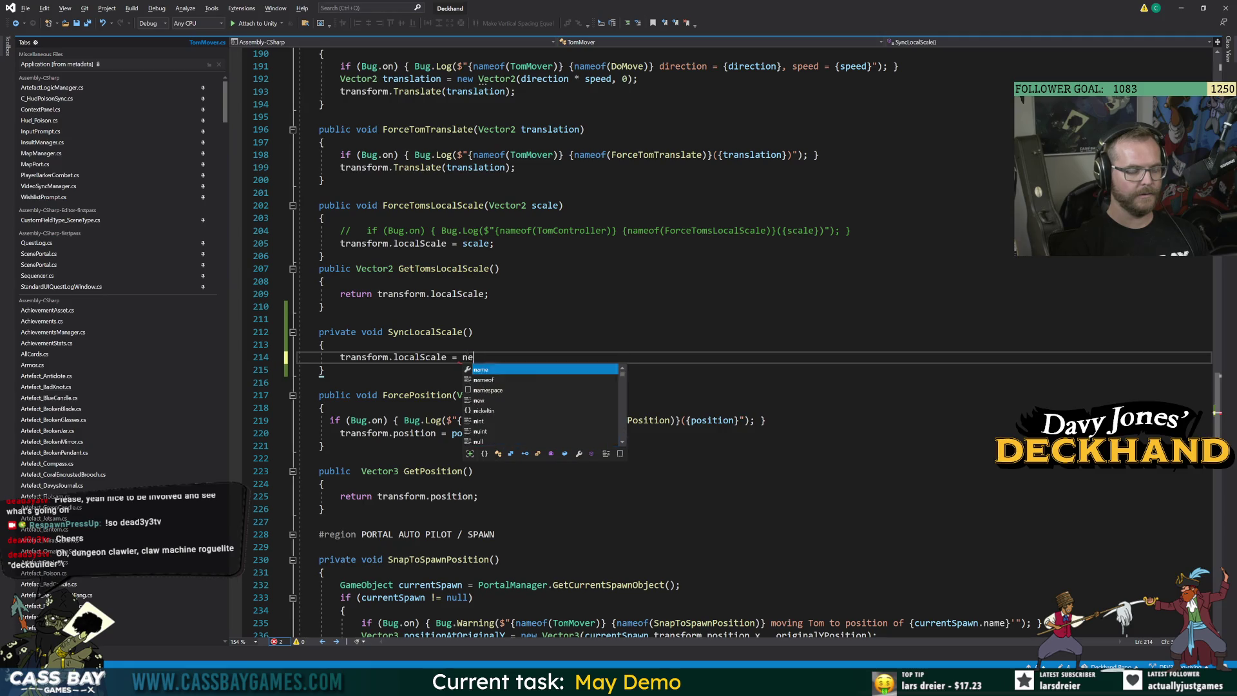
type("w Vec")
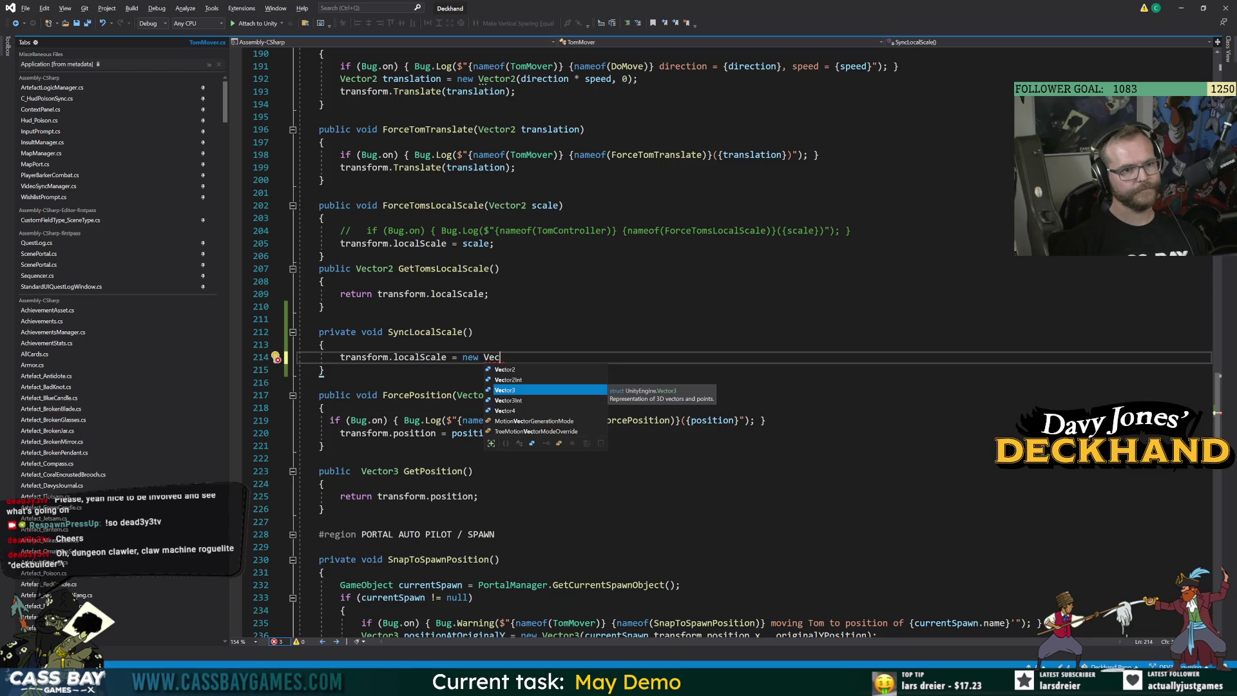
type("tor2")
key("Tab")
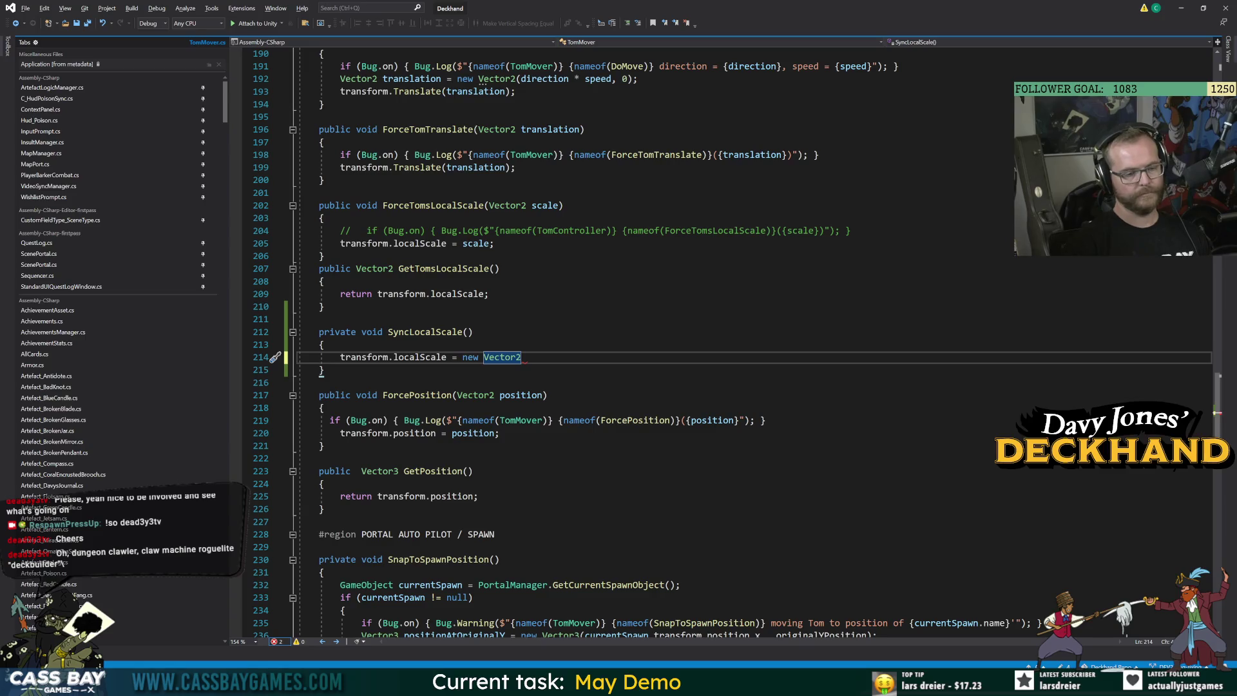
scroll(708, 341, "up", 20)
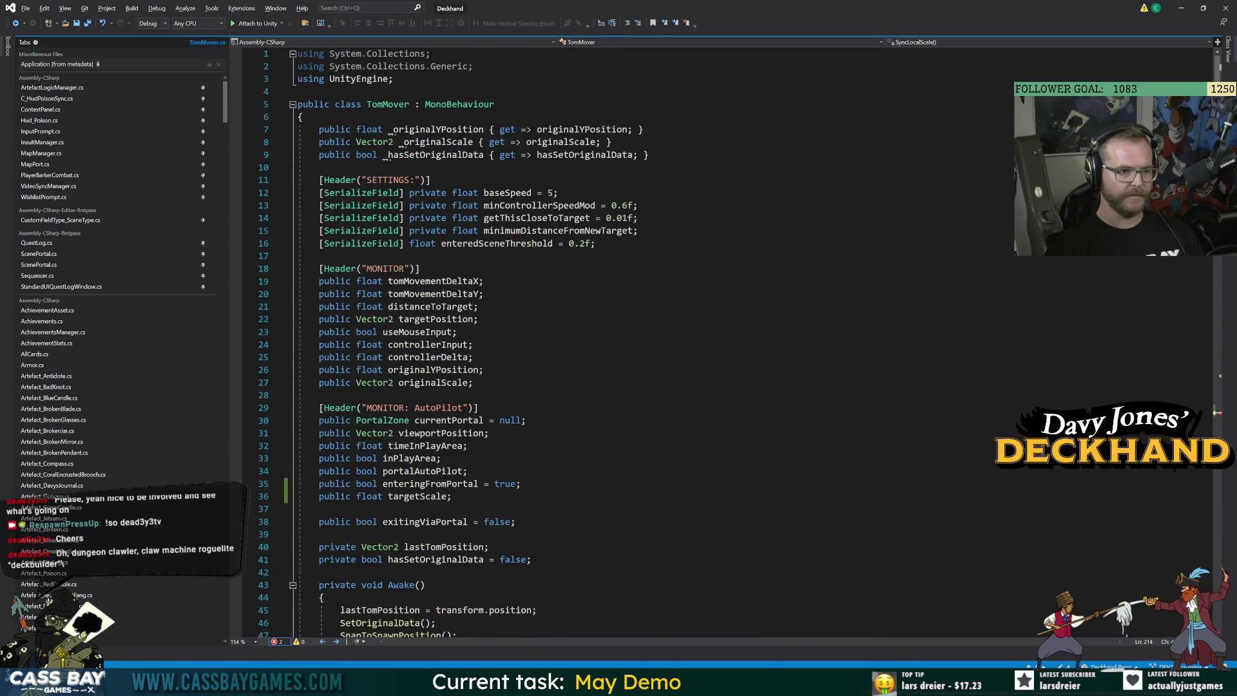
Retype targetScale as Vector2 and begin the assignment as 'transform.localScale = targetScale *'
double_click(369, 496)
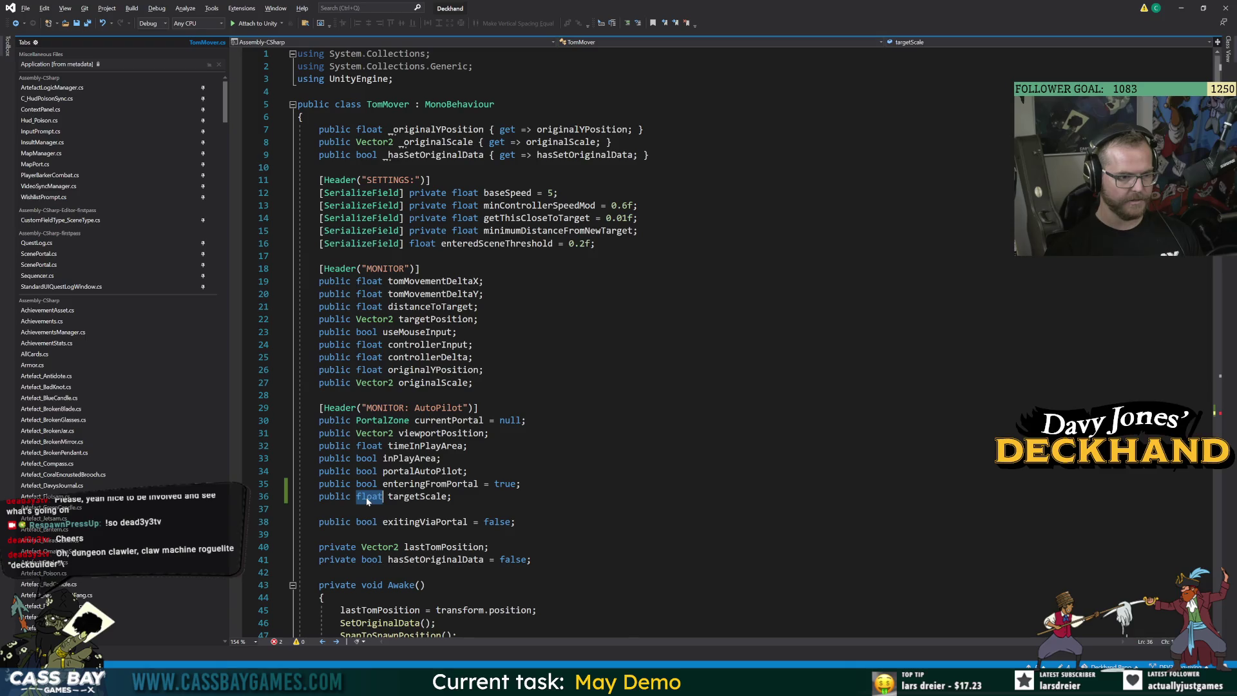
type("Vector2")
key("Delete")
key("ctrl+shift+Right")
scroll(709, 341, "down", 20)
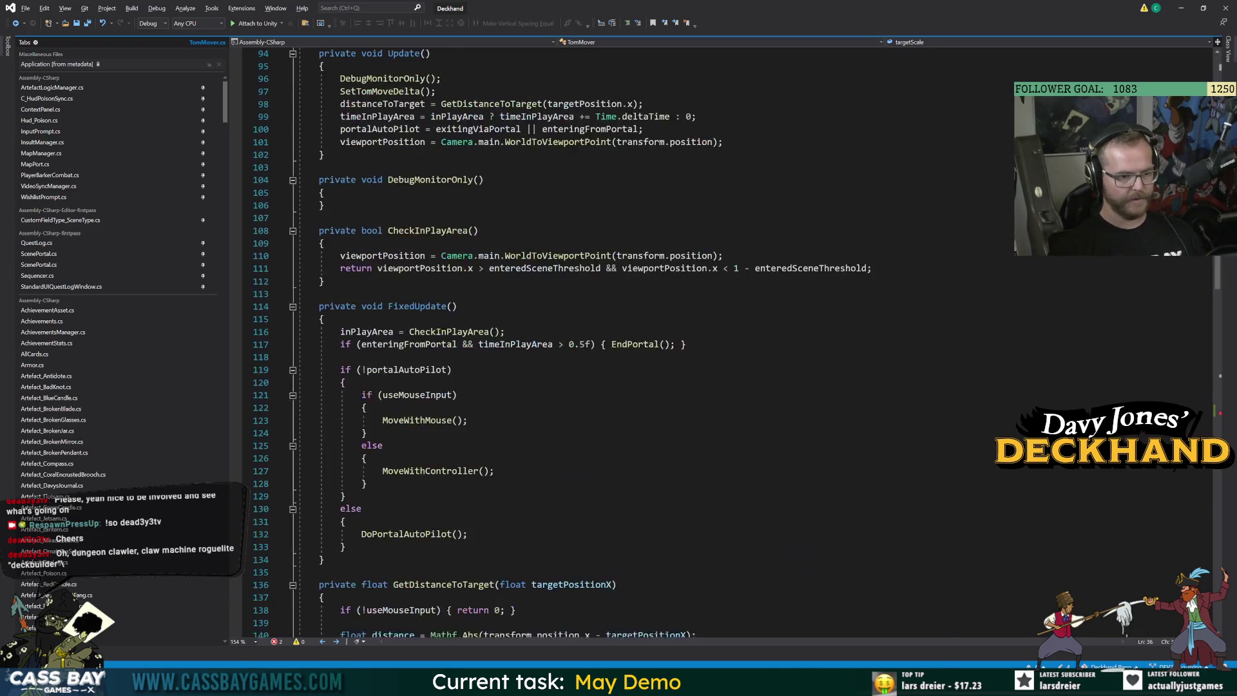
left_click_drag(523, 395, 463, 395)
type("target")
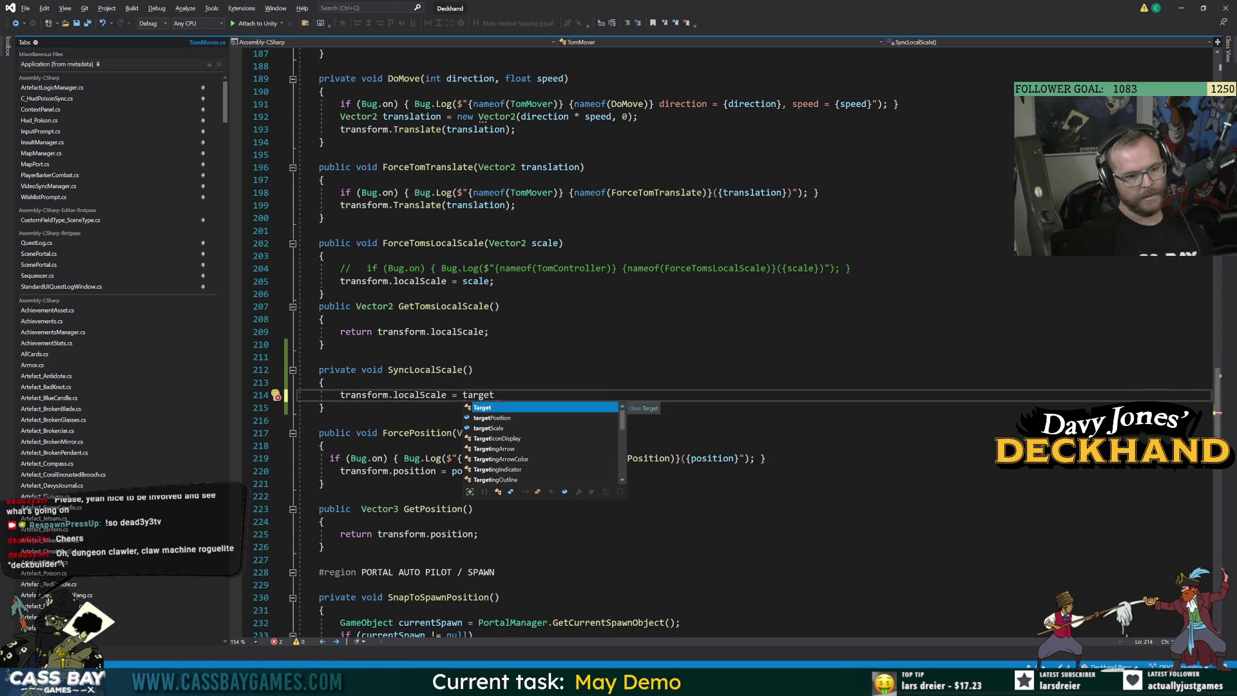
key("Down")
key("Down")
type("*")
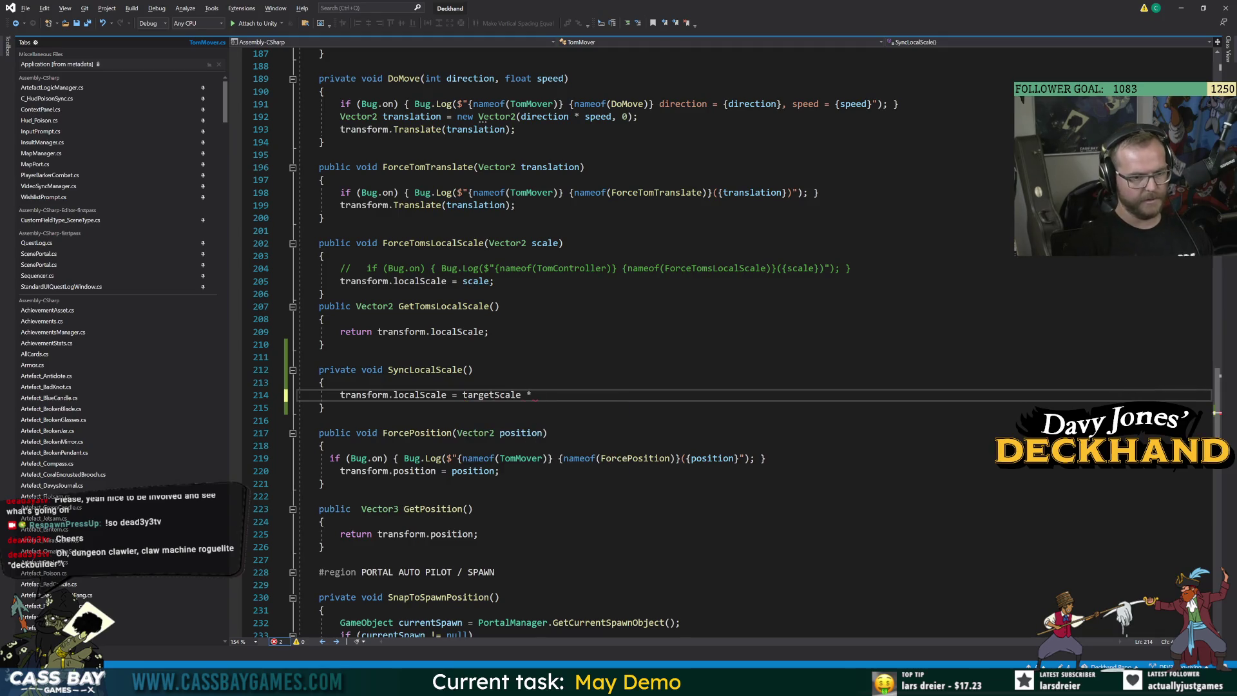
scroll(709, 342, "up", 20)
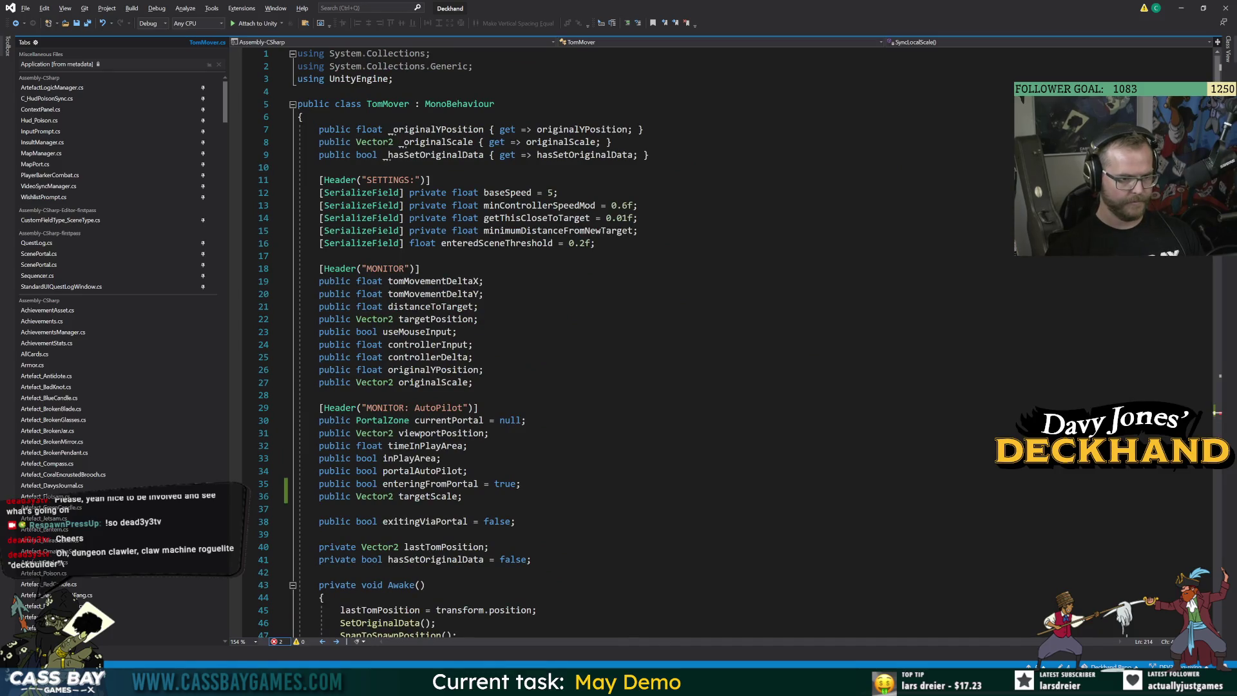
Add 'public float scaleModifier = 1;' and finish the assignment with scaleModifier
left_click(462, 496)
key("Return")
type("public float scaleM")
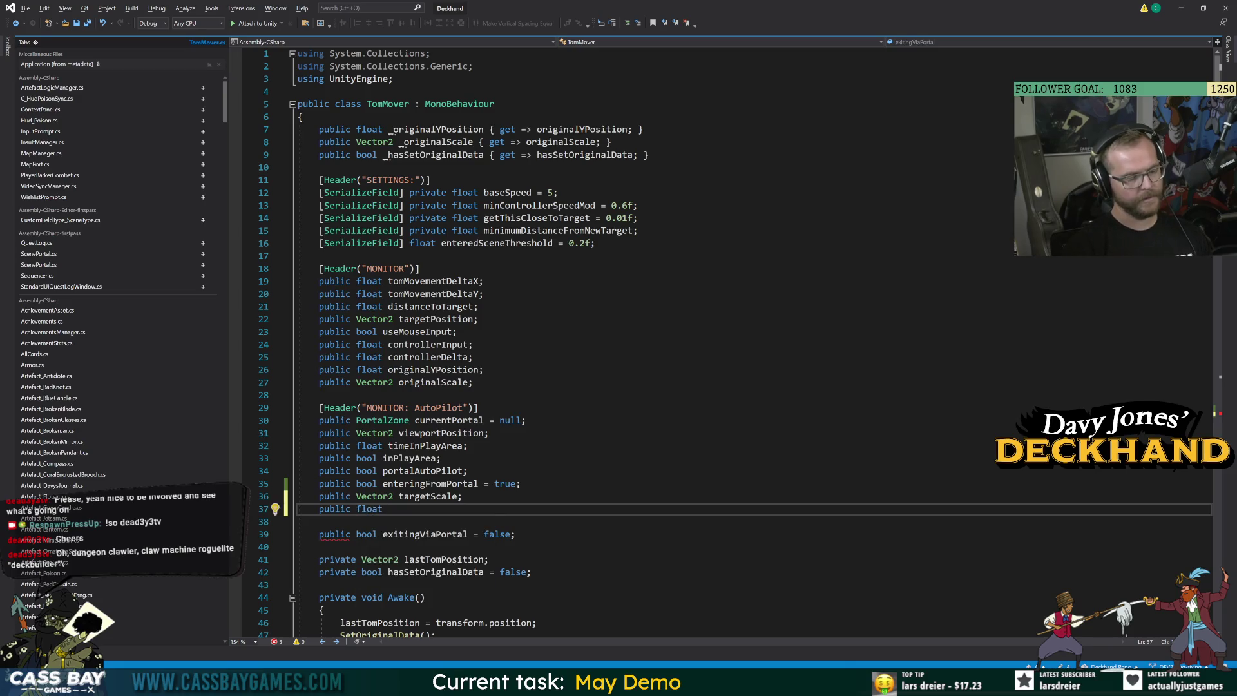
type("odifier = 1;")
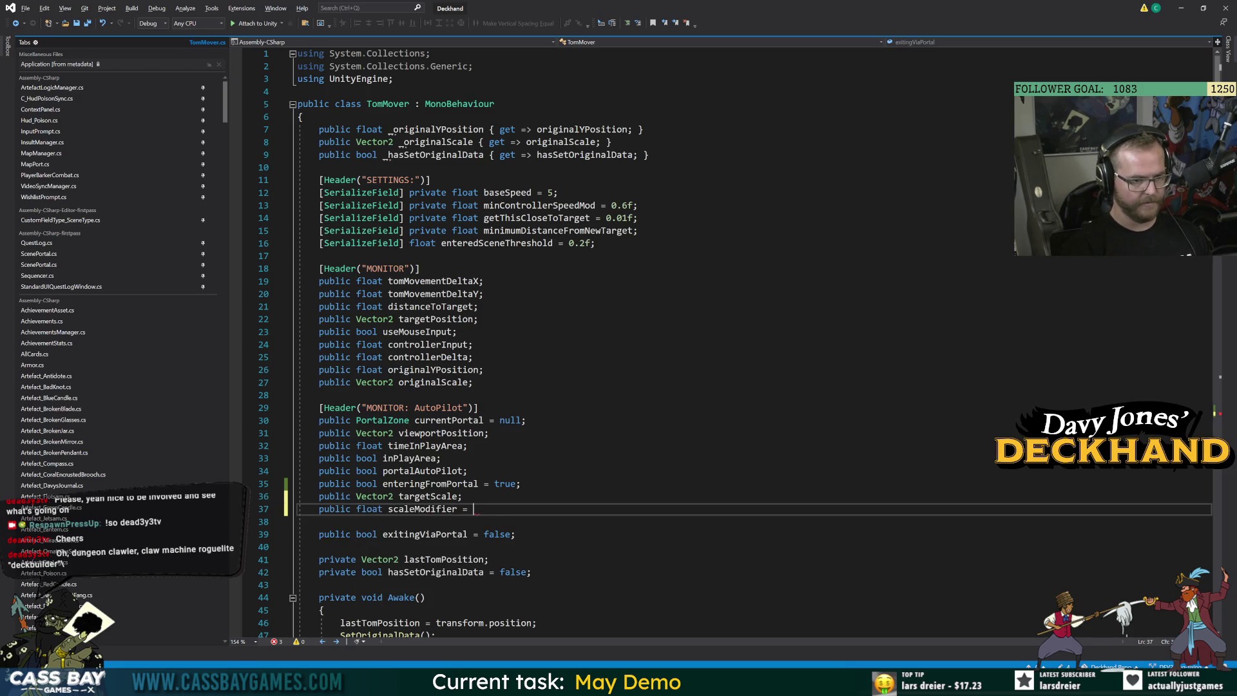
scroll(644, 342, "down", 20)
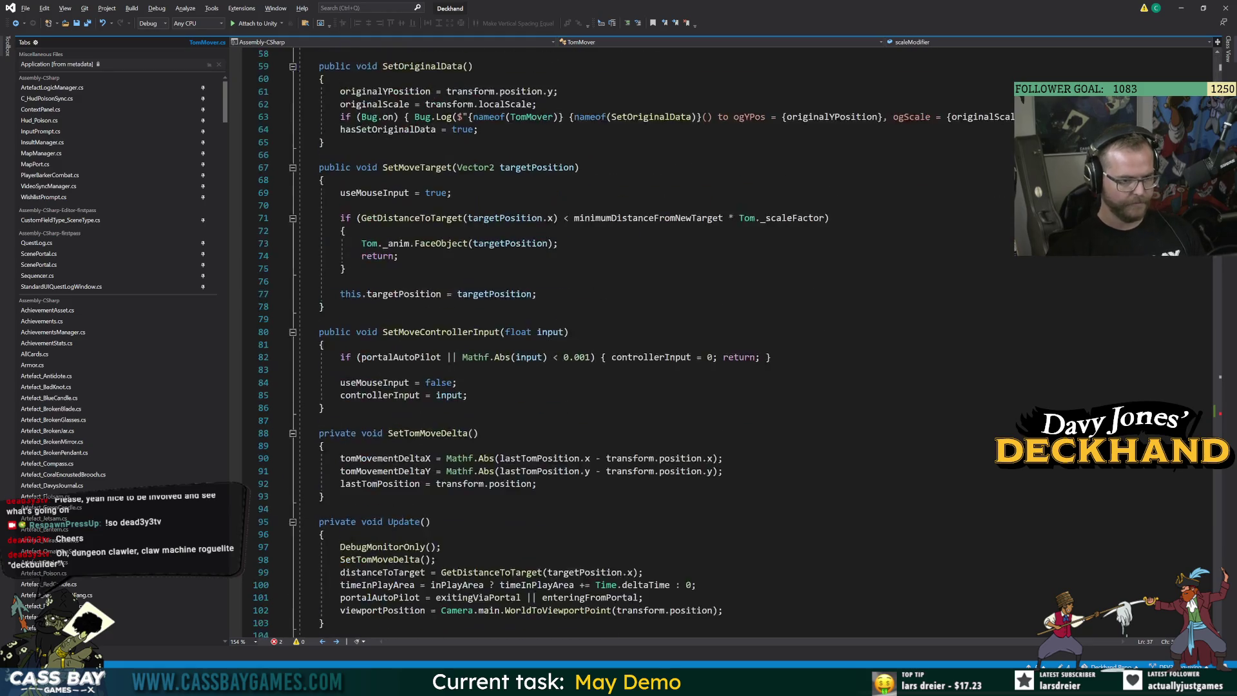
scroll(567, 331, "up", 6)
left_click(568, 331)
type("scaleModifier;")
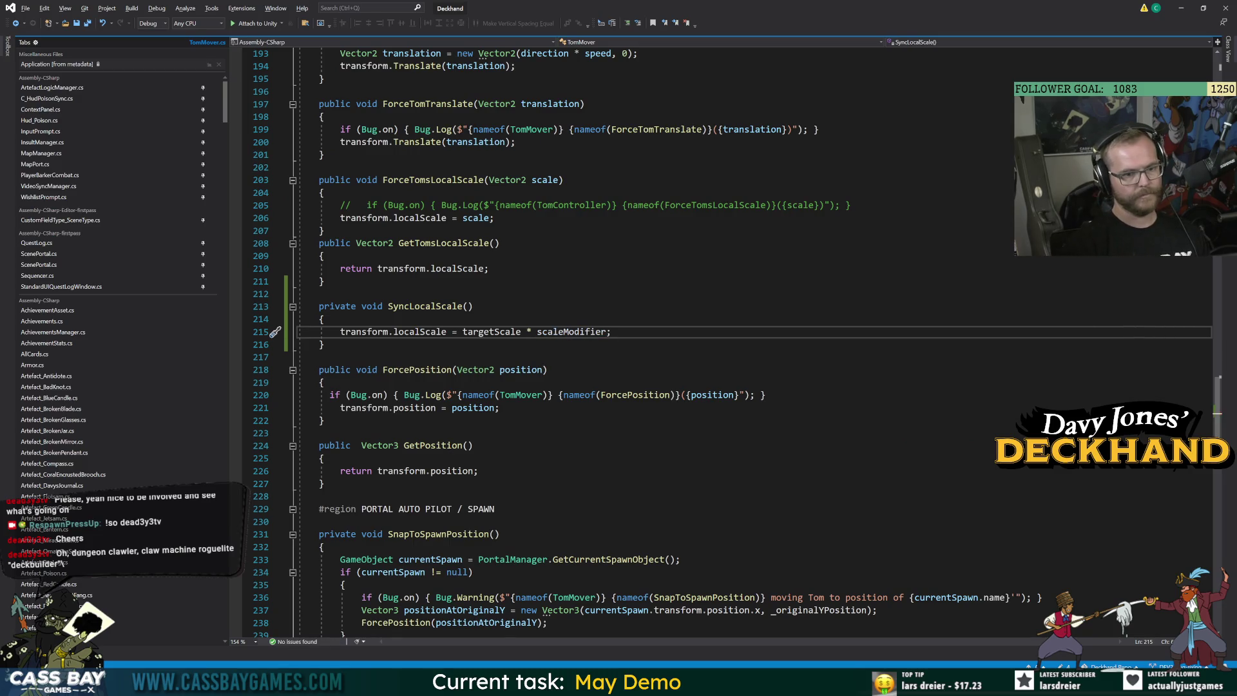
left_click(547, 369)
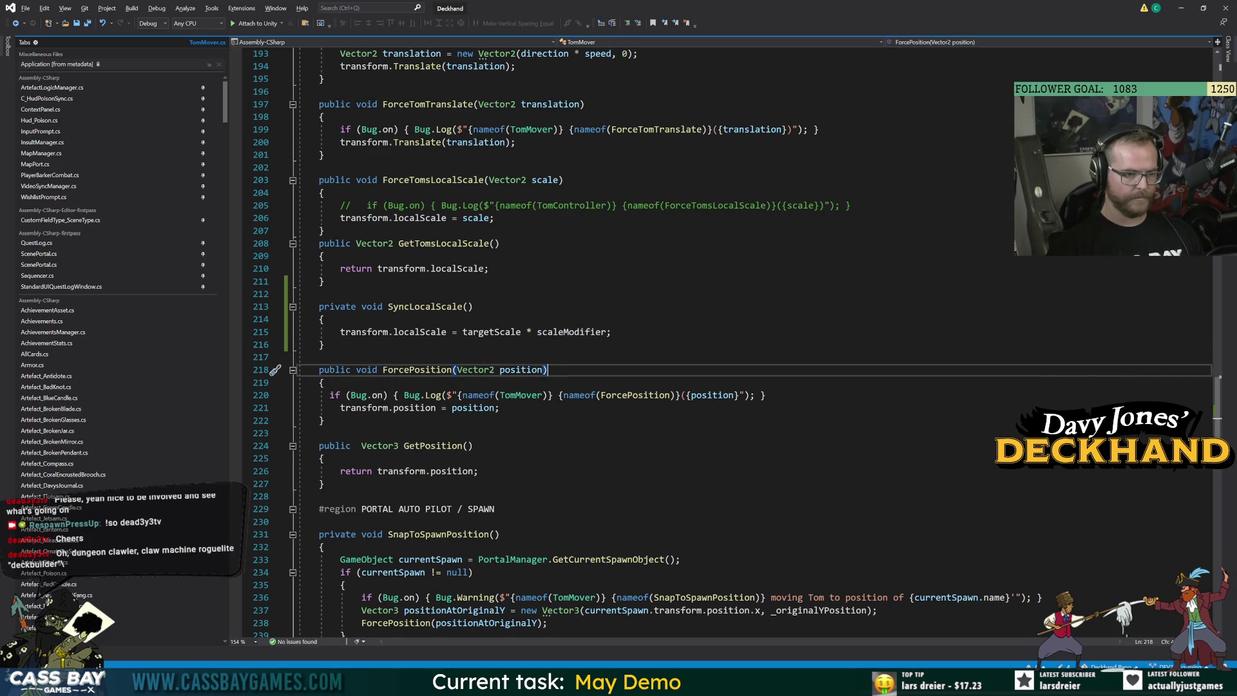
double_click(425, 306)
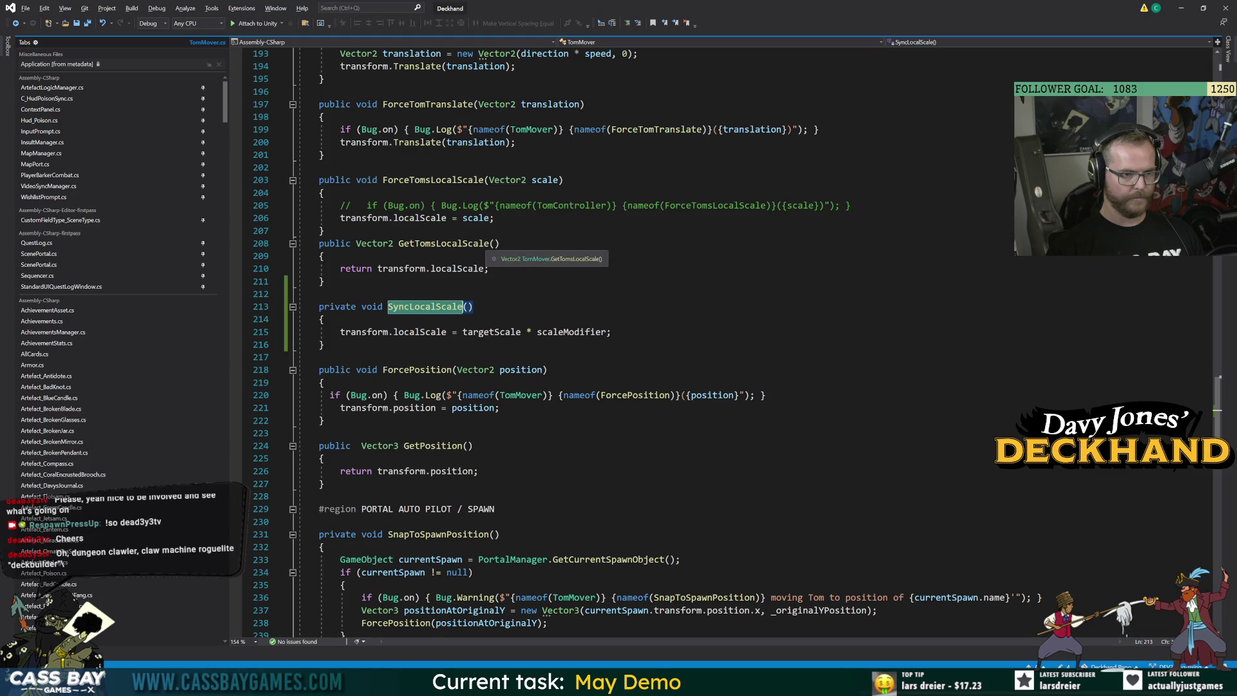
In ForceTomsLocalScale, comment out the localScale assignment and add 'targetScale = scale;'
left_click(560, 180)
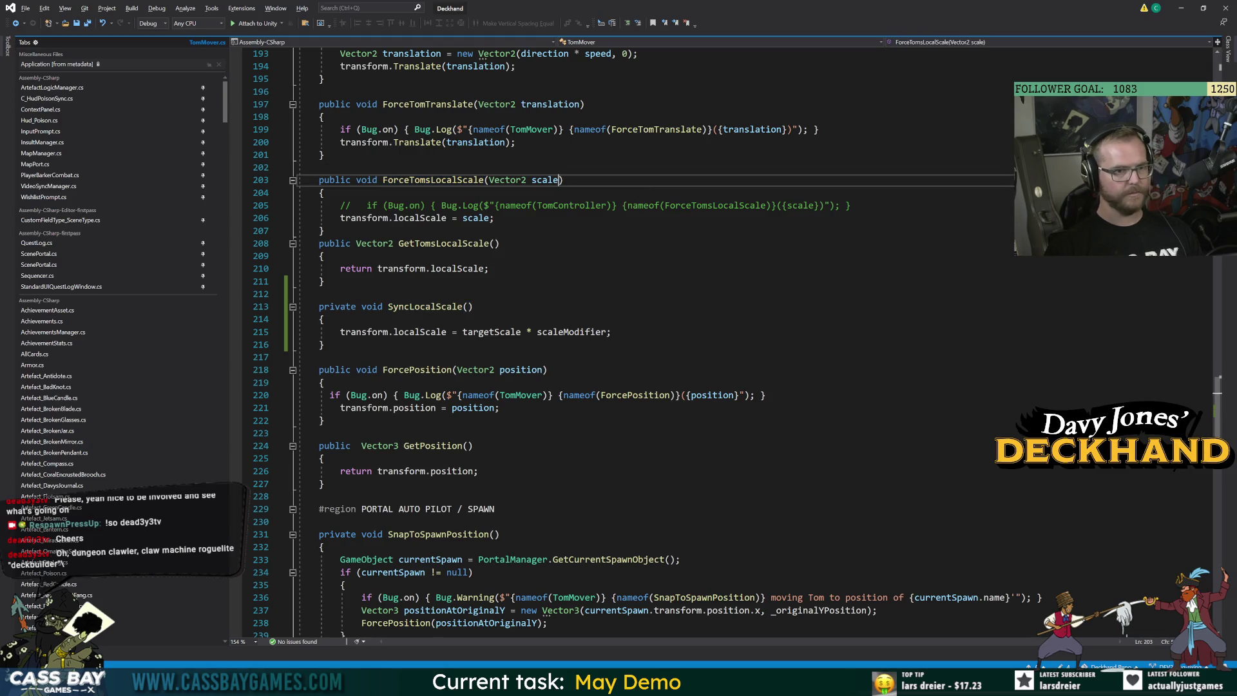
key("Down")
key("Down")
key("Down")
key("ctrl+k")
key("ctrl+c")
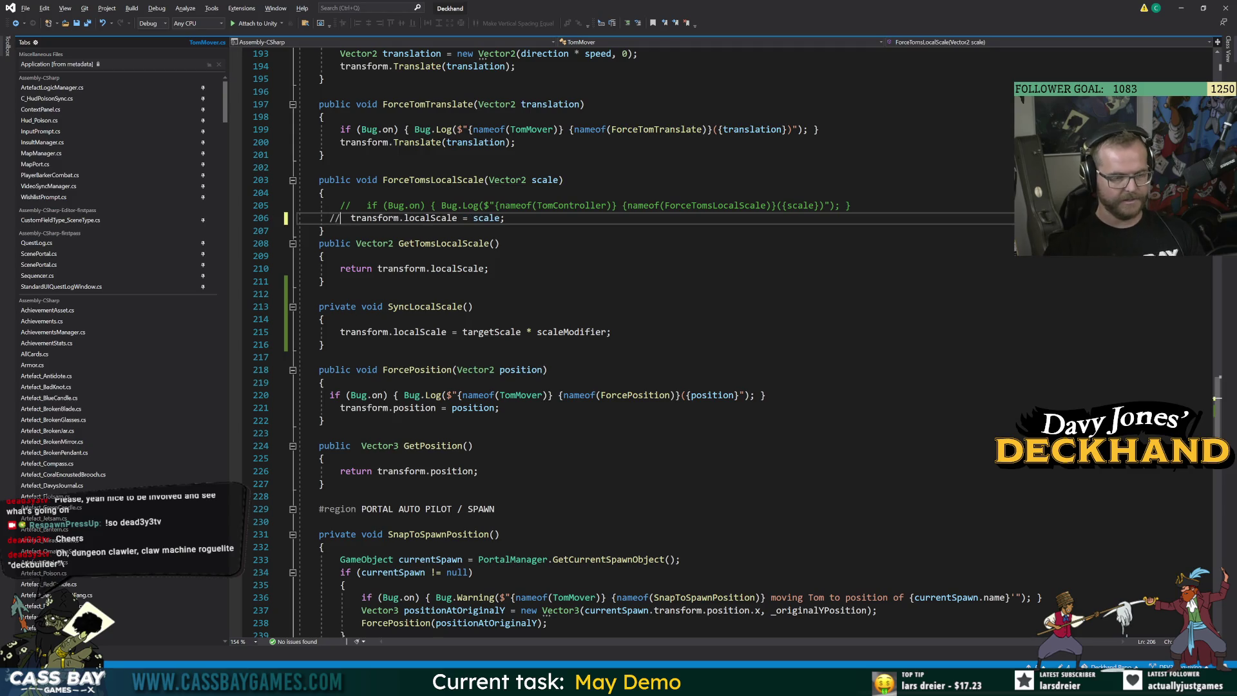
key("Return")
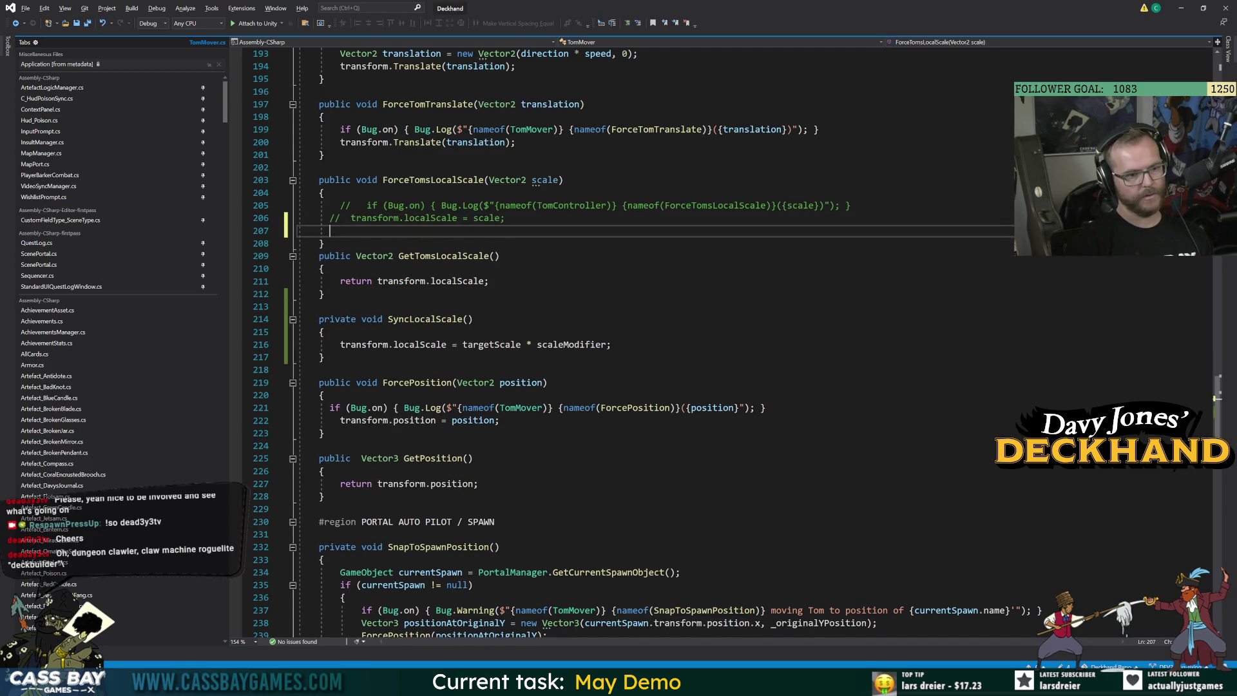
type("targ")
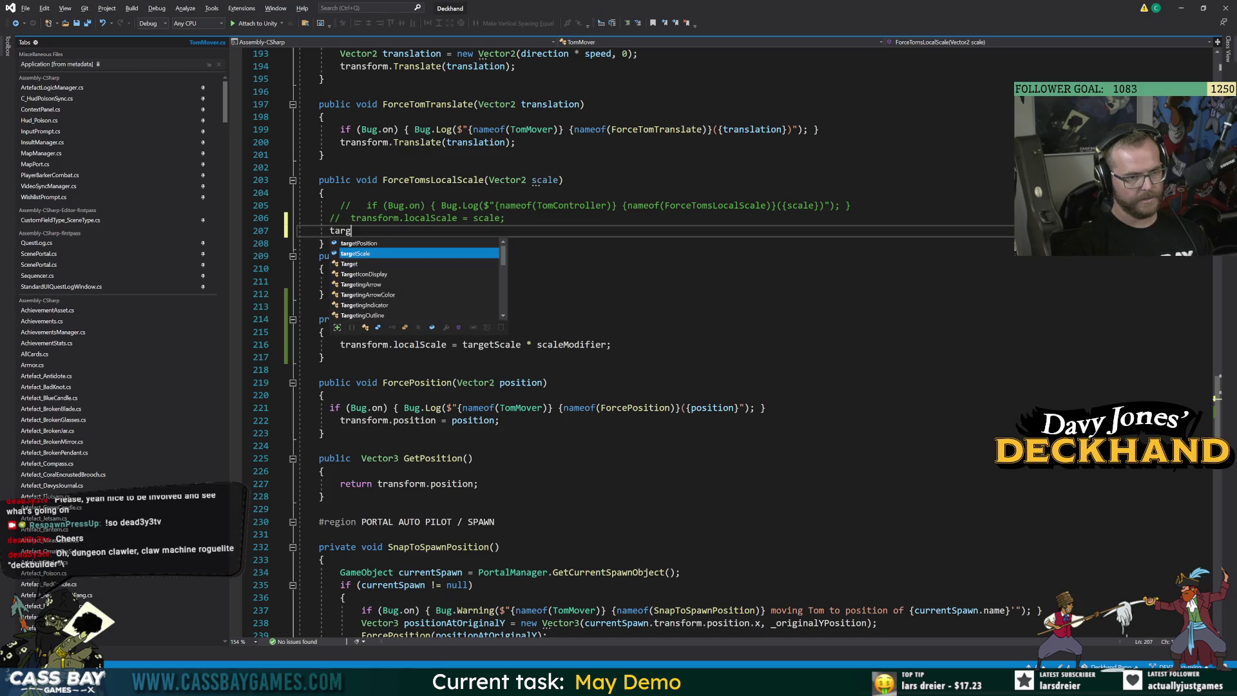
key("Tab")
type("= scale;")
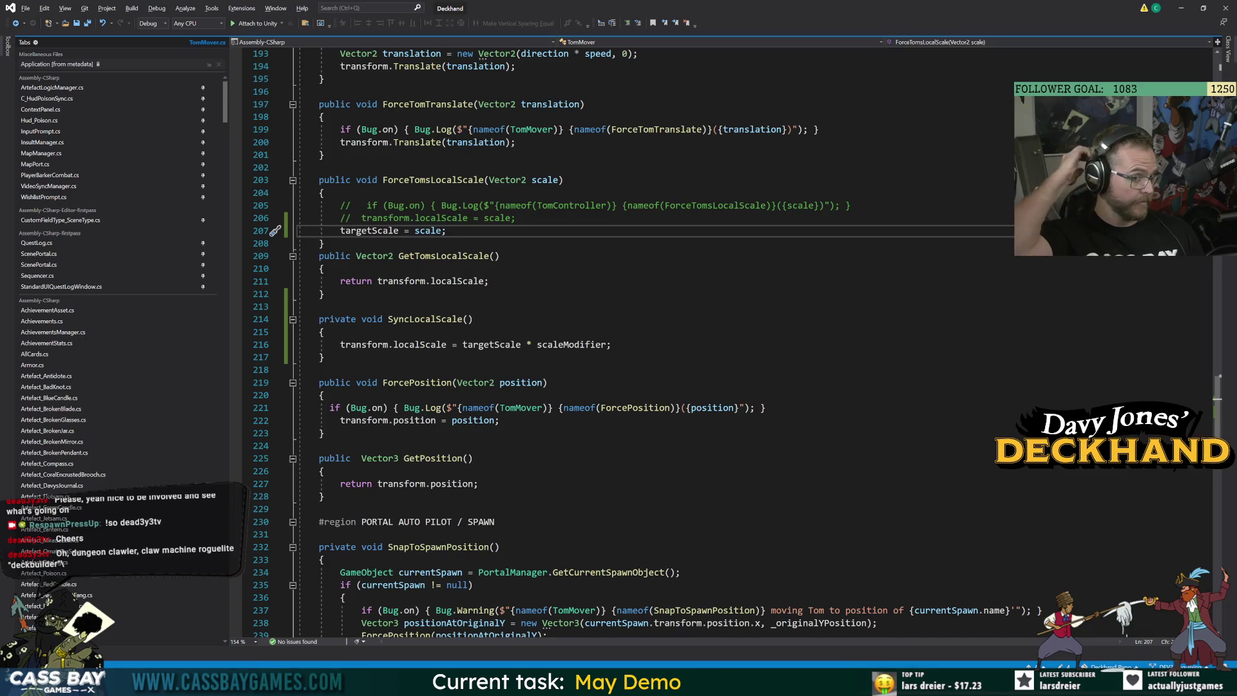
Review the targetScale and localScale references throughout TomMover
left_click(428, 104)
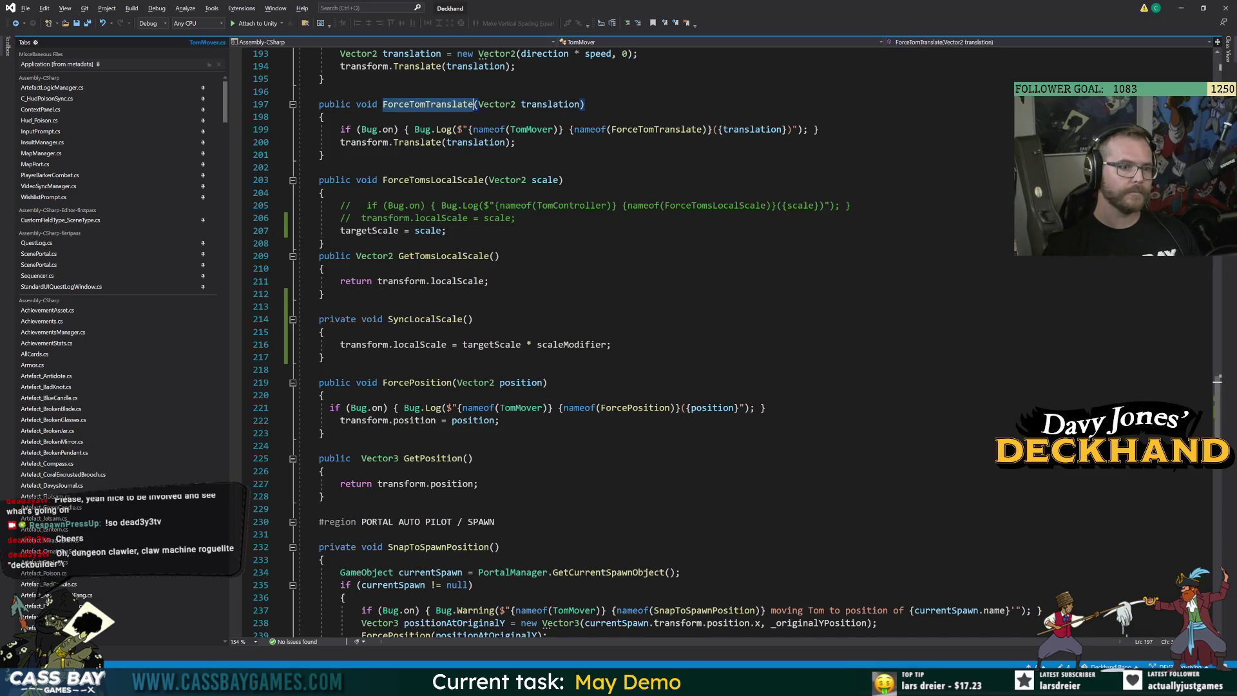
double_click(369, 230)
left_click(425, 420)
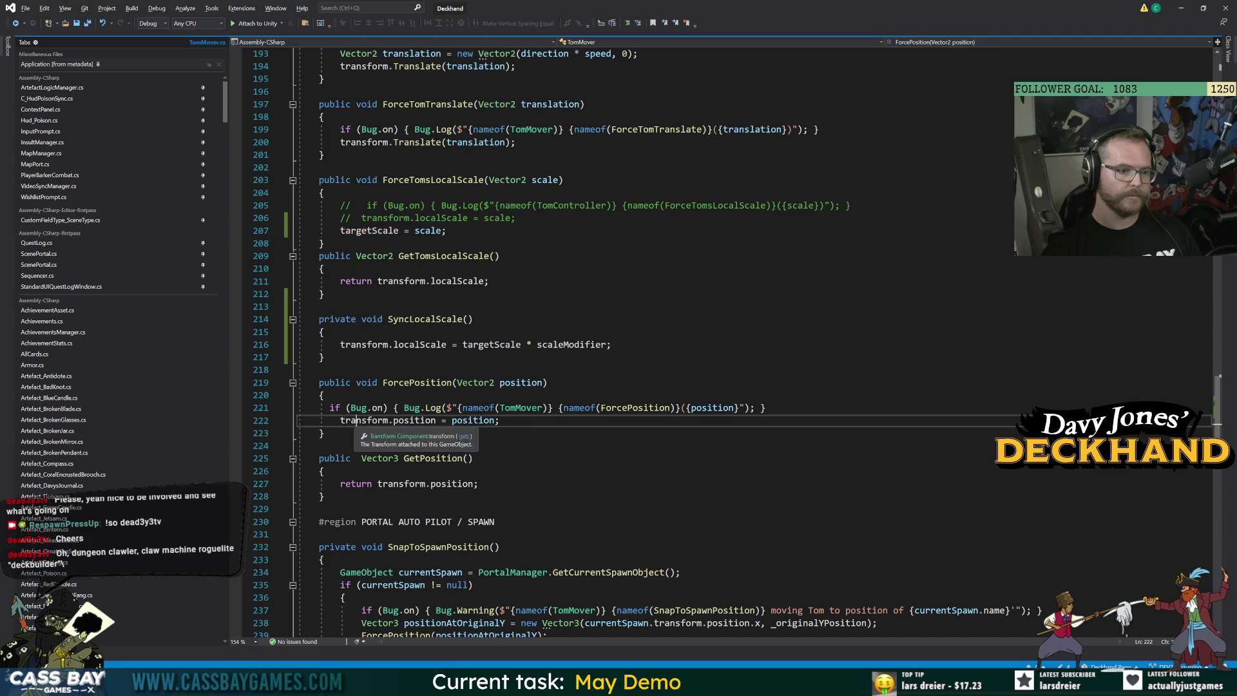
double_click(419, 344)
scroll(419, 344, "up", 2)
scroll(419, 344, "up", 20)
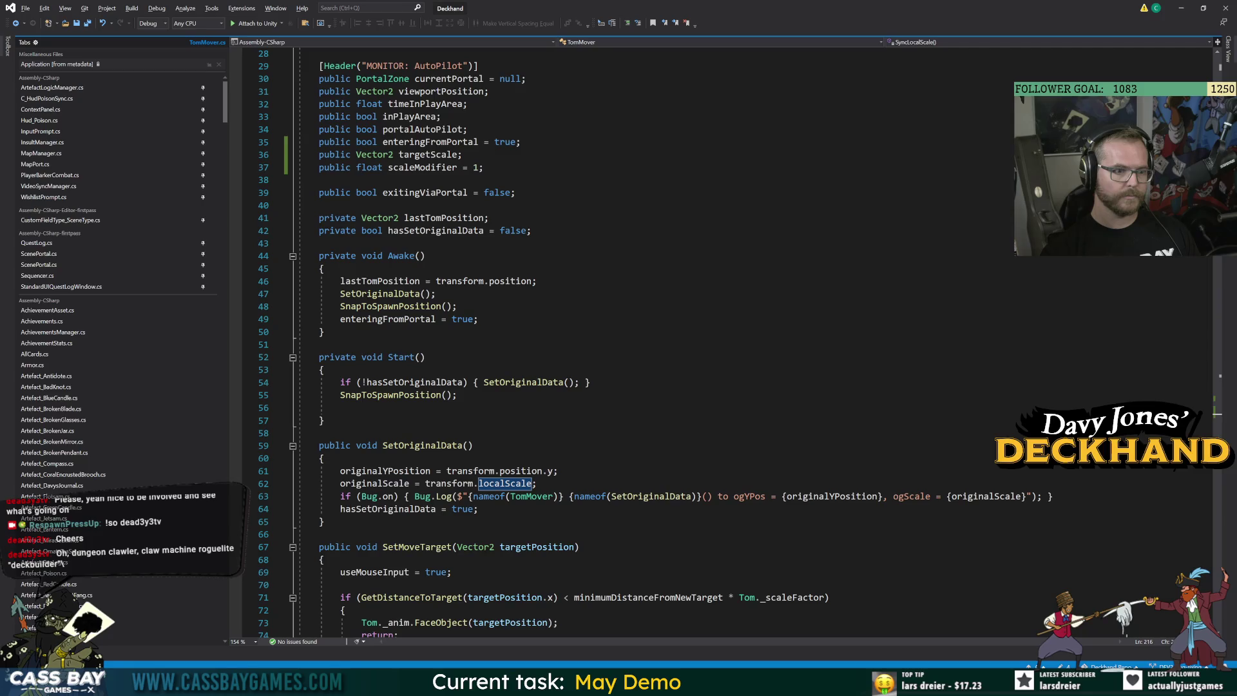
scroll(419, 344, "down", 20)
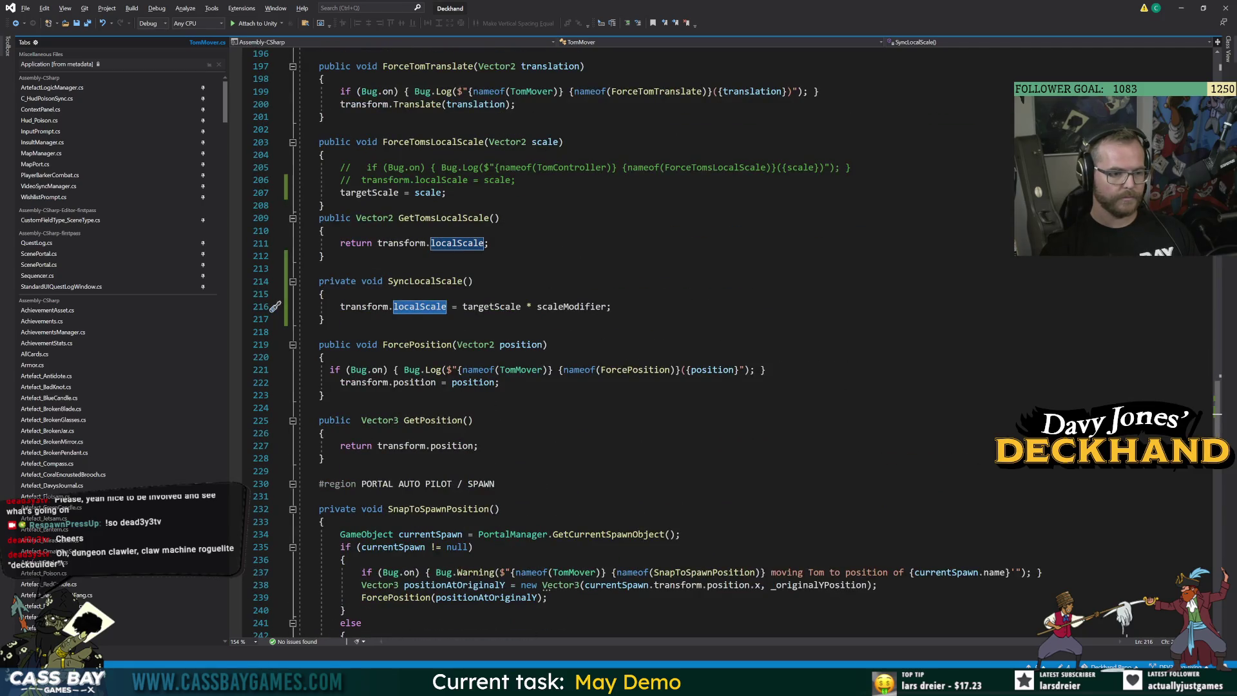
scroll(420, 344, "down", 20)
scroll(419, 344, "up", 19)
scroll(419, 344, "up", 20)
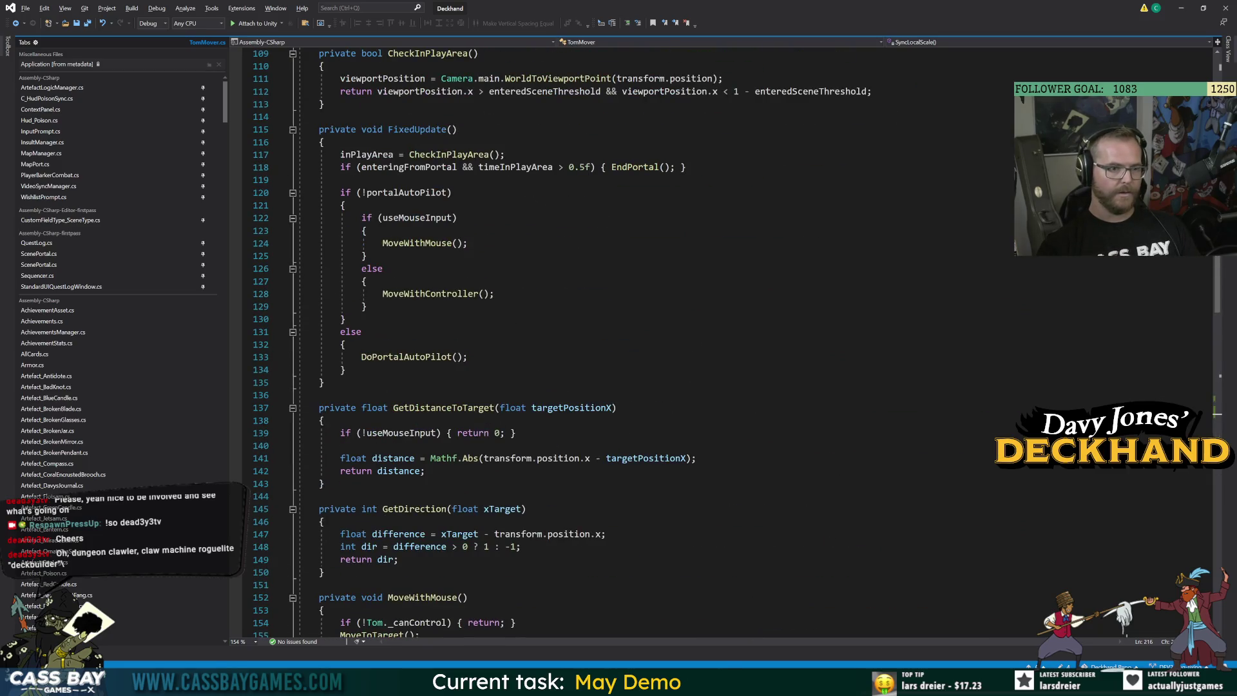
scroll(419, 344, "up", 7)
left_click(325, 369)
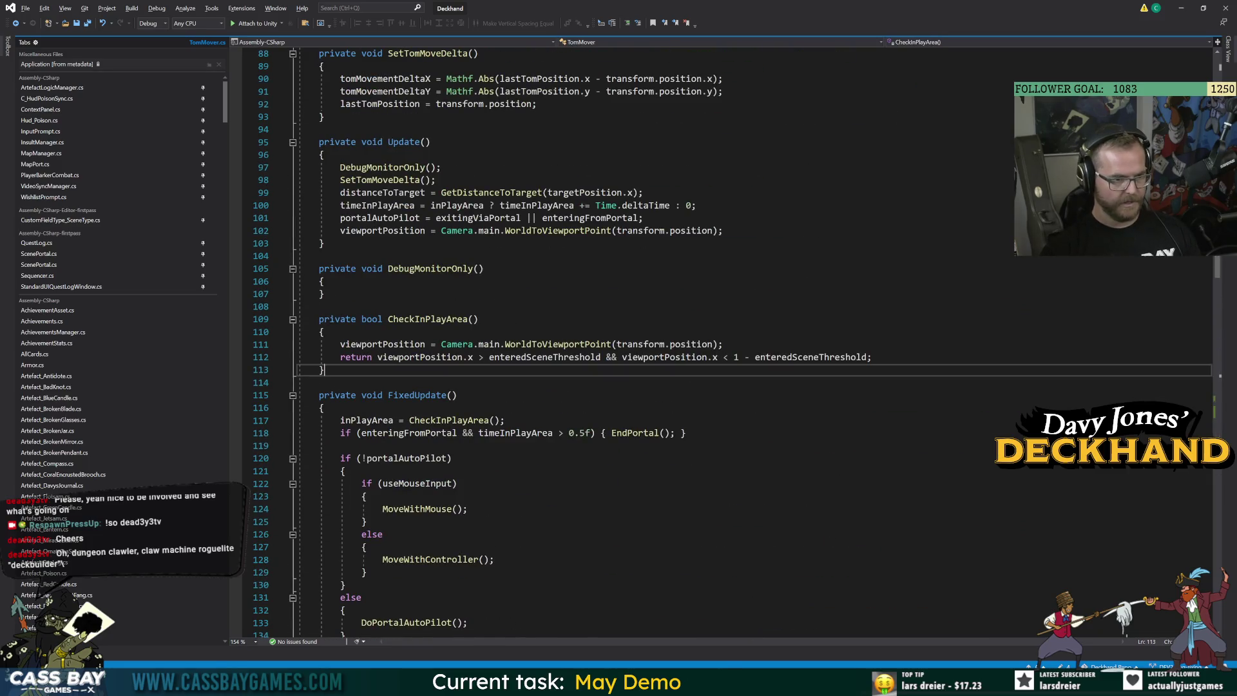
Add a 'SyncLocalScale();' call after SetTomMoveDelta() in Update
key("Return")
key("Return")
type("AnimatorUpdateMode")
key("ctrl+BackSpace")
type("upd")
key("Delete")
key("BackSpace")
key("BackSpace")
key("BackSpace")
left_click(436, 179)
key("Return")
type("SyncLocalScale();")
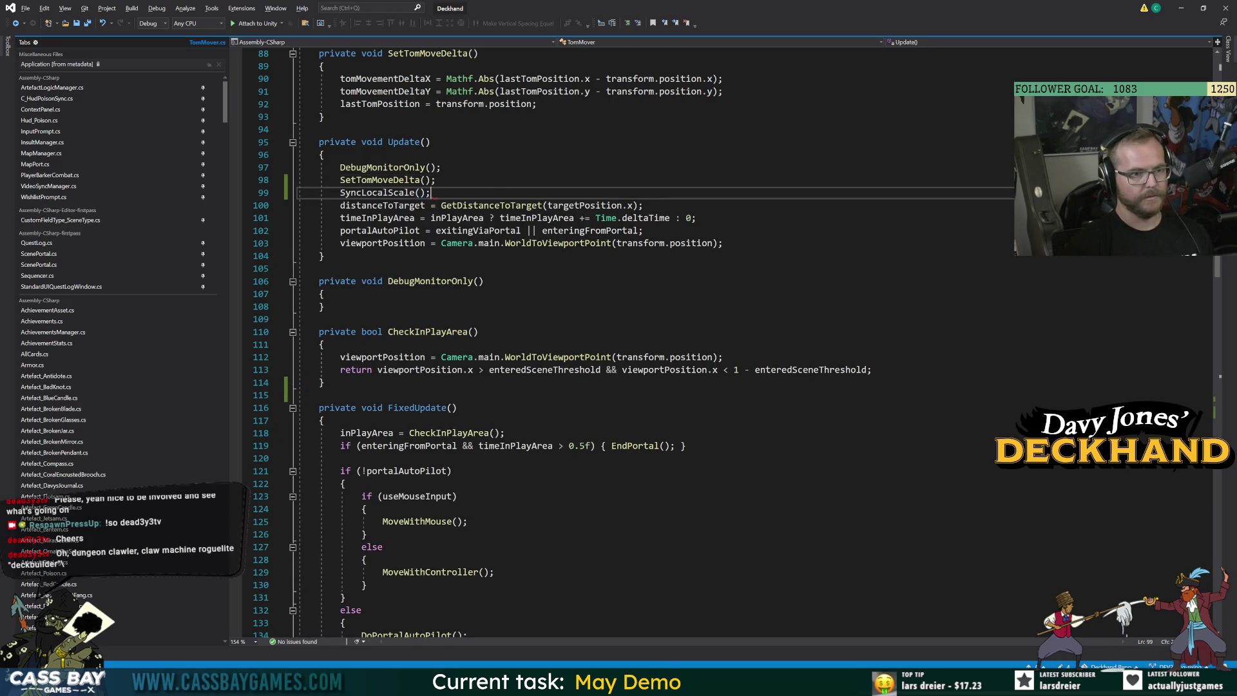
Check the SyncLocalScale definition with F12, then switch to Unity to recompile
key("F12")
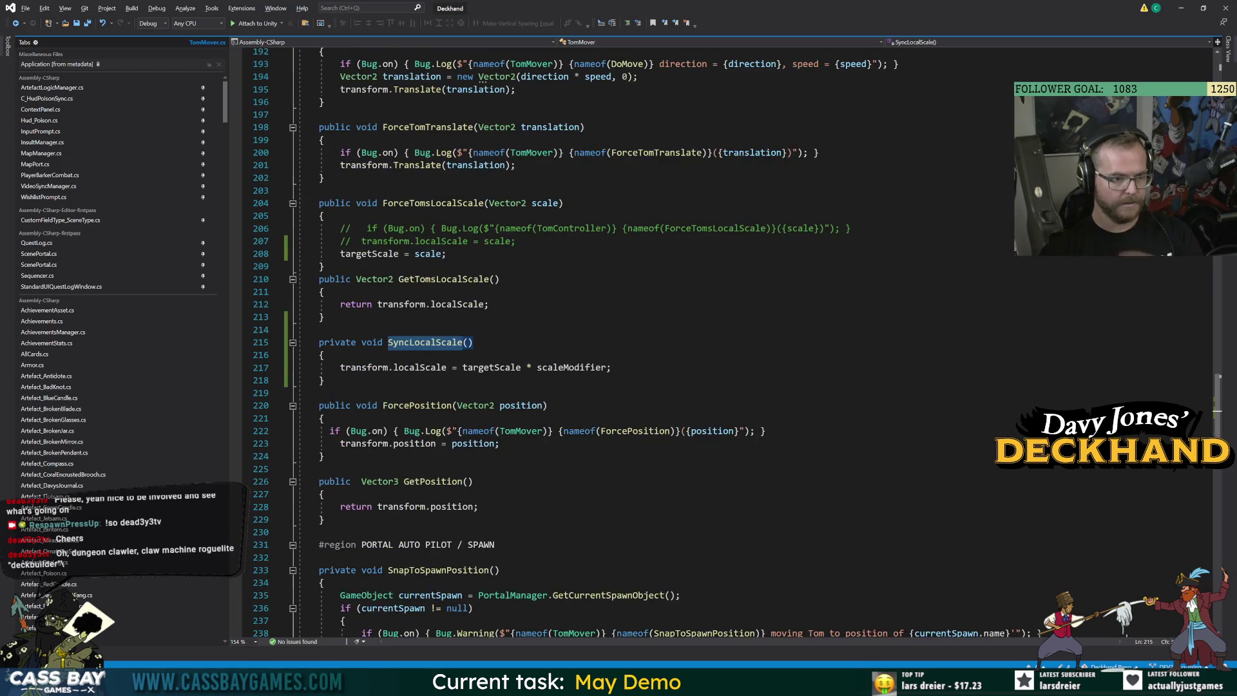
left_click(567, 368)
key("ctrl+minus")
scroll(657, 342, "up", 15)
left_click(319, 319)
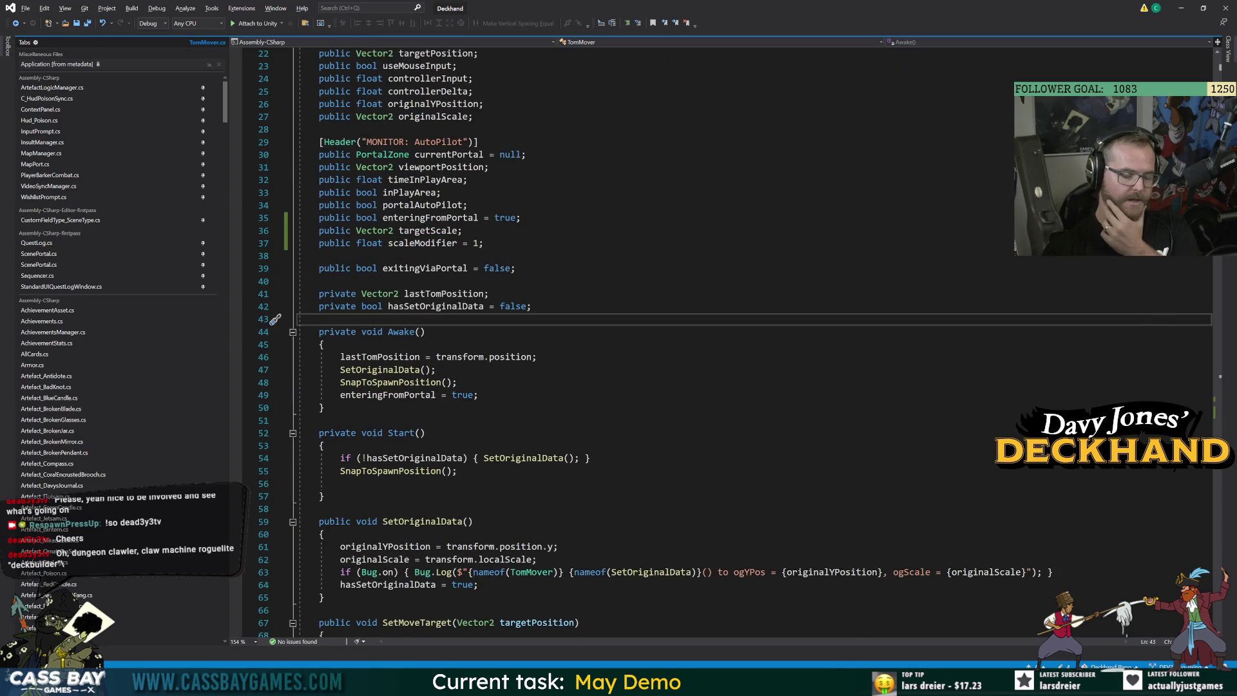
key("alt+Tab")
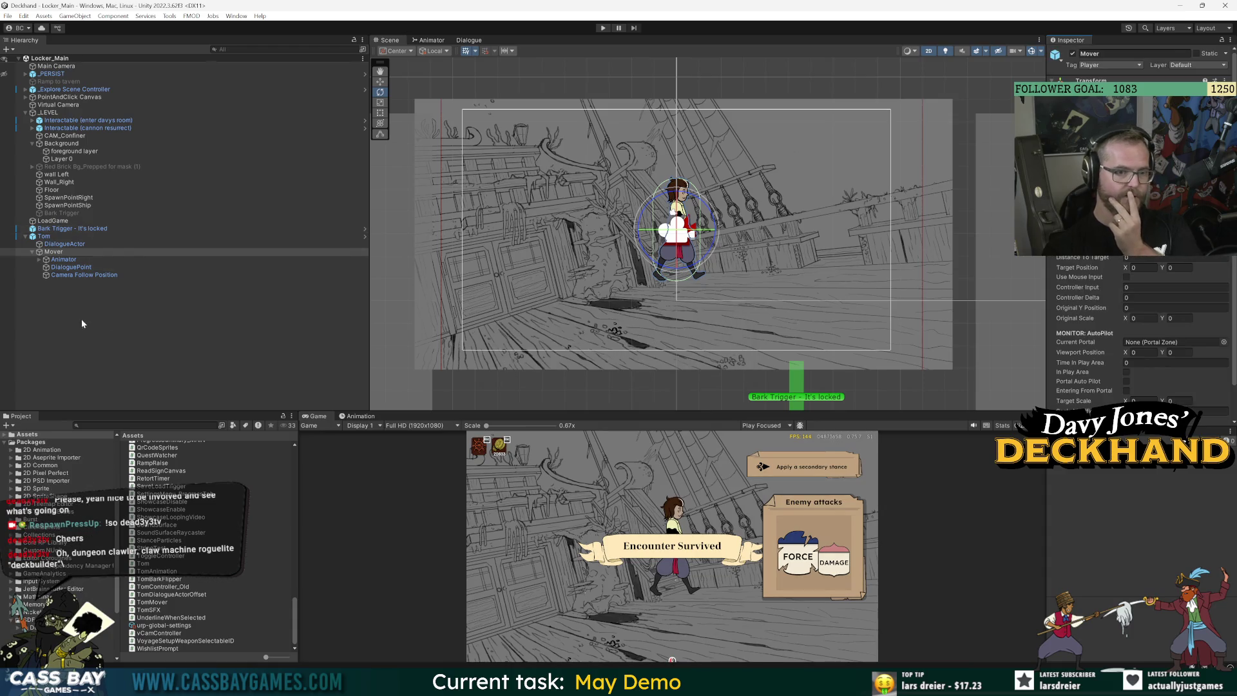
Switch to the Move tool, play the scene to check Target Scale 0, 0, and return to targetScale's declaration
key("w")
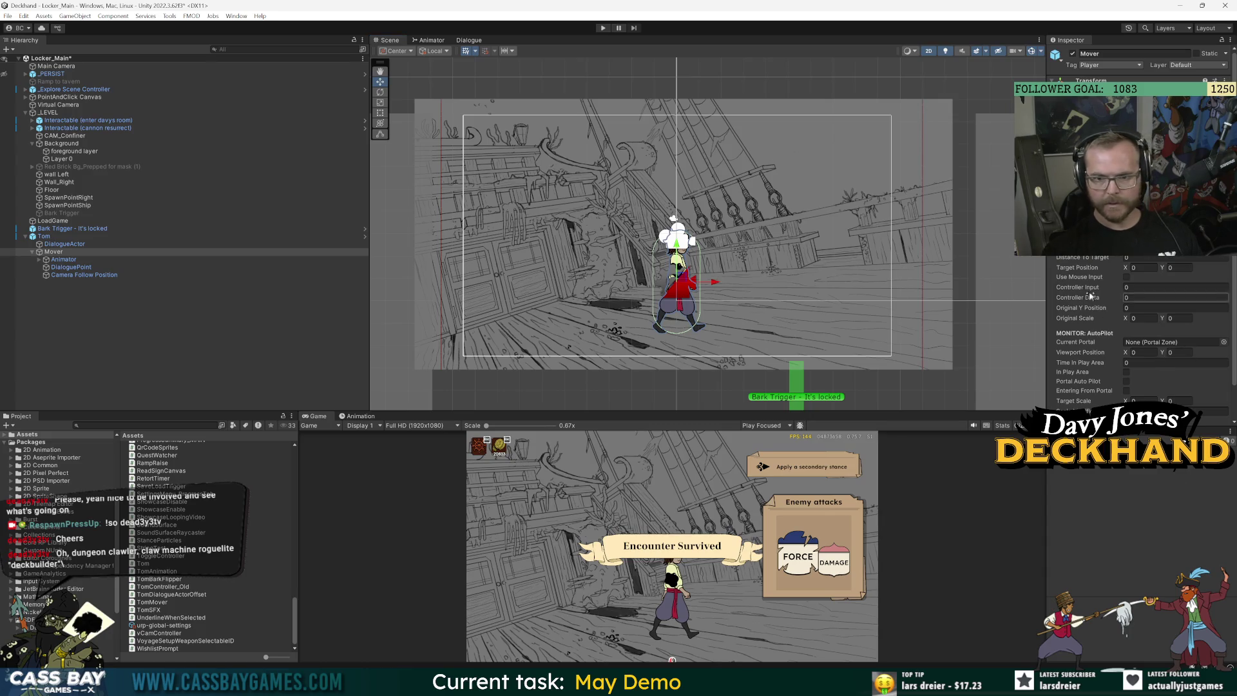
scroll(1103, 342, "down", 2)
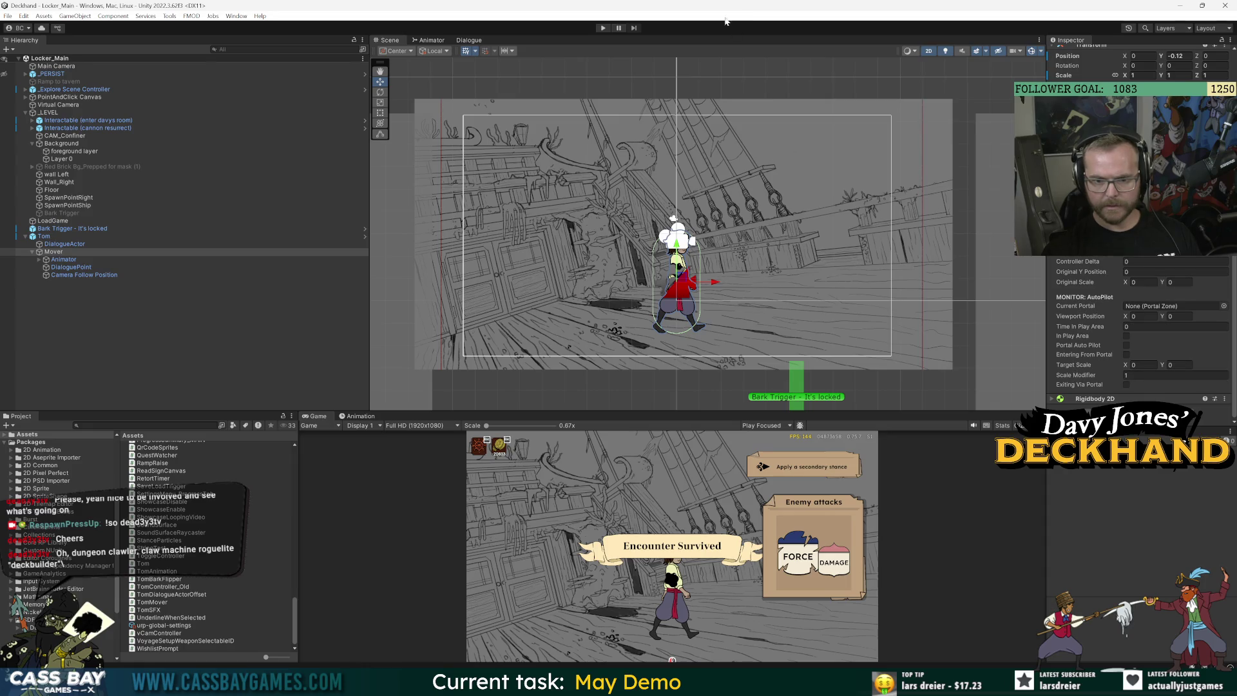
left_click(603, 28)
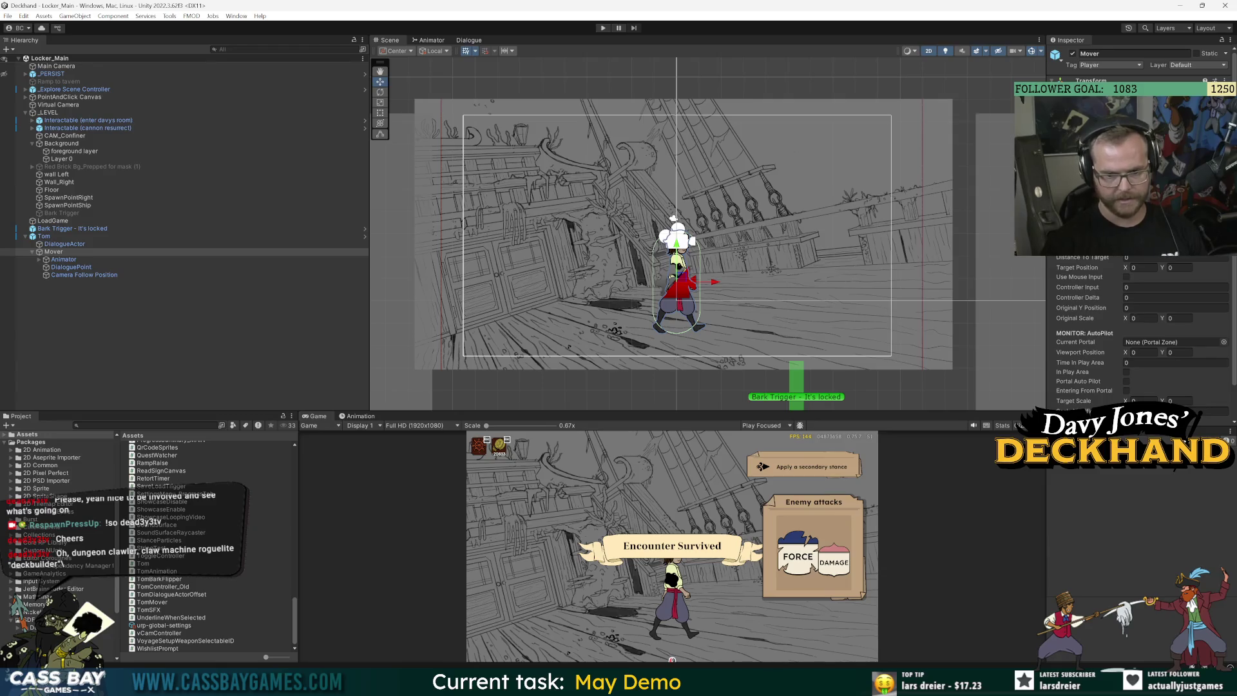
key("alt+Tab")
left_click(463, 230)
Give targetScale the default value new Vector2(1, 1)
key("BackSpace")
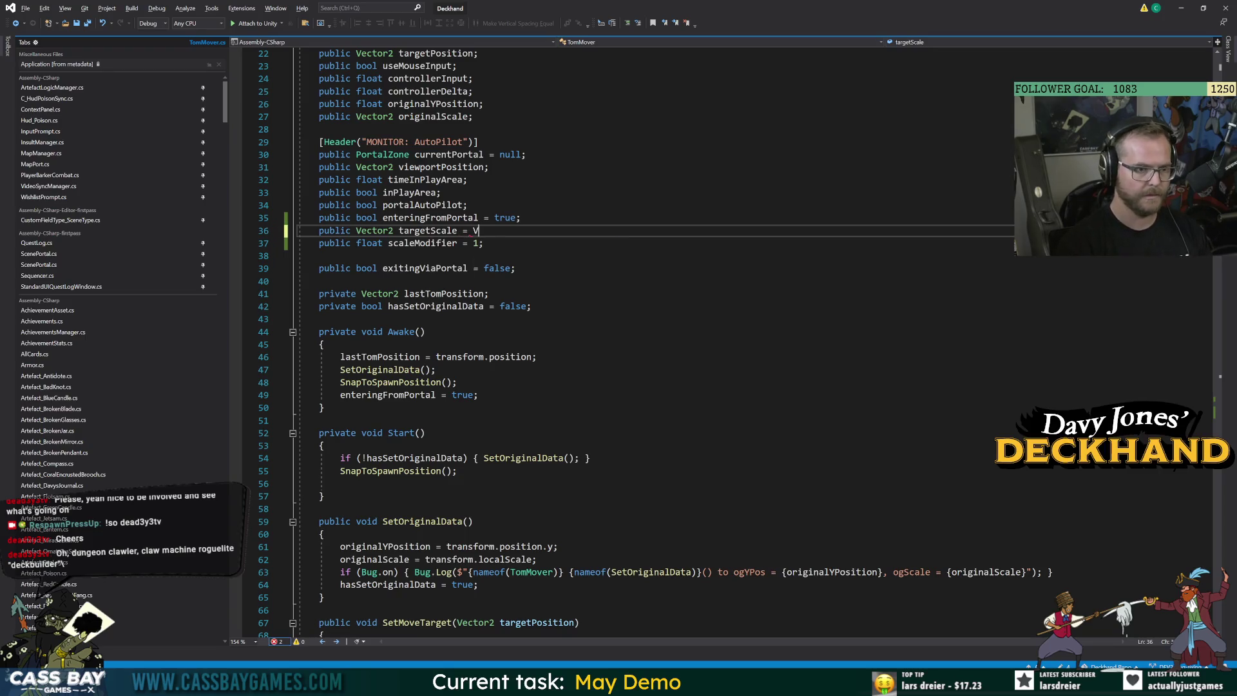
type("Vector2")
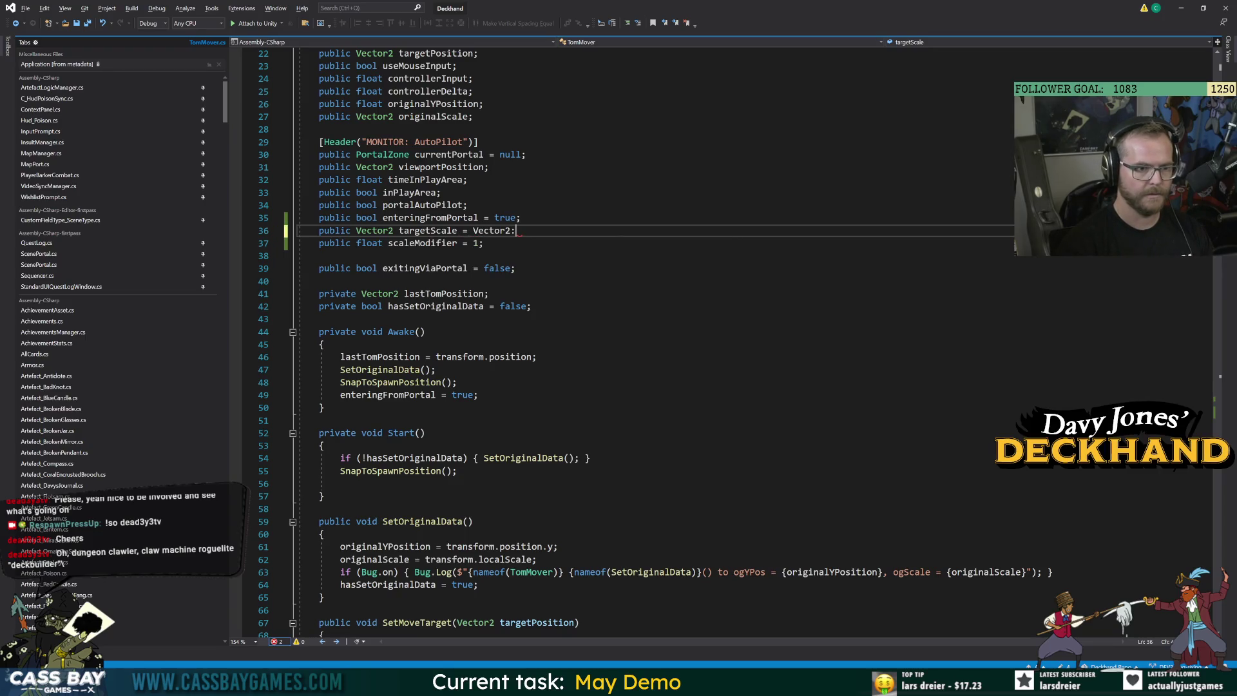
key("BackSpace")
type(".")
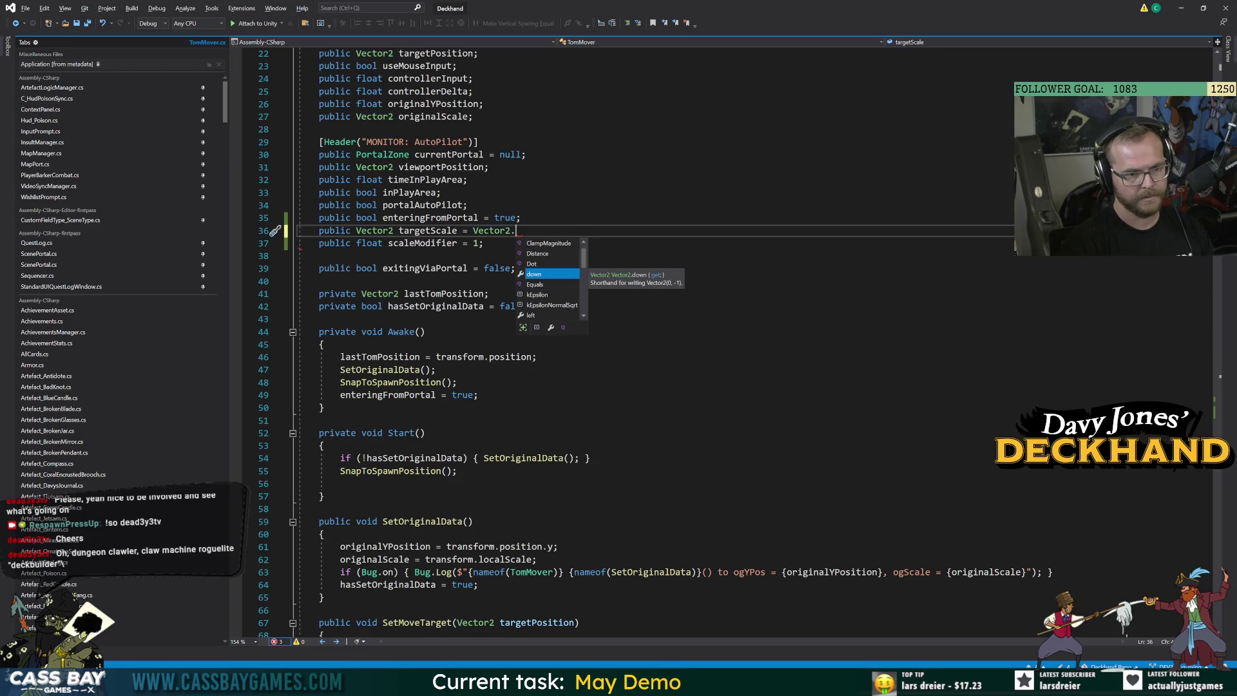
type("up")
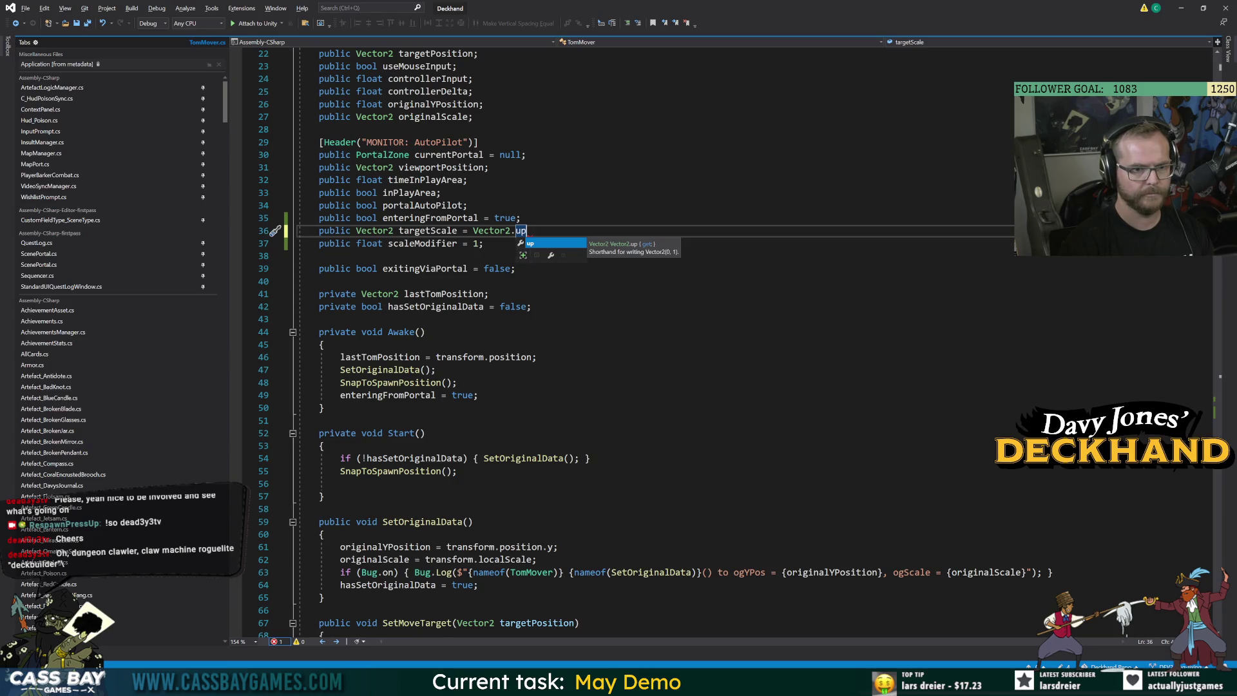
key("BackSpace")
key("BackSpace")
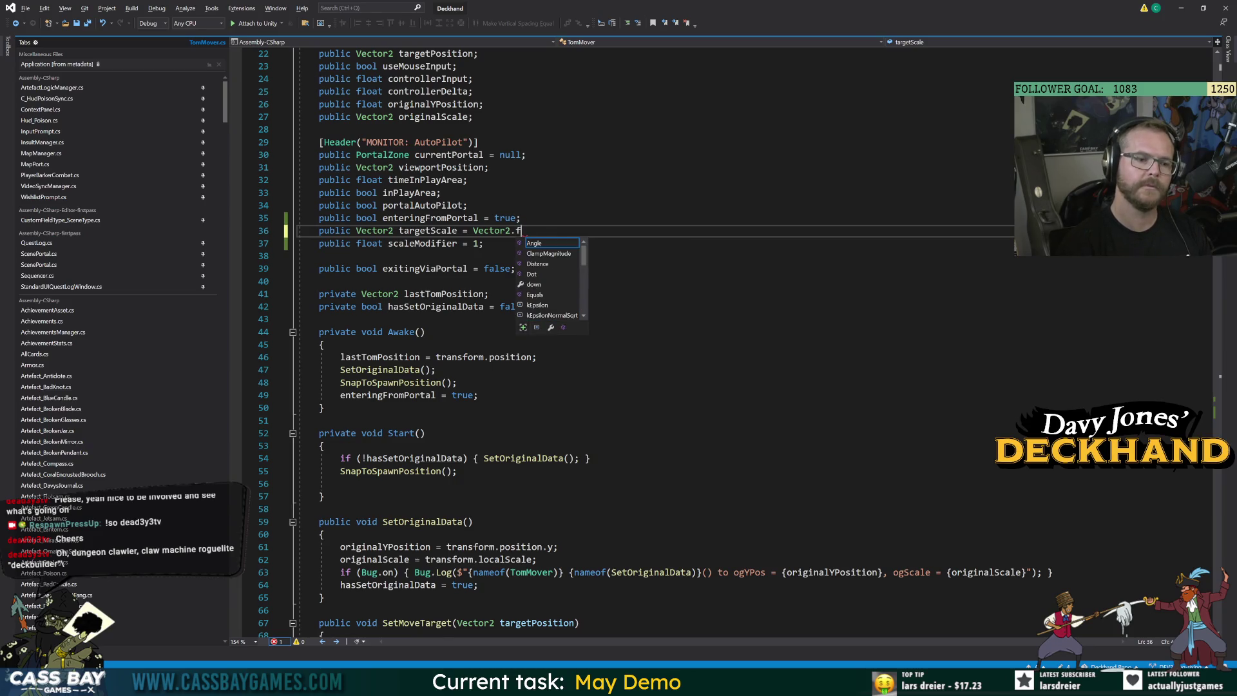
type("fr")
key("BackSpace")
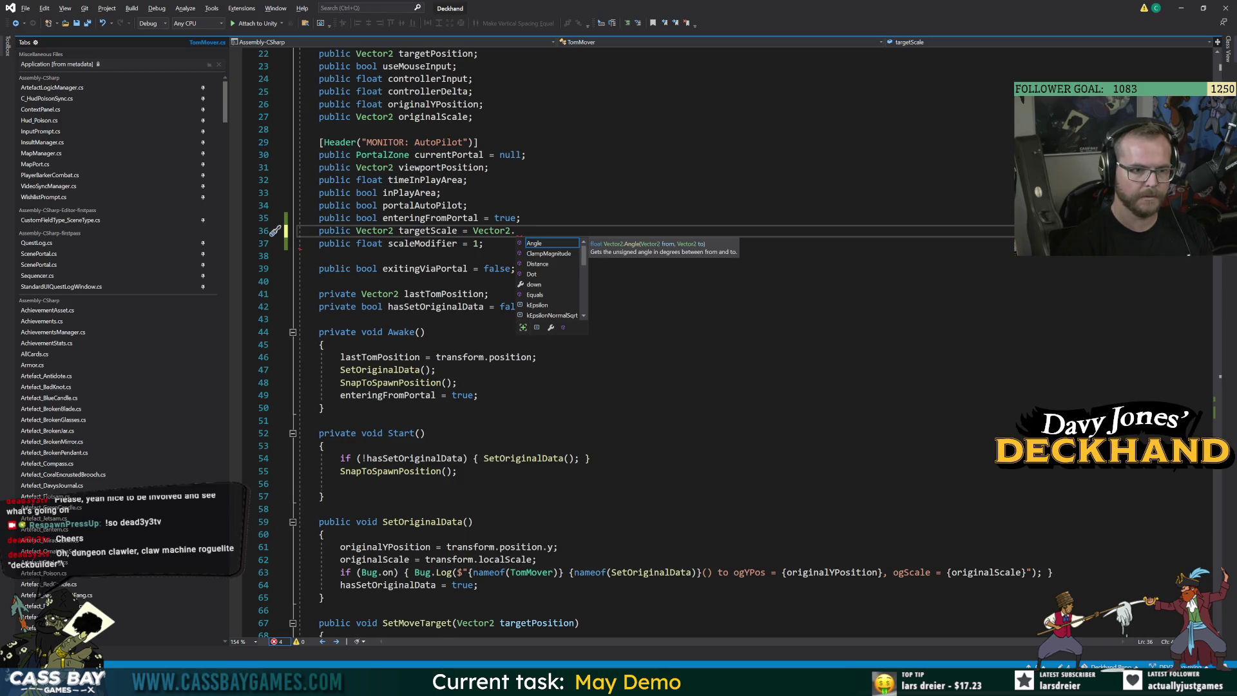
type("up")
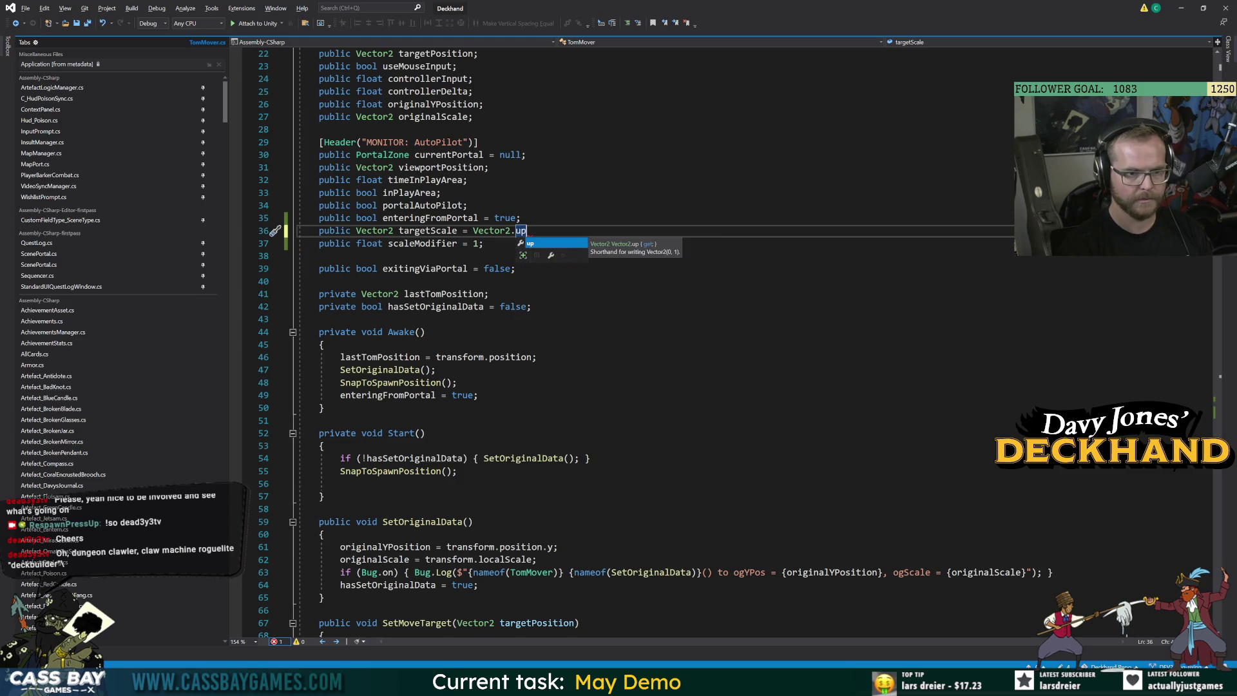
key("BackSpace")
key("BackSpace")
type("rig")
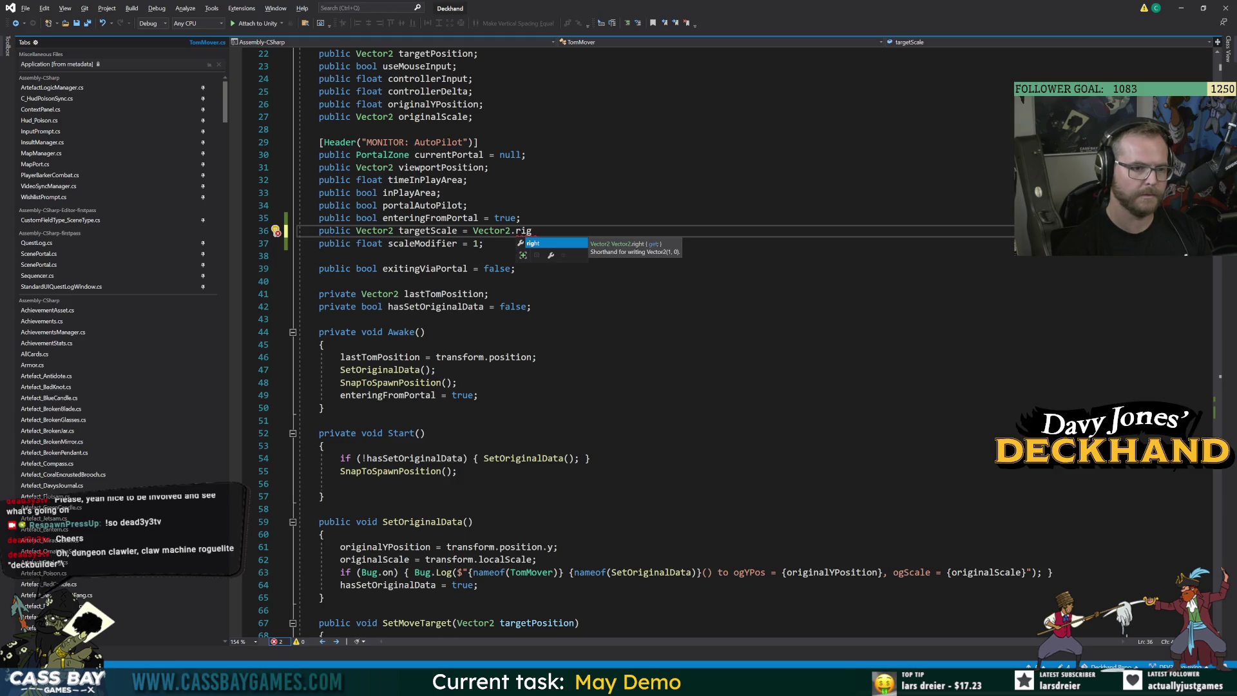
key("BackSpace")
key("BackSpace")
key("BackSpace")
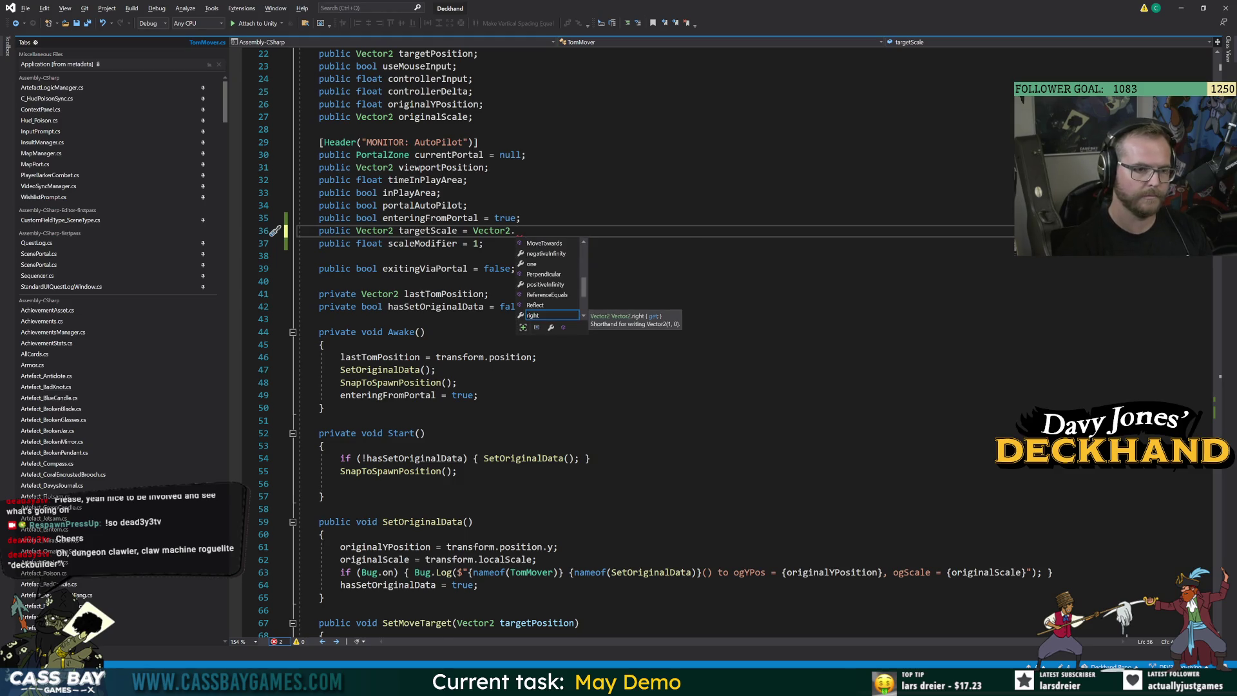
key("BackSpace")
key("BackSpace")
key("BackSpace")
type("ew Vector2(1, 1")
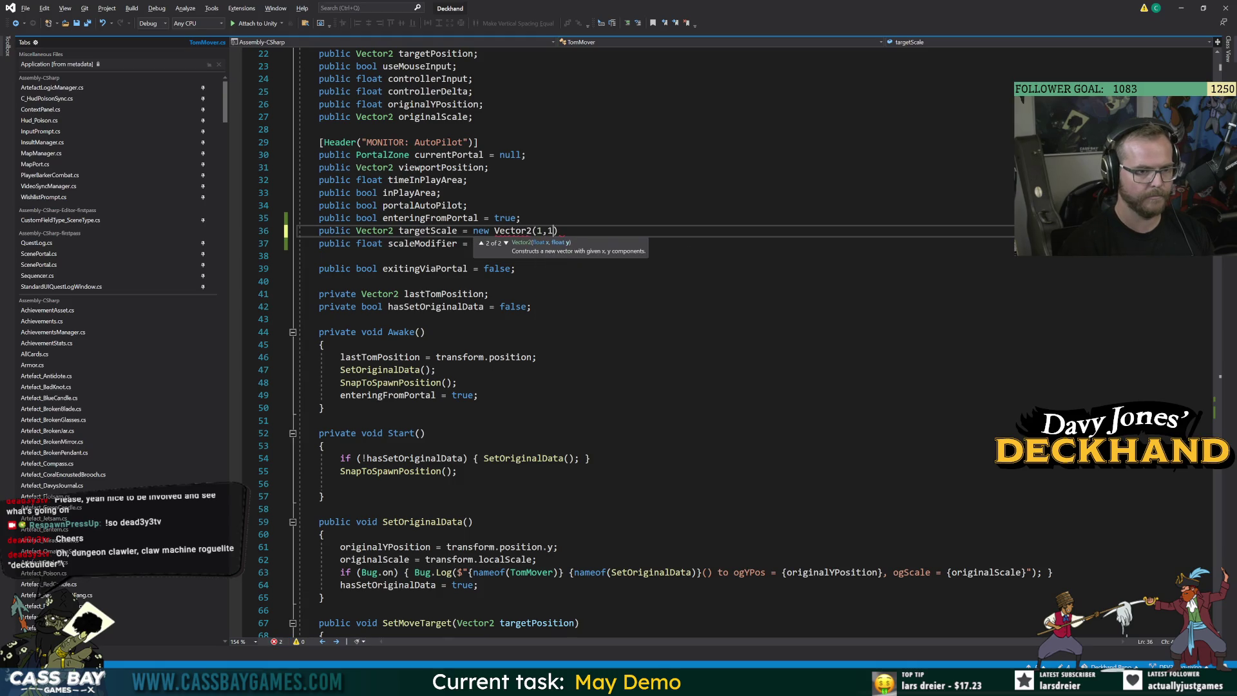
type(");")
Save TomMover and switch to Unity so it recompiles
key("ctrl+s")
left_click(427, 293)
left_click(427, 230)
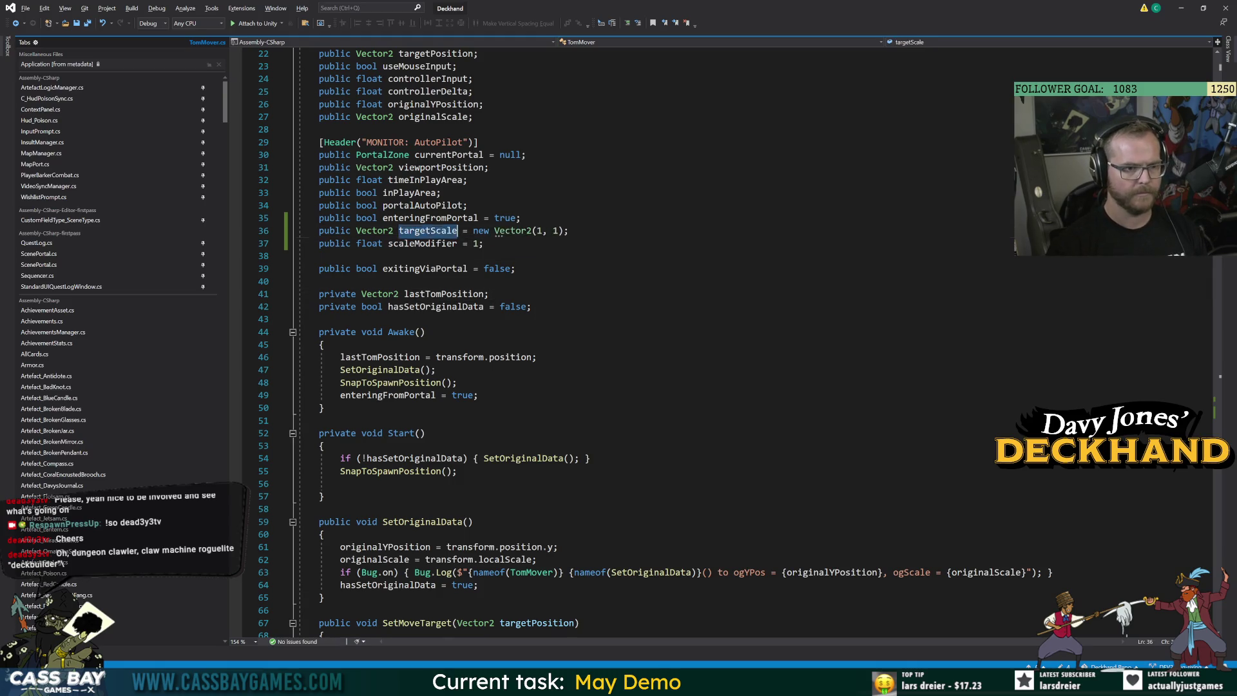
key("alt+Tab")
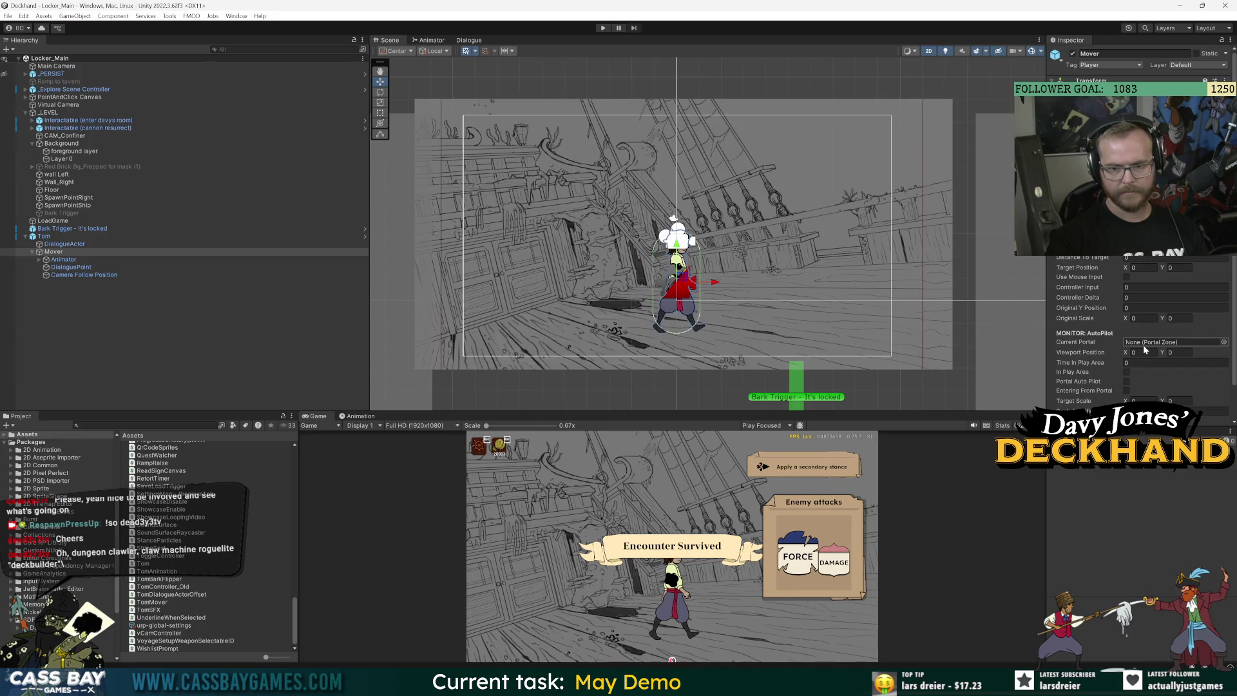
Set Mover's Original Scale to 1, 1 in the Tom prefab, exit prefab mode, and save Locker_Main
left_click(129, 236)
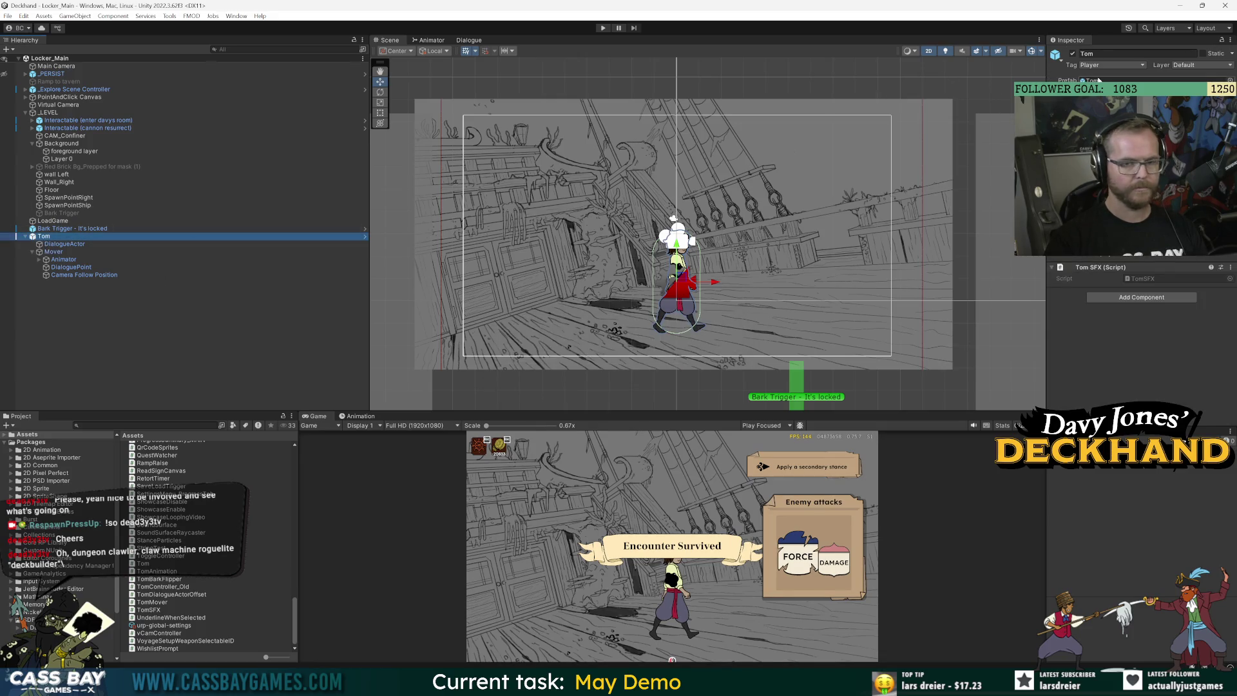
left_click(1147, 80)
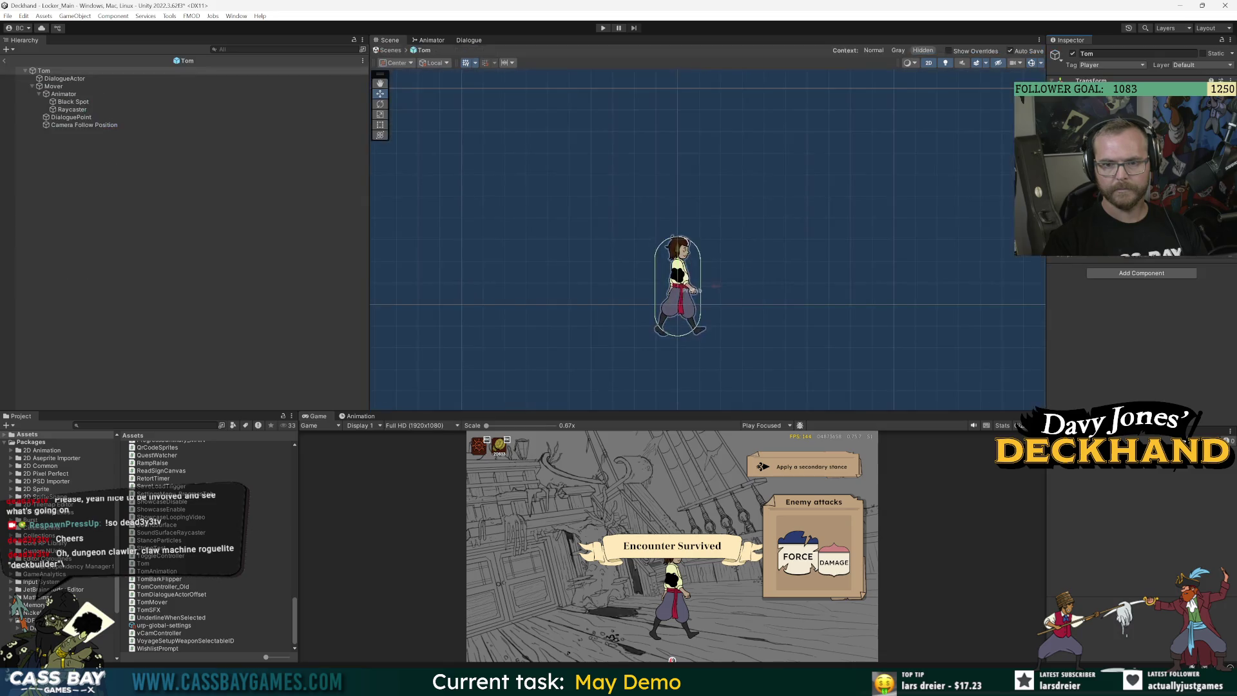
left_click(58, 86)
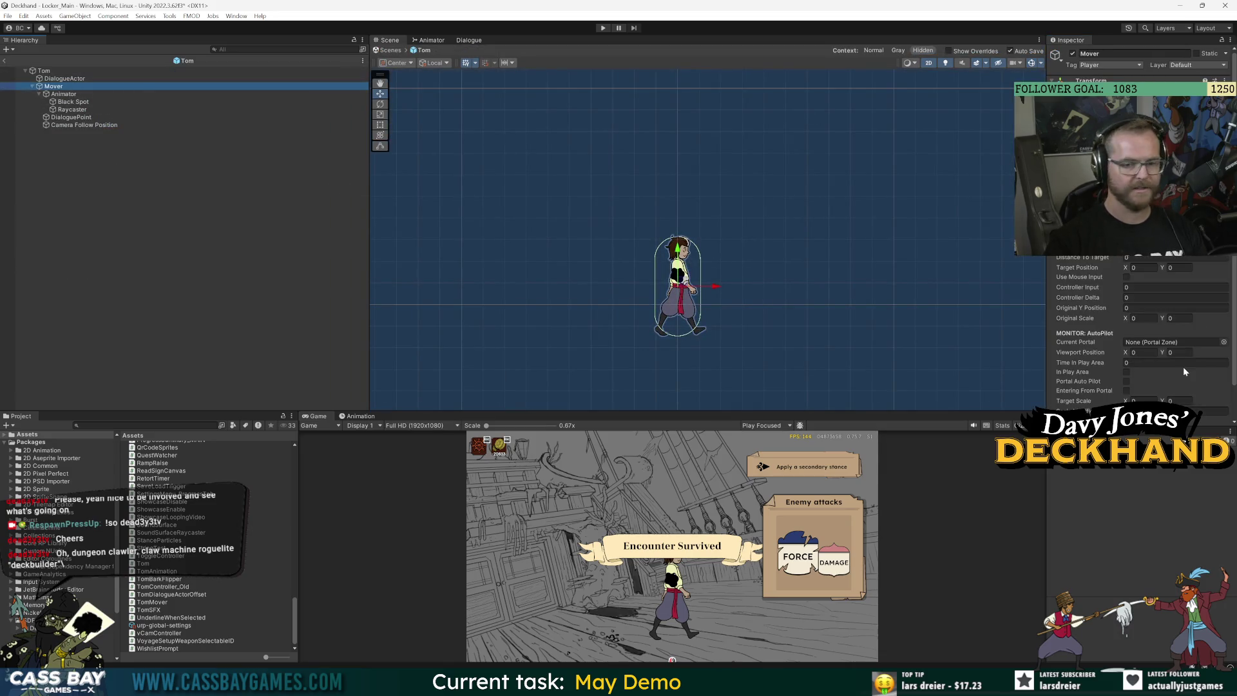
left_click(1141, 318)
type("1")
left_click(1186, 318)
type("1")
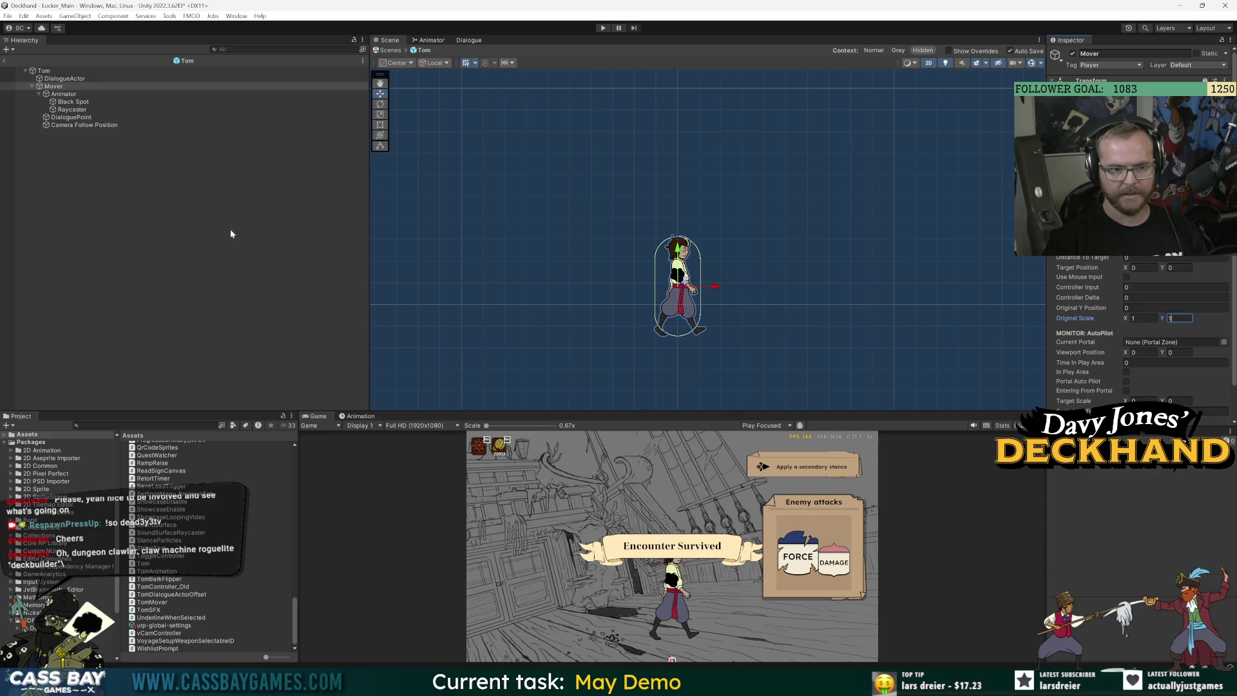
left_click(1140, 400)
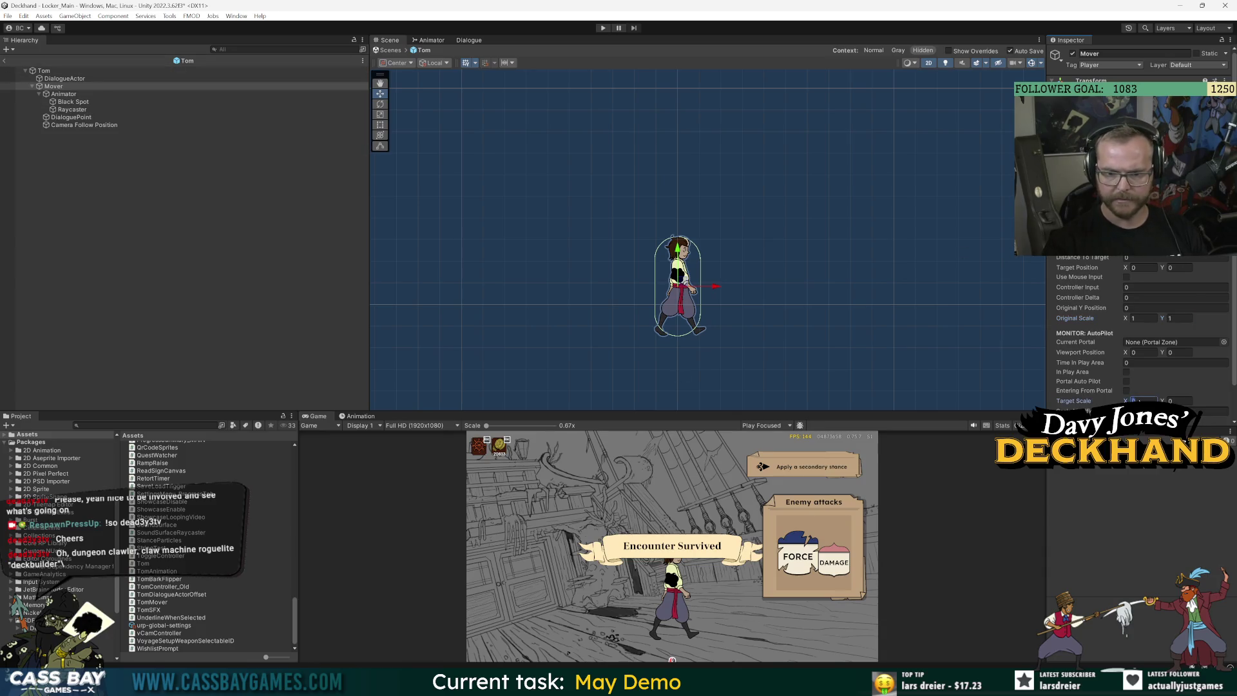
left_click(5, 60)
key("ctrl+s")
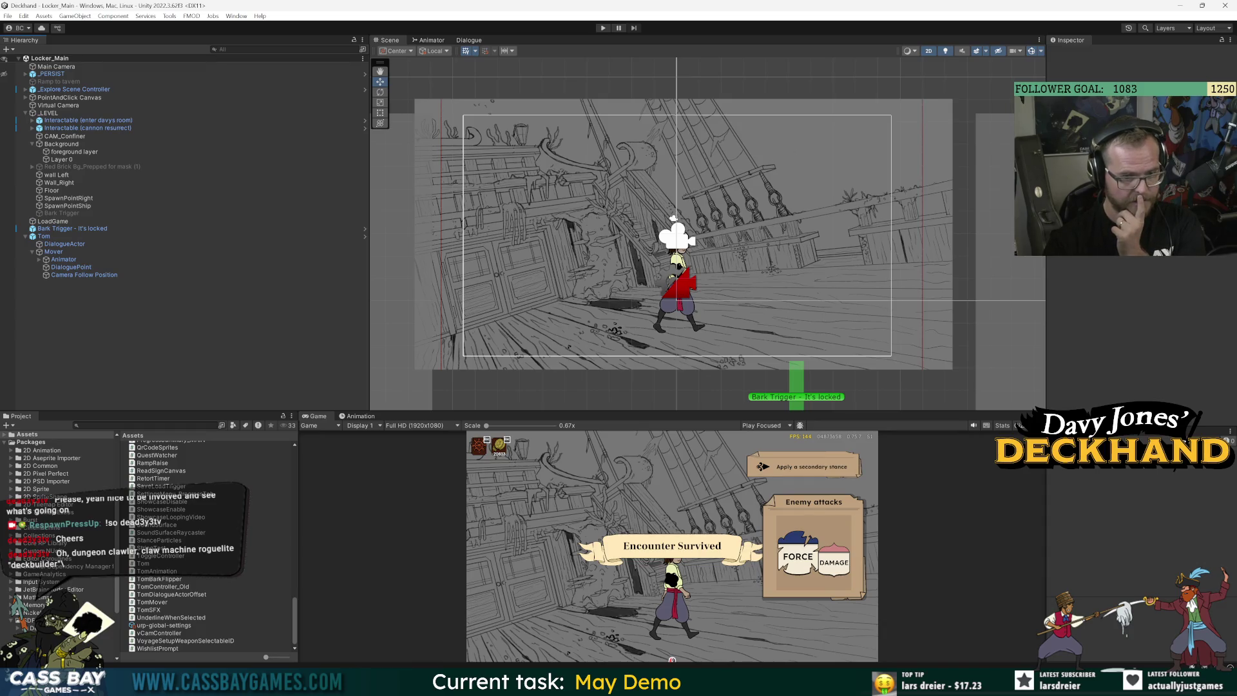
Inspect hasSetOriginalData and SnapToSpawnPosition in Awake/Start, then play Locker_Main in Unity
mouse_move(726, 685)
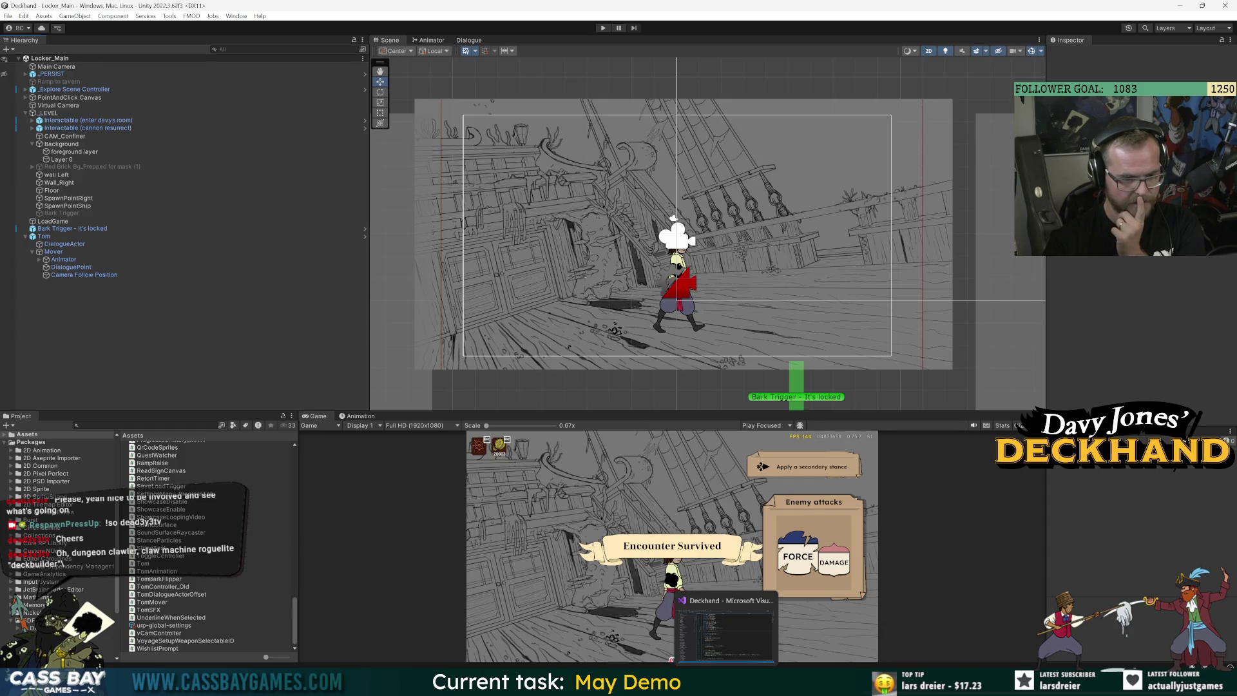
left_click(726, 629)
left_click(431, 408)
double_click(415, 458)
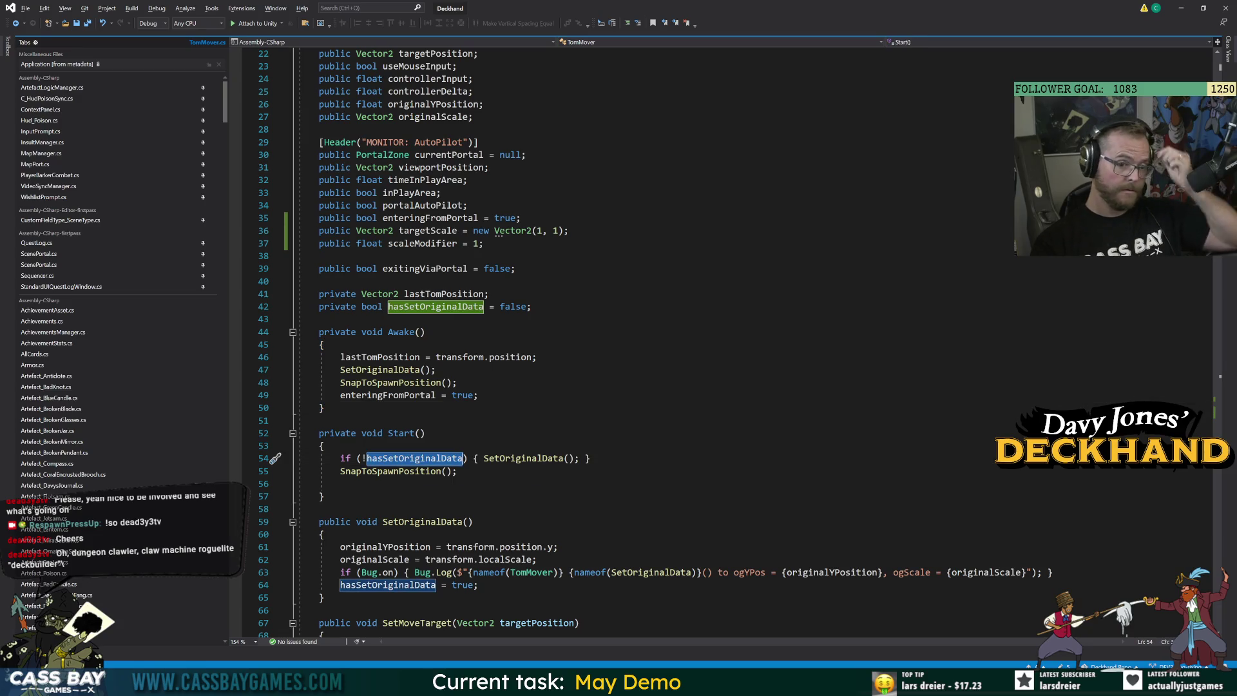
left_click(456, 471)
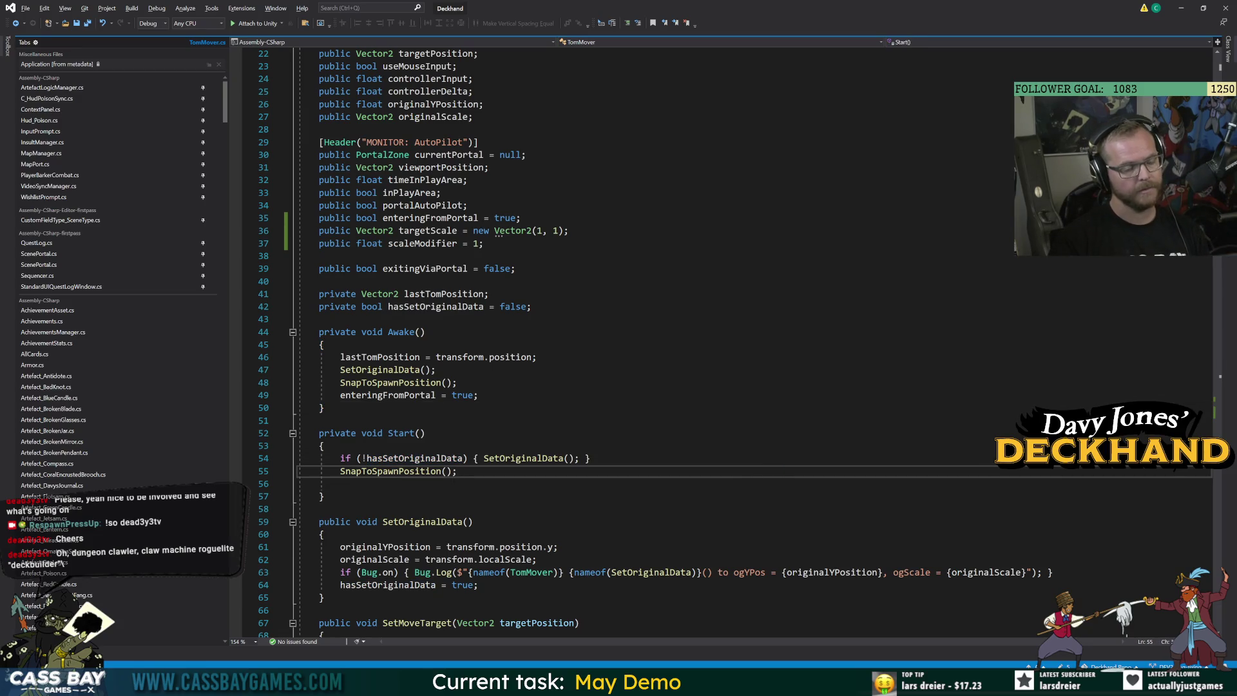
left_click(523, 458)
key("Up")
key("Up")
key("Up")
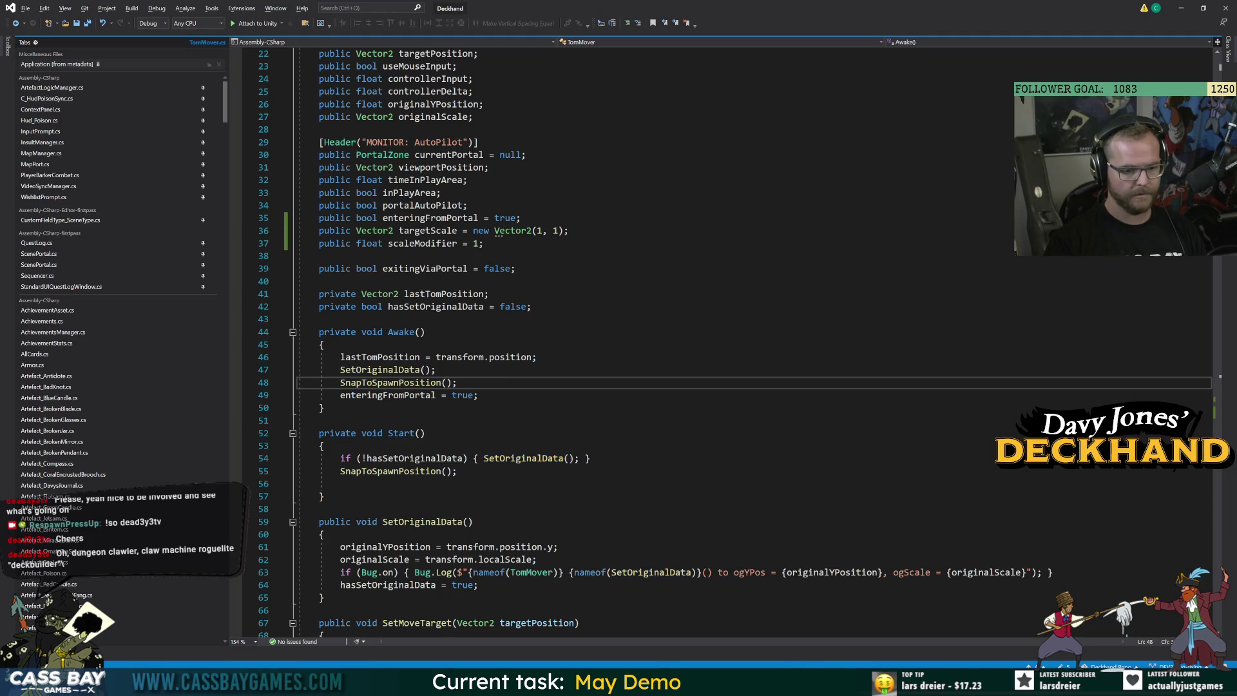
key("alt+Tab")
left_click(603, 28)
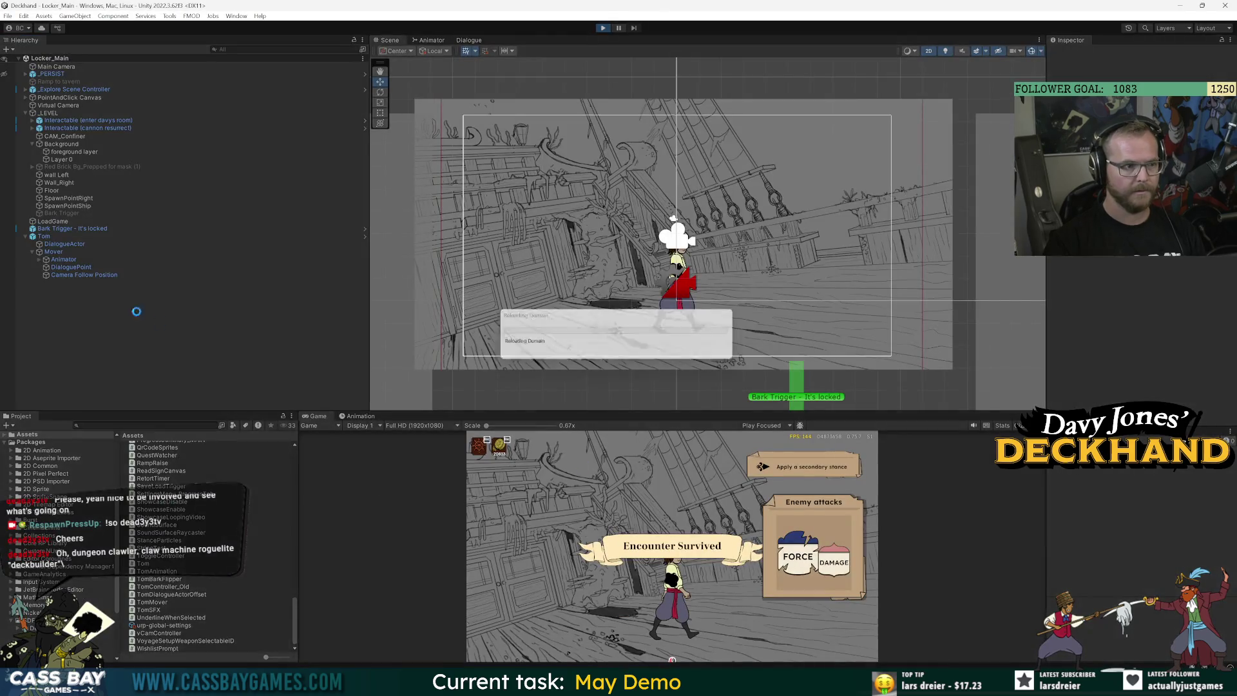